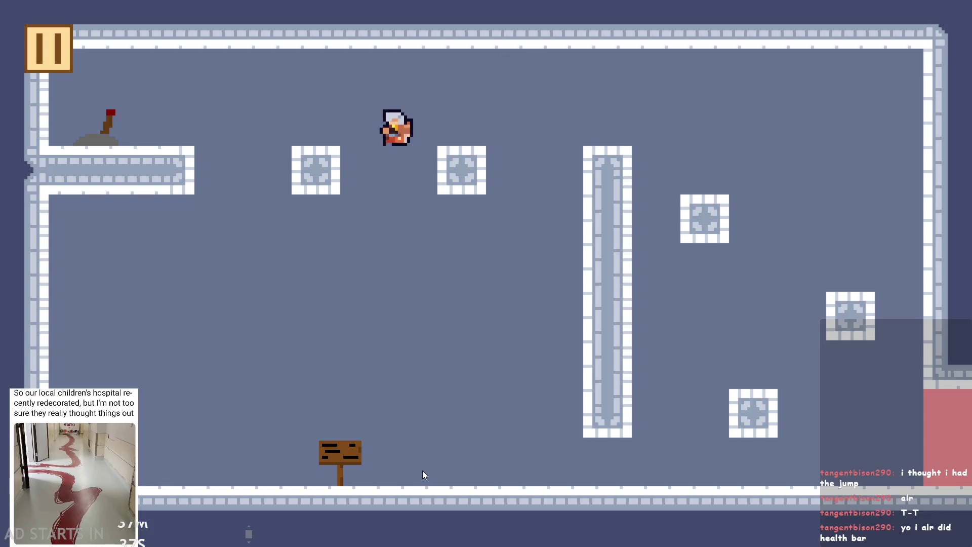
Jump the hero onto the upper-left ledge, along it, and back down to the floor.
key("Right")
key("Left")
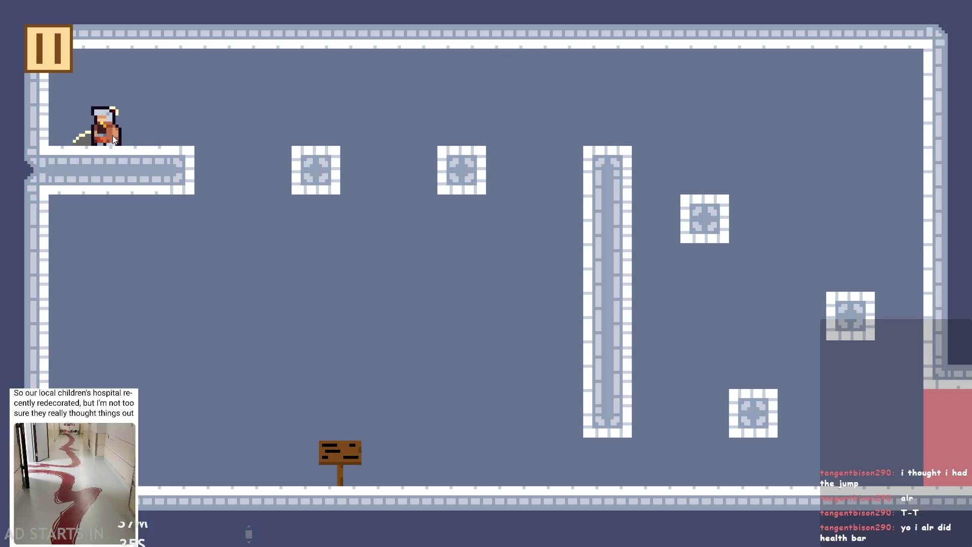
key("Right")
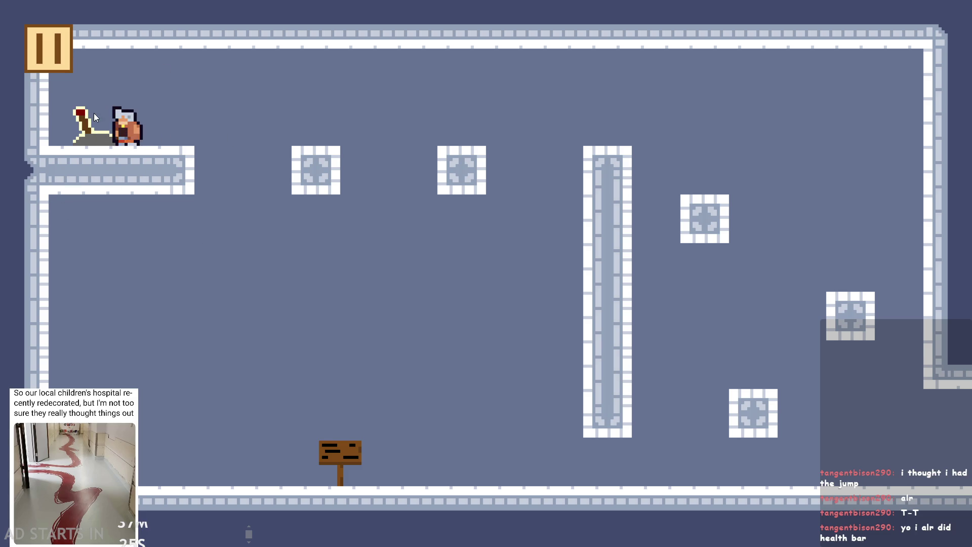
key("Right")
key("space")
key("space")
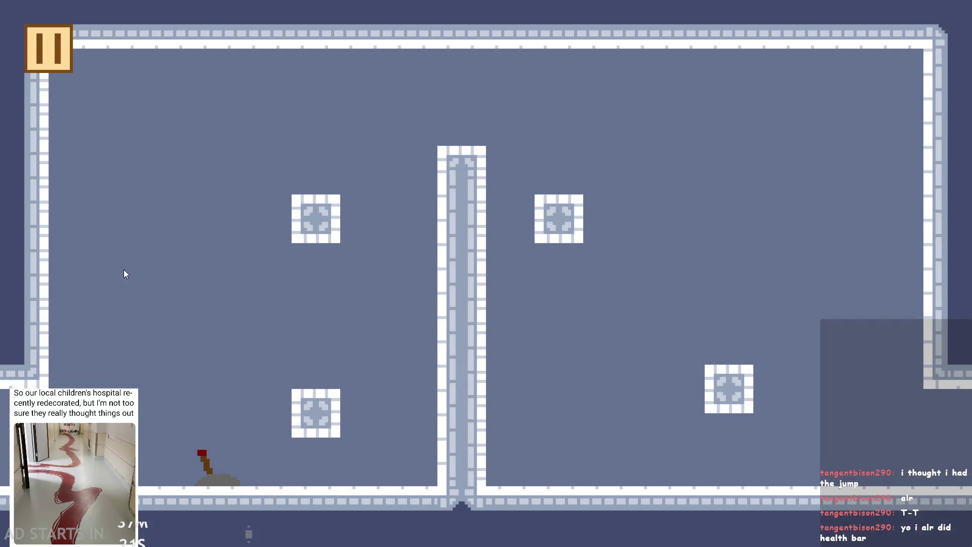
key("space")
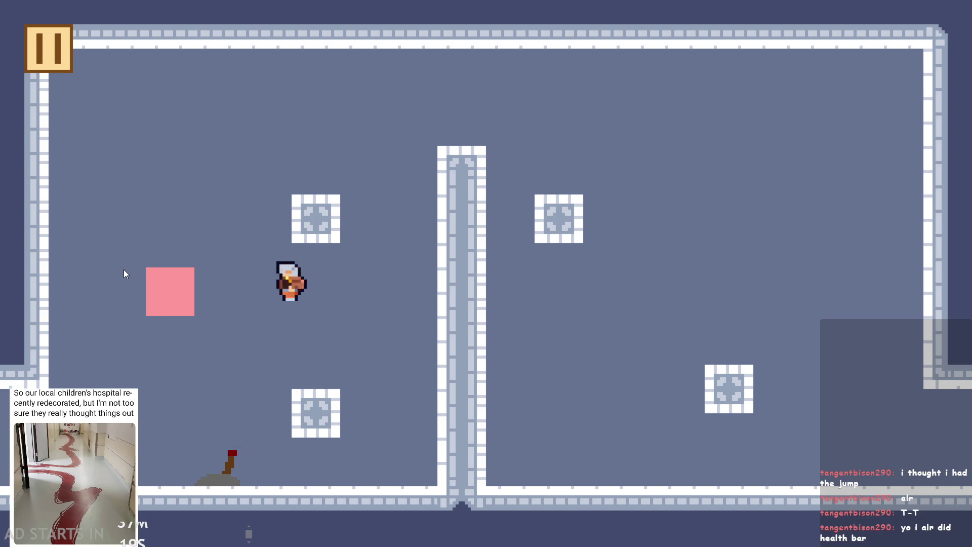
key("Left")
Flip the lever to remove the pink block, walk into the next room, and read the sign's message.
key("Right")
key("space")
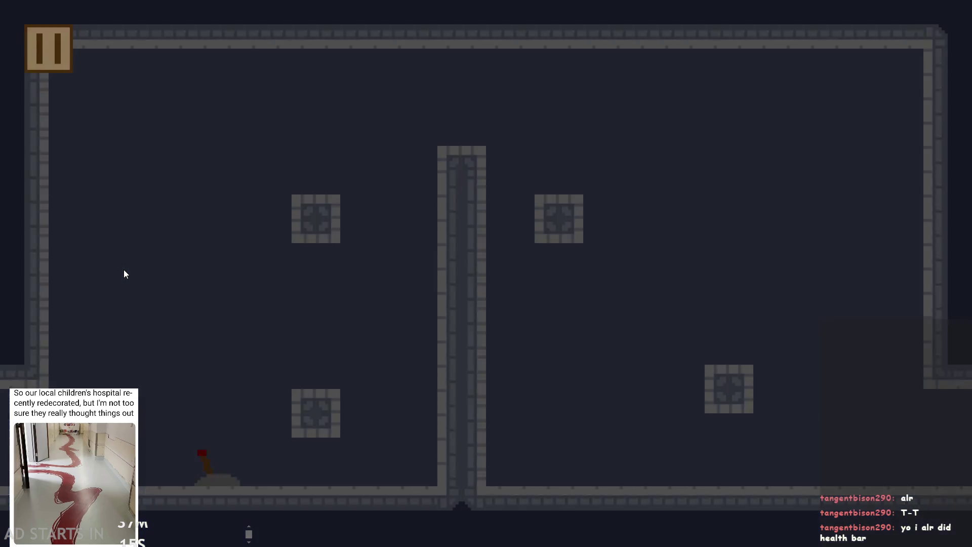
key("Left")
key("Left")
key("Up")
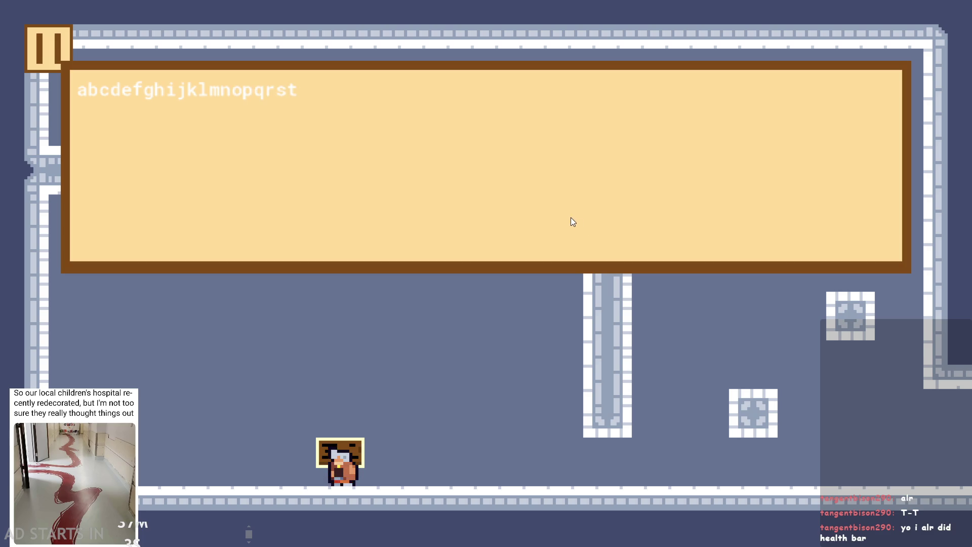
left_click(135, 126)
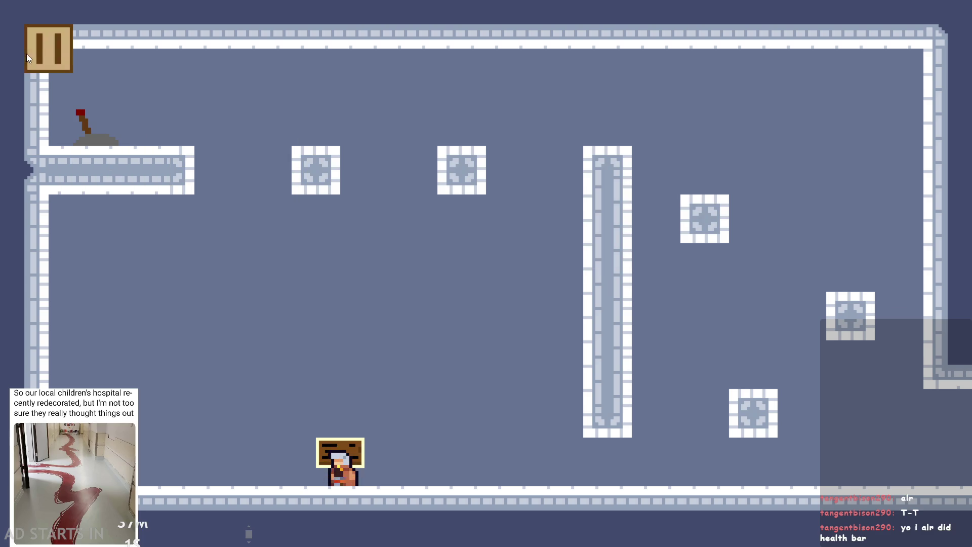
Pause and resume the game, exit right, then jump over the pillar and fall toward the floor.
left_click(27, 54)
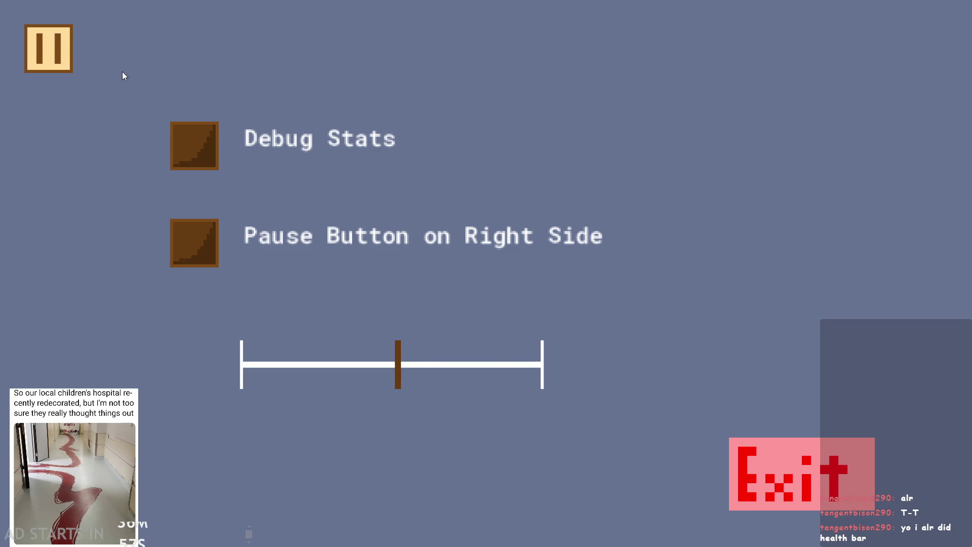
key("Escape")
key("Right")
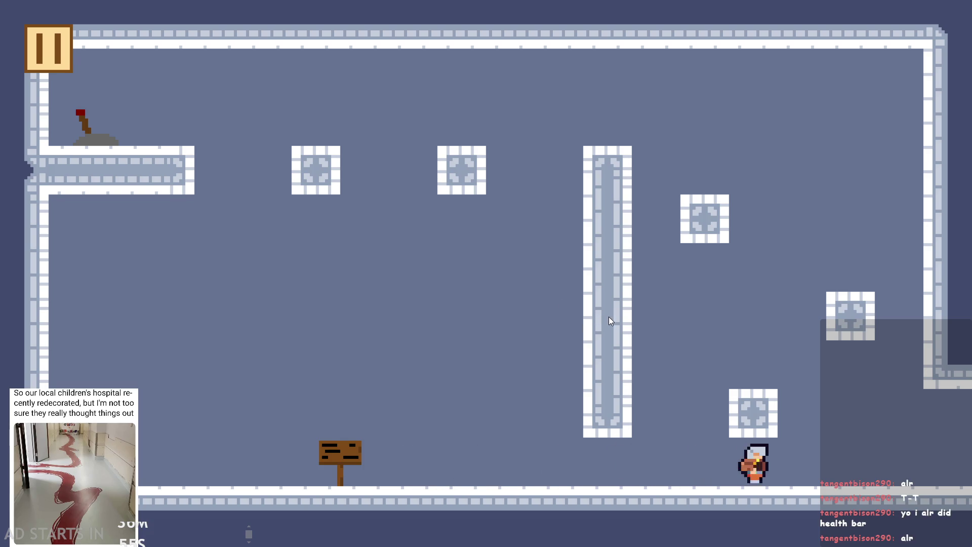
key("Up")
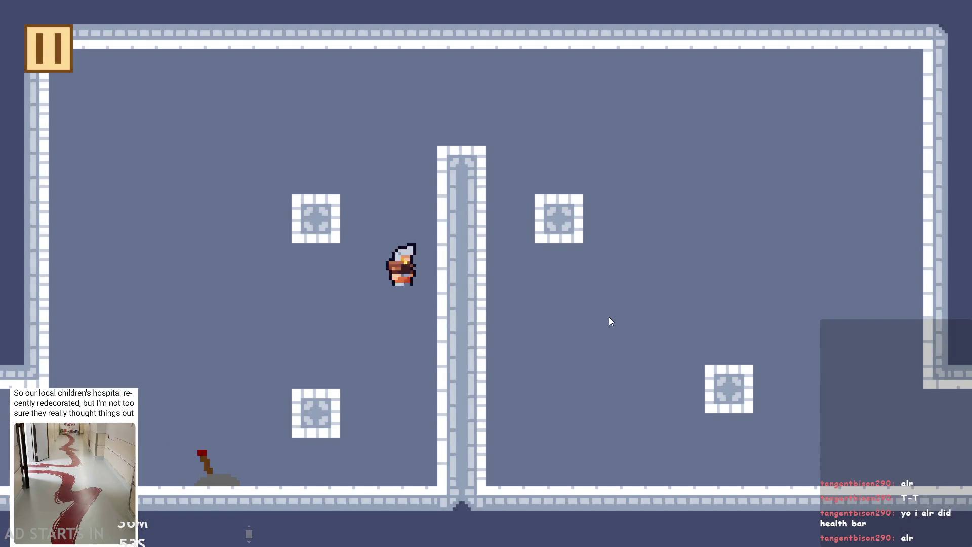
key("Up")
key("Left")
key("Right")
key("Left")
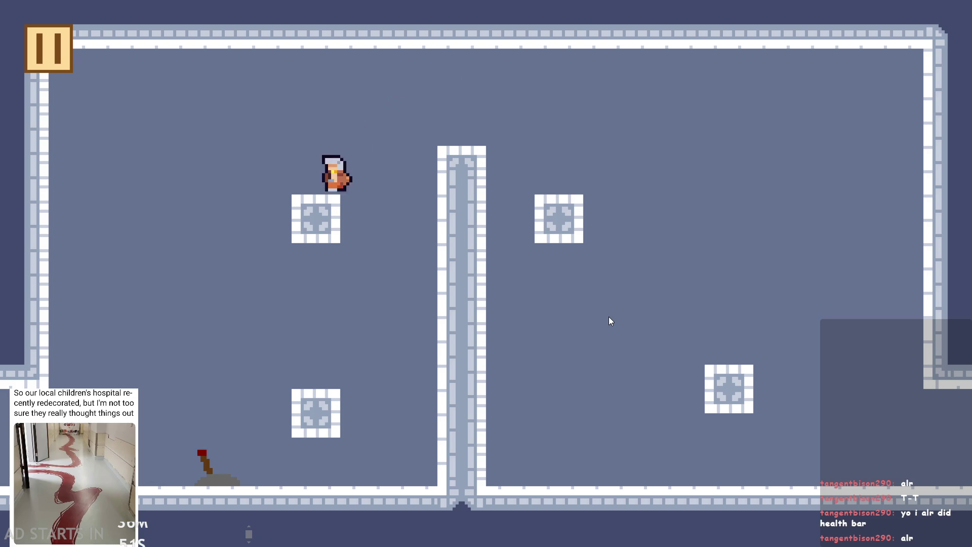
key("Left")
key("Down")
key("Right")
Jump around the boxes, drop to the floor lever to make the pink block appear, and leap away.
key("Up")
key("Left")
key("Up")
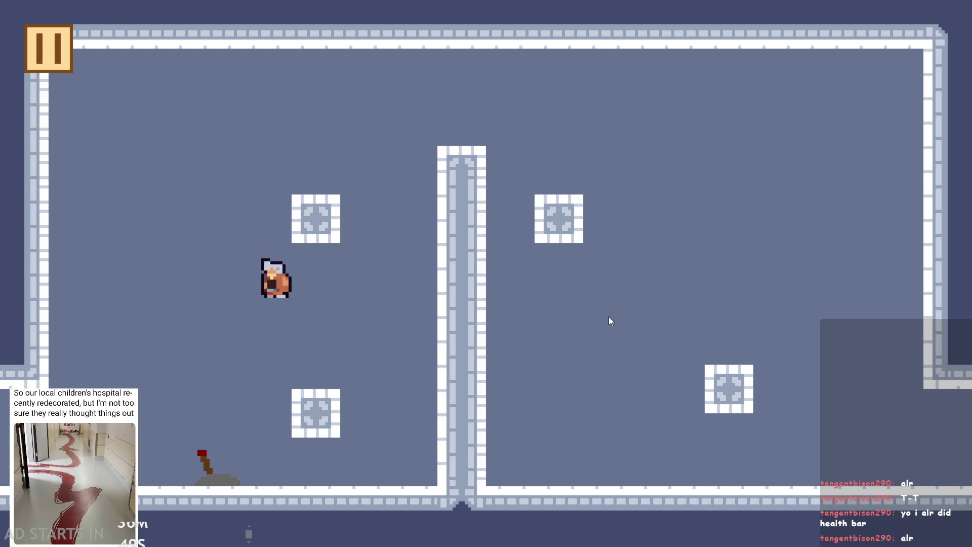
key("Up")
key("Left")
key("Down")
key("Up")
key("Right")
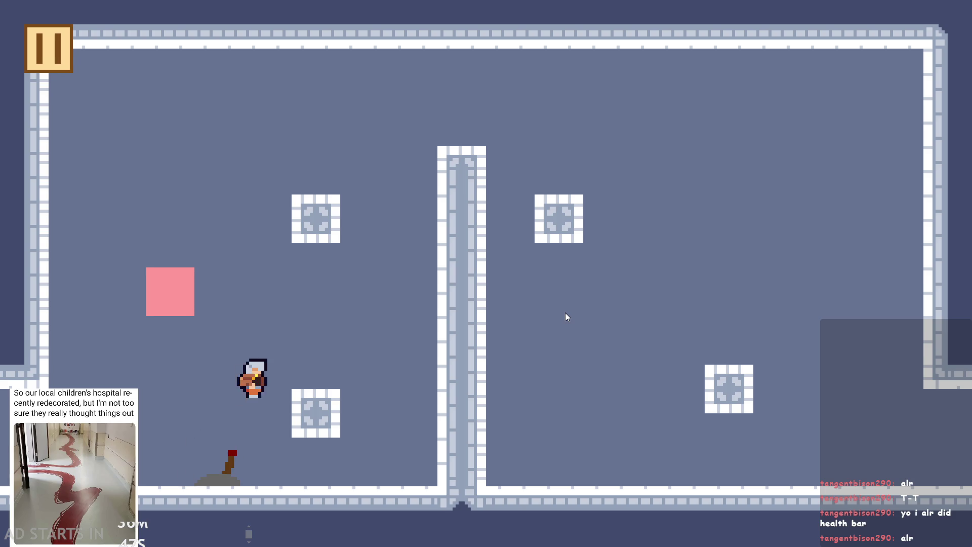
key("Up")
key("Left")
key("Down")
key("Right")
Jump the hero between the upper-left box, the lower-left box and the pink block.
key("Right")
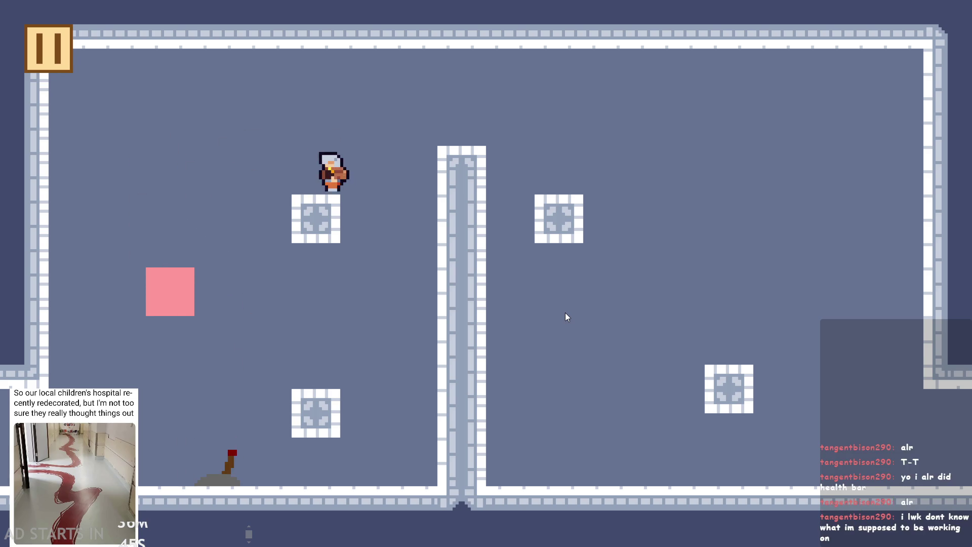
key("Left")
key("Down")
key("Right")
key("Up")
key("Left")
key("Right")
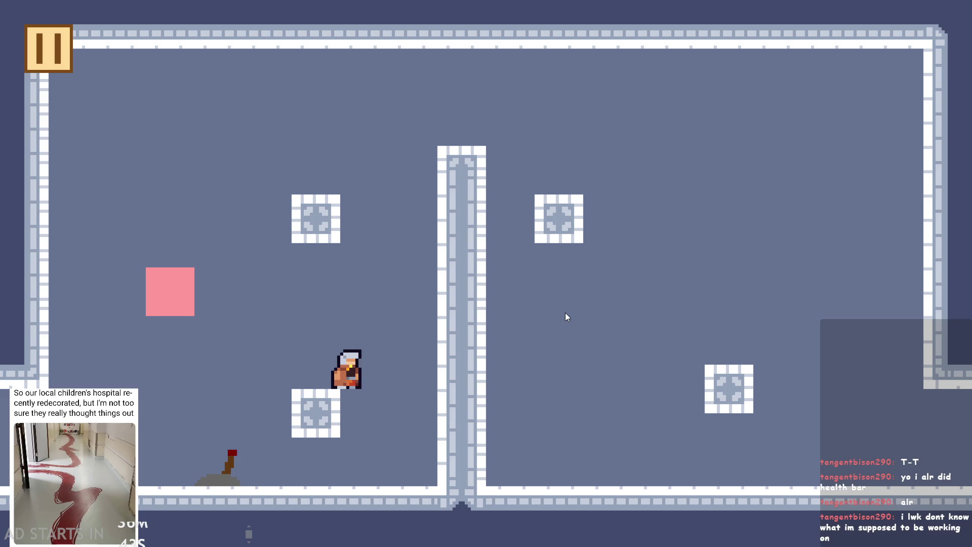
key("Up")
key("Left")
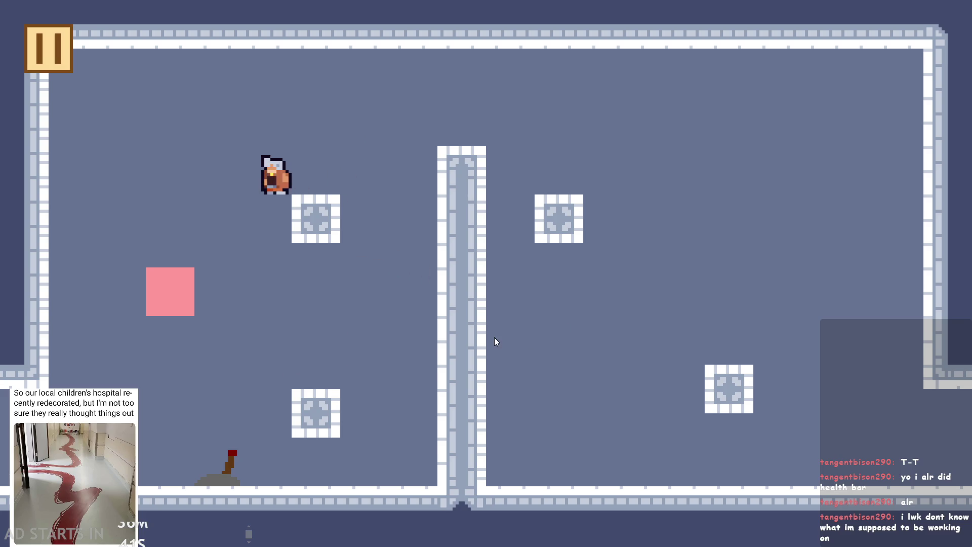
key("Left")
key("Right")
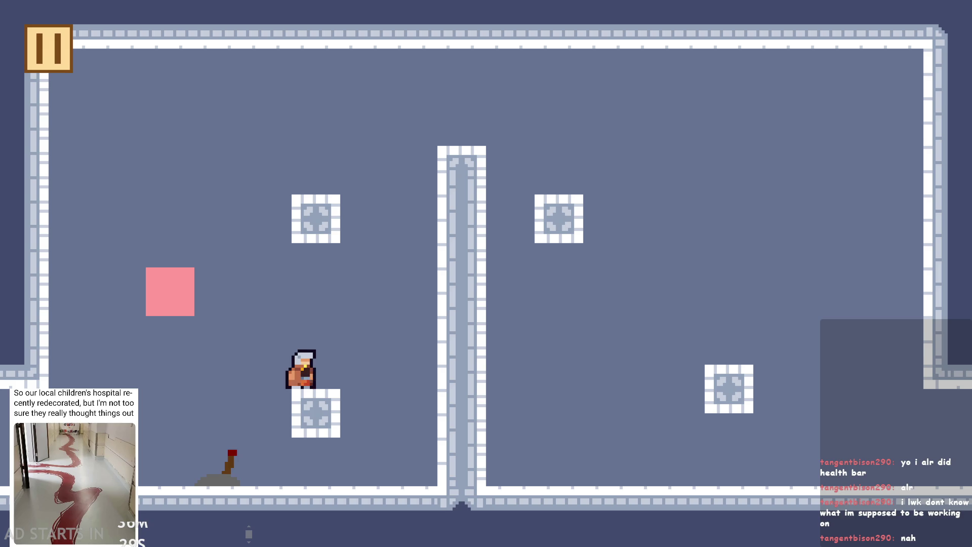
Jump off the box with space, A and D, reach the top right, and enter the next room.
key("space")
key("a")
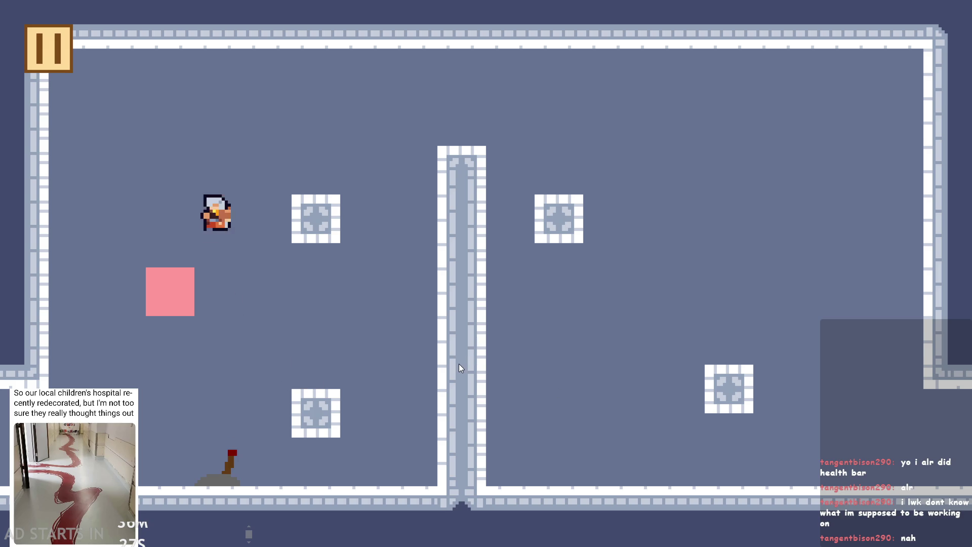
key("space")
key("d")
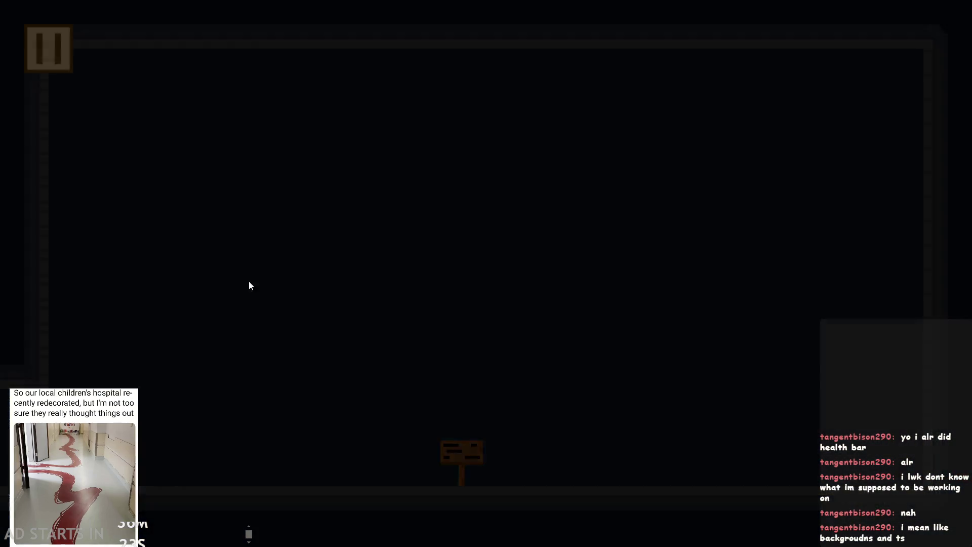
key("space")
Leap the hero back and forth over the central wall and onto the boxes to test jump and fall frames.
key("a")
key("space")
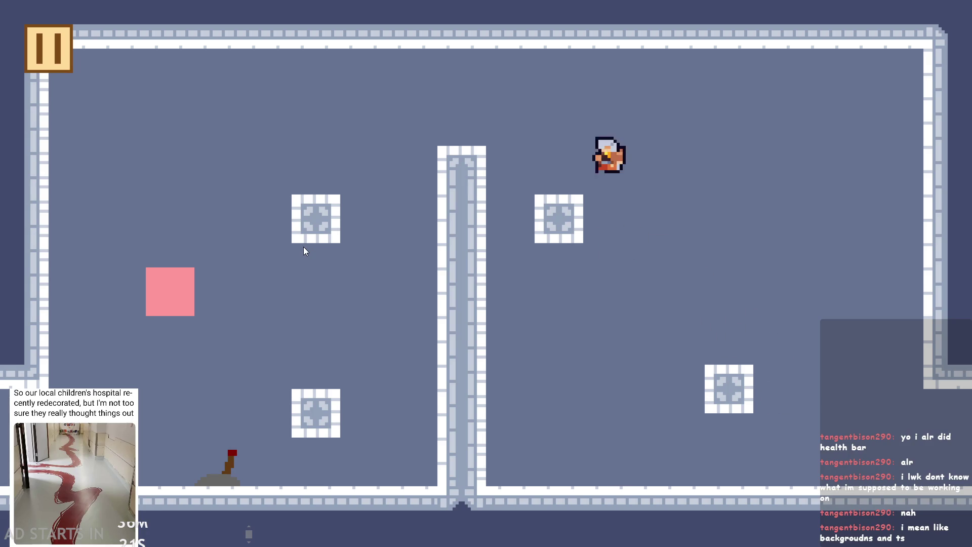
key("space")
key("space")
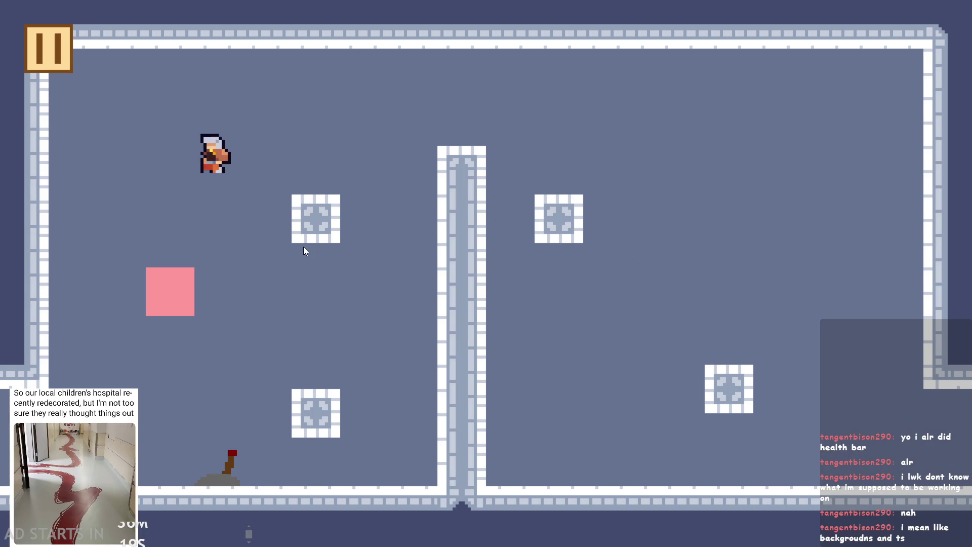
key("d")
key("space")
key("a")
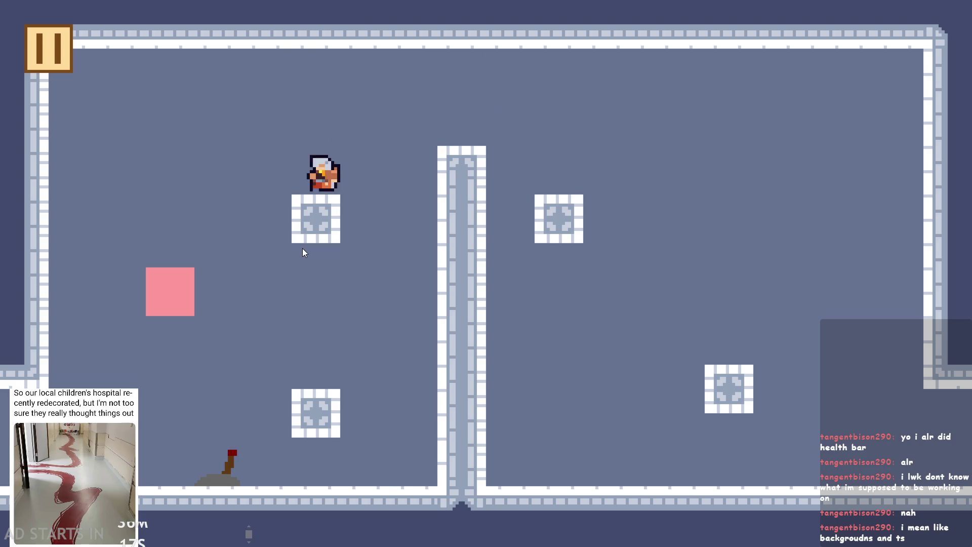
key("space")
key("d")
key("space")
key("a")
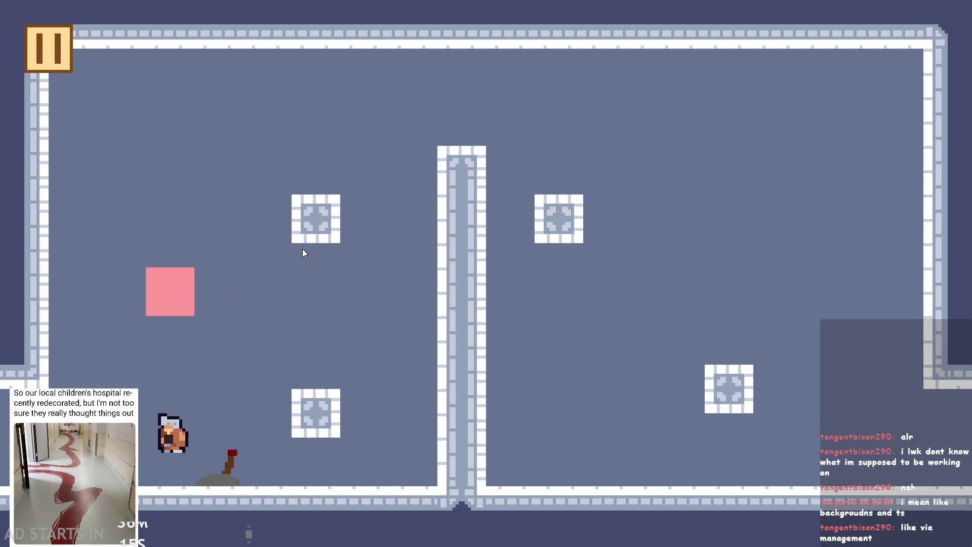
key("space")
key("d")
key("a")
key("a")
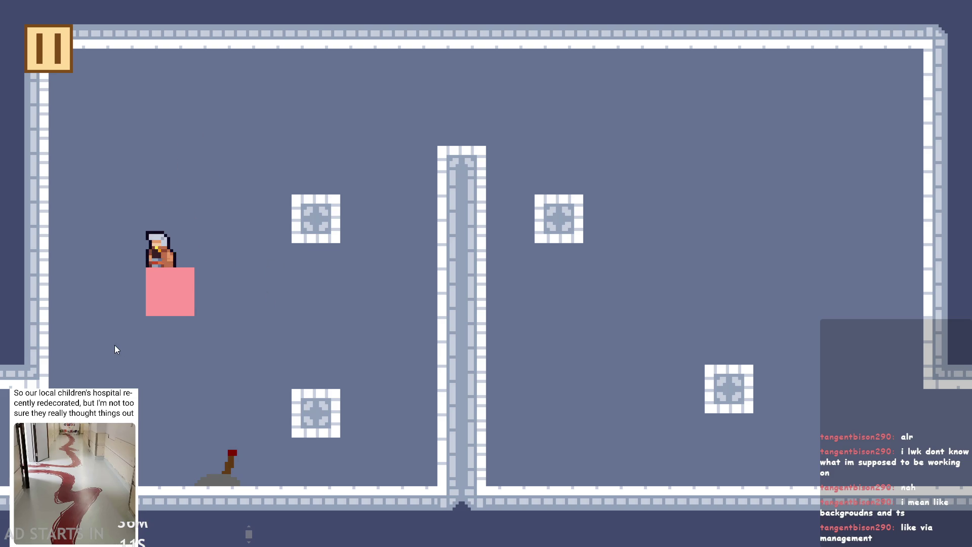
Pause and quit the game, then open the tls_temple tile set.
left_click(41, 57)
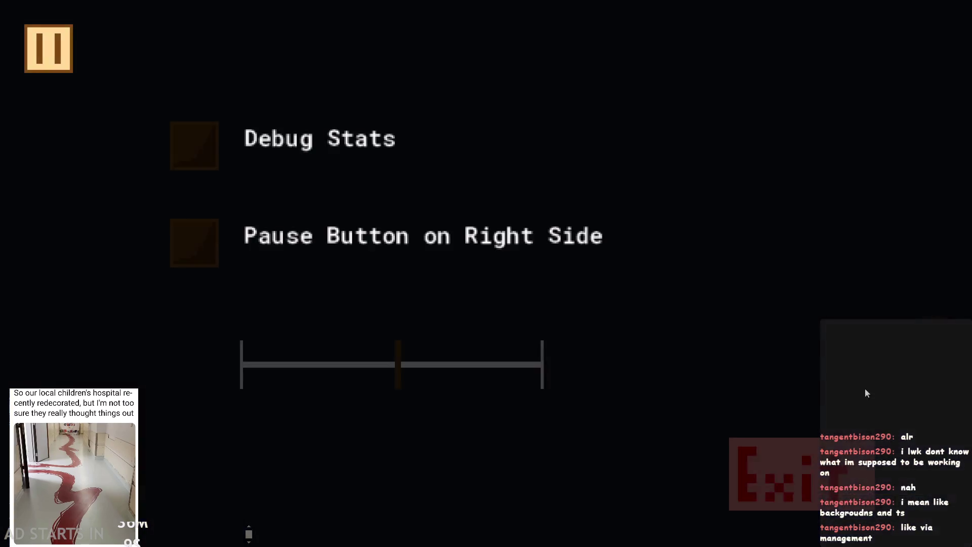
left_click(809, 456)
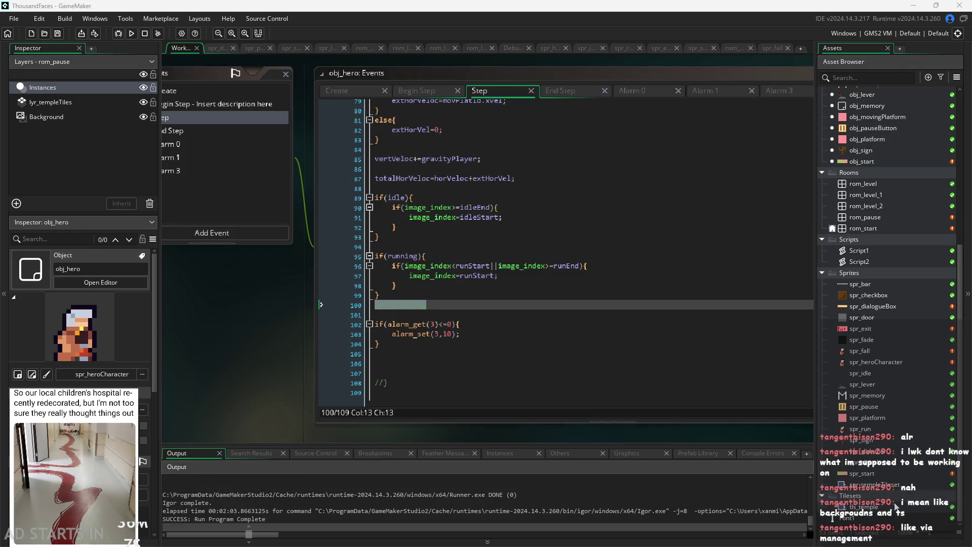
double_click(894, 506)
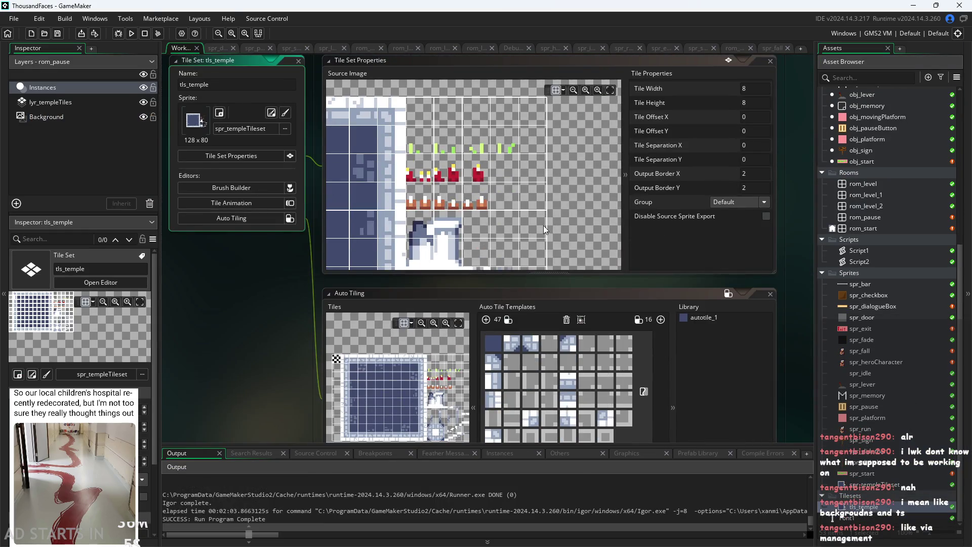
Zoom in and out of the tls_temple Source Image preview and nudge its view slightly.
scroll(543, 226, "down", 3)
scroll(505, 184, "down", 3)
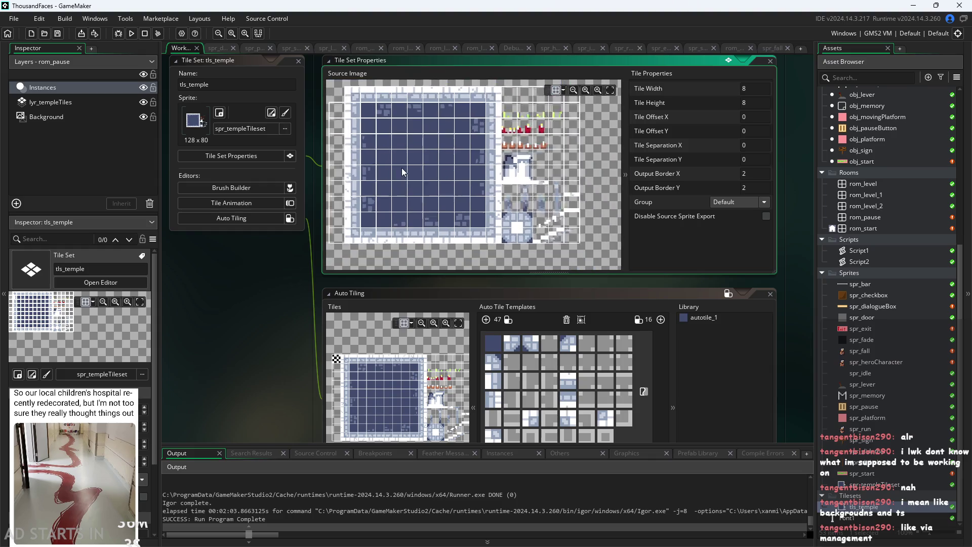
scroll(412, 196, "up", 2)
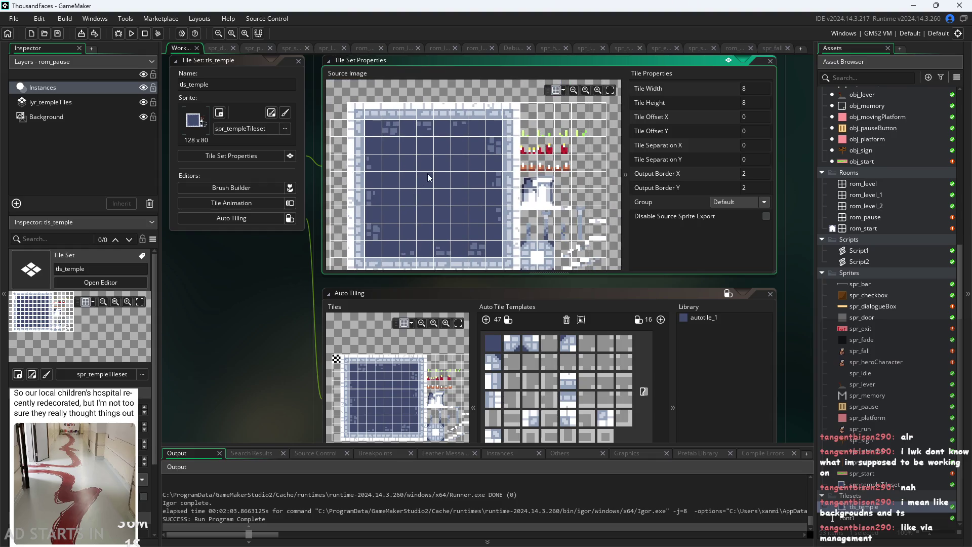
scroll(455, 172, "up", 3)
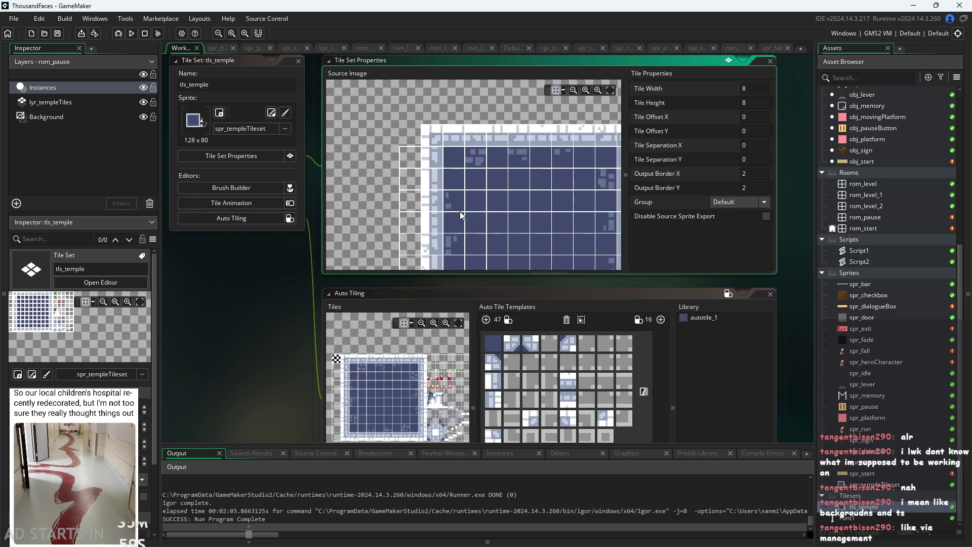
scroll(449, 156, "up", 3)
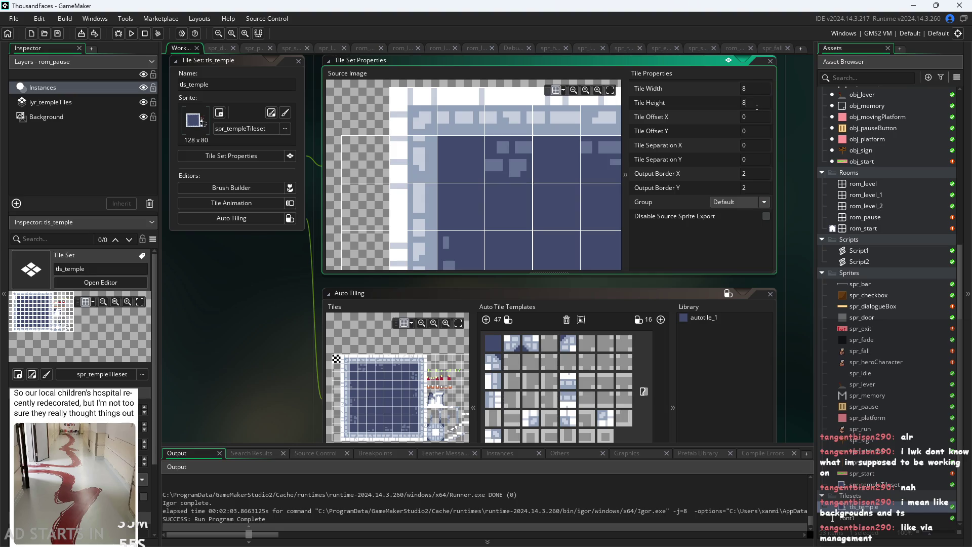
scroll(422, 162, "down", 5)
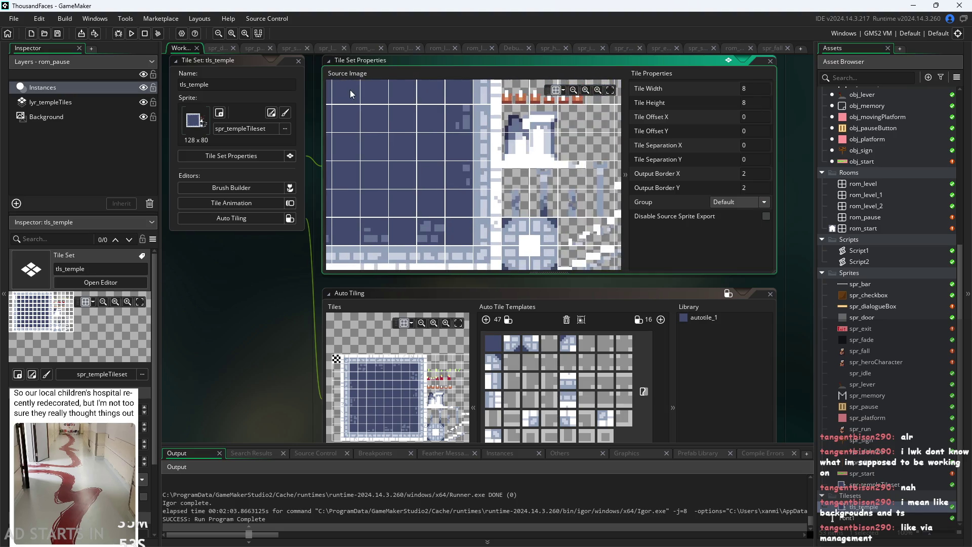
scroll(517, 169, "up", 3)
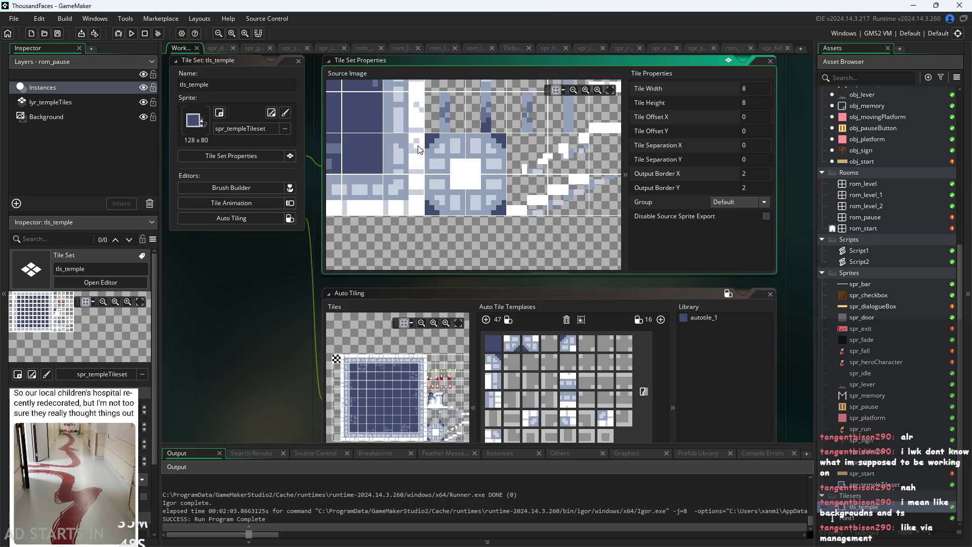
scroll(419, 148, "up", 3)
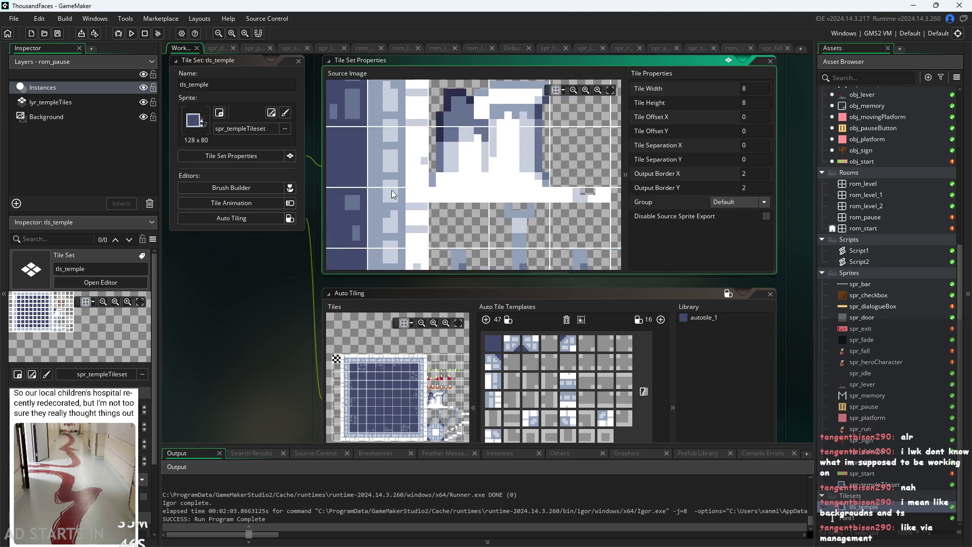
scroll(388, 163, "up", 2)
scroll(357, 179, "up", 1)
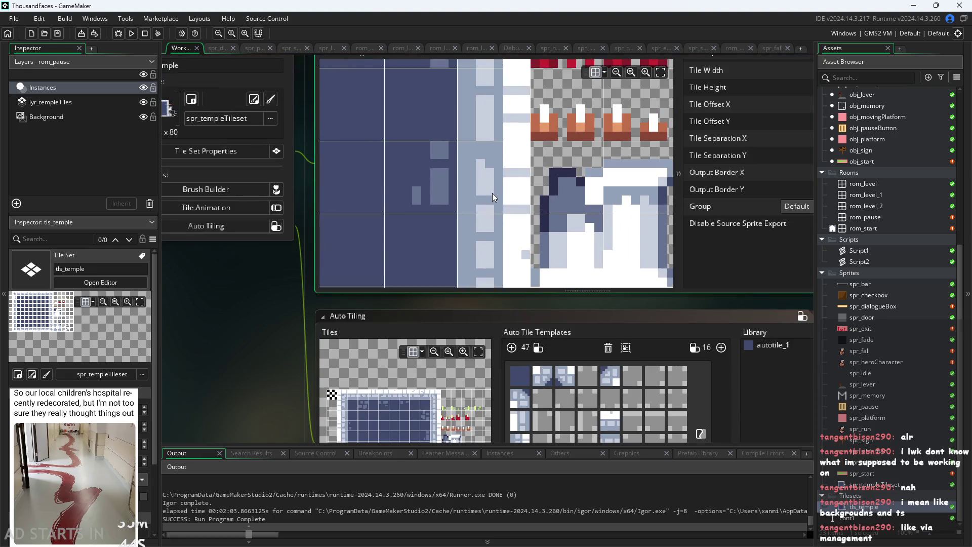
scroll(240, 314, "down", 1)
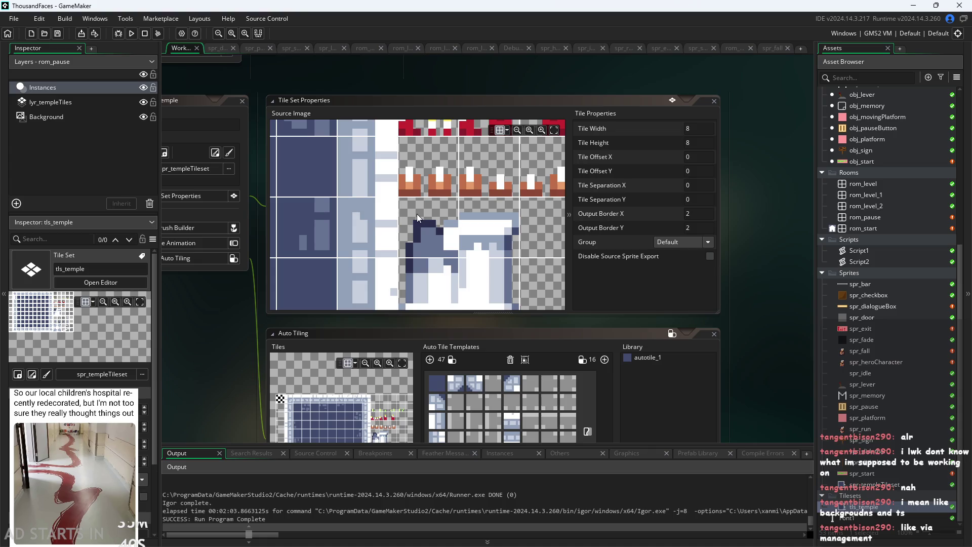
left_click(403, 207)
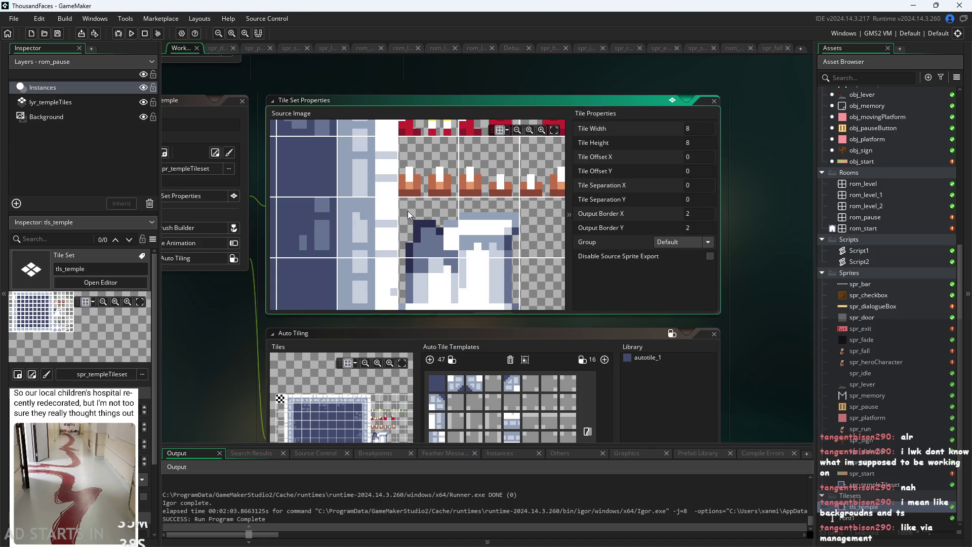
left_click_drag(398, 215, 405, 218)
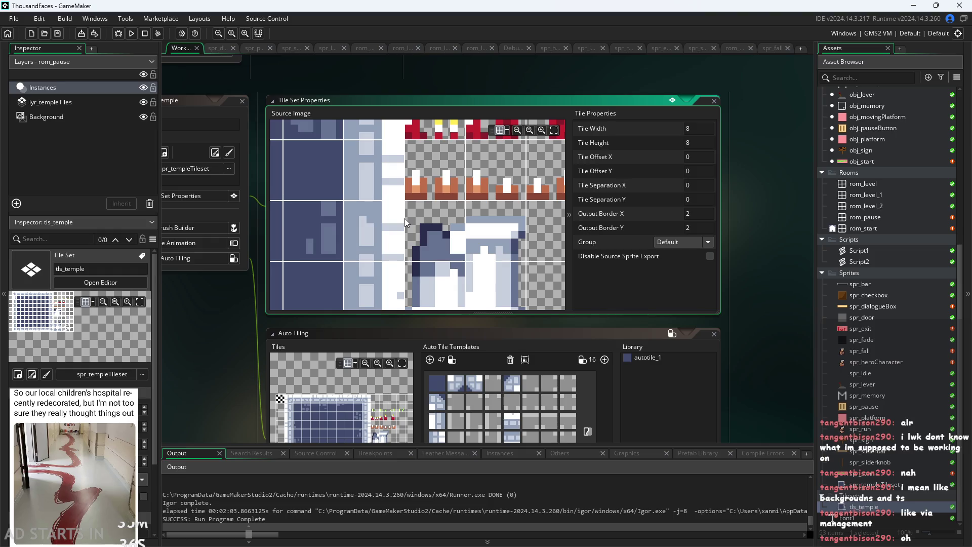
Keep zooming the source image and pan it to inspect the lower 8×8 tiles.
scroll(411, 239, "down", 3)
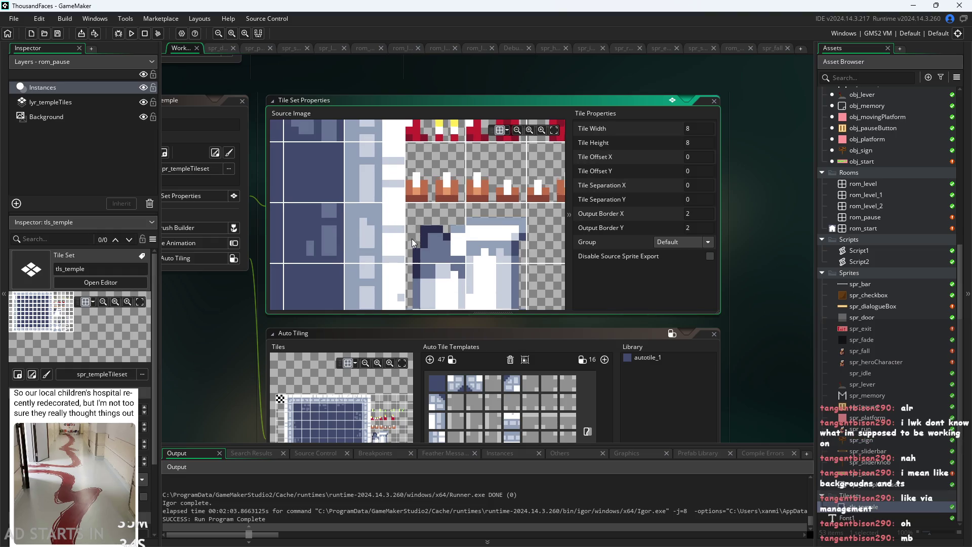
scroll(412, 247, "up", 3)
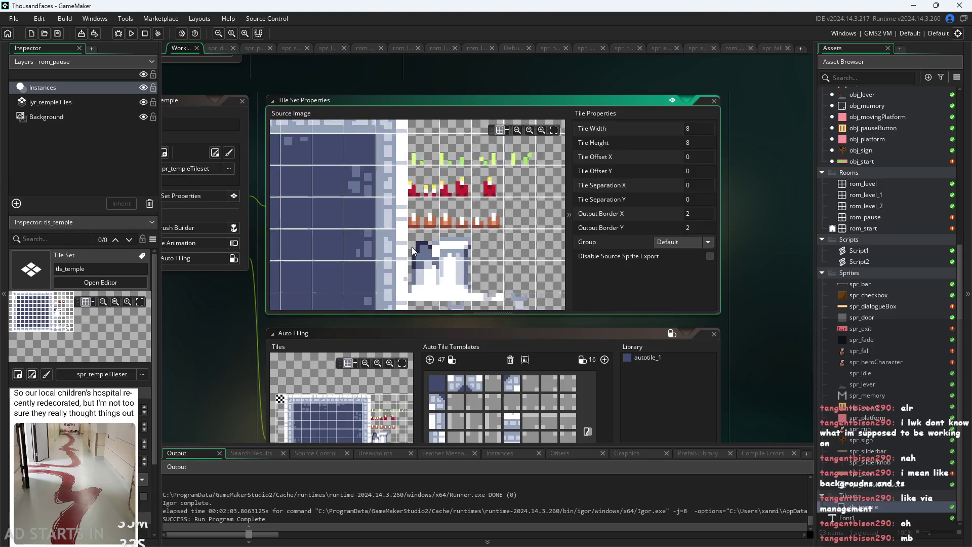
scroll(417, 152, "down", 2)
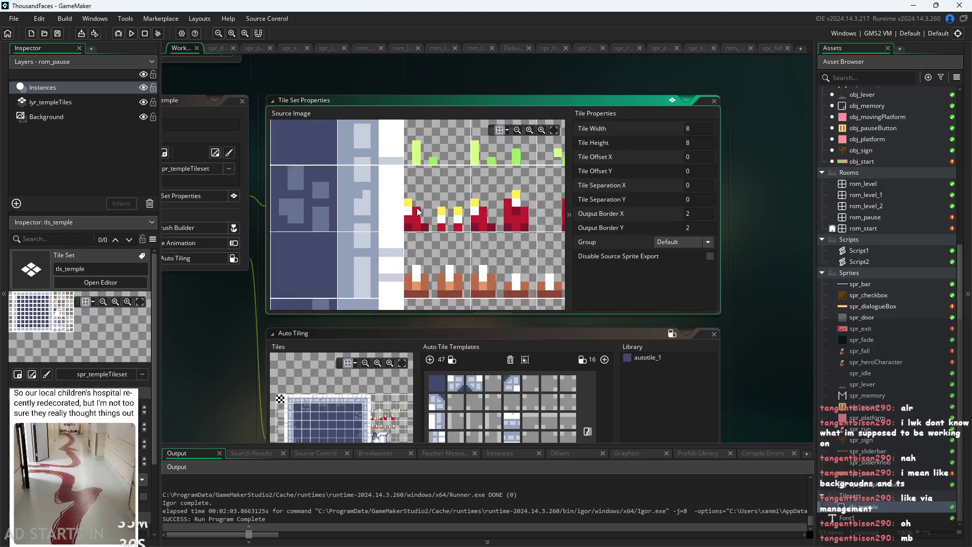
scroll(380, 201, "down", 5)
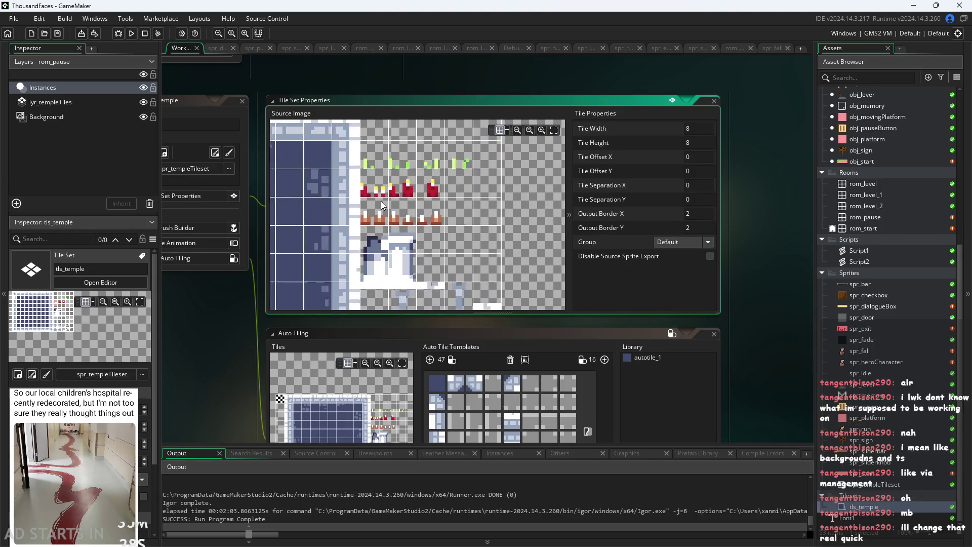
scroll(379, 213, "up", 3)
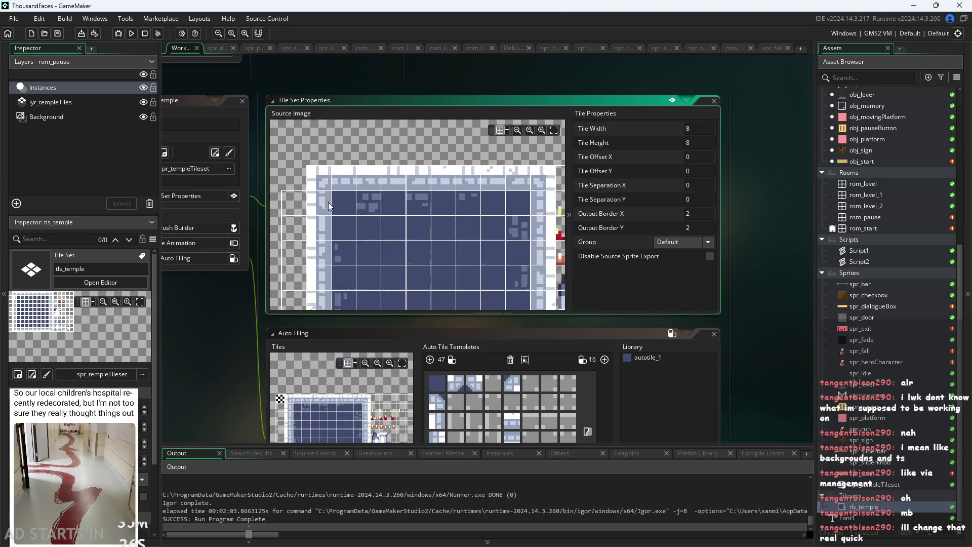
scroll(331, 179, "down", 2)
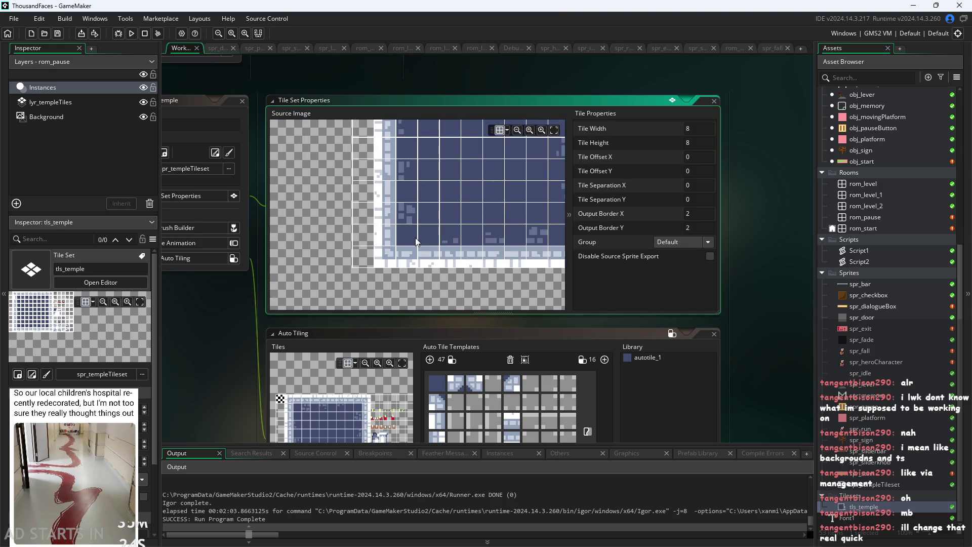
scroll(415, 237, "up", 1)
scroll(386, 203, "up", 2)
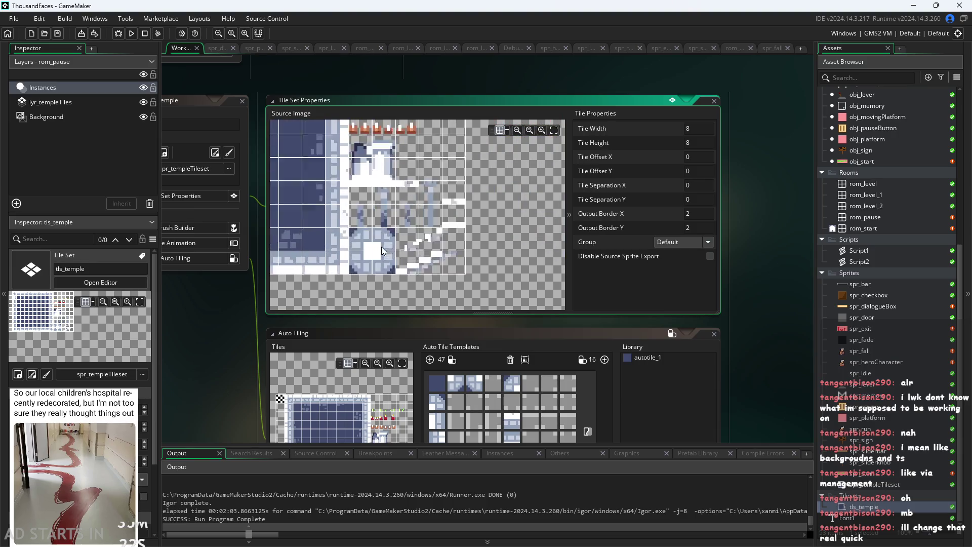
scroll(381, 247, "up", 1)
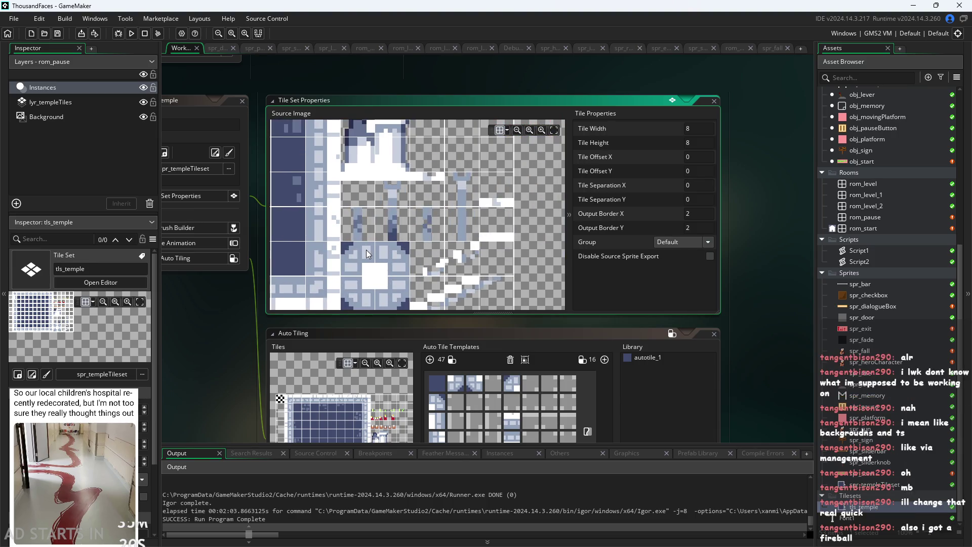
scroll(390, 234, "down", 2)
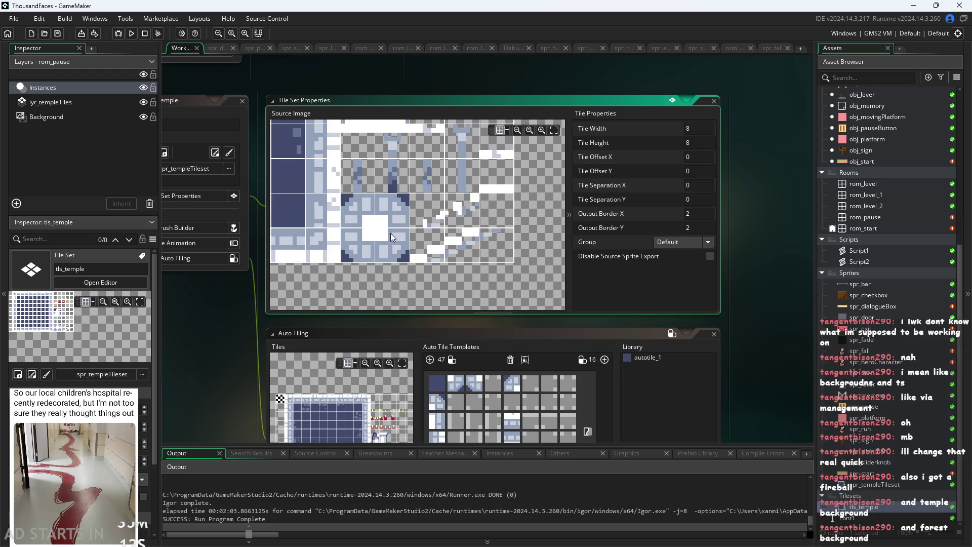
scroll(527, 217, "down", 3, "ctrl")
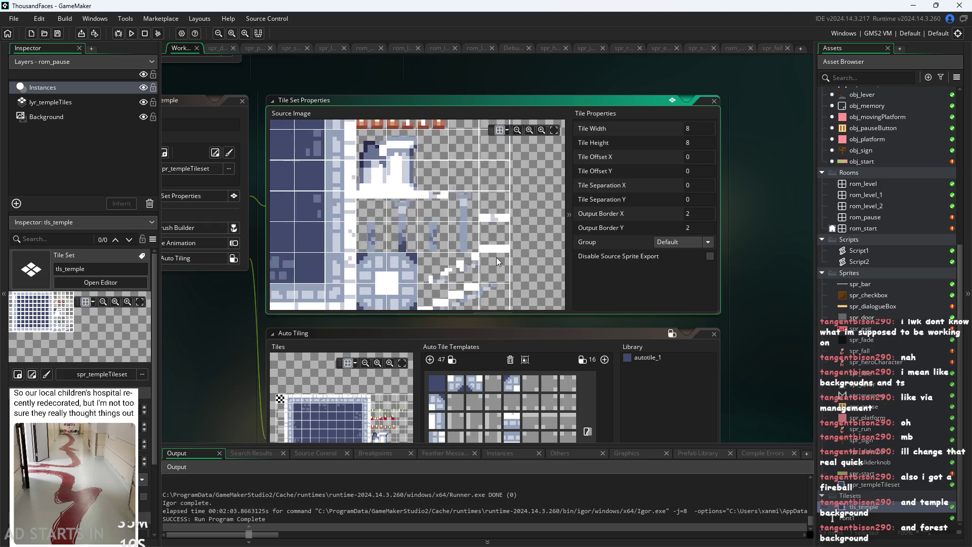
scroll(496, 258, "up", 3)
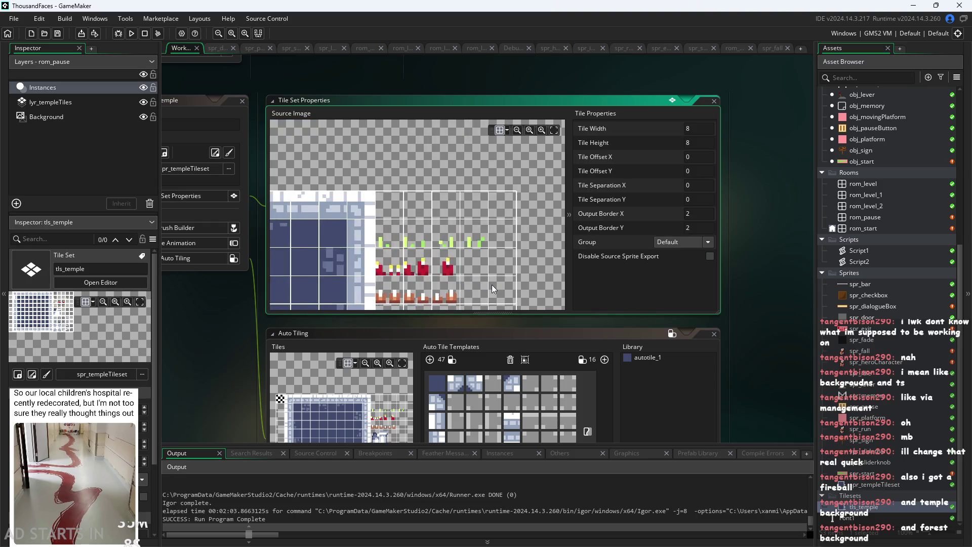
scroll(473, 261, "up", 2, "ctrl")
scroll(473, 261, "right", 3)
scroll(420, 203, "up", 1, "ctrl")
scroll(343, 247, "down", 1, "ctrl")
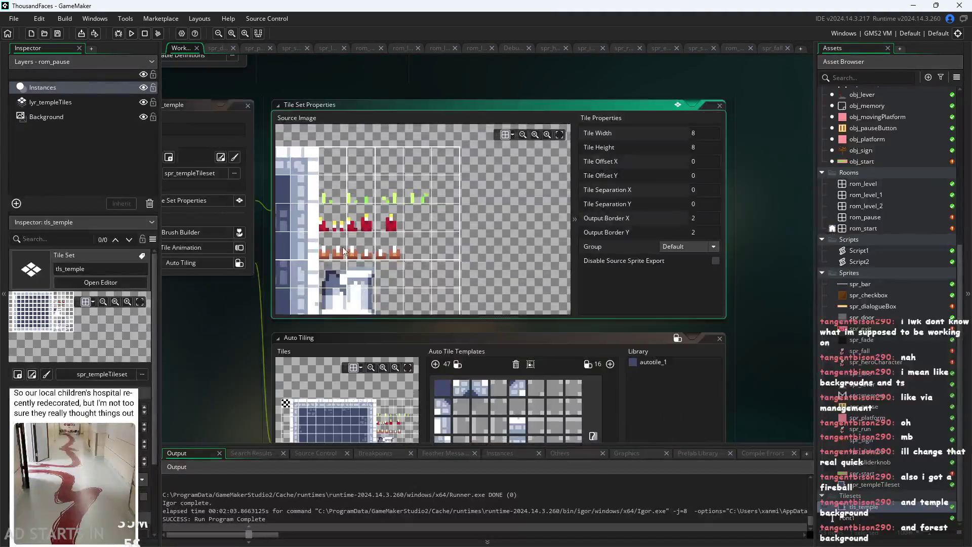
scroll(394, 314, "up", 3, "ctrl")
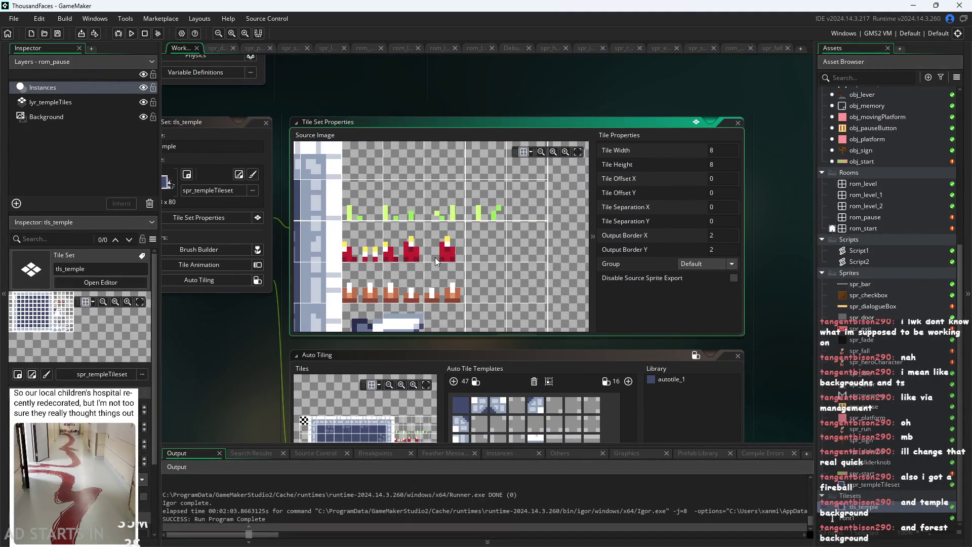
scroll(392, 253, "down", 3)
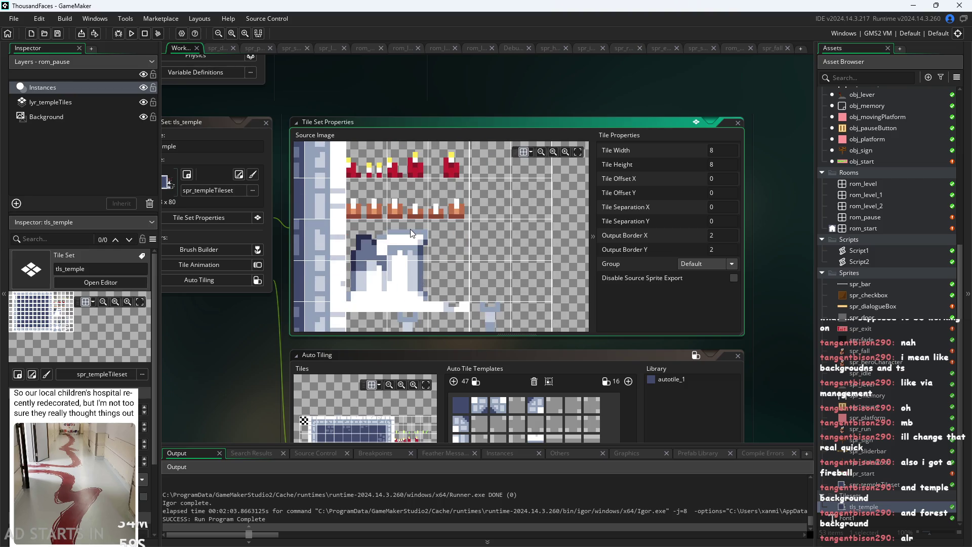
left_click_drag(412, 267, 422, 217)
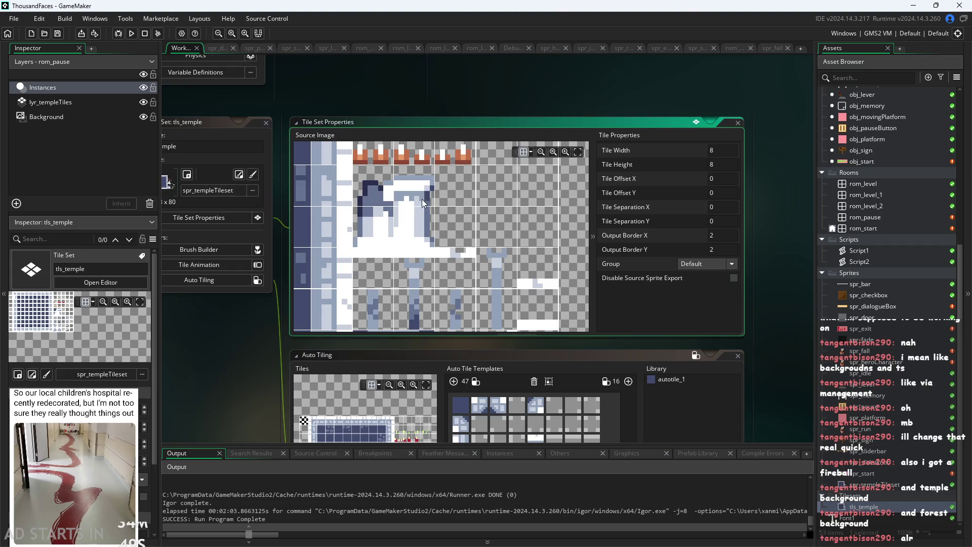
scroll(427, 171, "up", 3)
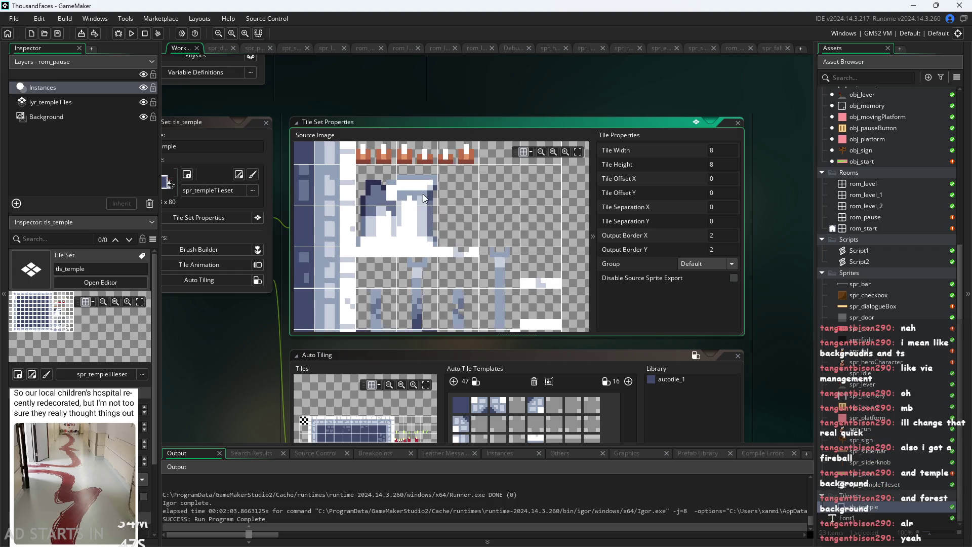
scroll(421, 193, "up", 1)
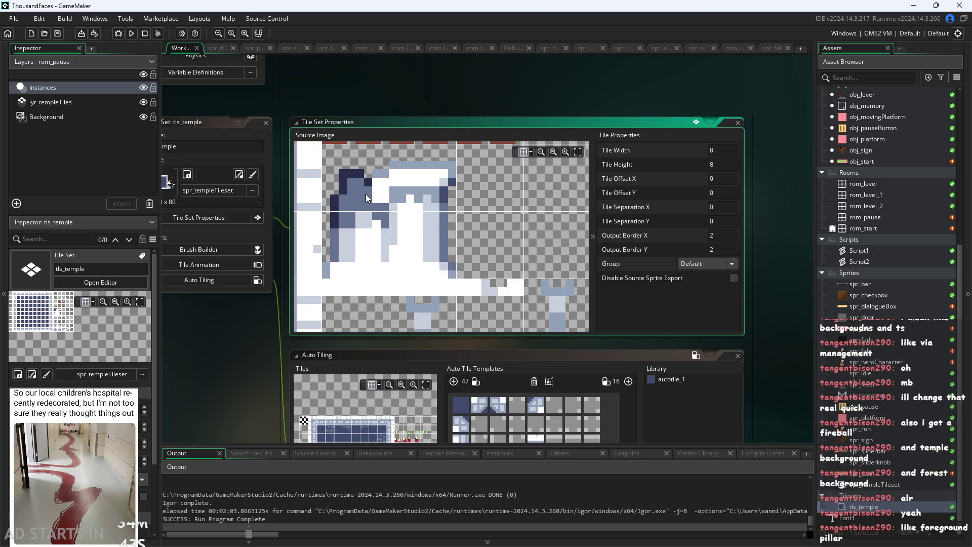
scroll(362, 199, "down", 2)
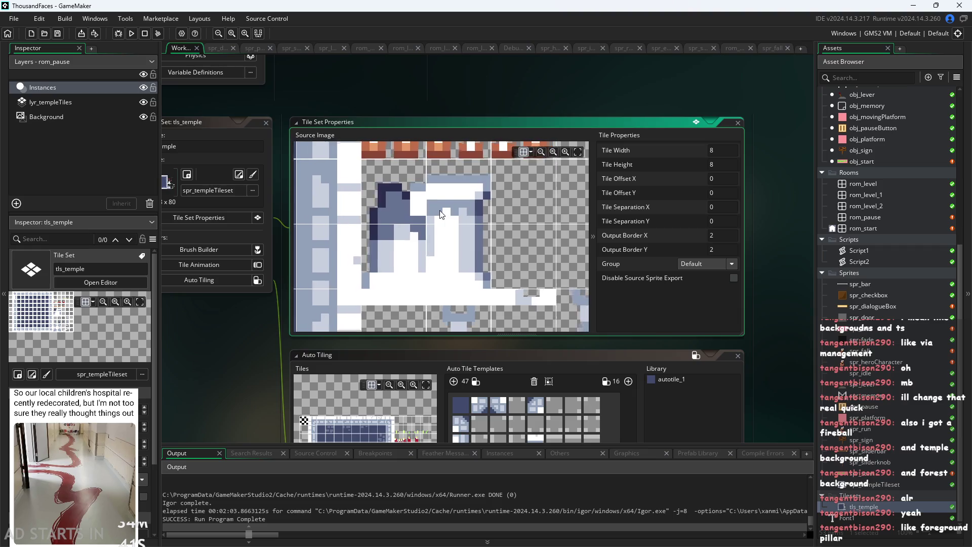
scroll(441, 210, "up", 1)
scroll(446, 226, "down", 1)
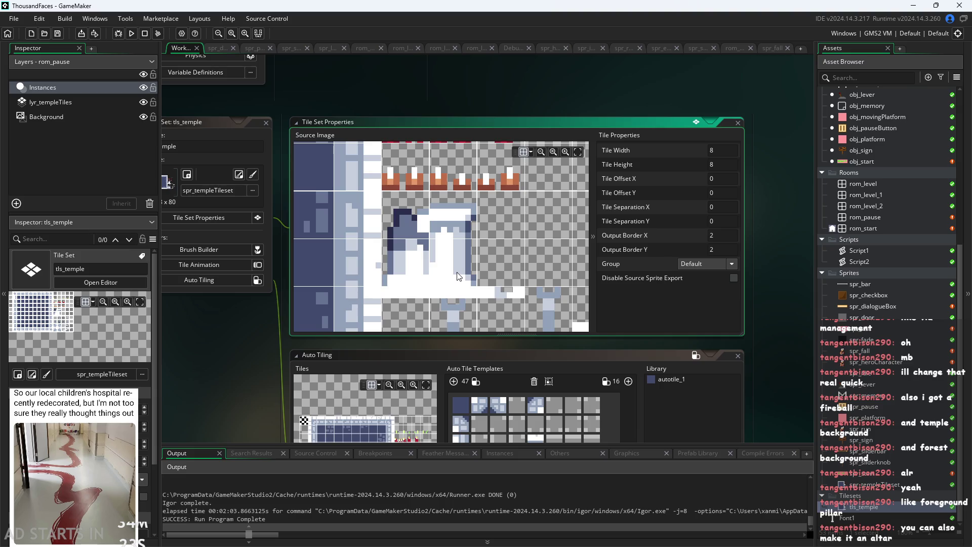
scroll(448, 251, "down", 5)
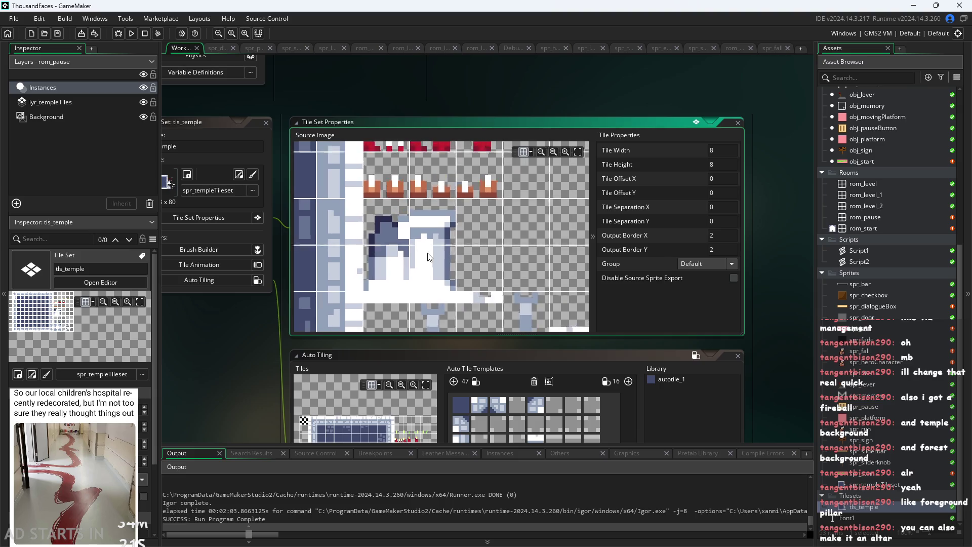
scroll(476, 247, "up", 3)
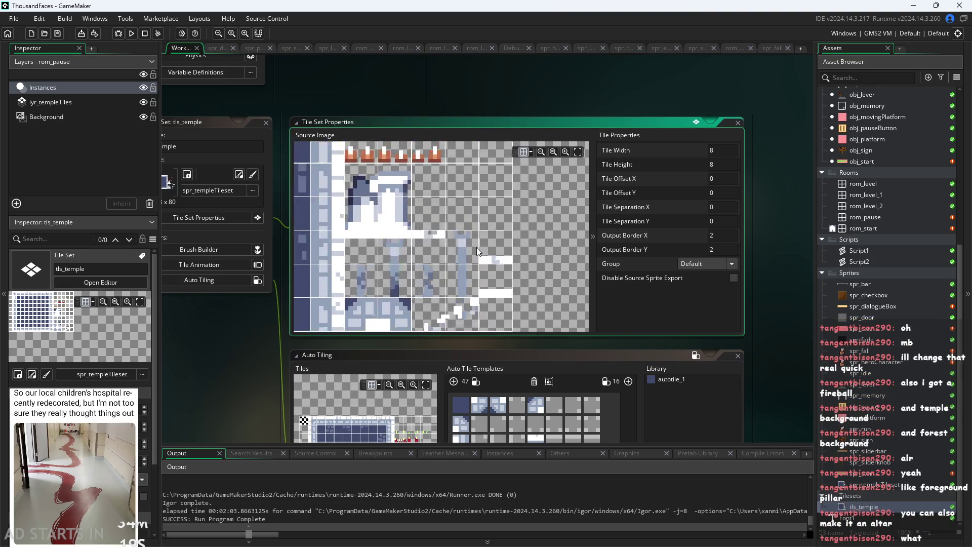
scroll(439, 285, "up", 3)
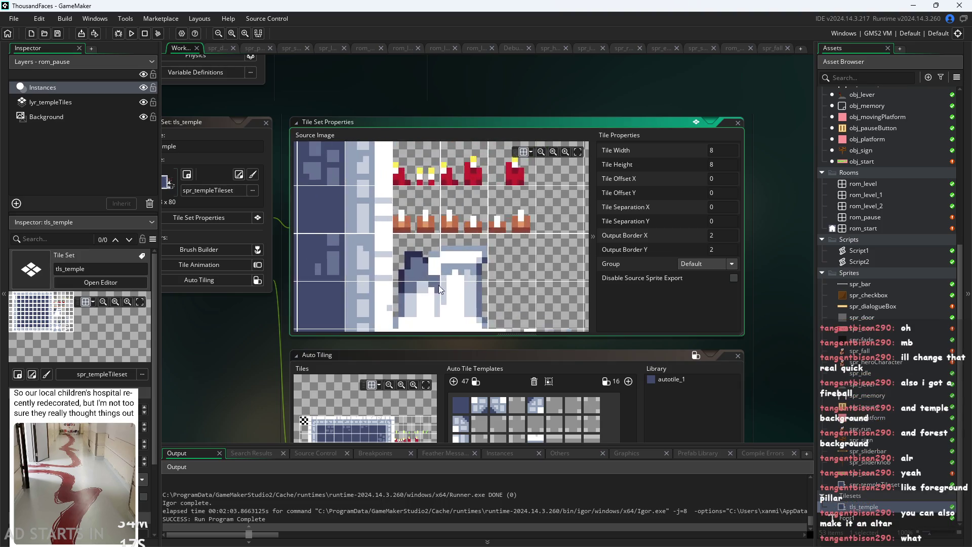
left_click_drag(502, 236, 456, 195)
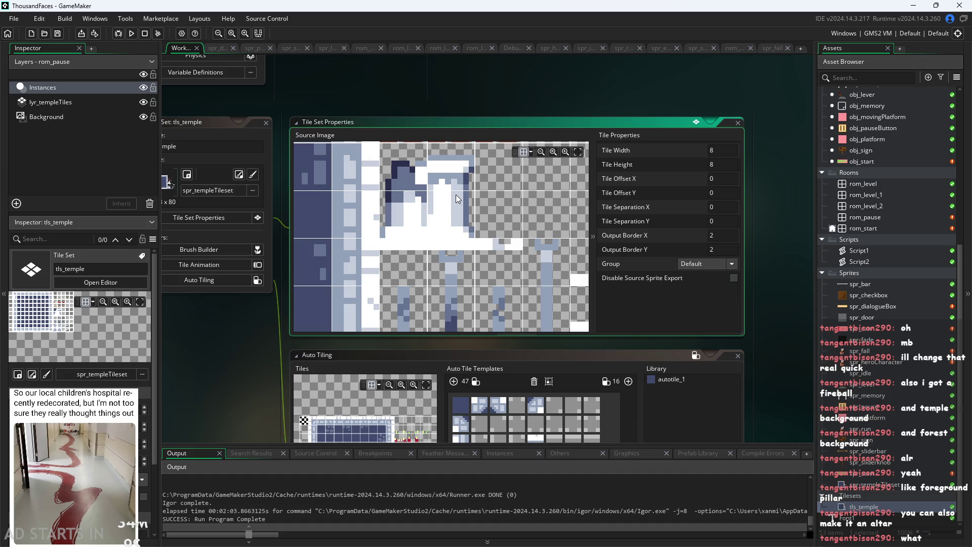
scroll(455, 195, "up", 3)
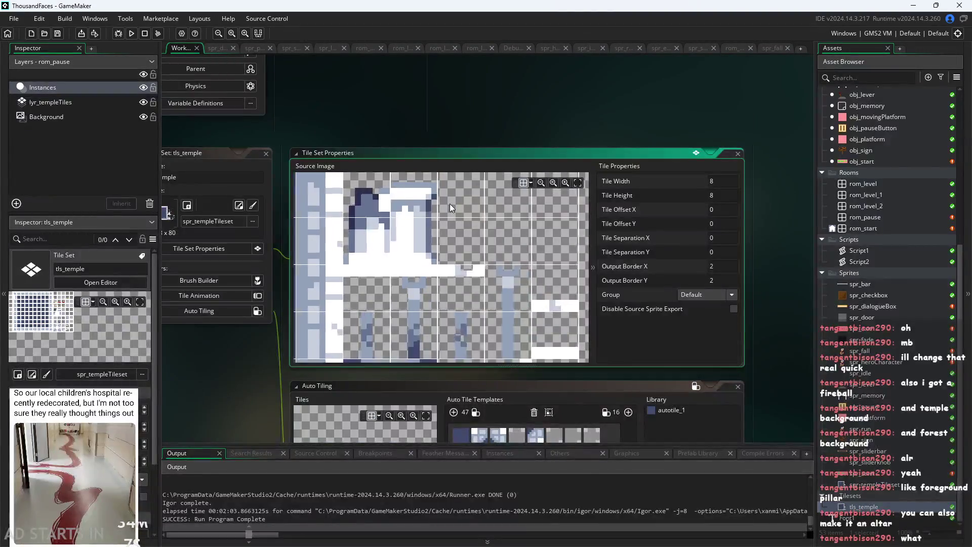
scroll(454, 221, "down", 1)
left_click_drag(455, 221, 454, 246)
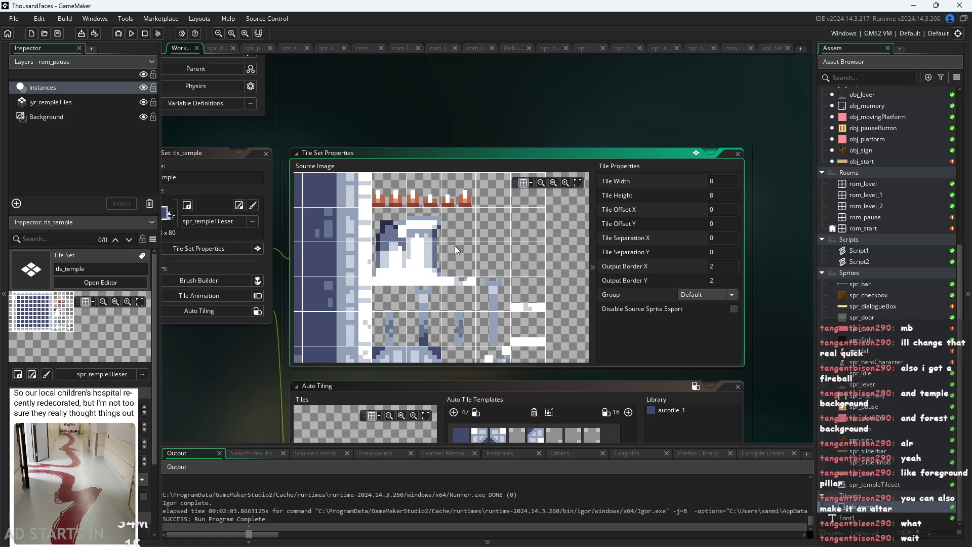
scroll(458, 246, "up", 2)
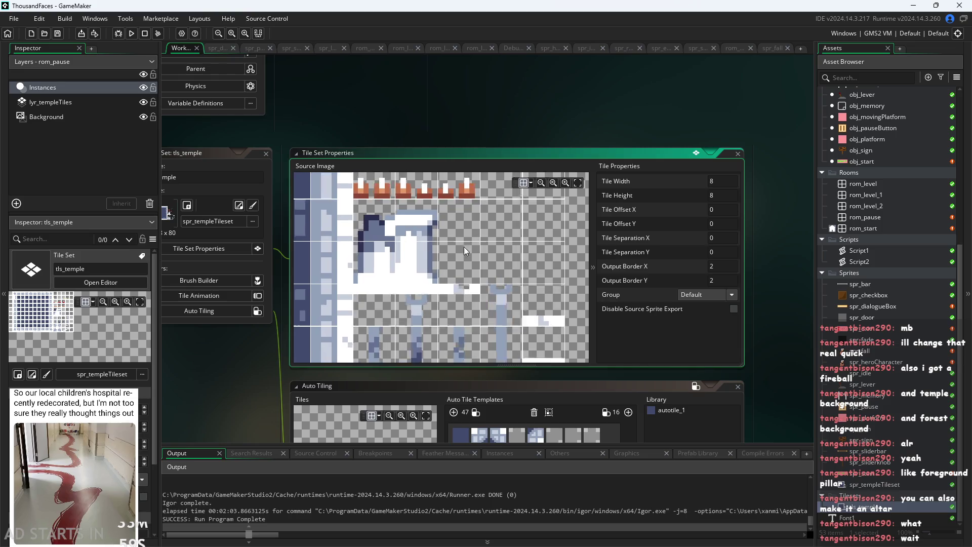
scroll(473, 256, "up", 1)
scroll(451, 237, "down", 5)
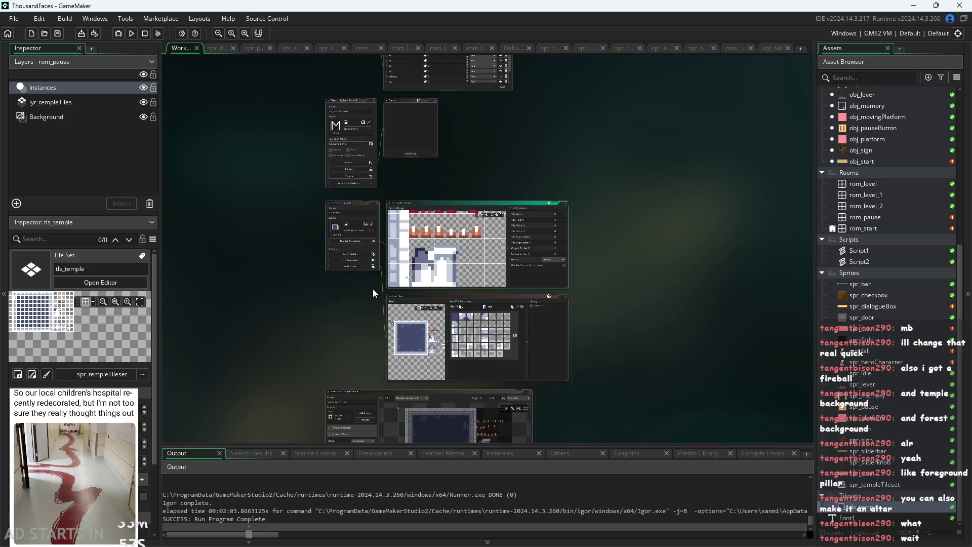
scroll(373, 287, "up", 5)
scroll(274, 330, "up", 3)
scroll(558, 241, "up", 2)
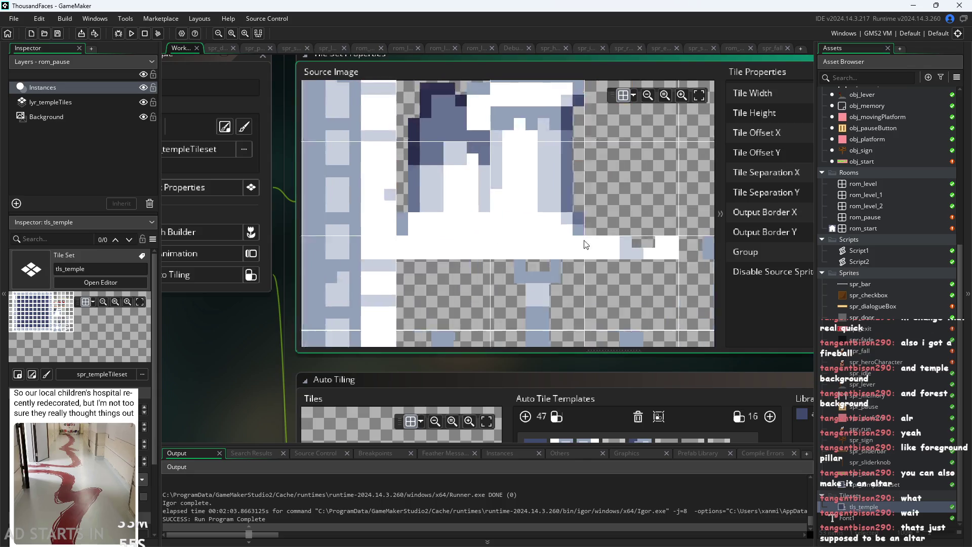
scroll(558, 241, "down", 2)
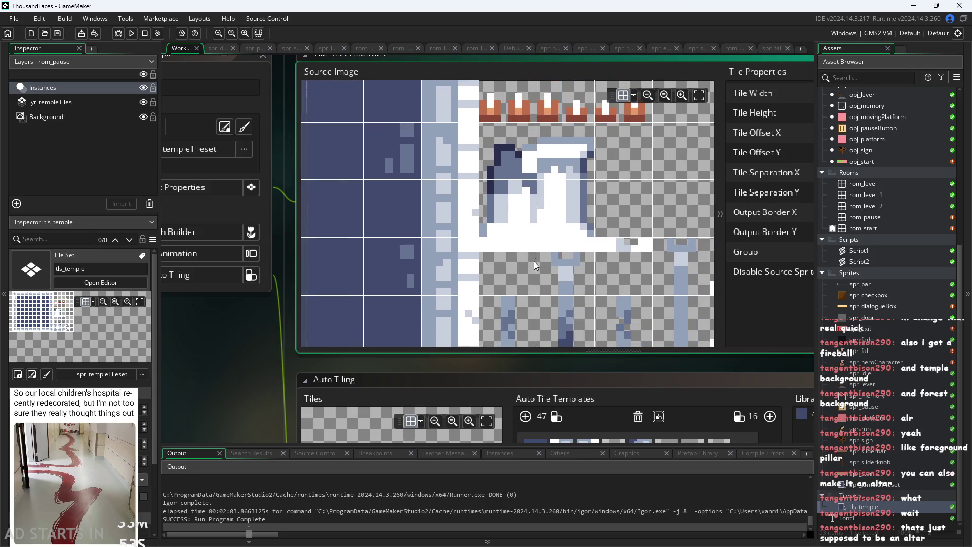
scroll(510, 262, "down", 1)
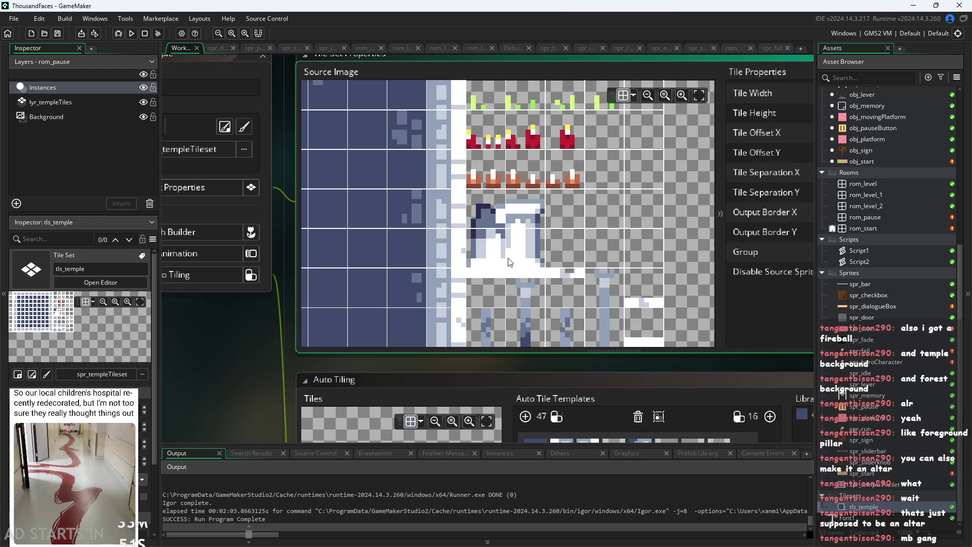
scroll(509, 261, "down", 3)
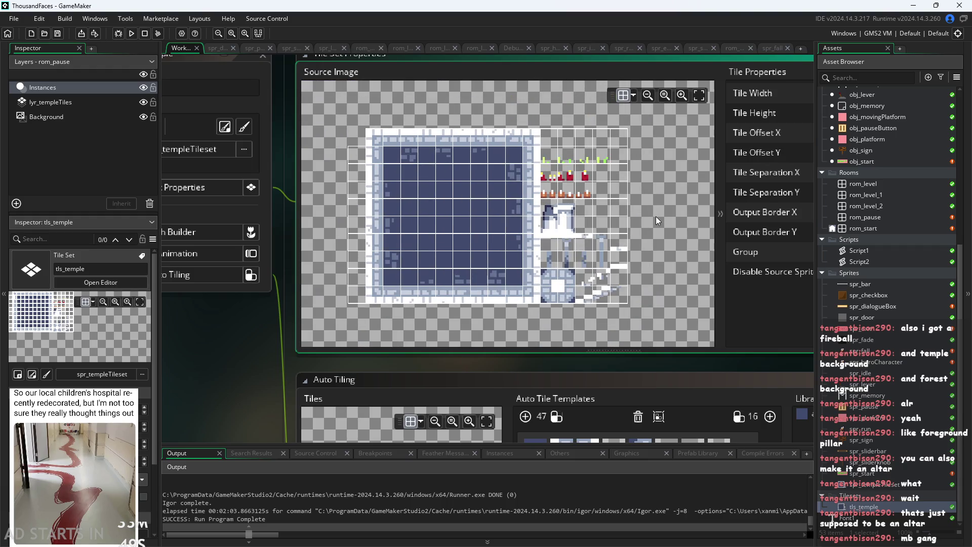
scroll(631, 235, "up", 3)
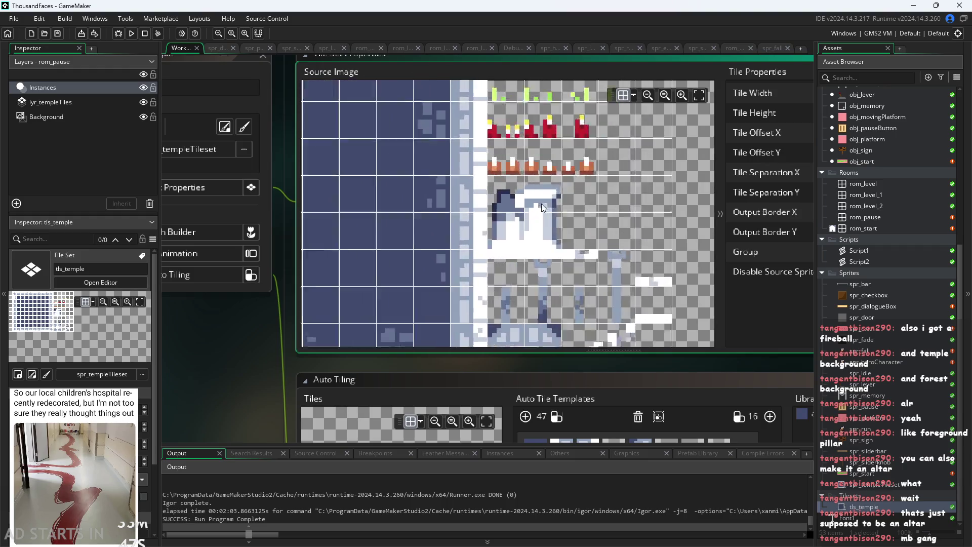
scroll(555, 181, "down", 3)
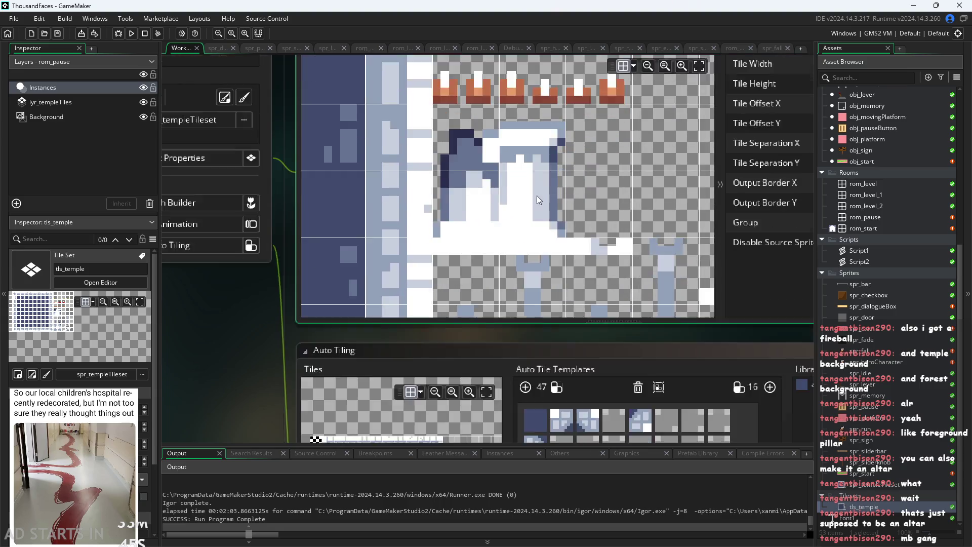
scroll(490, 260, "up", 3)
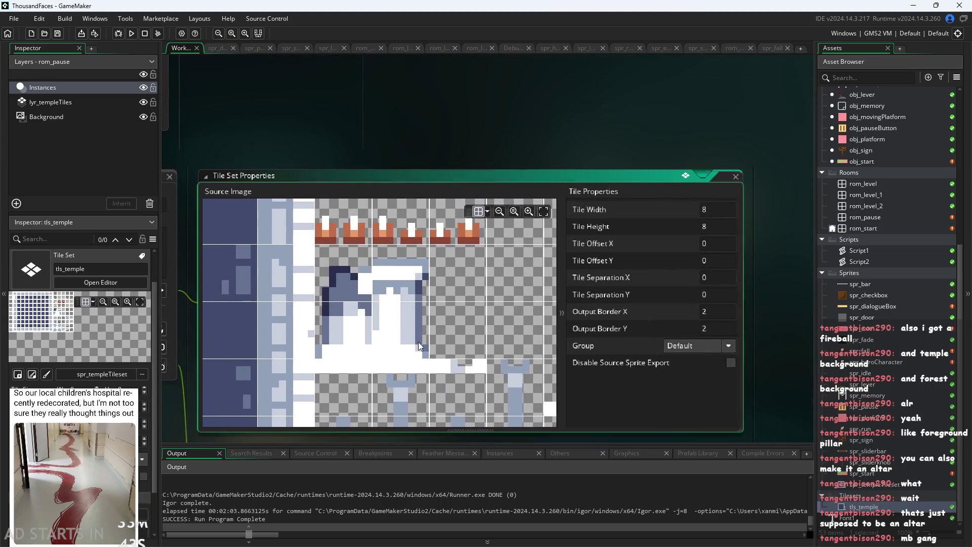
scroll(457, 196, "down", 2)
scroll(327, 180, "down", 4)
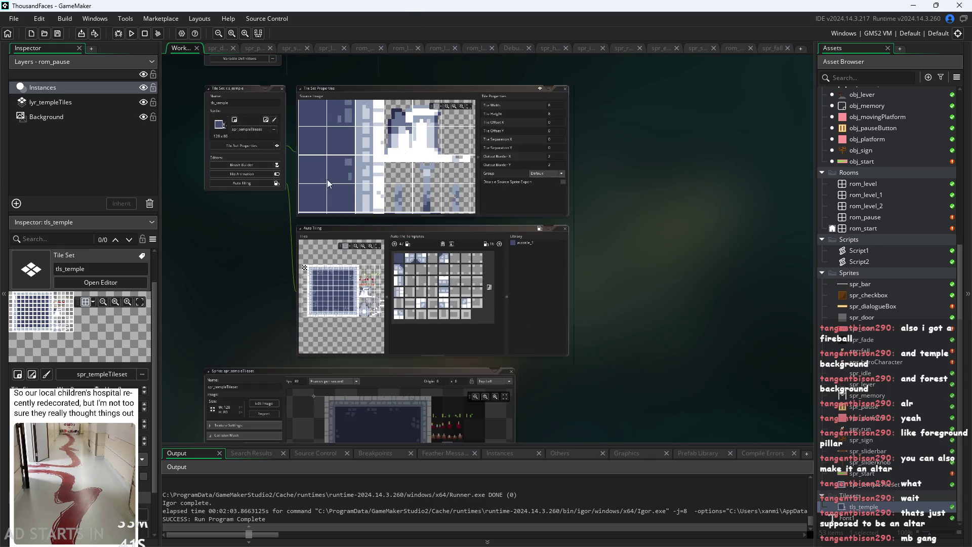
scroll(318, 221, "up", 3)
scroll(317, 218, "up", 3)
scroll(417, 261, "up", 4)
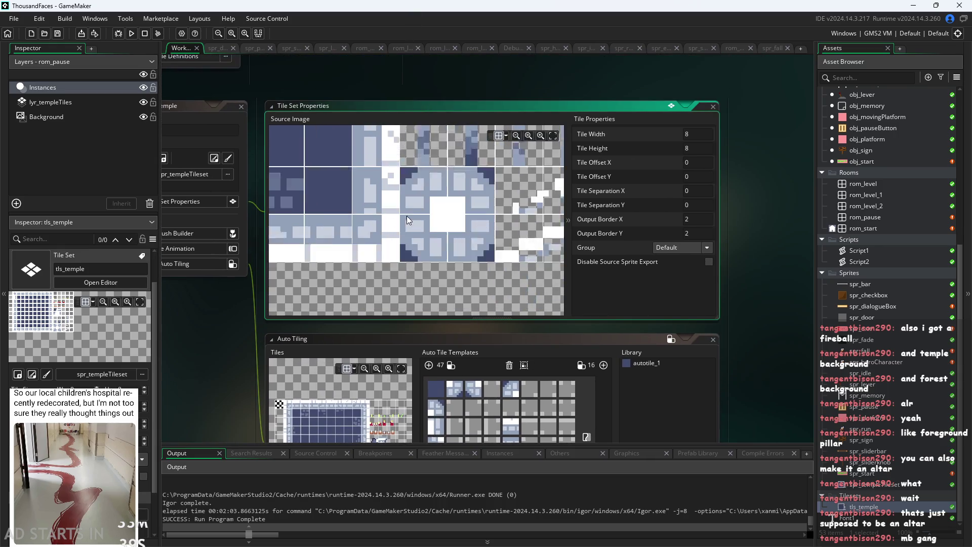
scroll(406, 216, "down", 5)
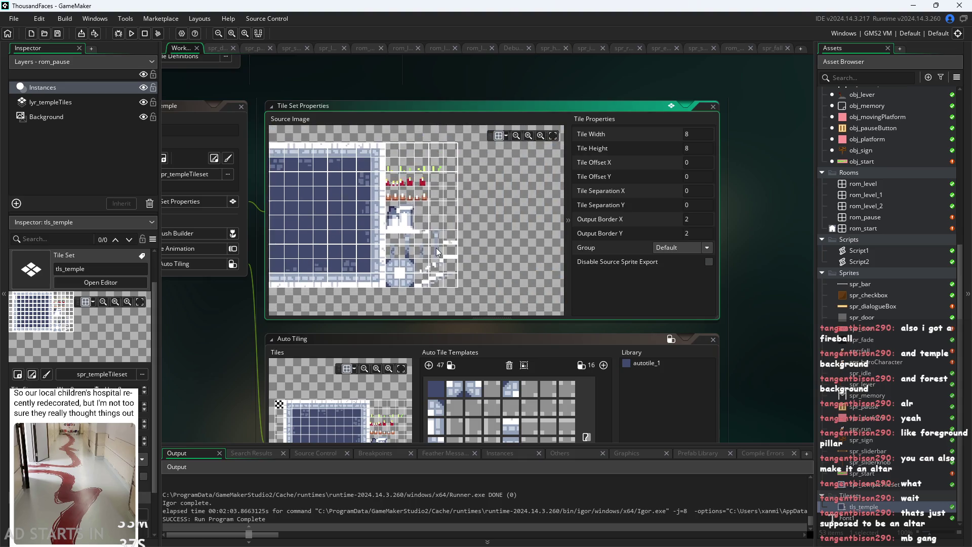
scroll(417, 268, "up", 3)
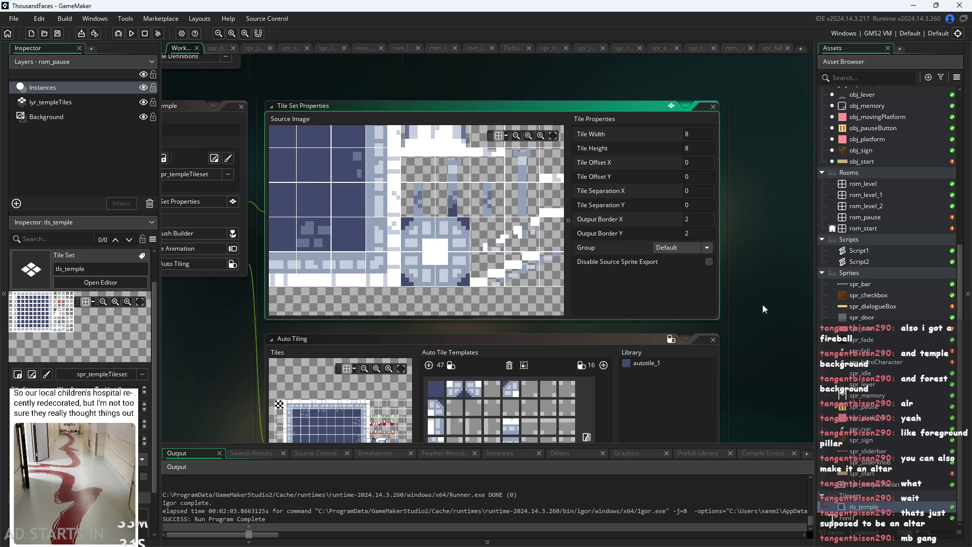
scroll(478, 271, "right", 2)
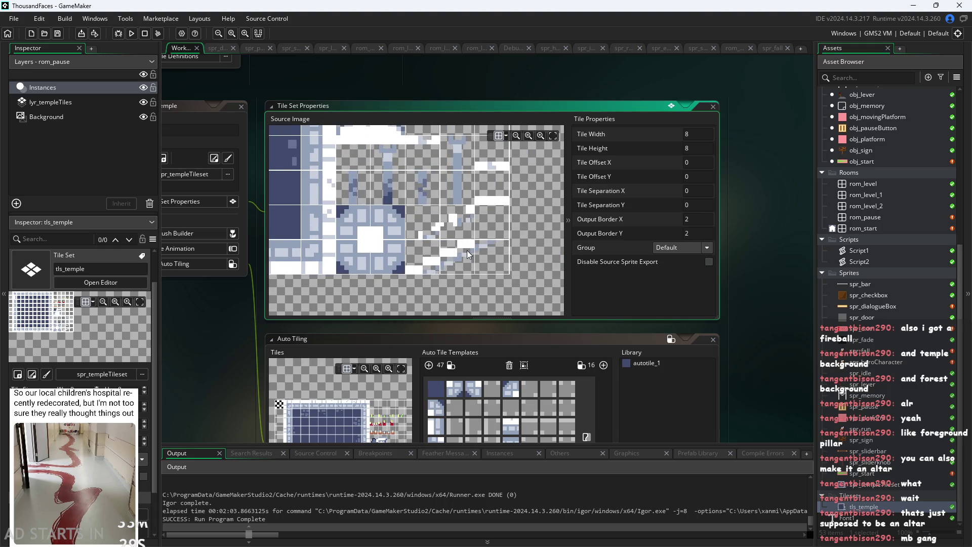
scroll(436, 263, "up", 2)
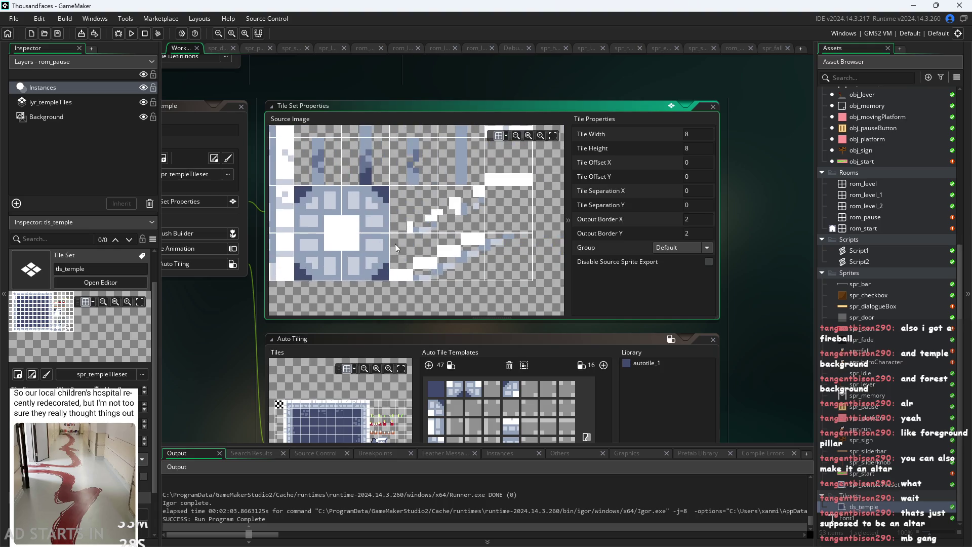
scroll(521, 254, "down", 3)
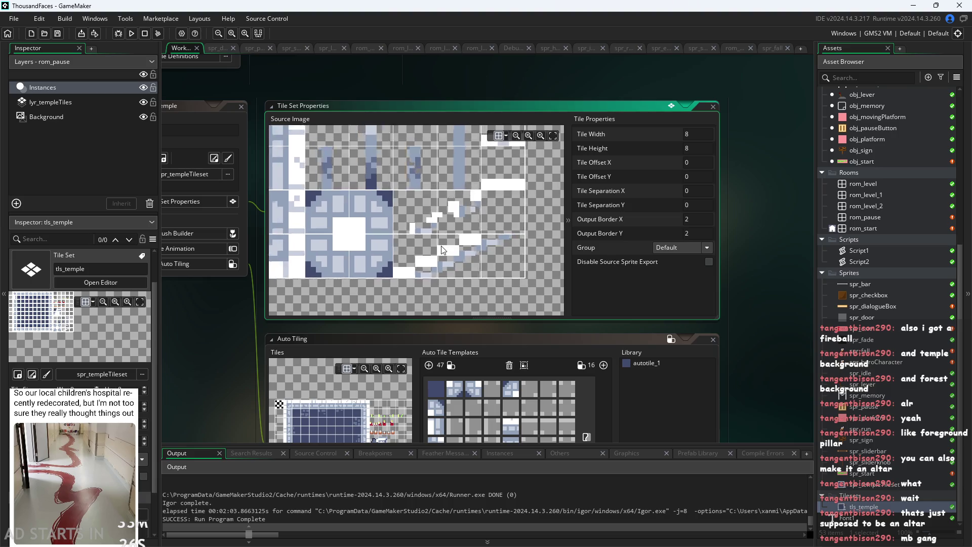
scroll(464, 235, "up", 2)
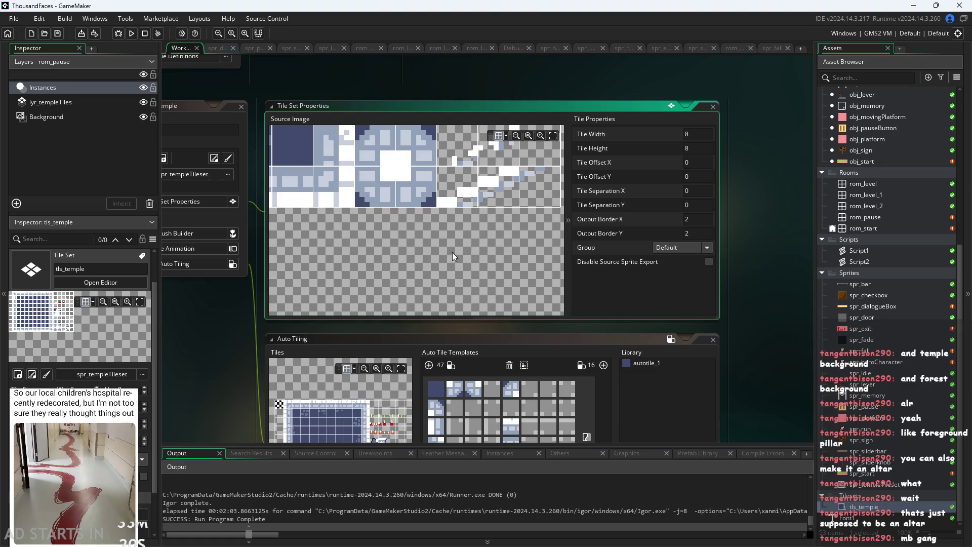
scroll(452, 252, "up", 2)
scroll(439, 282, "down", 2)
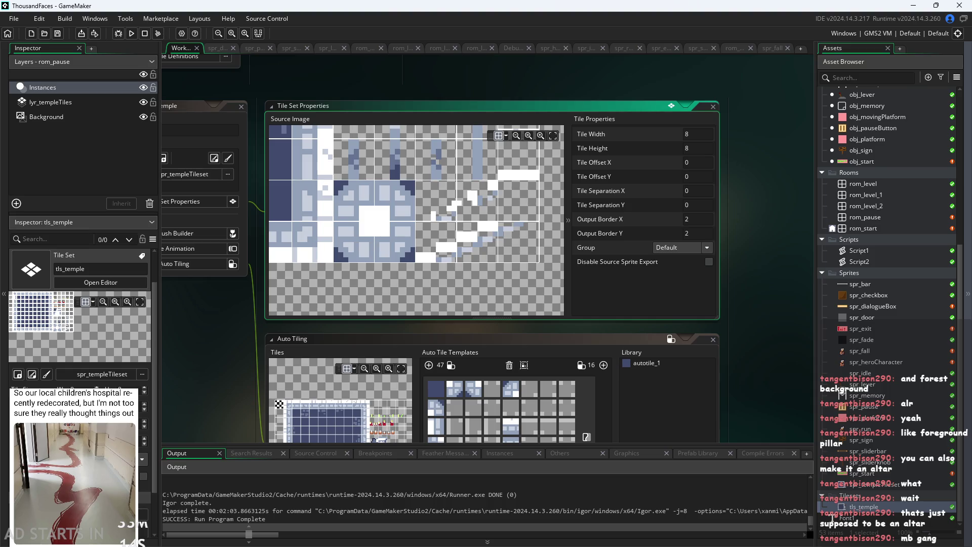
key("alt+Tab")
In the zoomed Paint notes, redo a pencil stroke on the autotiling item, then minimize Paint.
scroll(557, 310, "up", 4)
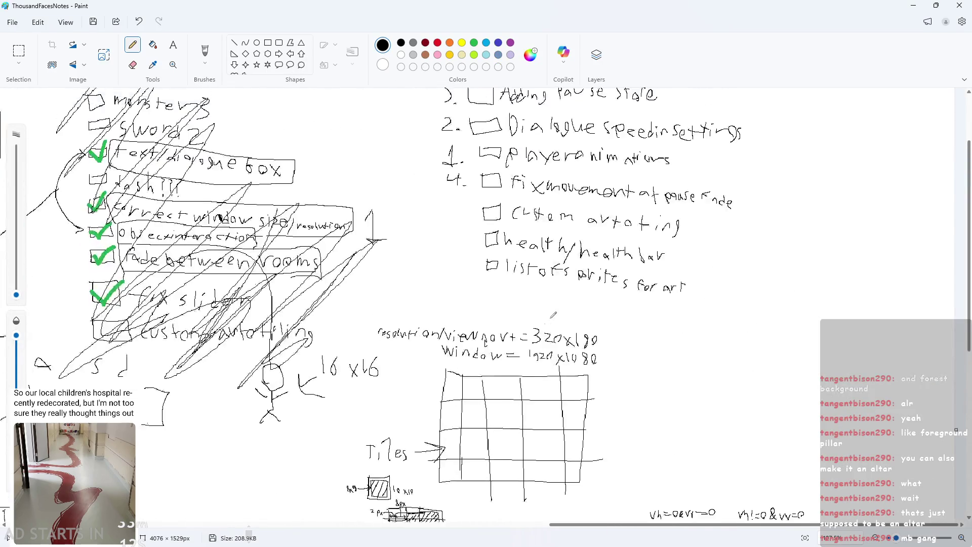
scroll(555, 311, "up", 5, "ctrl")
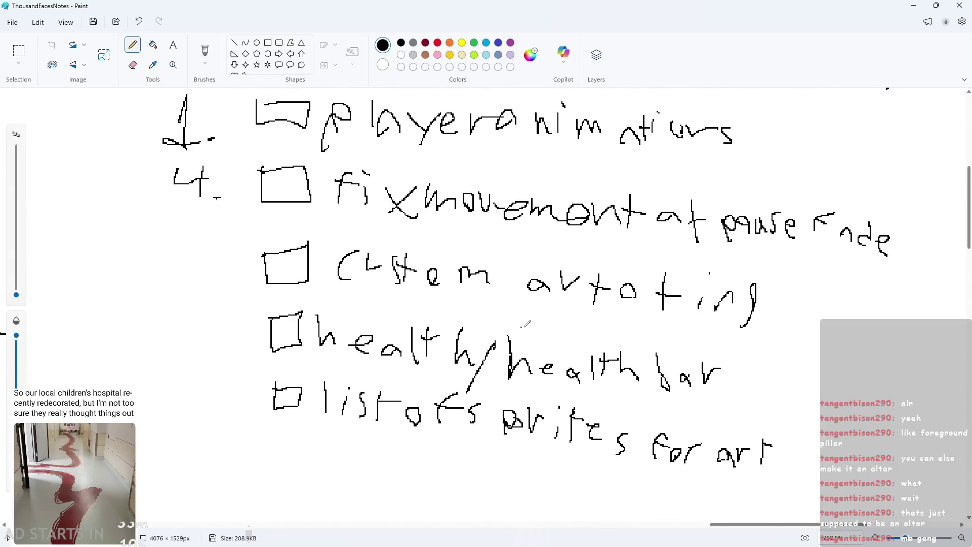
mouse_move(679, 317)
left_mouse_down()
mouse_move(680, 278)
mouse_move(695, 324)
left_mouse_up()
key("ctrl+z")
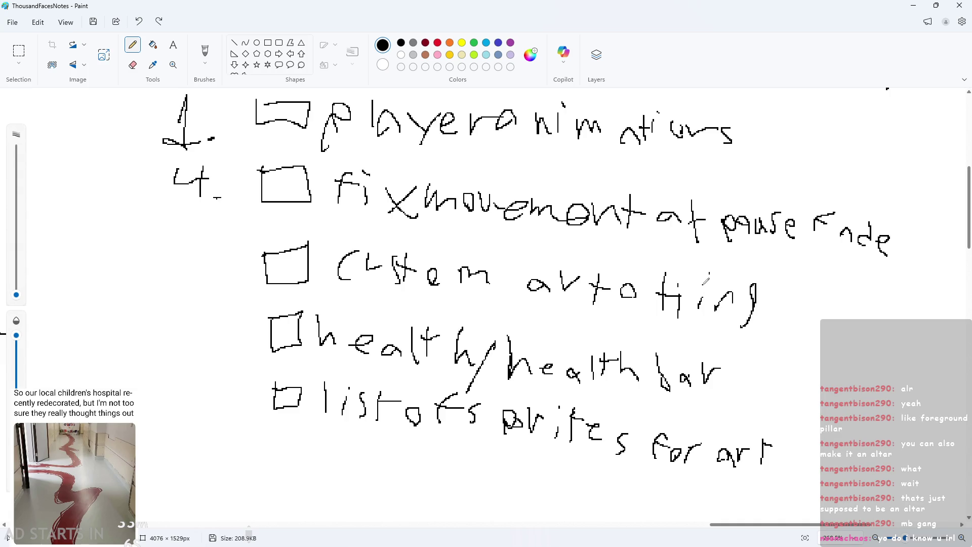
left_click_drag(694, 260, 694, 309)
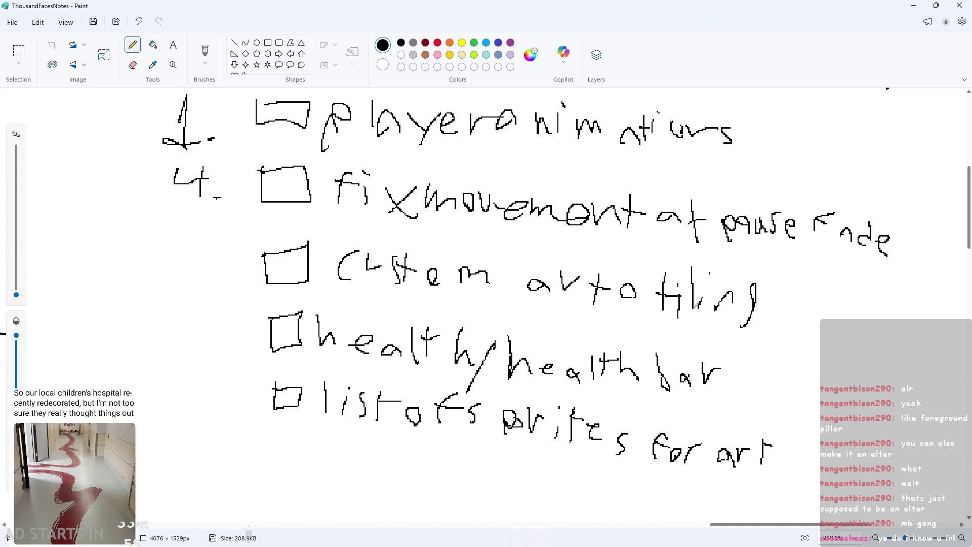
left_click(910, 5)
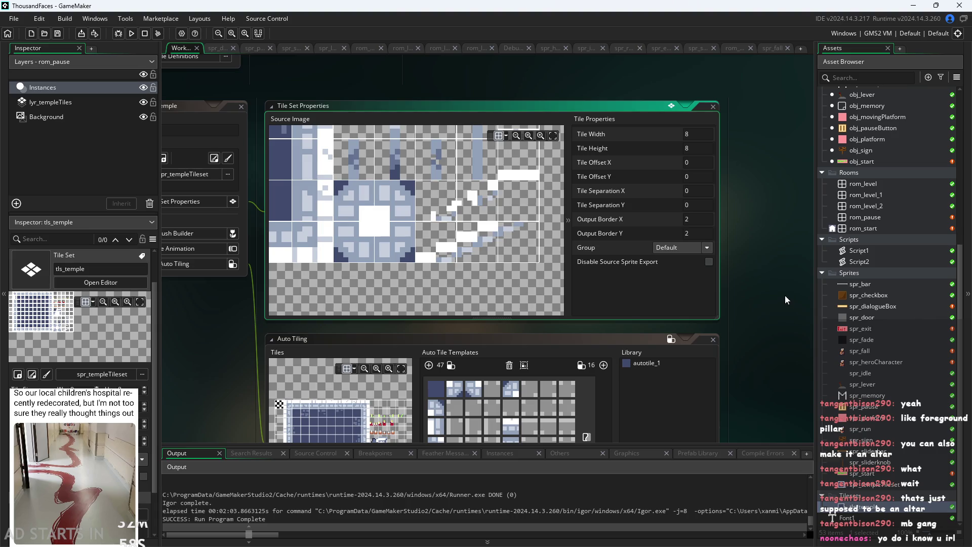
Pan and zoom the workspace to recentre the tls_temple tile set and auto-tiling windows.
left_click_drag(785, 296, 748, 297)
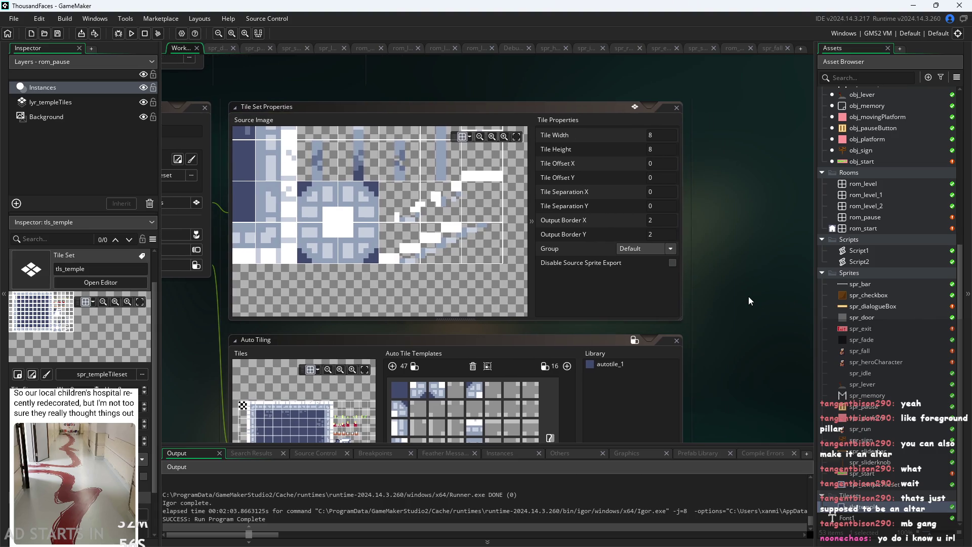
scroll(748, 296, "down", 2)
scroll(749, 296, "up", 2)
left_click_drag(748, 296, 755, 310)
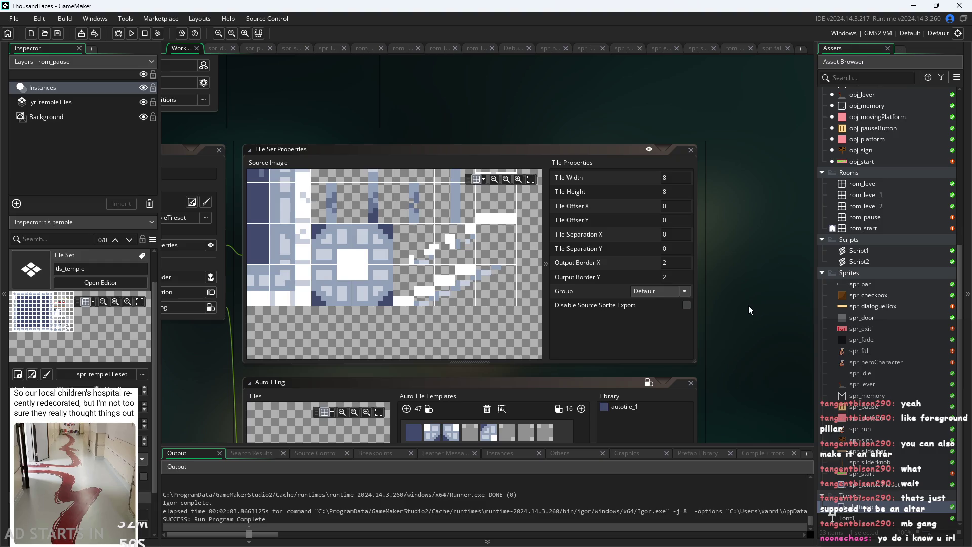
scroll(748, 306, "down", 2)
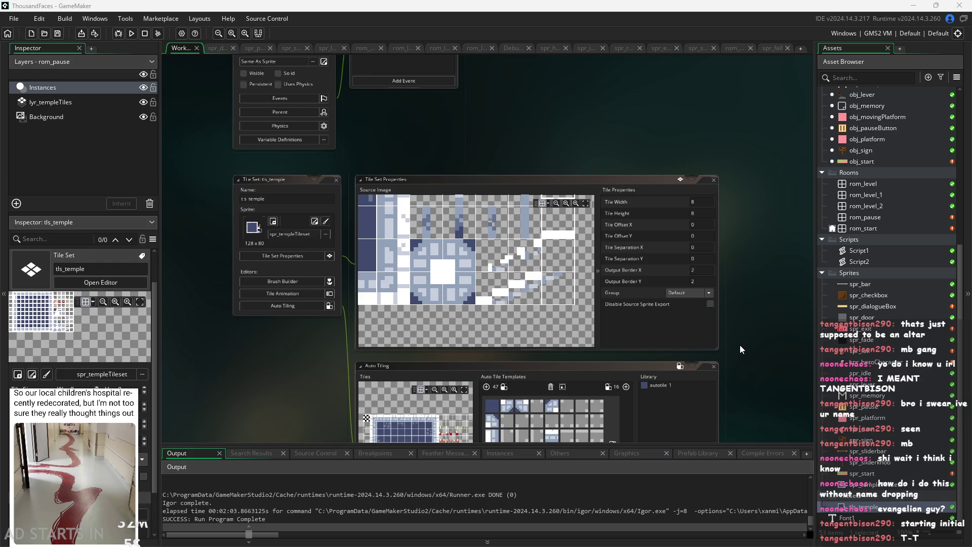
scroll(754, 342, "up", 1)
scroll(755, 342, "down", 1)
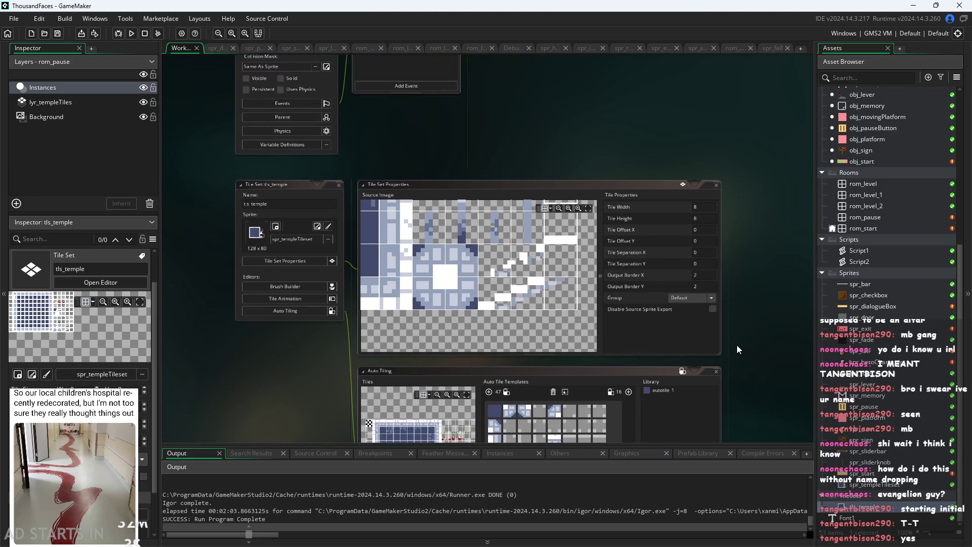
scroll(737, 345, "up", 2)
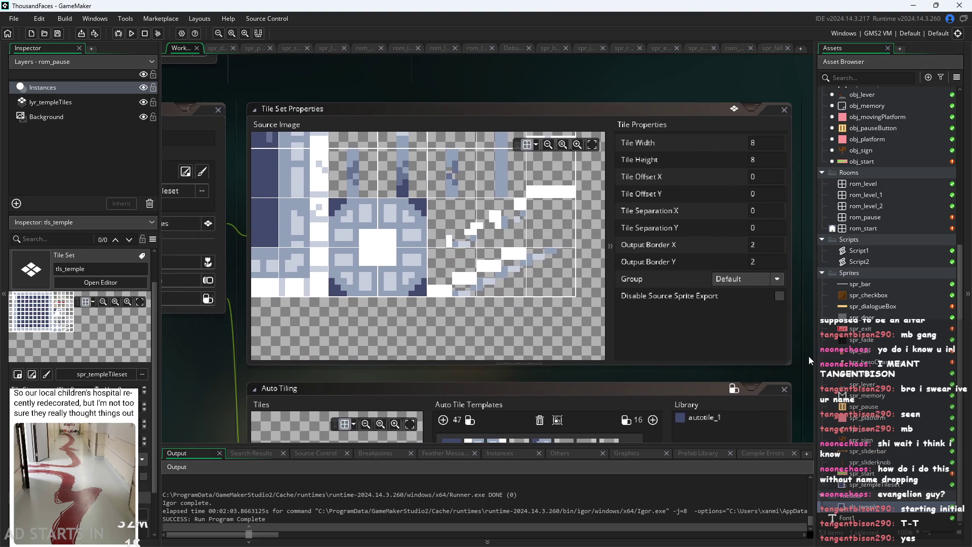
scroll(809, 357, "down", 2)
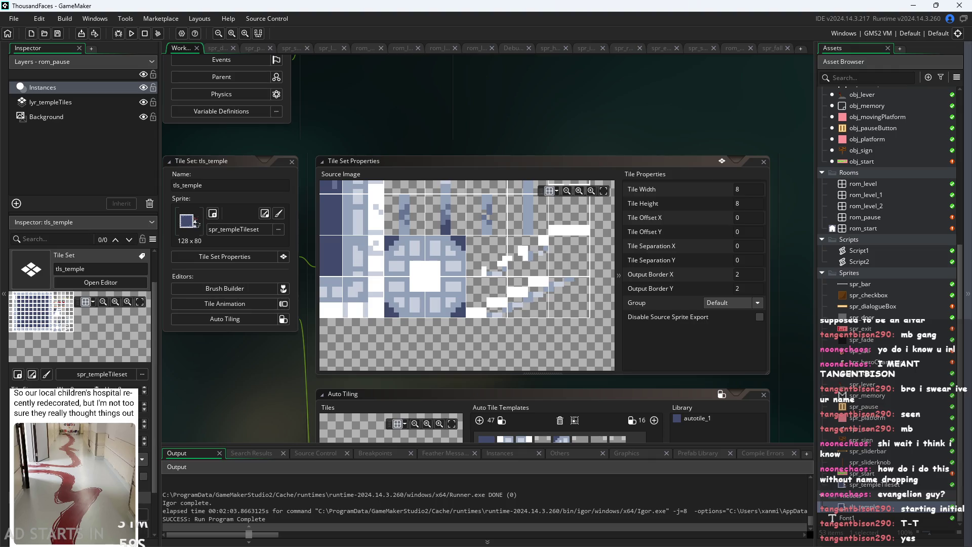
scroll(681, 152, "down", 2)
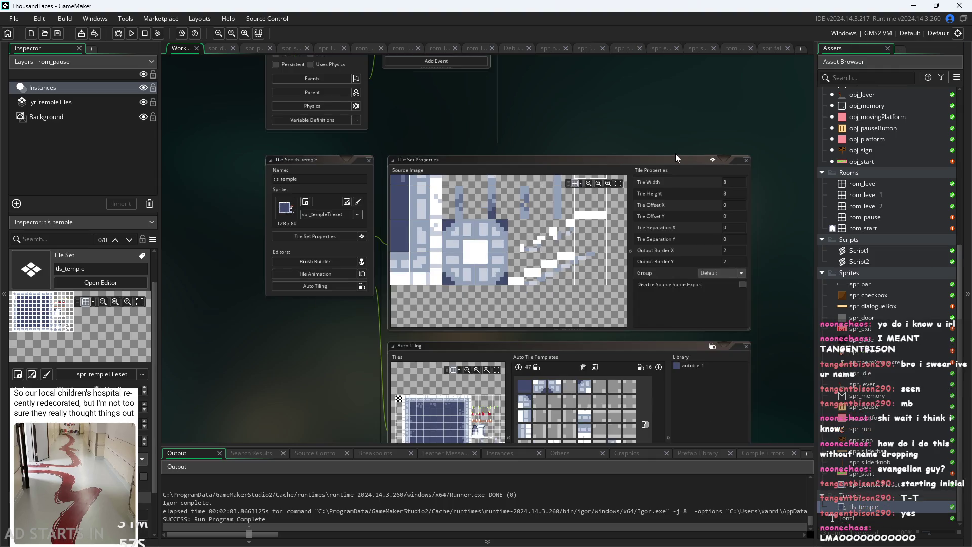
scroll(650, 138, "up", 1)
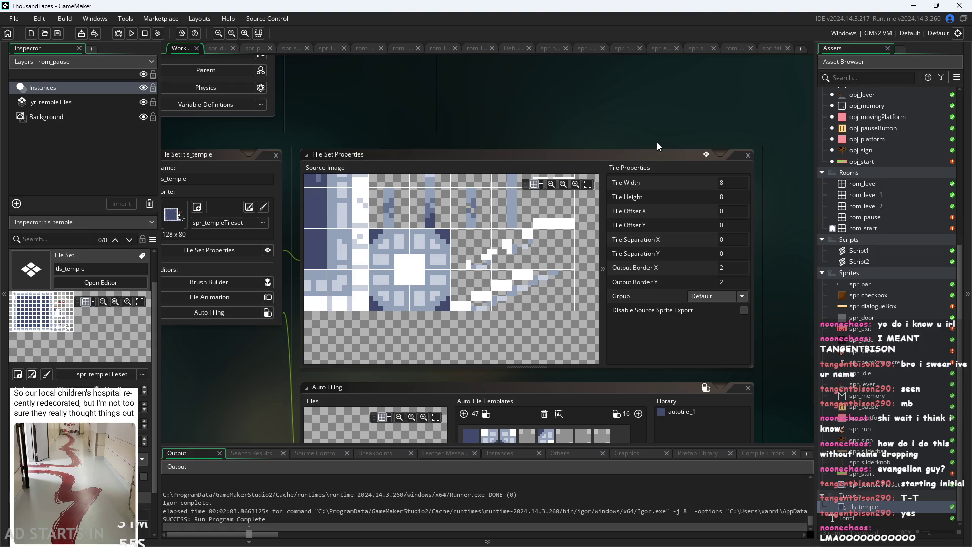
scroll(657, 141, "up", 1)
scroll(643, 133, "down", 1)
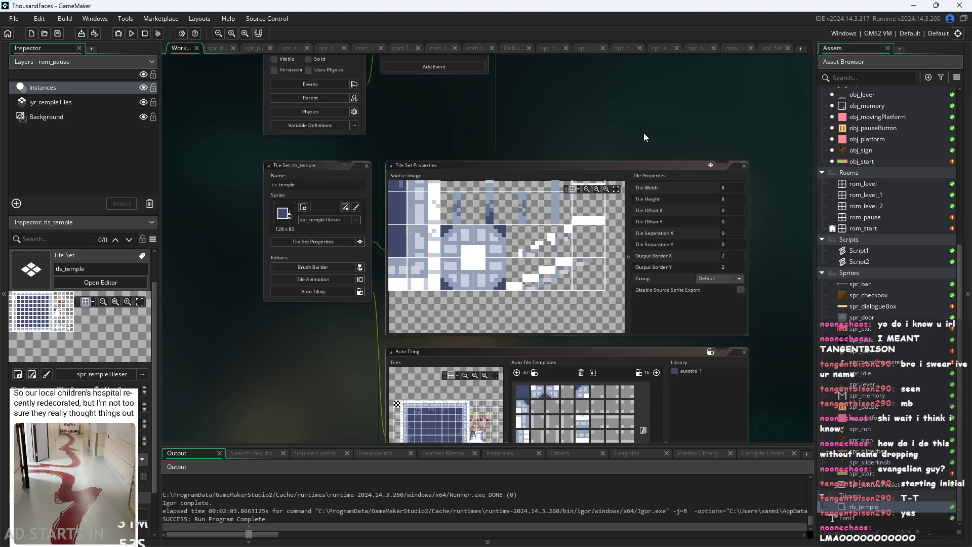
scroll(643, 133, "up", 1)
scroll(564, 139, "down", 2)
scroll(570, 217, "down", 2)
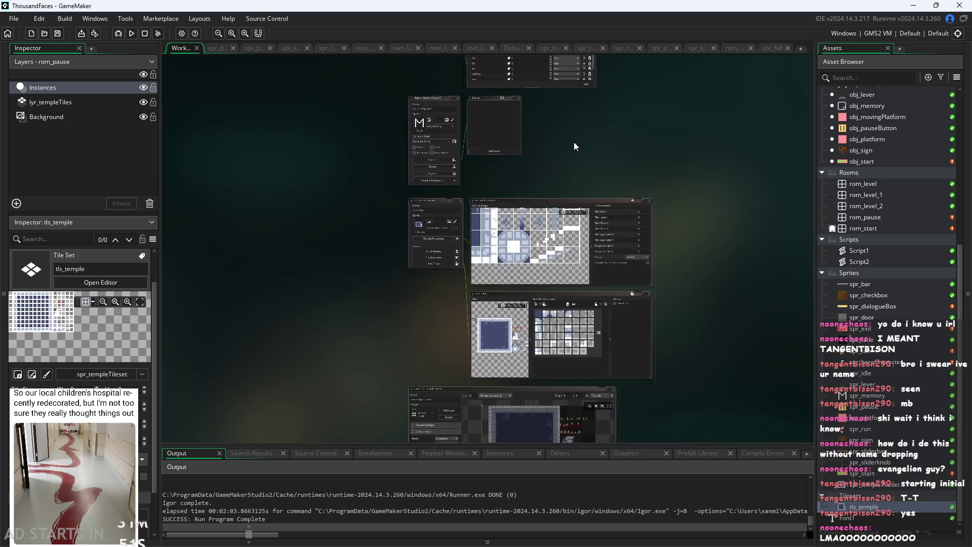
Scroll and pan across the temple tileset sheet, then open obj_hero's Step event code.
scroll(463, 318, "up", 5)
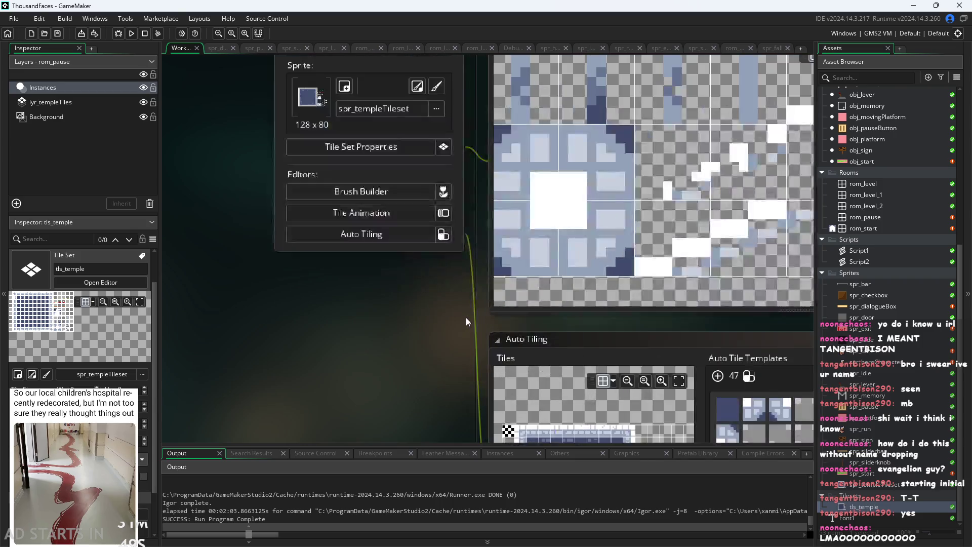
scroll(359, 275, "down", 2)
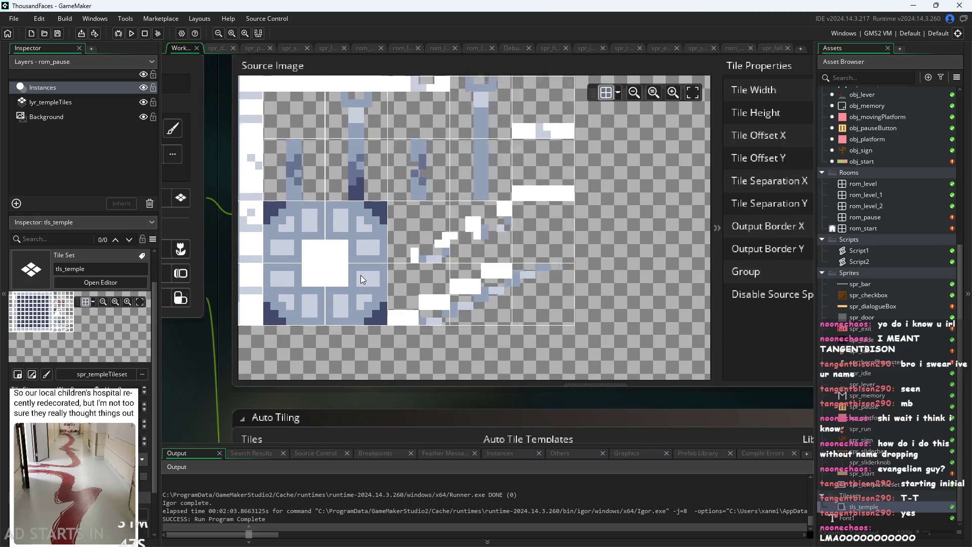
scroll(501, 267, "left", 3)
scroll(469, 264, "down", 2)
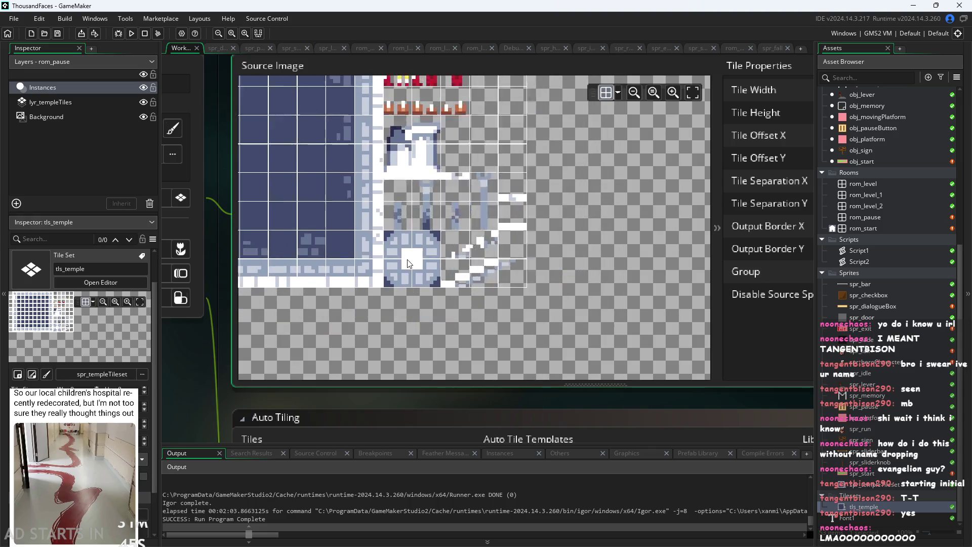
scroll(487, 256, "left", 4)
scroll(448, 152, "down", 2)
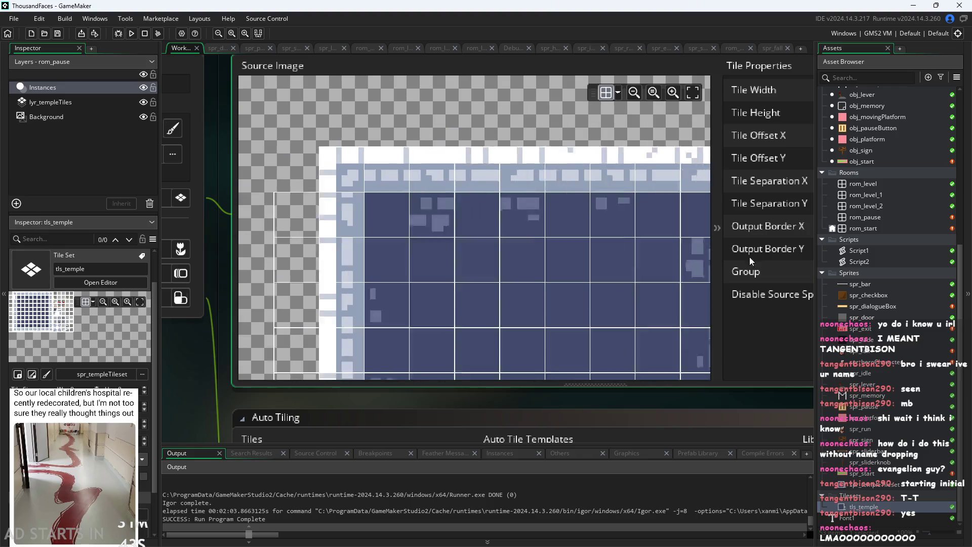
scroll(517, 211, "left", 3)
scroll(381, 162, "right", 3)
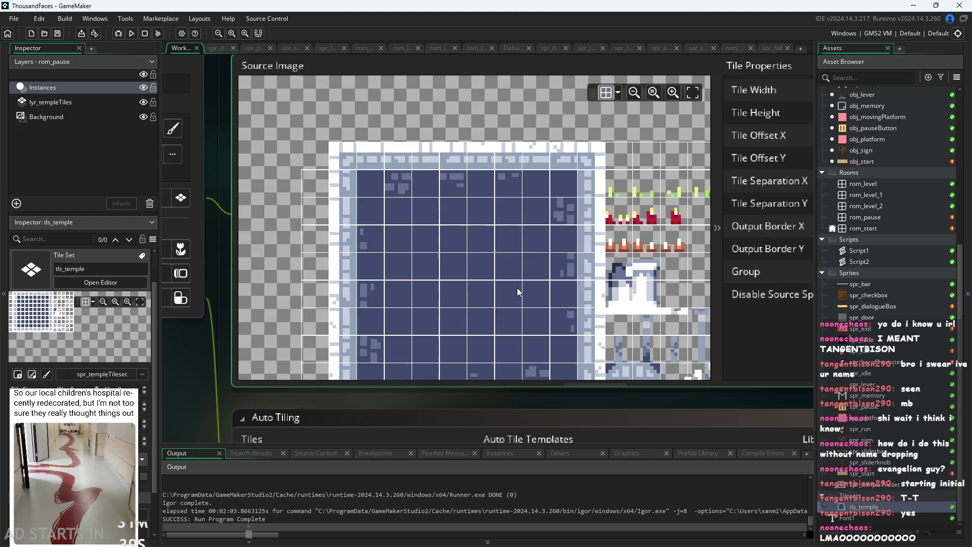
left_click_drag(518, 288, 492, 265)
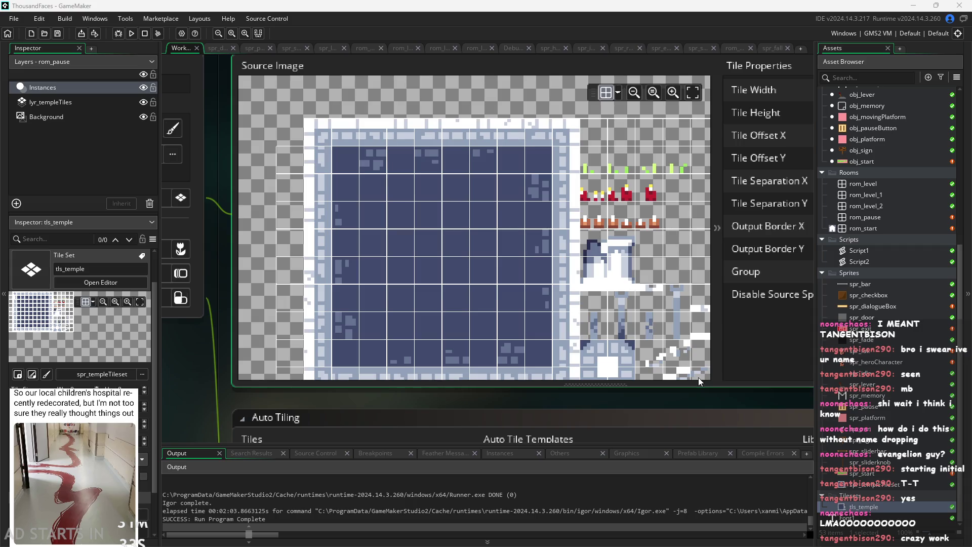
scroll(215, 363, "down", 2)
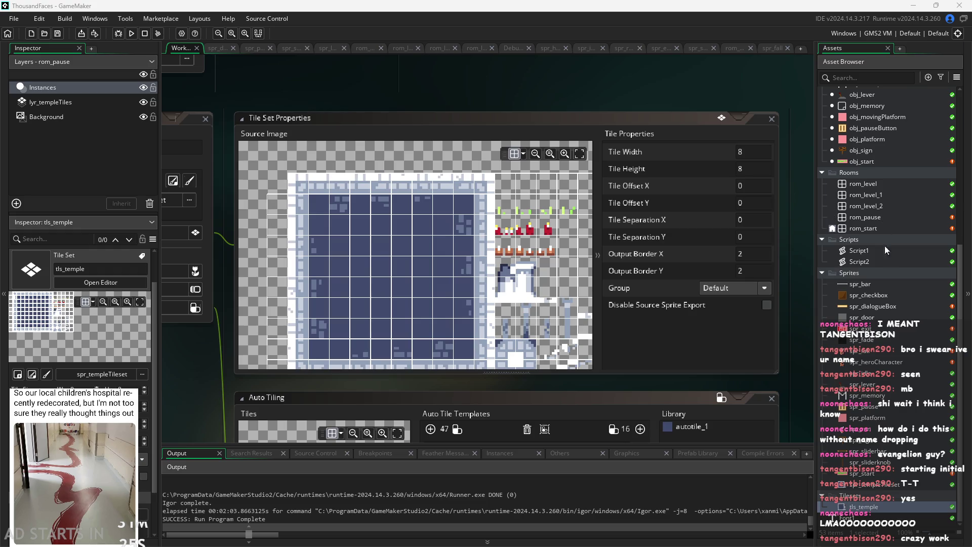
scroll(888, 218, "up", 3)
double_click(873, 143)
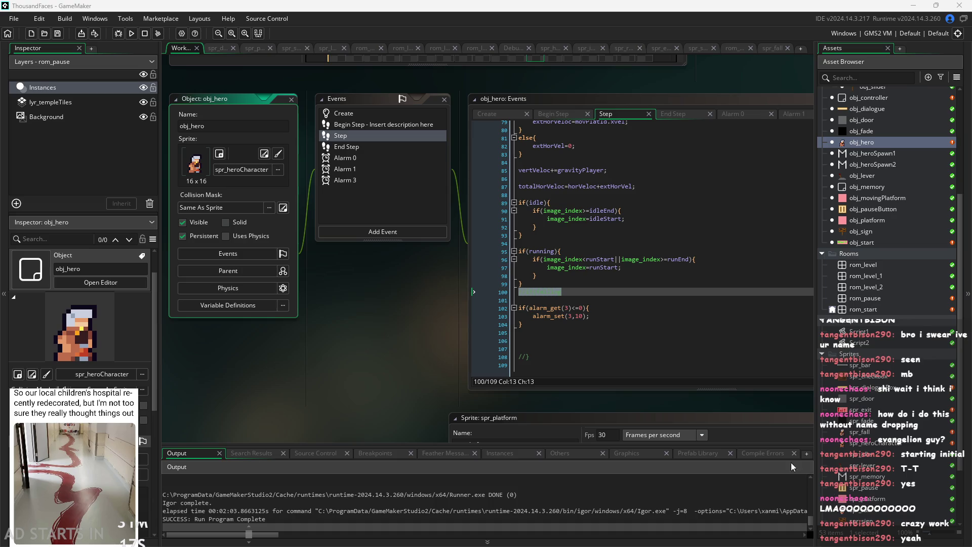
Shift the code windows left, then toggle a breakpoint on line 103 and remove it again.
scroll(340, 369, "up", 2)
left_click_drag(339, 369, 303, 361)
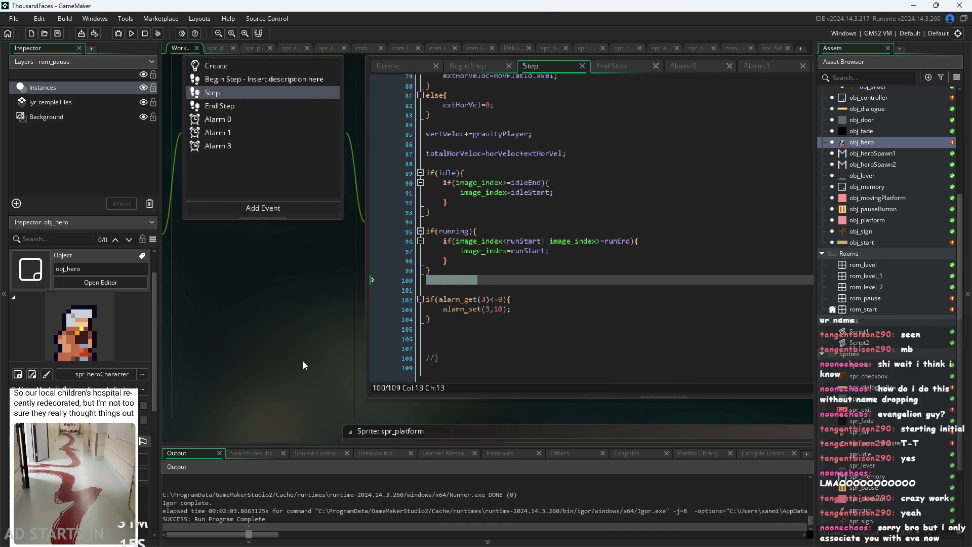
left_click(399, 309)
left_click(434, 300)
scroll(241, 371, "up", 2)
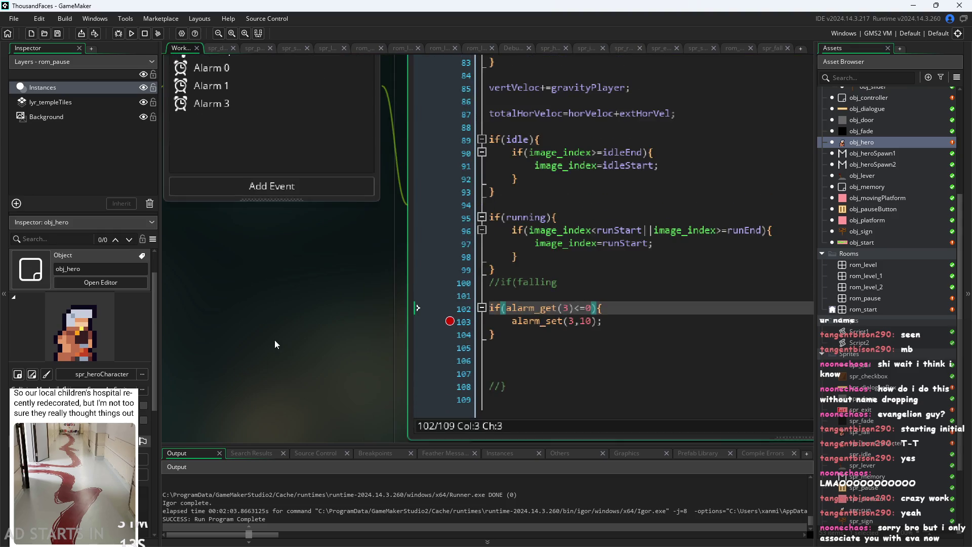
scroll(182, 343, "down", 2)
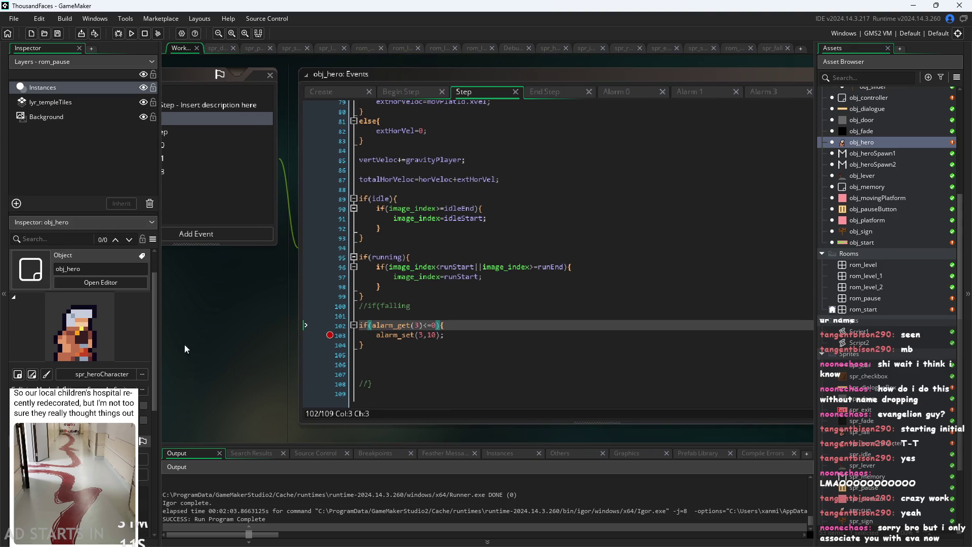
left_click(332, 335)
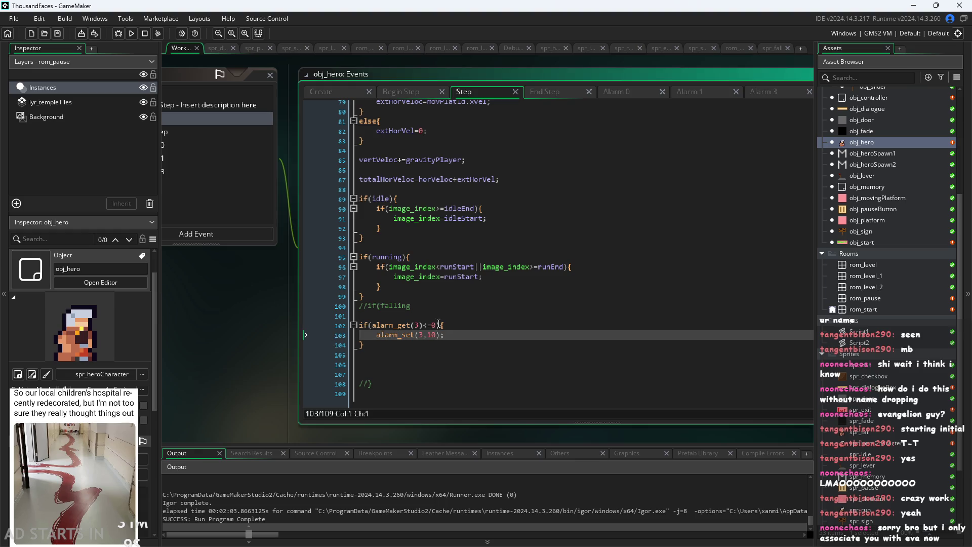
scroll(469, 339, "up", 1)
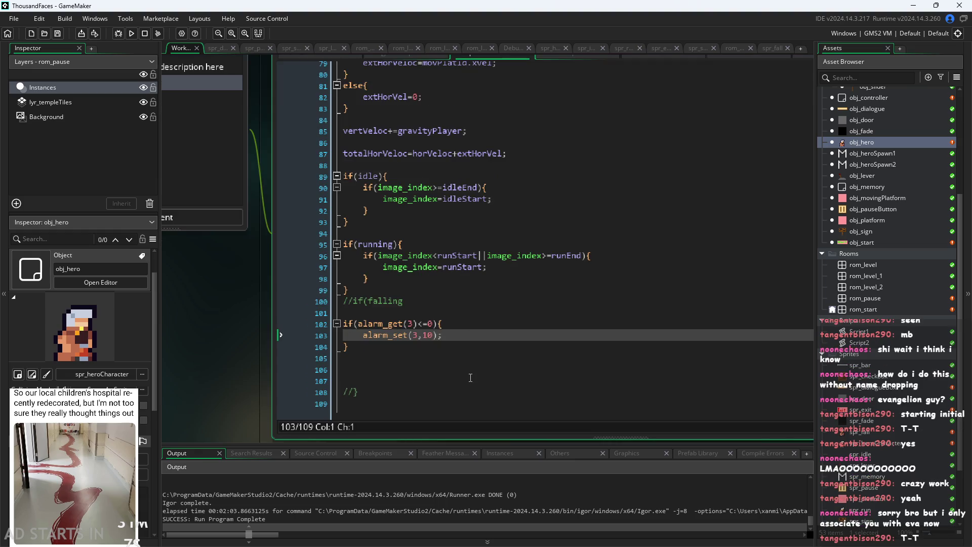
scroll(498, 370, "up", 1)
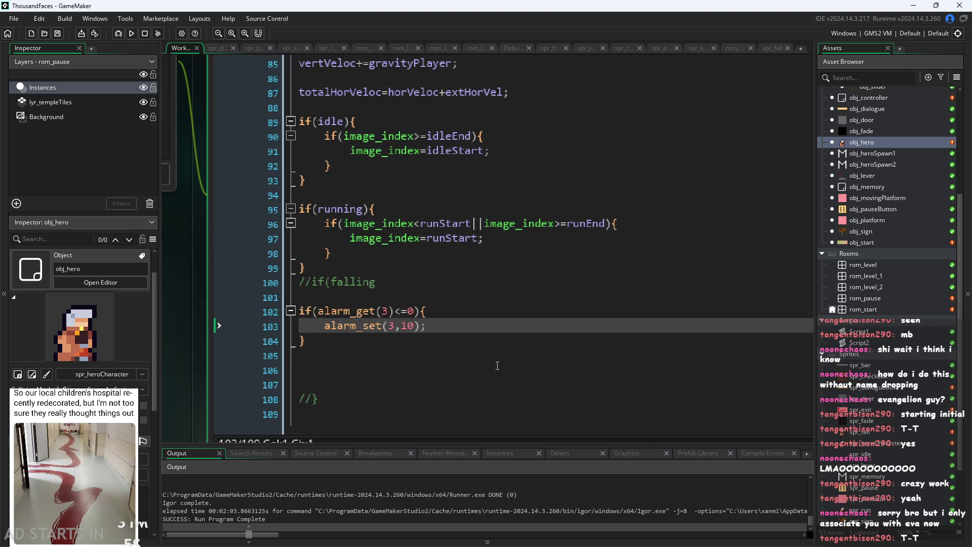
Uncomment the //if(falling line on line 100 of the Step code.
left_click(393, 304)
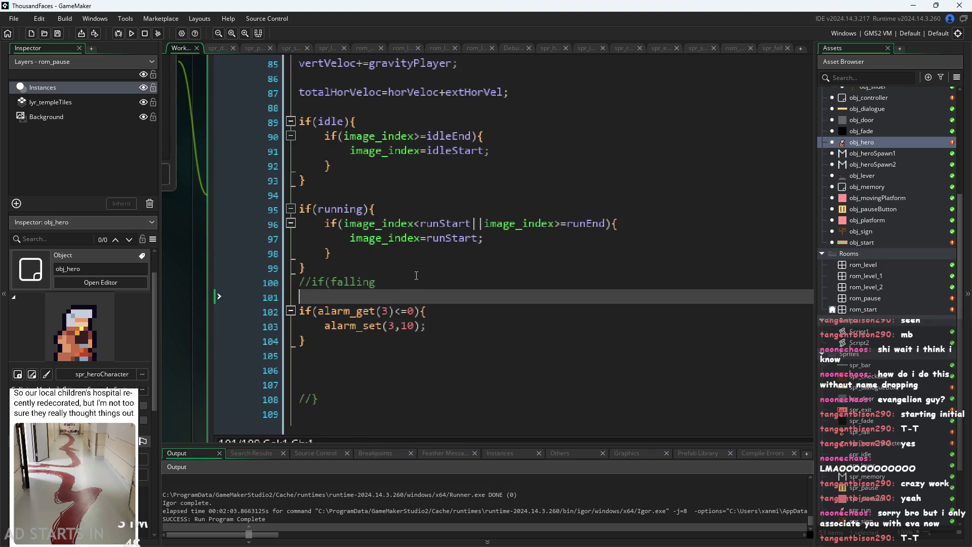
left_click(418, 283)
key("ctrl+z")
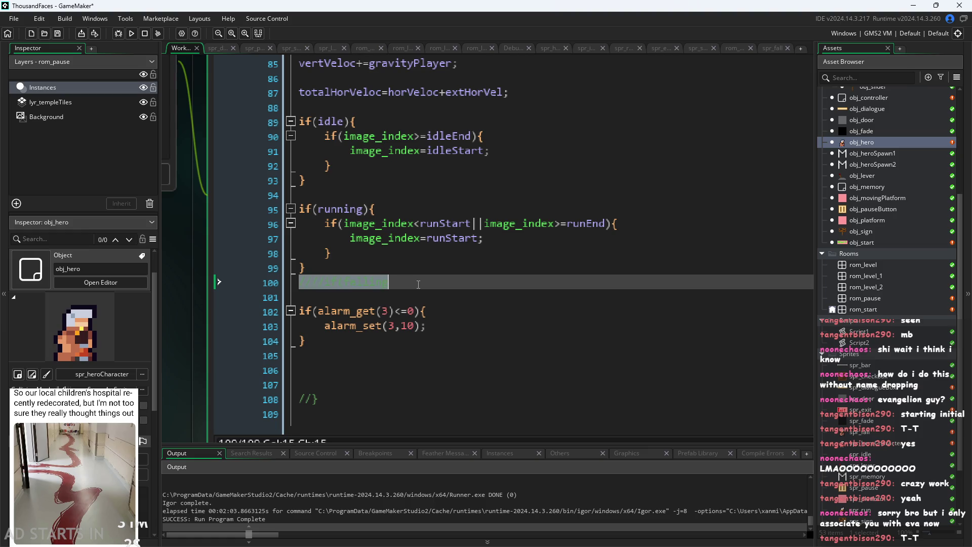
key("ctrl+z")
key("ctrl+z")
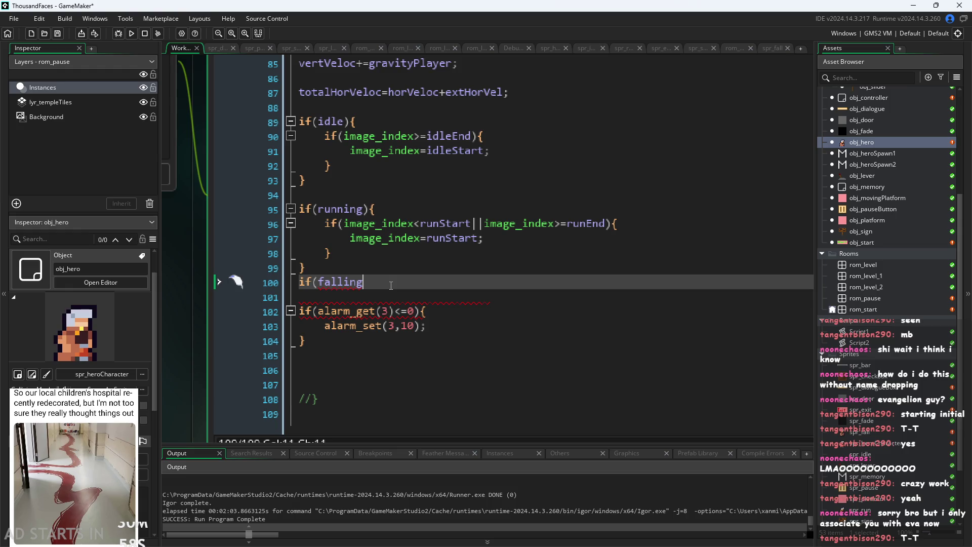
Close it as if(falling){ and start an if(image_index< line inside the block.
type("){")
key("Return")
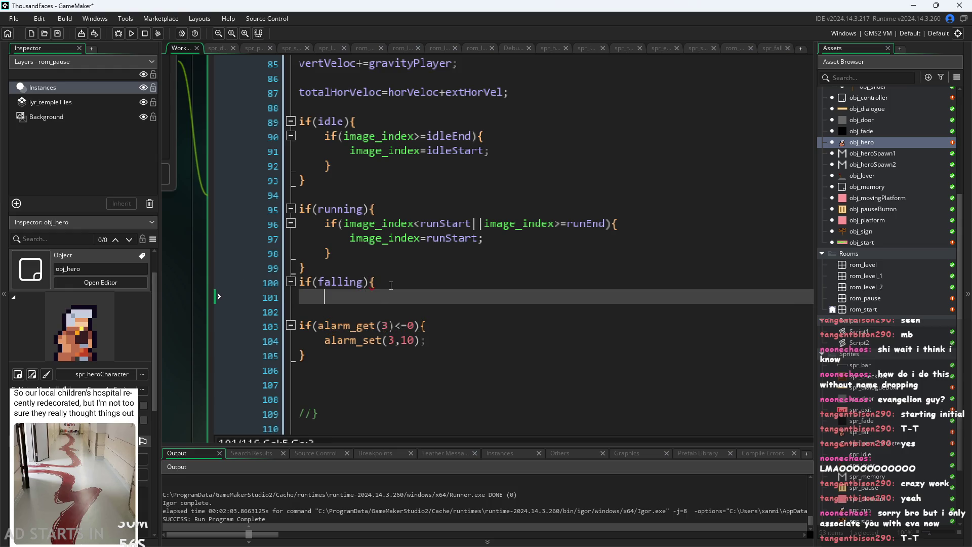
type("if(image")
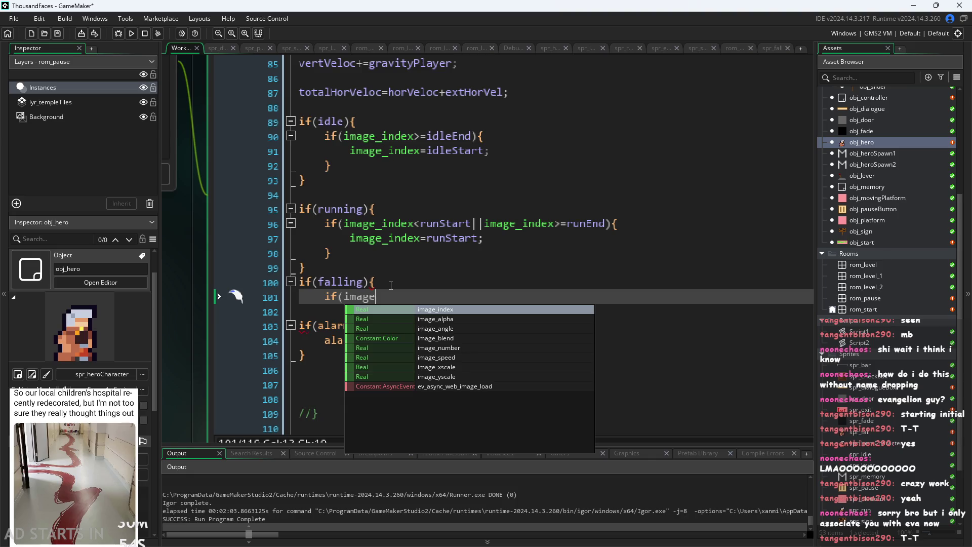
type("_in")
key("Return")
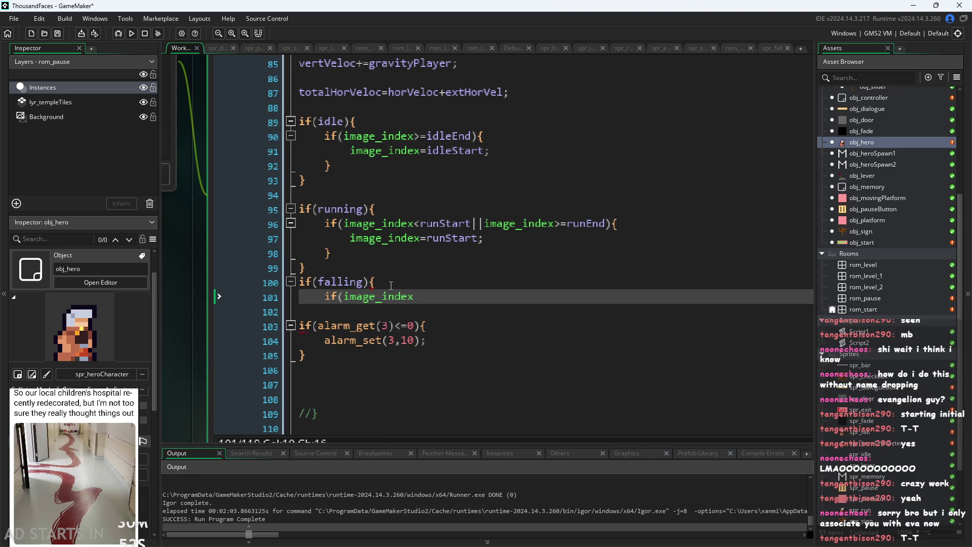
type("<run")
key("BackSpace")
key("BackSpace")
key("BackSpace")
scroll(174, 418, "down", 3)
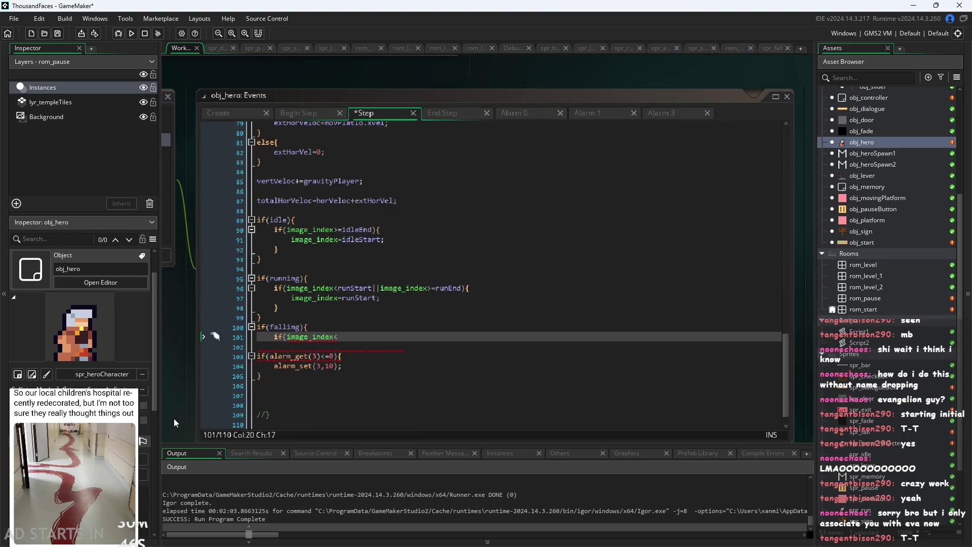
left_click(233, 116)
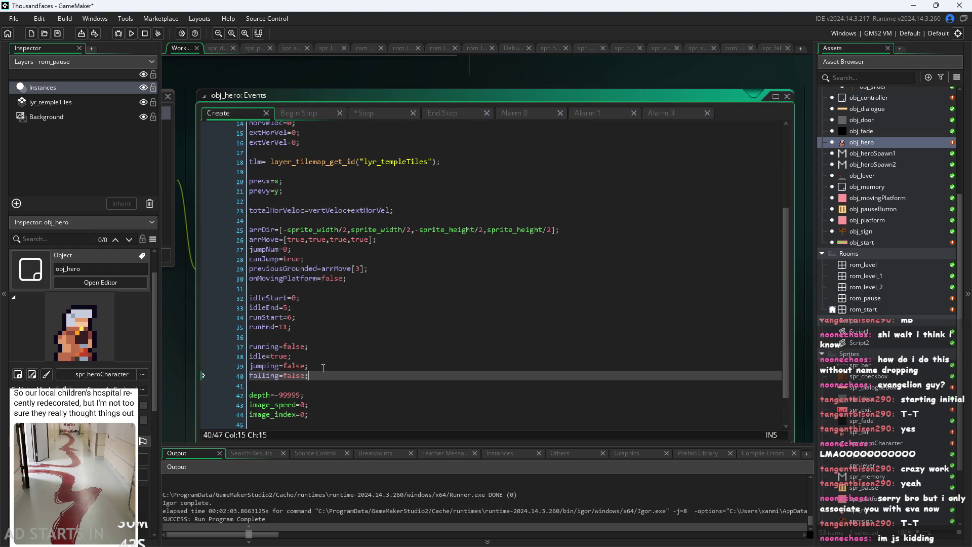
Add jumpStart=, jumpEnd=0;, fallStart=0; and fallEnd=0; lines below runEnd=11; in the Create code.
left_click(304, 326)
key("Return")
type("ju")
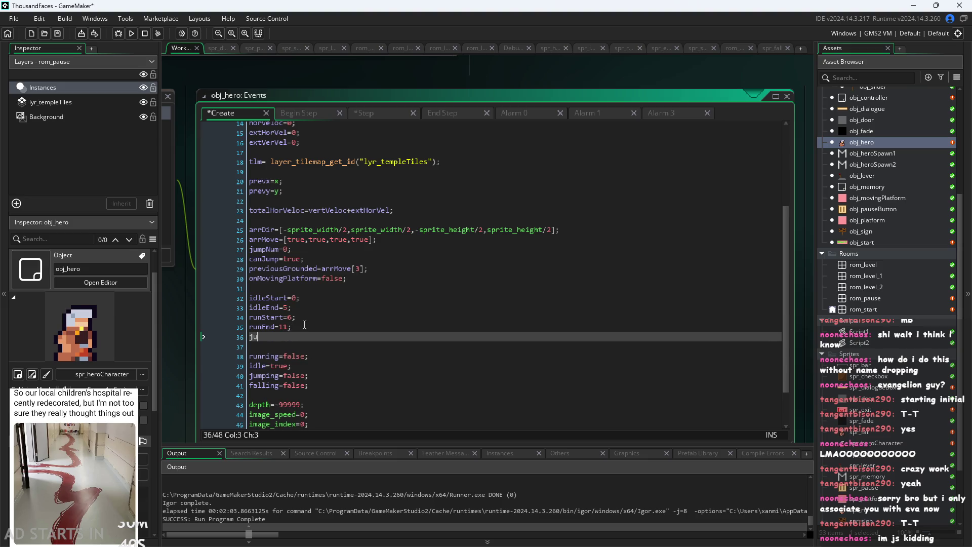
type("mpStart")
type("=0;")
key("Return")
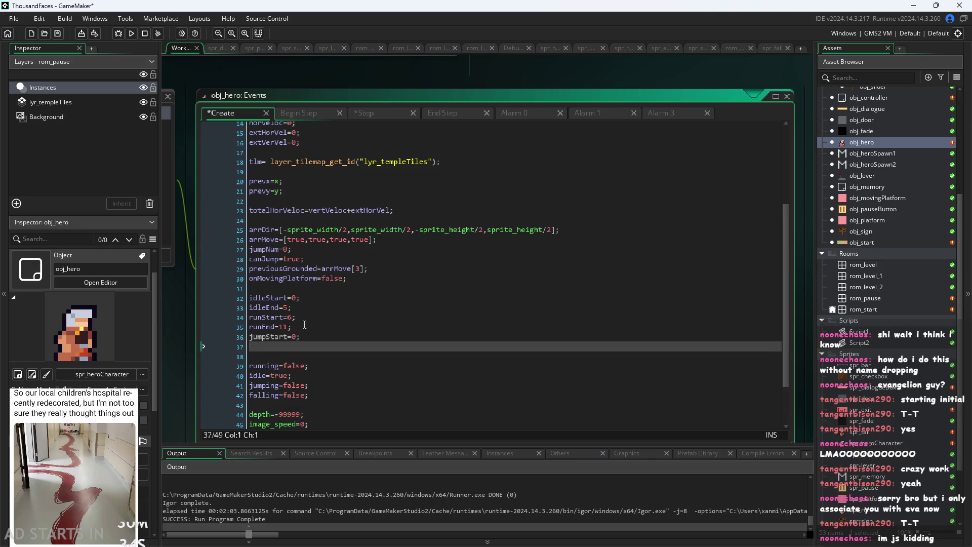
type("jumpEnbd")
key("BackSpace")
type("d=0;")
key("Return")
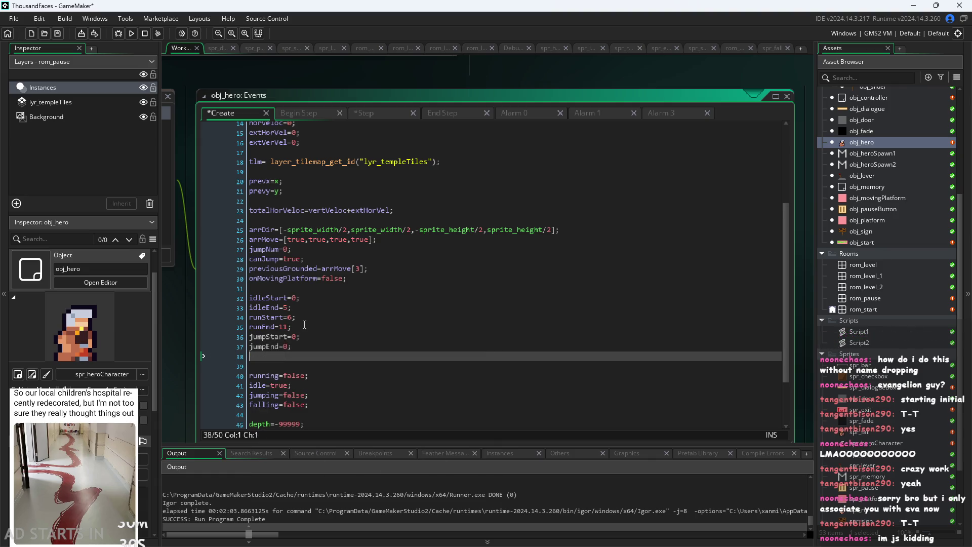
type("fall=")
key("BackSpace")
key("BackSpace")
type("Star")
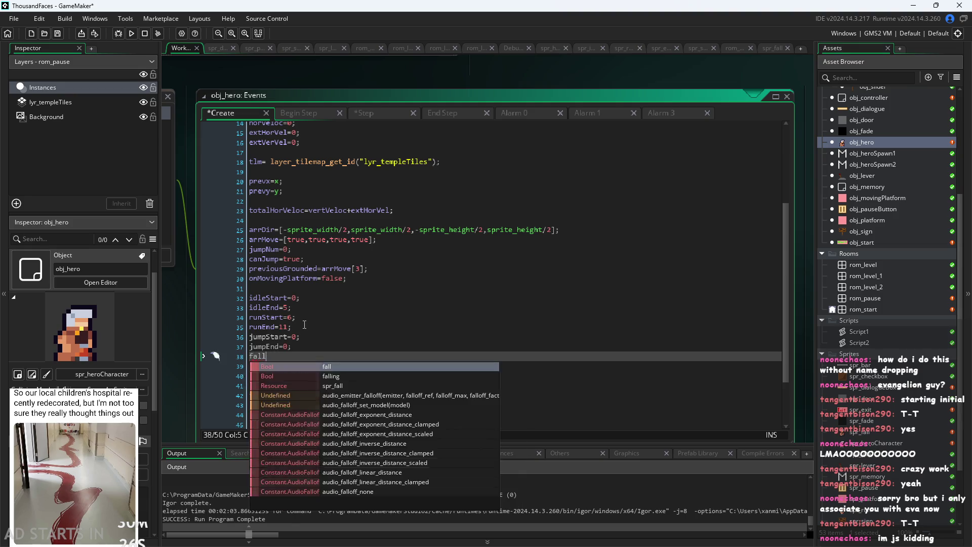
type("t=")
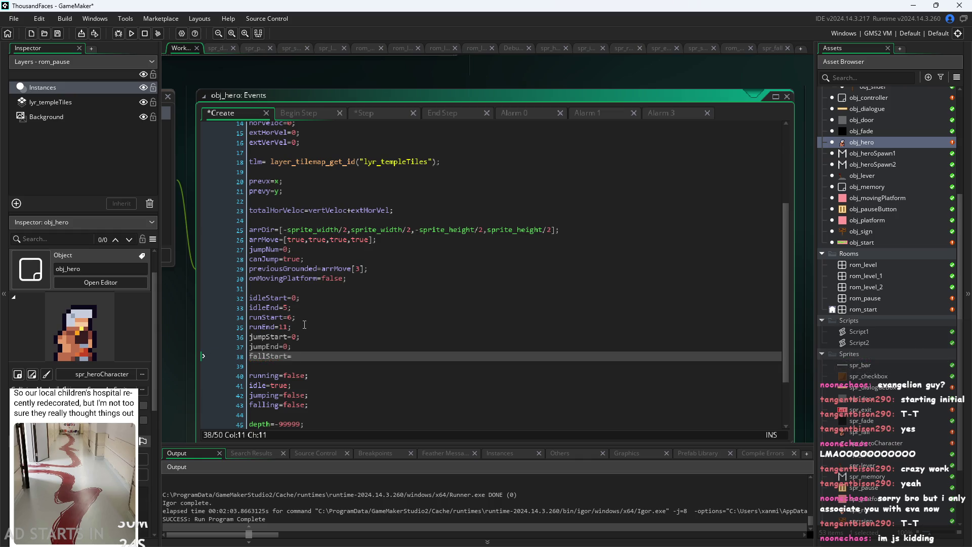
type("0;")
key("Return")
type("fallEnd")
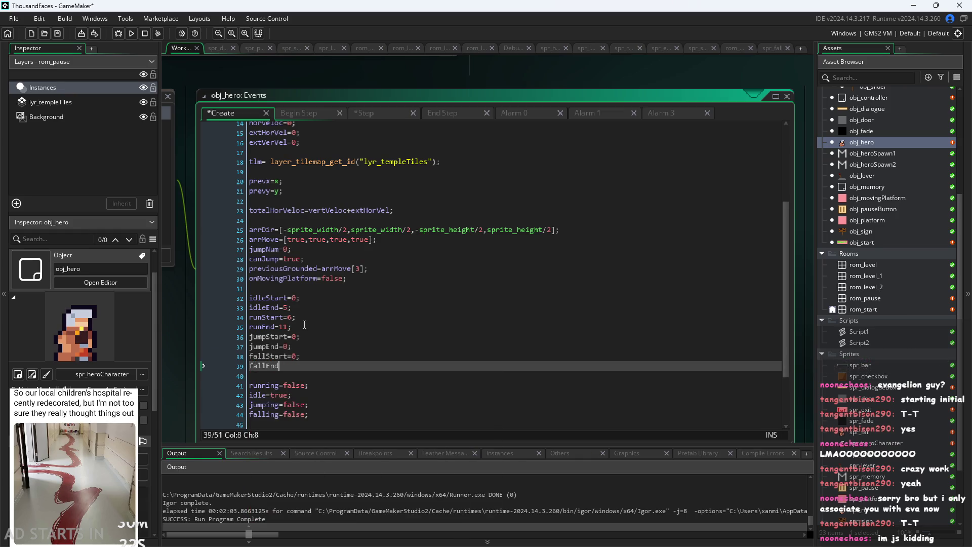
type("=0;")
Type 12 as jumpStart's value, then erase it so jumpStart= stays blank.
scroll(872, 332, "down", 3)
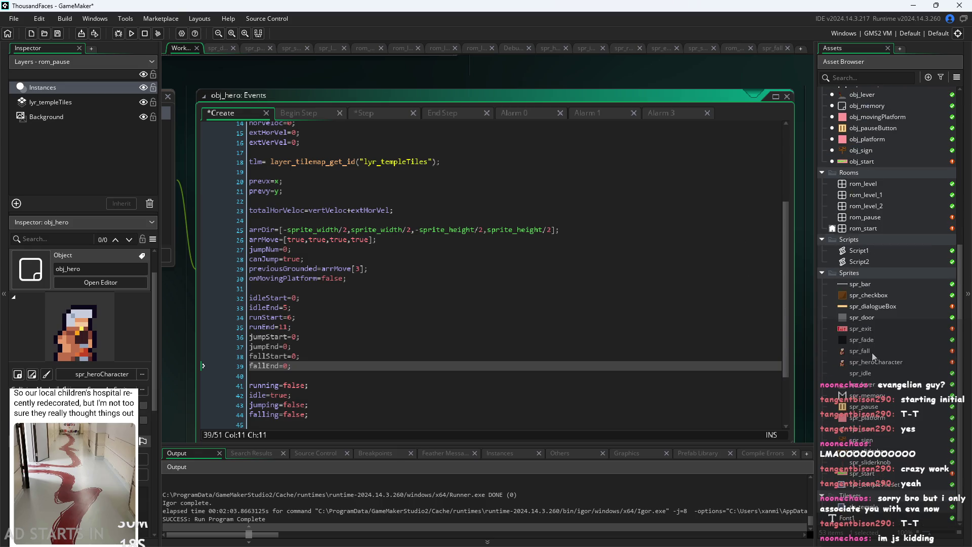
scroll(230, 334, "up", 3)
left_click(346, 278)
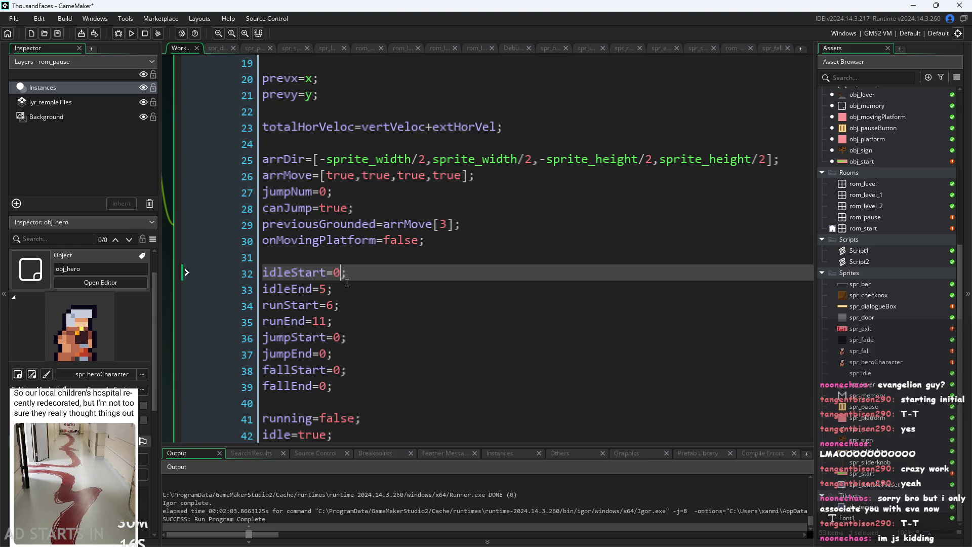
key("Down")
key("Down")
key("Down")
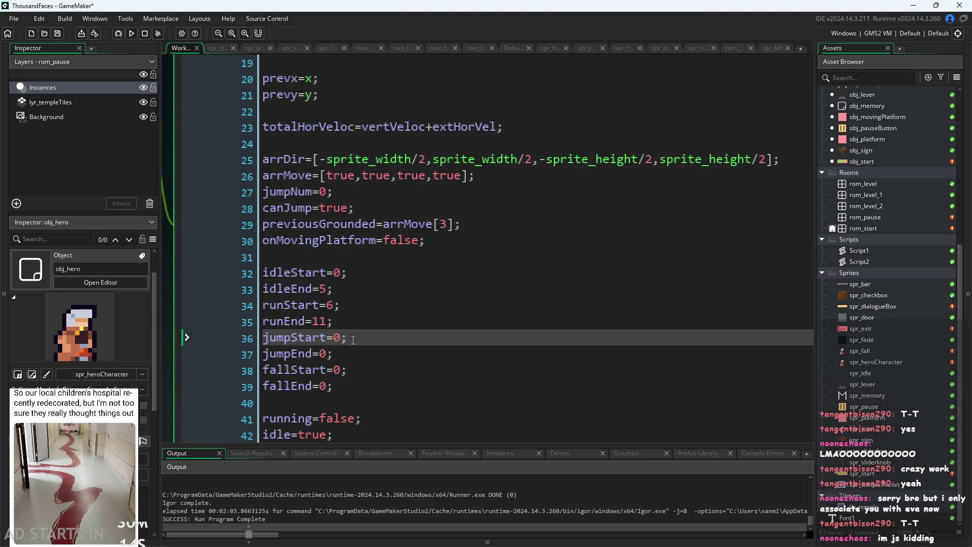
key("BackSpace")
type("12")
key("Down")
key("Up")
key("Right")
key("BackSpace")
key("BackSpace")
key("Down")
key("Down")
key("Down")
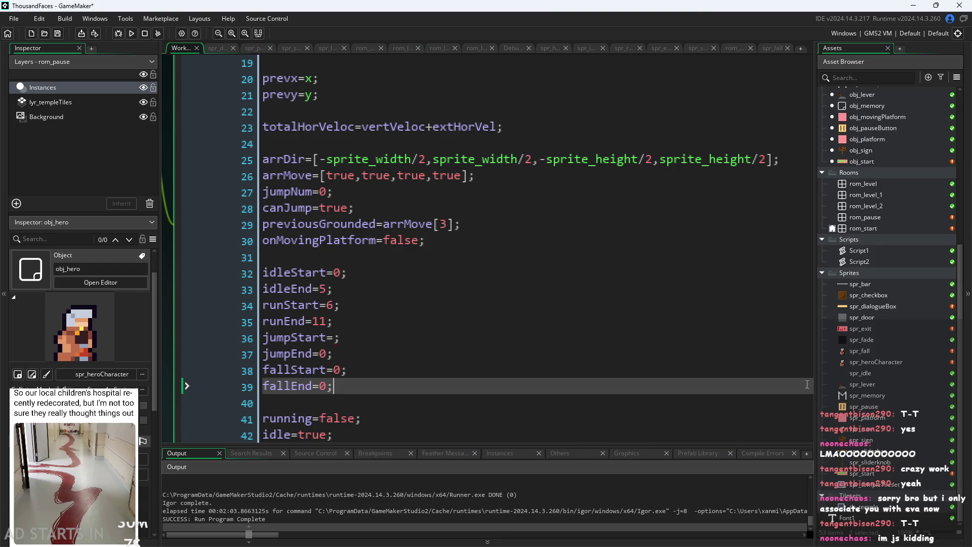
double_click(862, 351)
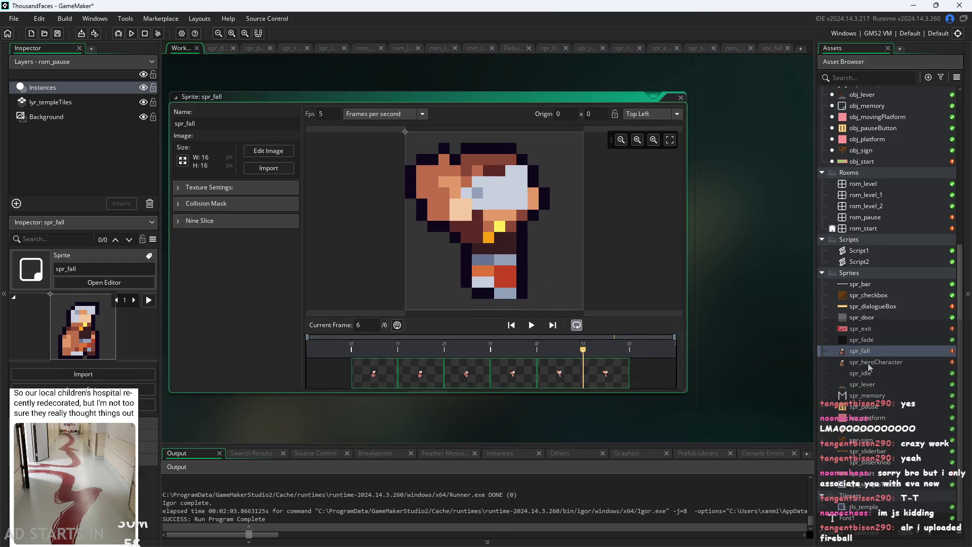
Step back and forth through spr_fall's six frames in the sprite editor's frame strip.
left_click(369, 376)
left_click(407, 376)
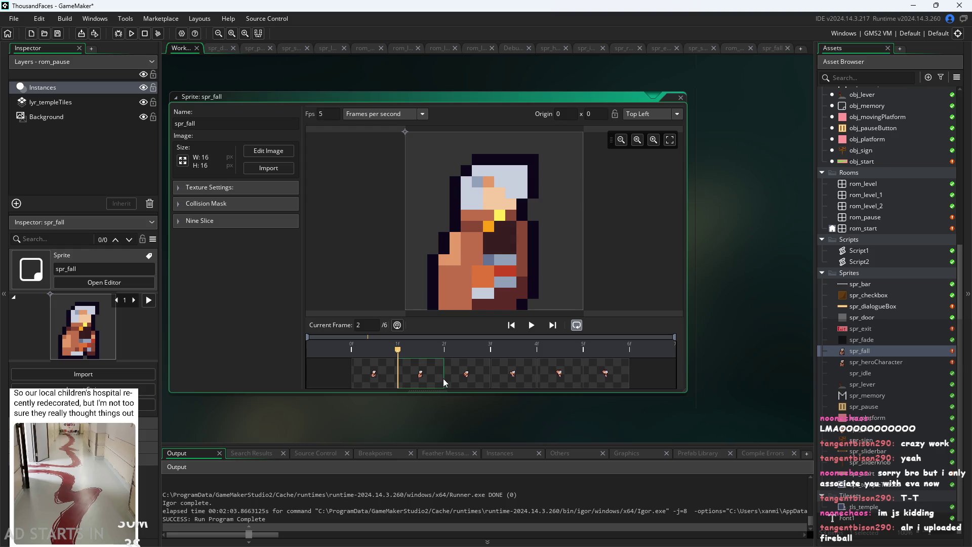
left_click(464, 381)
left_click(506, 378)
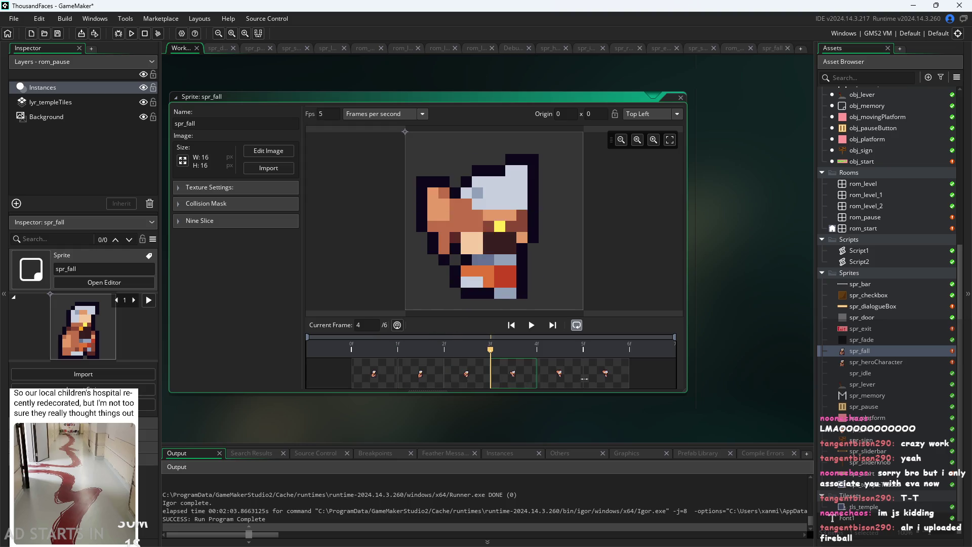
left_click(572, 382)
left_click(603, 381)
left_click(560, 378)
left_click(513, 379)
left_click(466, 379)
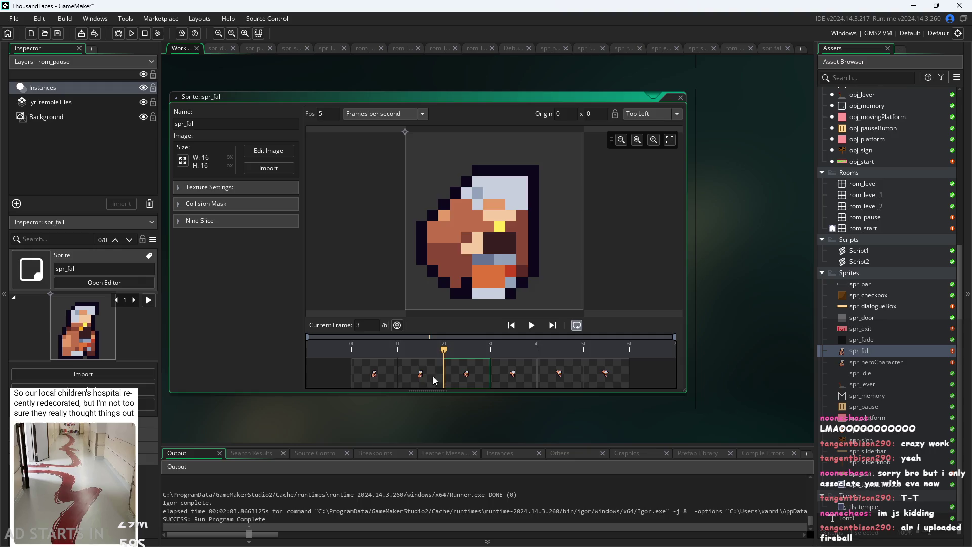
left_click(427, 376)
left_click(379, 377)
left_click(415, 376)
left_click(451, 376)
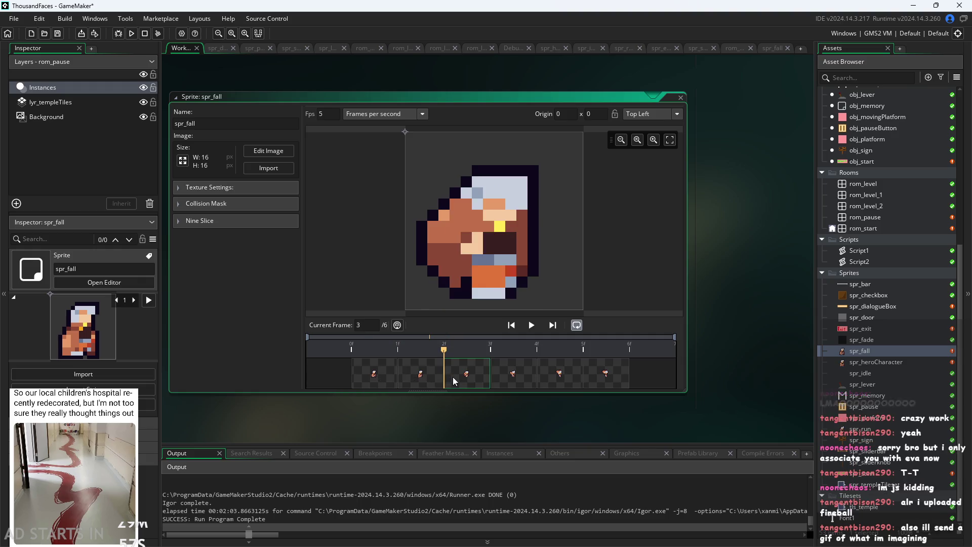
left_click(417, 378)
left_click(379, 380)
left_click(415, 381)
left_click(451, 378)
left_click(387, 372)
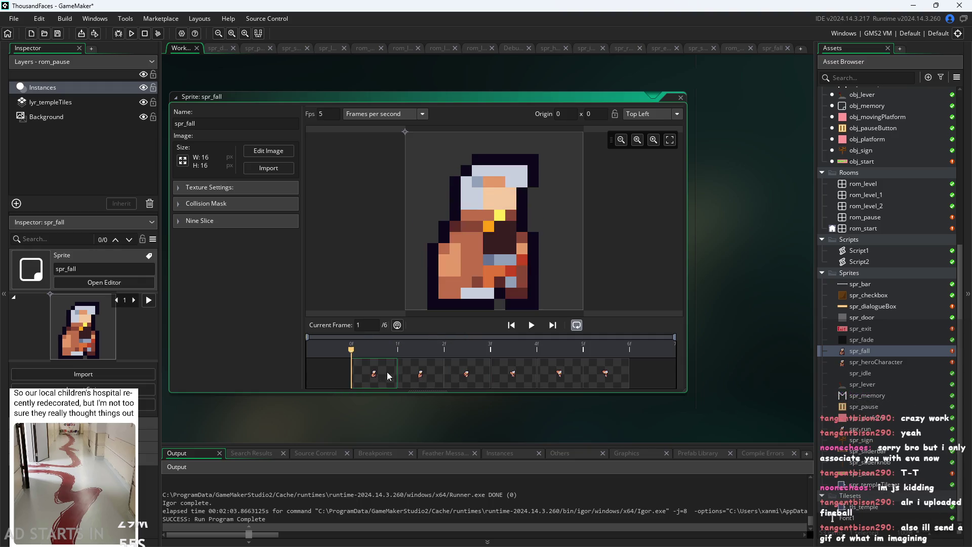
left_click(428, 379)
left_click(482, 384)
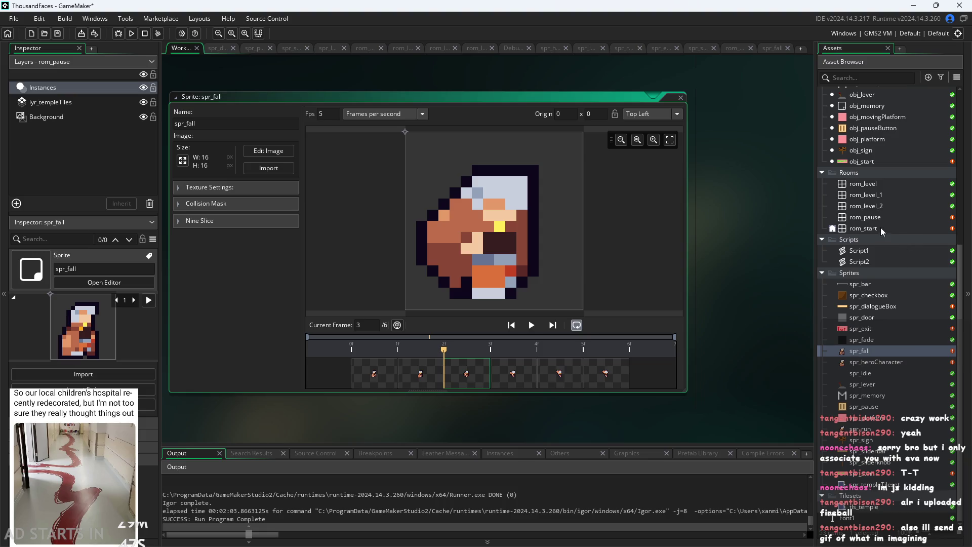
scroll(879, 116, "up", 2)
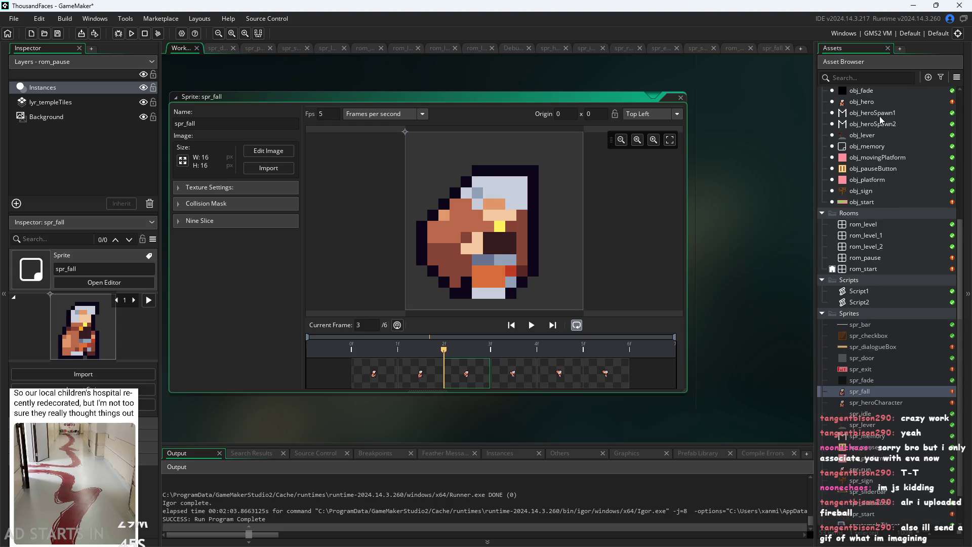
left_click(883, 111)
Set jumpStart=12 and jumpEnd=14 in obj_hero's Create code.
double_click(885, 101)
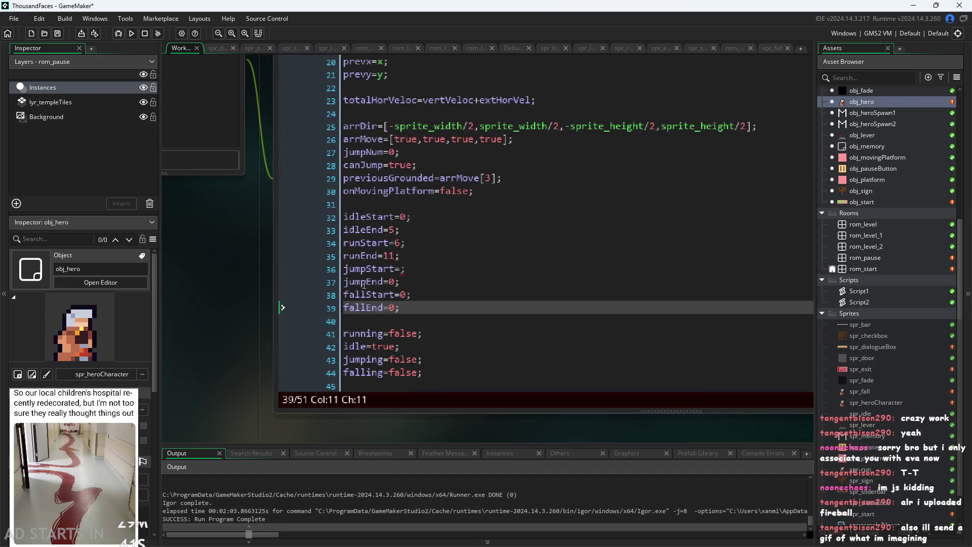
left_click(403, 269)
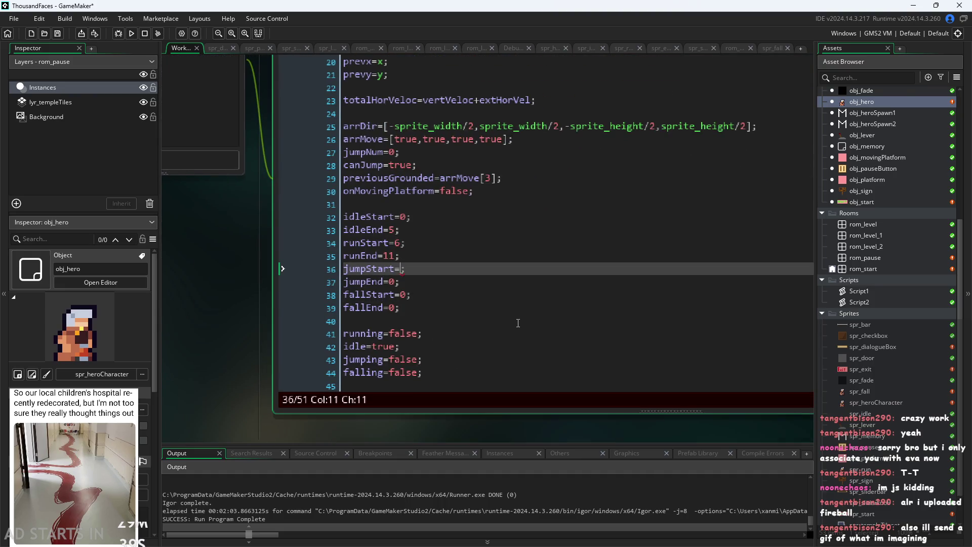
type("12")
key("Down")
key("Left")
key("Left")
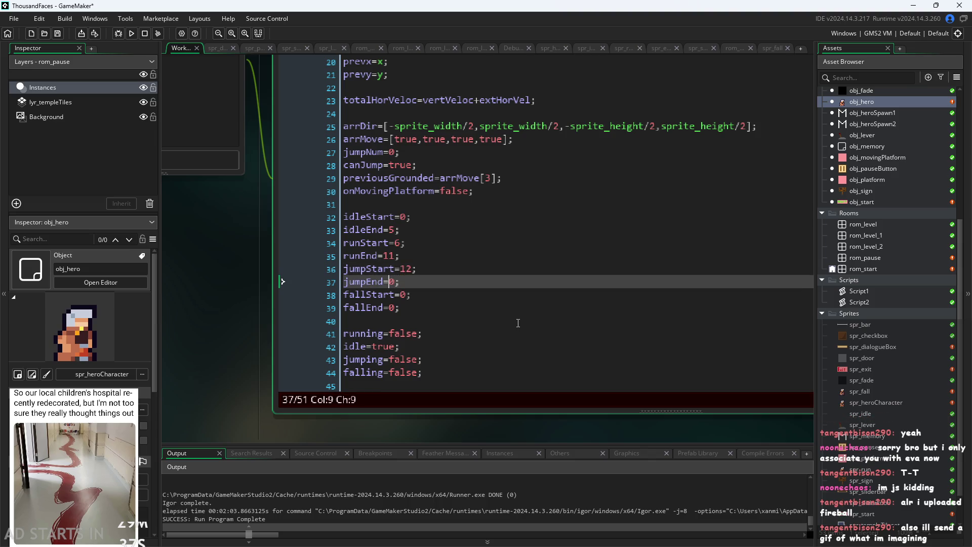
key("shift+Right")
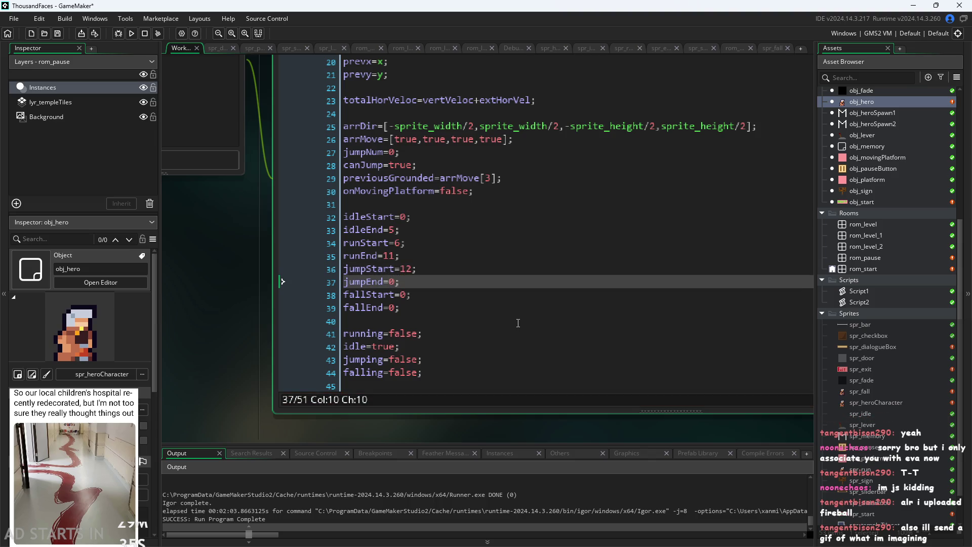
type("4")
key("Left")
type("1")
Select fallStart's 0 and open spr_heroCharacter to check its frame numbers.
key("Down")
key("Right")
key("shift+Right")
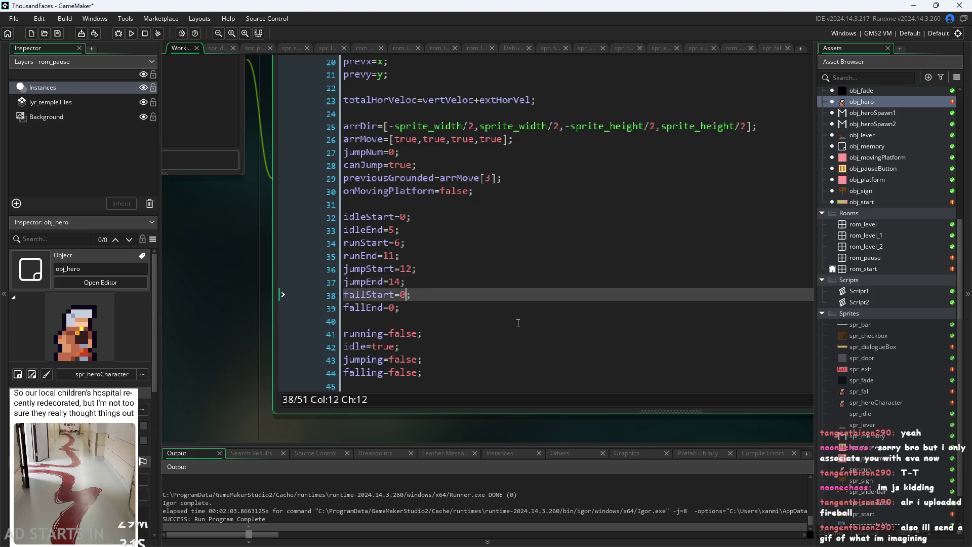
double_click(877, 403)
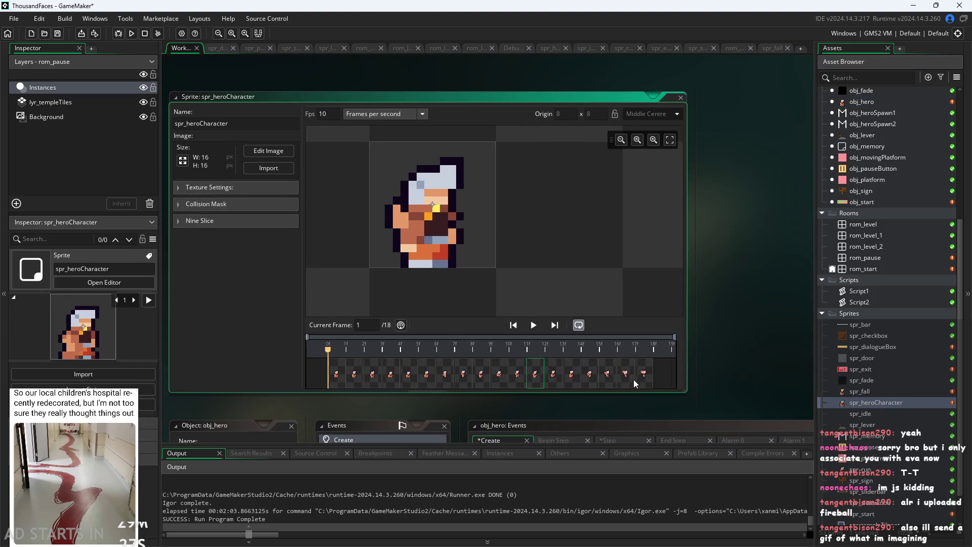
left_click(643, 380)
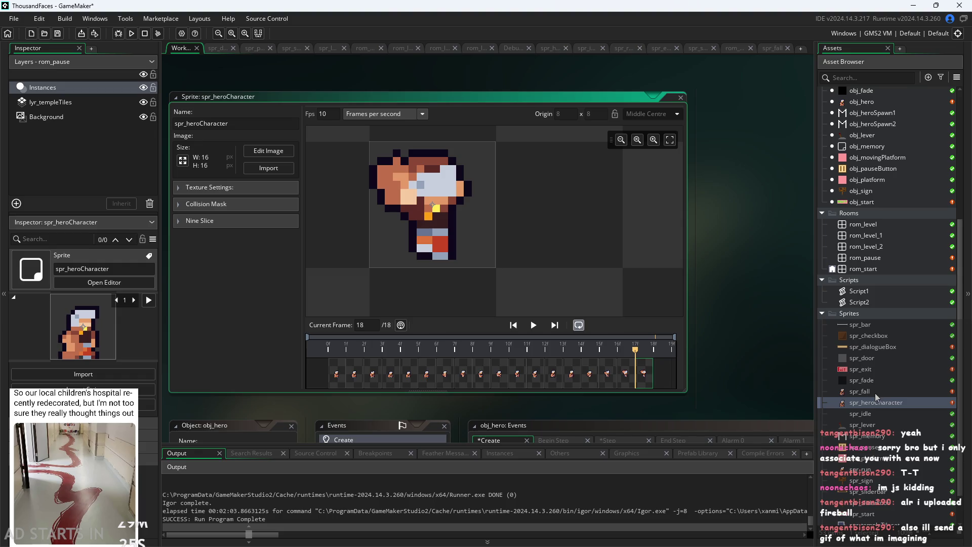
left_click(333, 379)
left_click(354, 377)
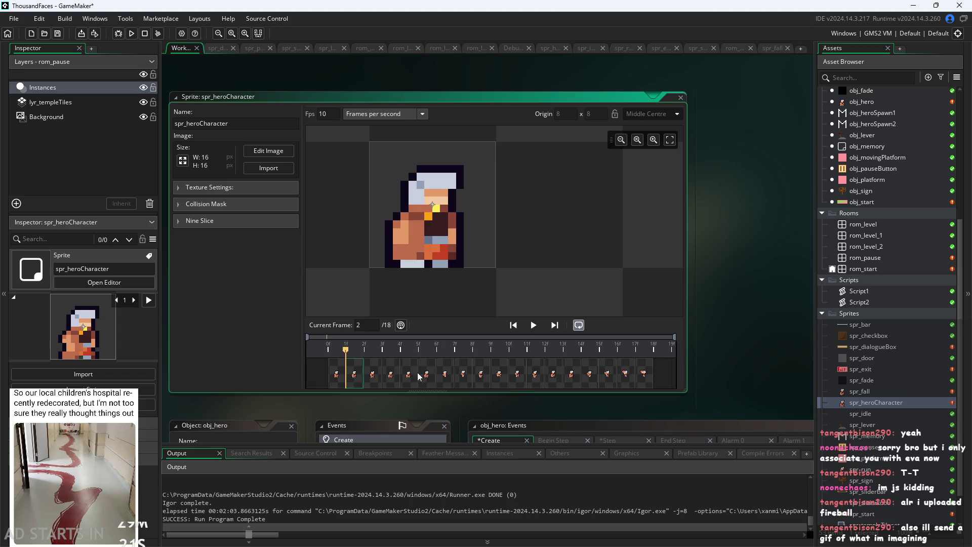
left_click(342, 380)
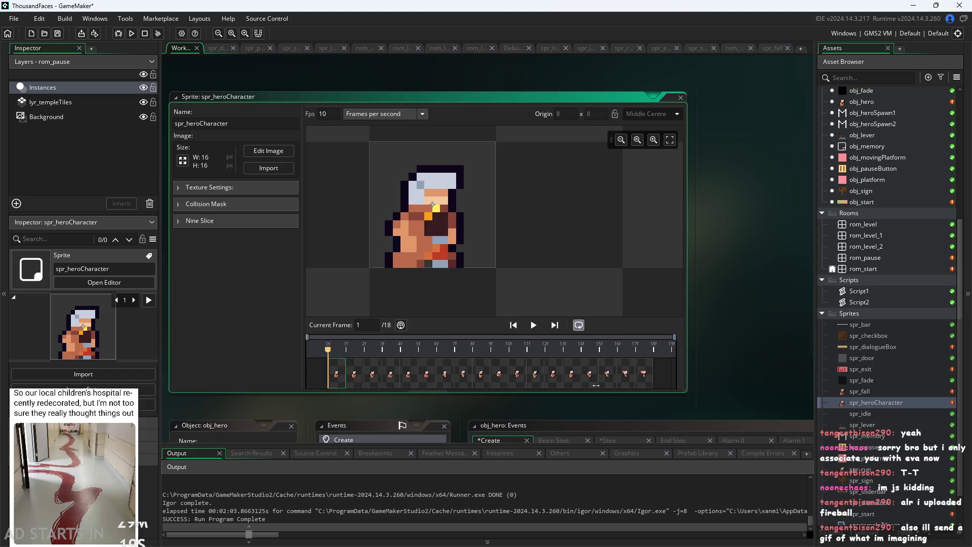
left_click(652, 374)
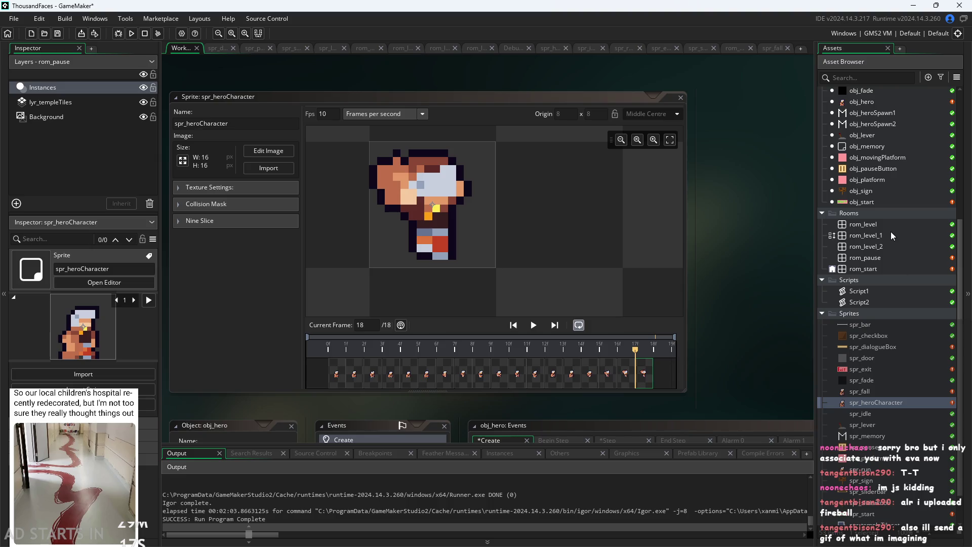
double_click(865, 103)
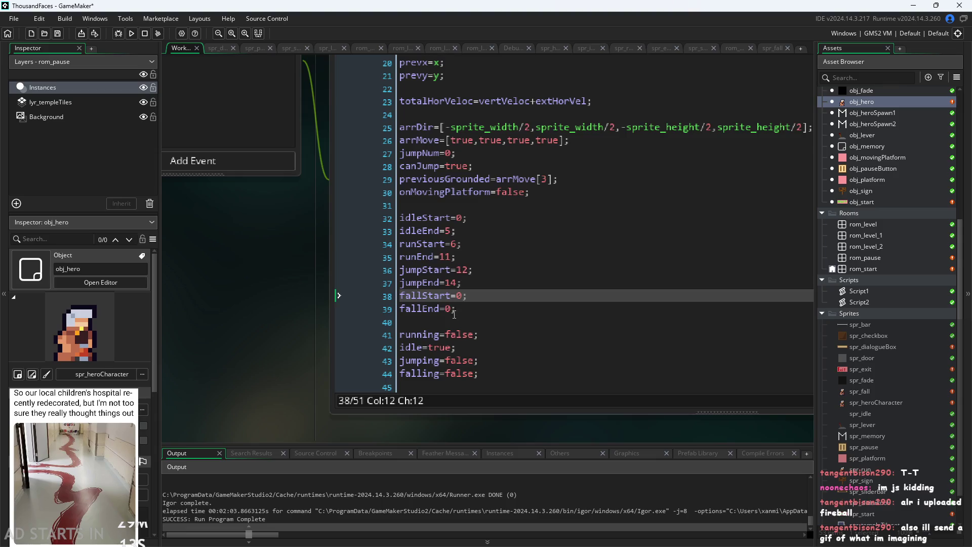
Change fallEnd to 19, fallStart to 16 and jumpEnd to 15 in the Create code.
left_click(453, 309)
key("BackSpace")
type("19")
key("Up")
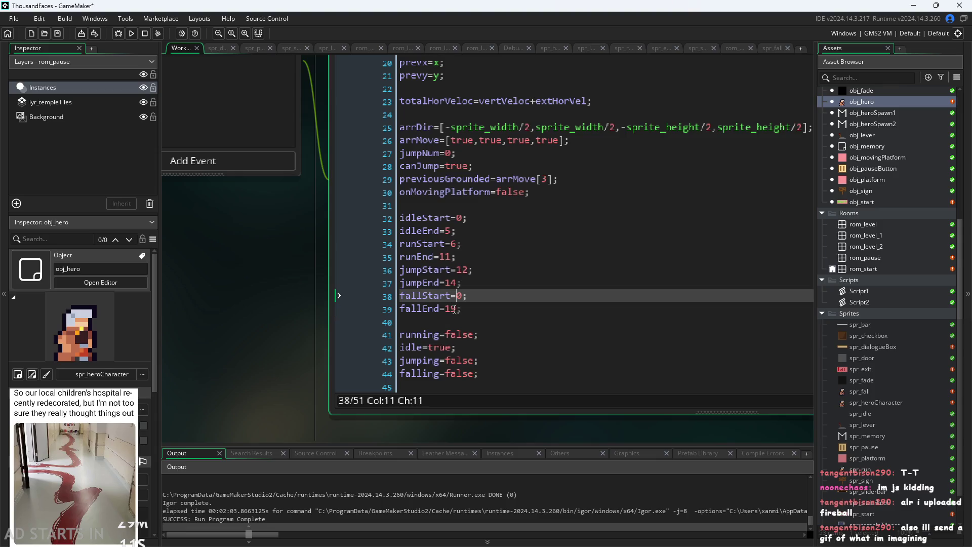
key("End")
key("BackSpace")
type("16")
key("Up")
key("BackSpace")
type("5")
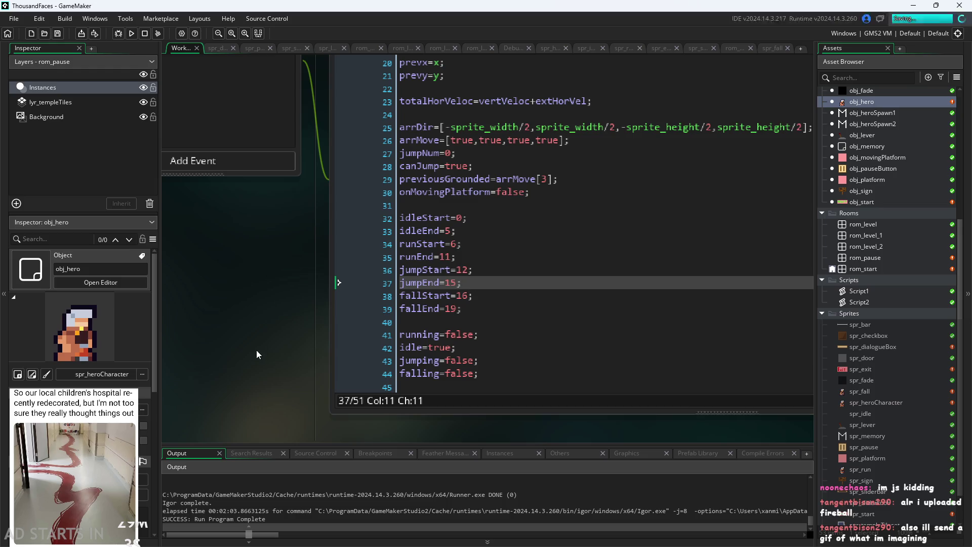
scroll(256, 351, "down", 1)
scroll(274, 345, "up", 2)
scroll(247, 375, "down", 1)
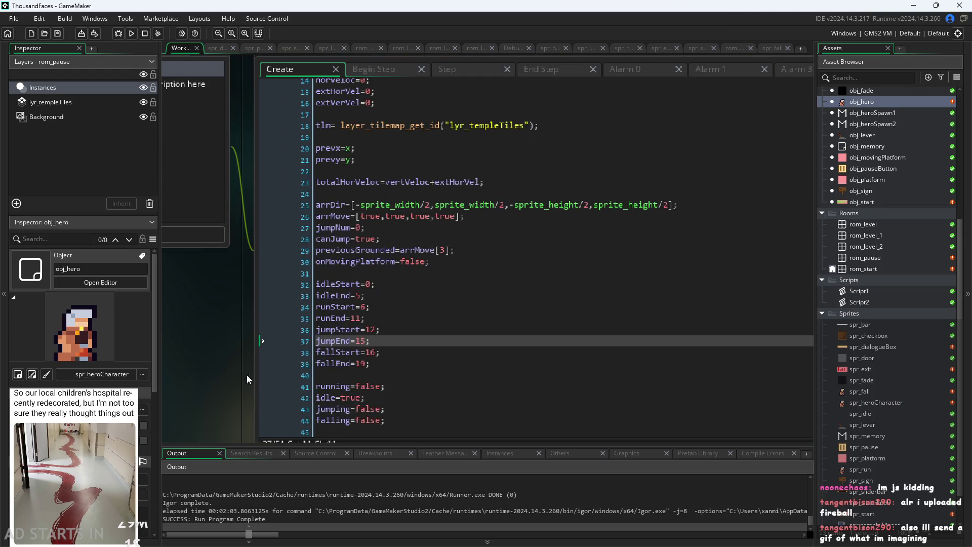
scroll(309, 354, "down", 1)
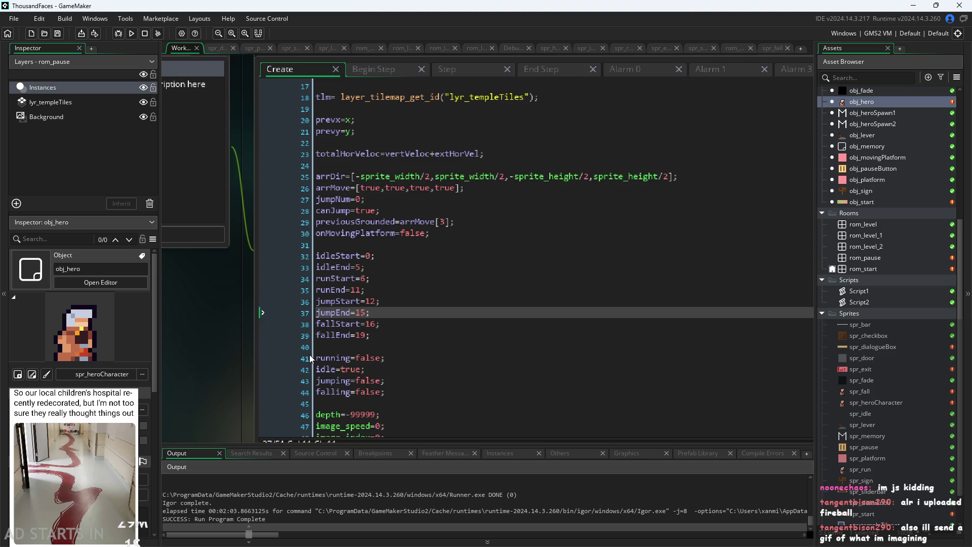
In the End Step code, insert blank lines after the running check and the room check.
left_click(381, 72)
left_click(475, 66)
left_click(539, 69)
scroll(393, 305, "down", 1)
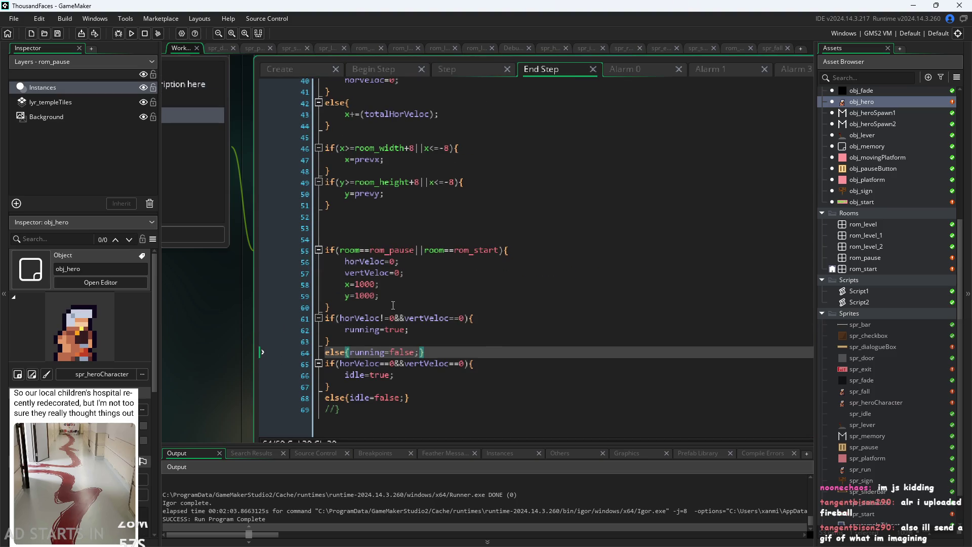
left_click(425, 396)
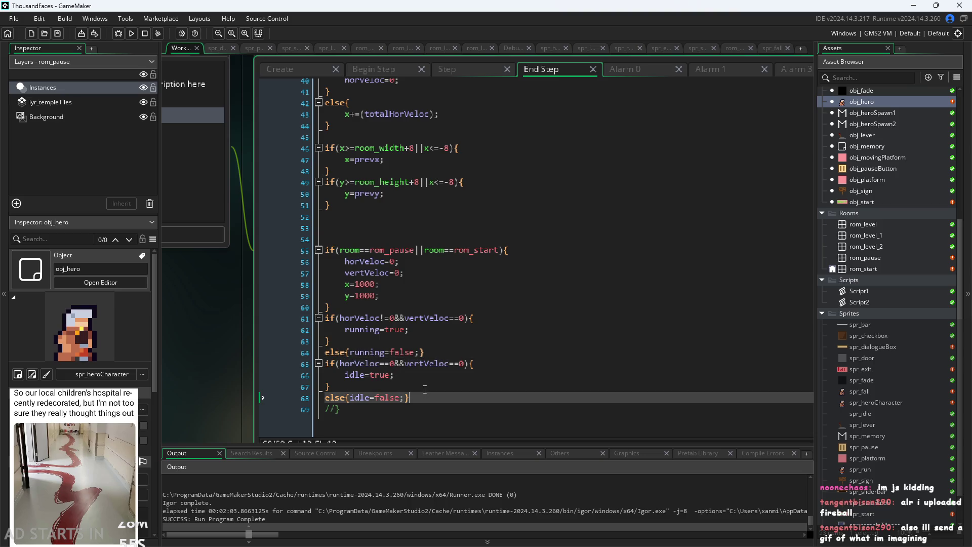
left_click(430, 386)
left_click(442, 351)
key("Return")
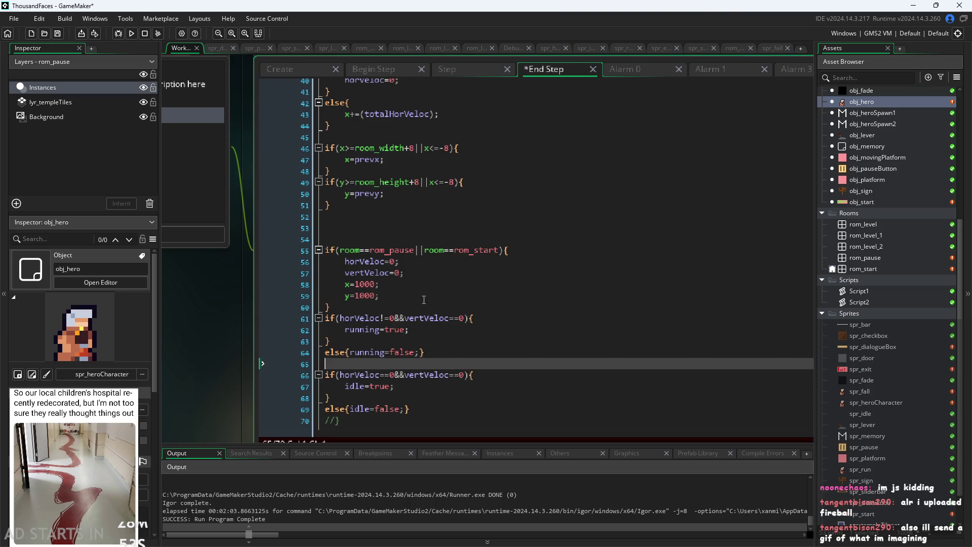
left_click(419, 298)
left_click(418, 307)
key("Return")
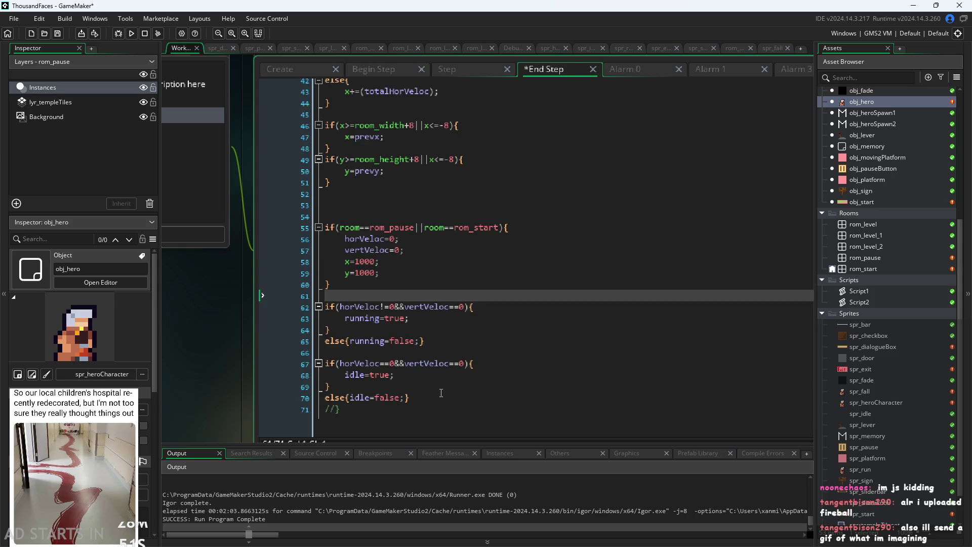
scroll(440, 390, "down", 1)
Add an if(vertVeloc>0){ condition below the idle check.
left_click(449, 396)
key("Return")
key("Return")
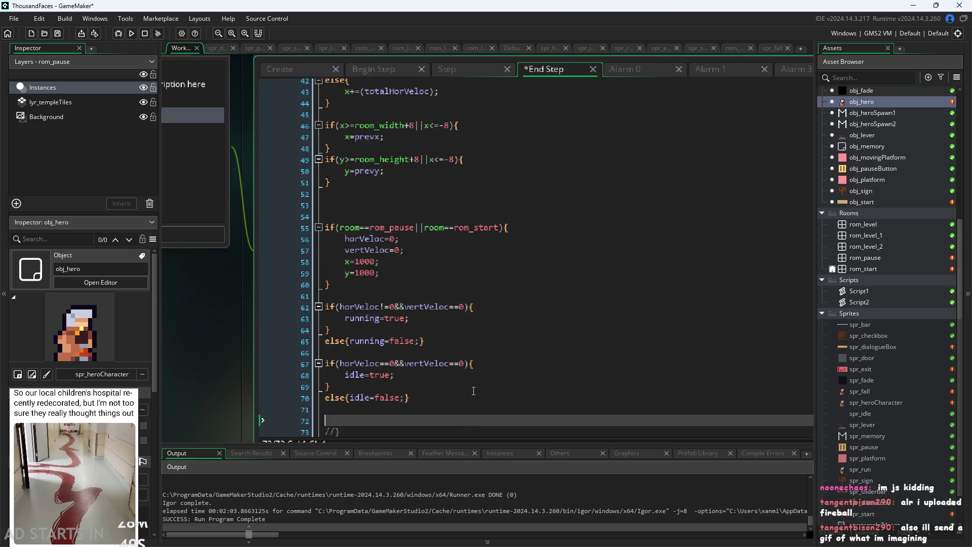
type("if")
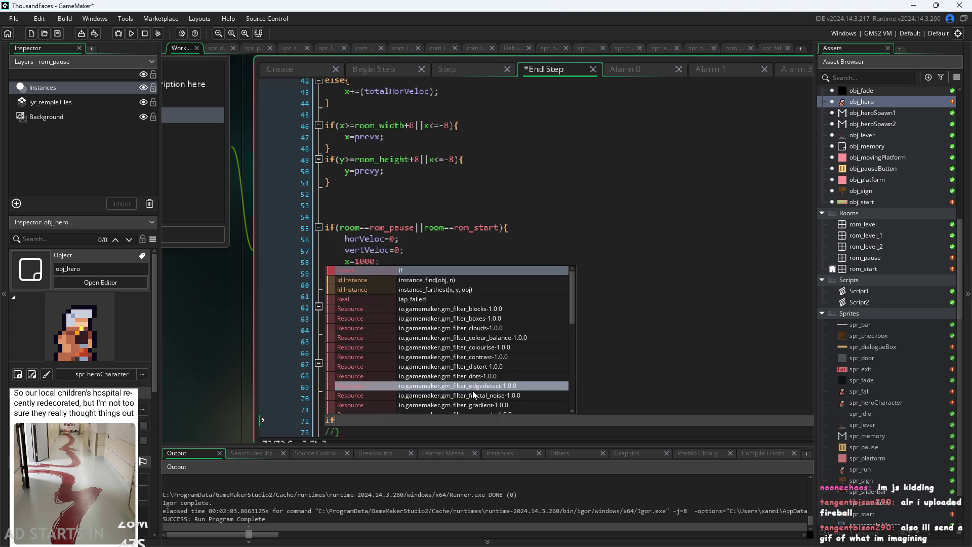
type("(hor")
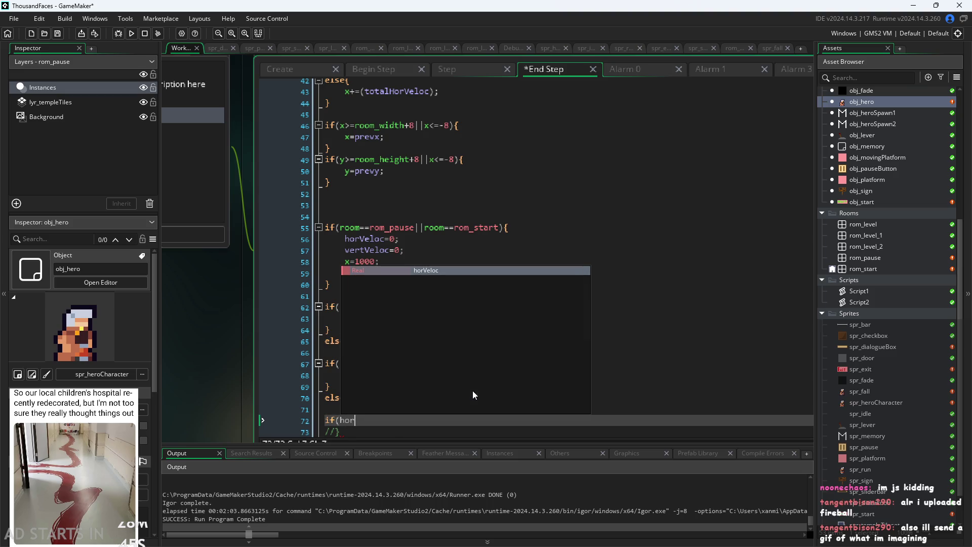
key("BackSpace")
key("BackSpace")
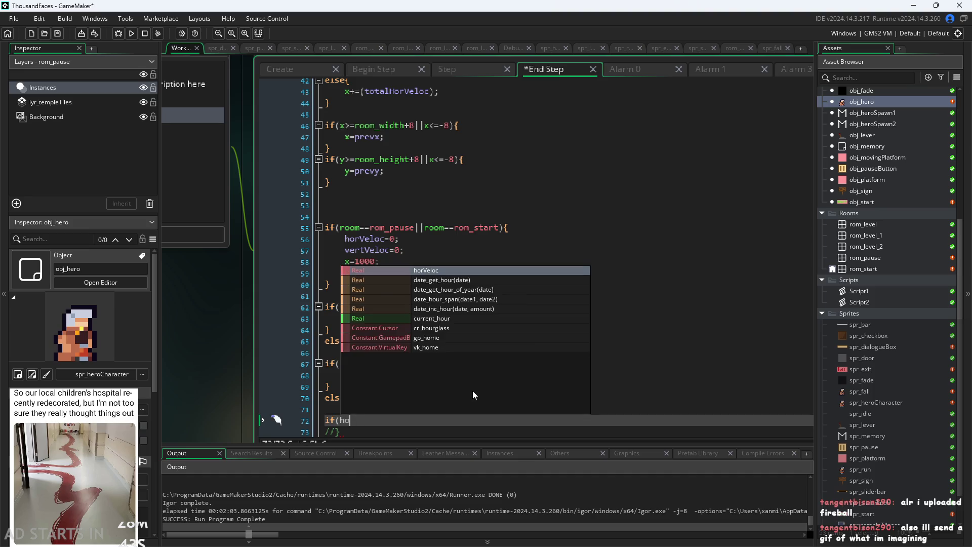
key("BackSpace")
type("V")
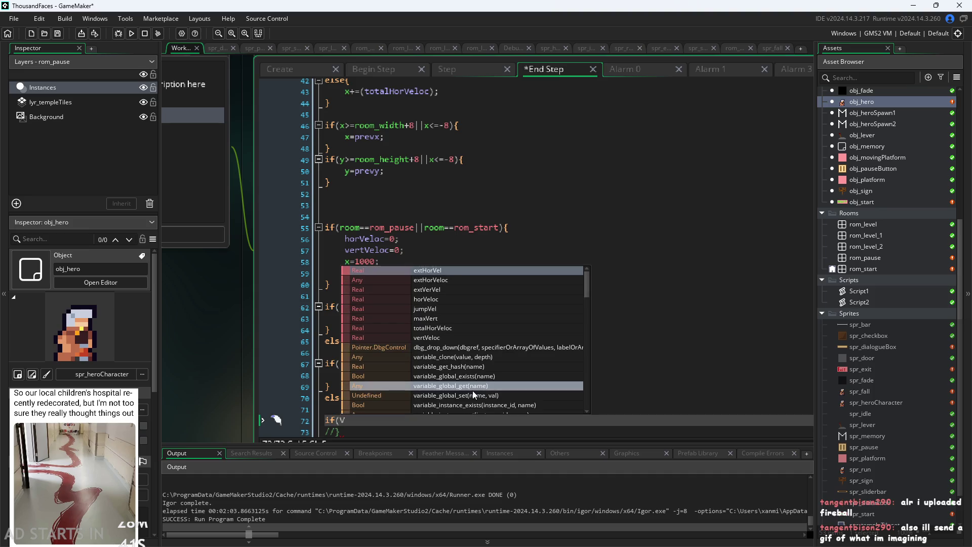
key("BackSpace")
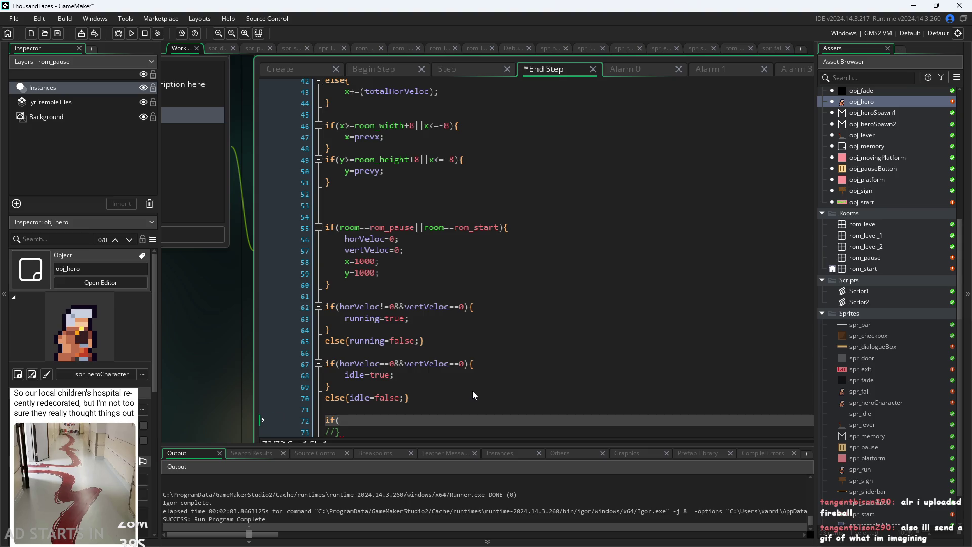
type("vertV")
key("Return")
type(">0")
type("){")
key("Return")
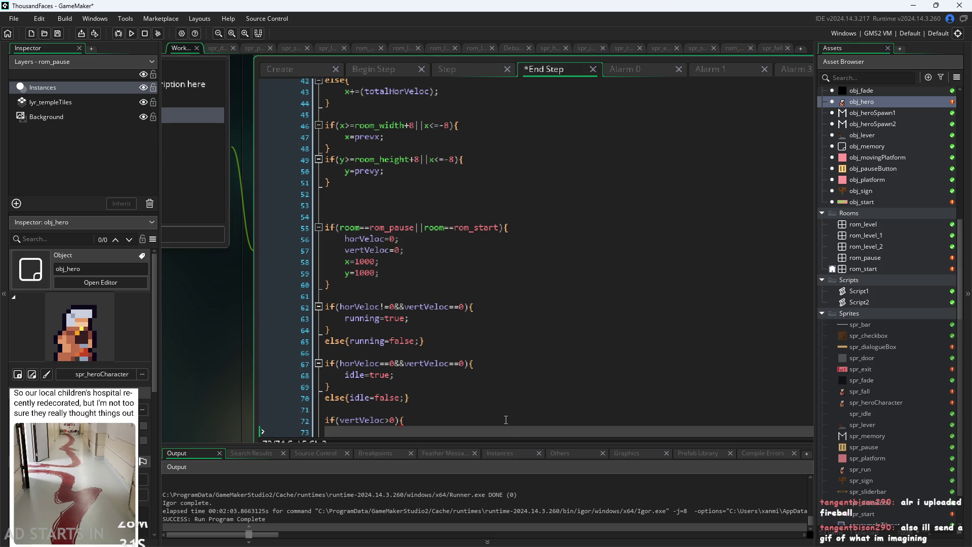
Fill the block with jumping=true; and add an else branch setting jumping=false;.
scroll(472, 391, "down", 1)
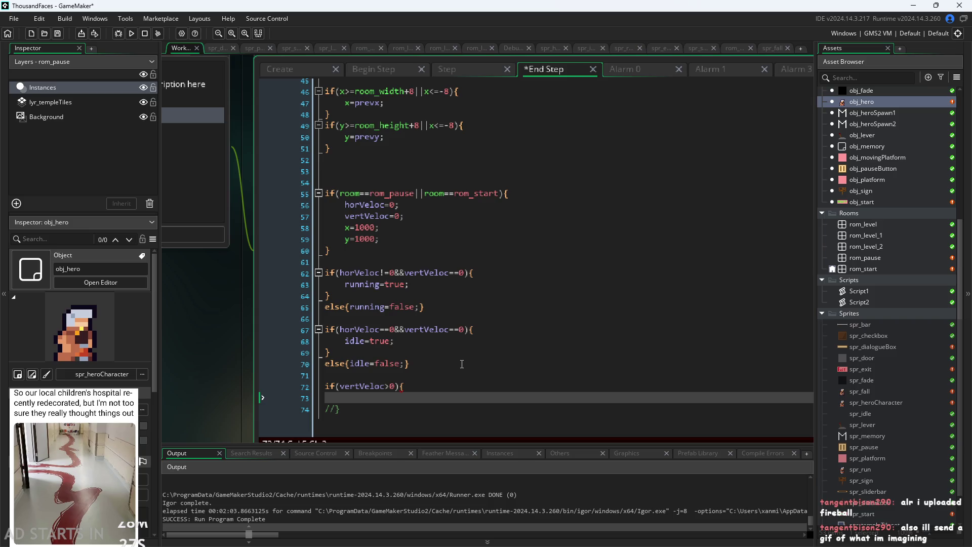
type("jum")
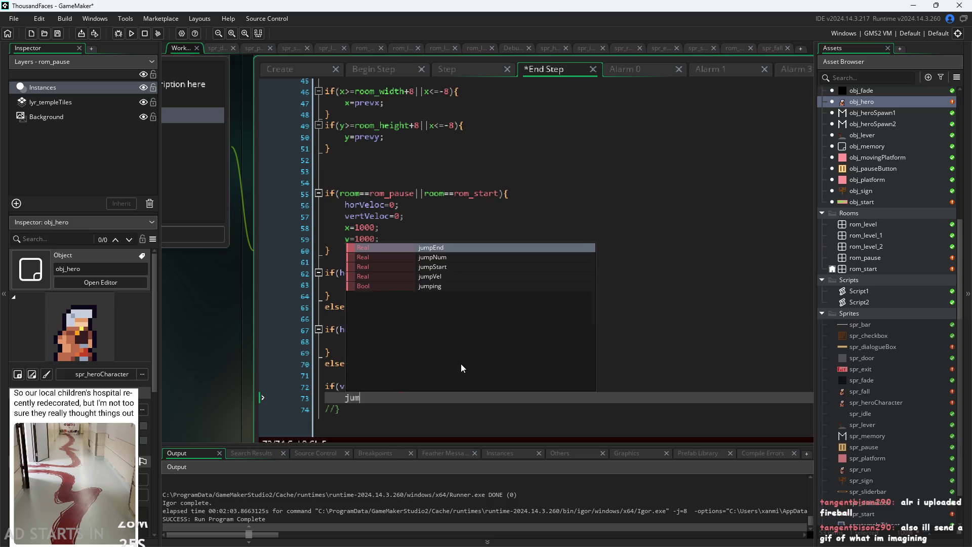
type("pinhg")
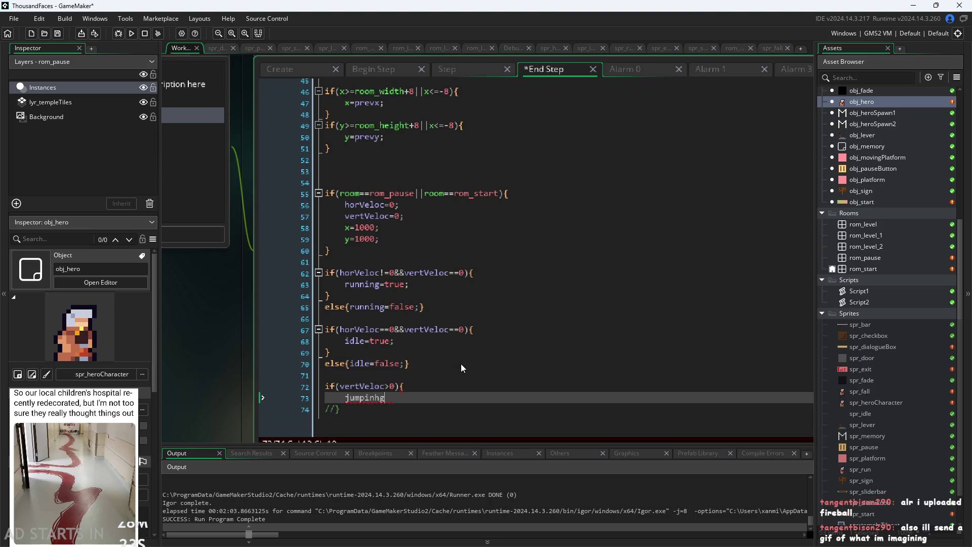
key("BackSpace")
key("BackSpace")
type("g=true;")
key("Return")
type("}")
key("Return")
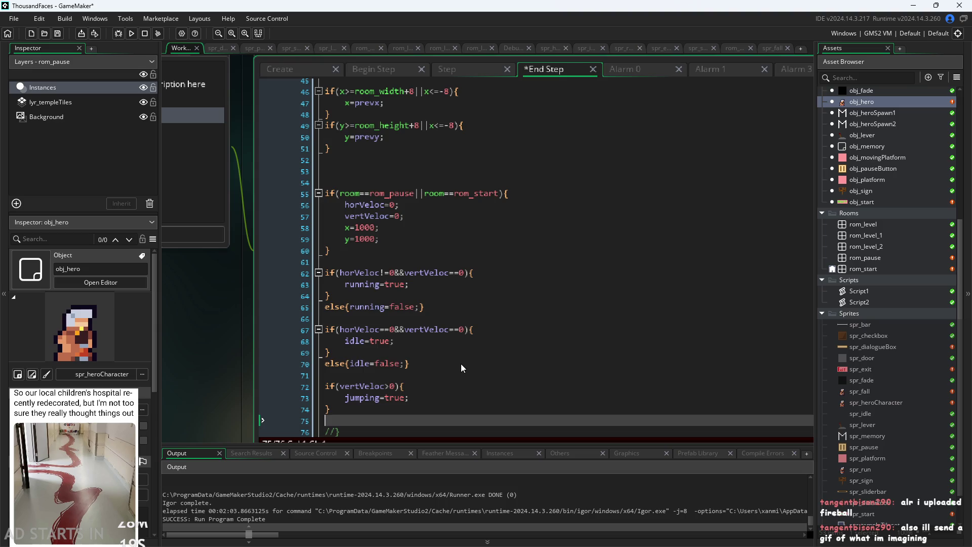
type("e;se{jumping=-fa")
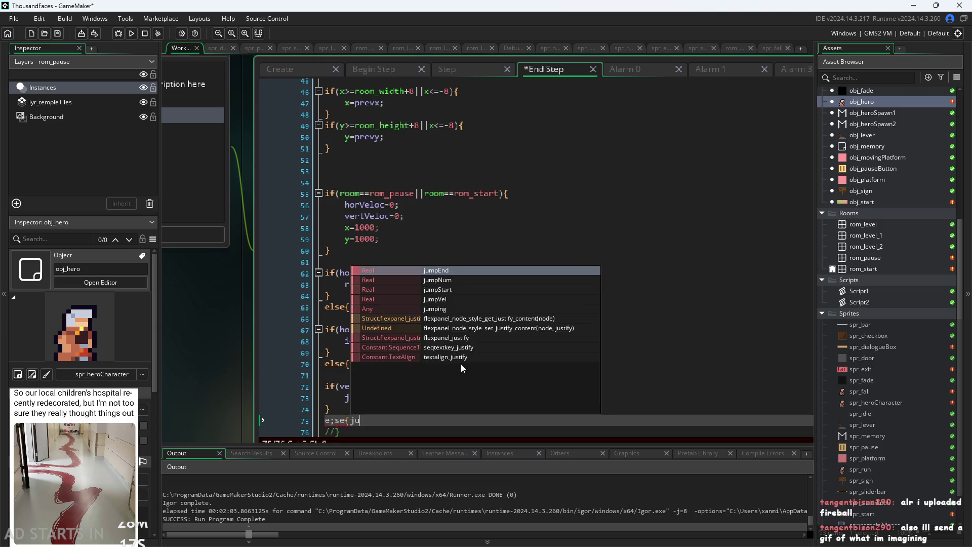
key("BackSpace")
key("BackSpace")
key("BackSpace")
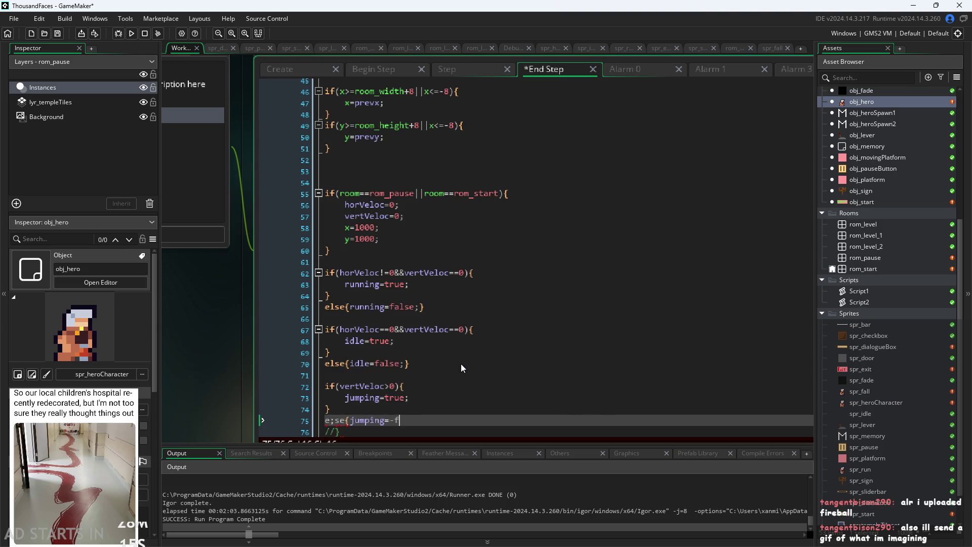
type("fale")
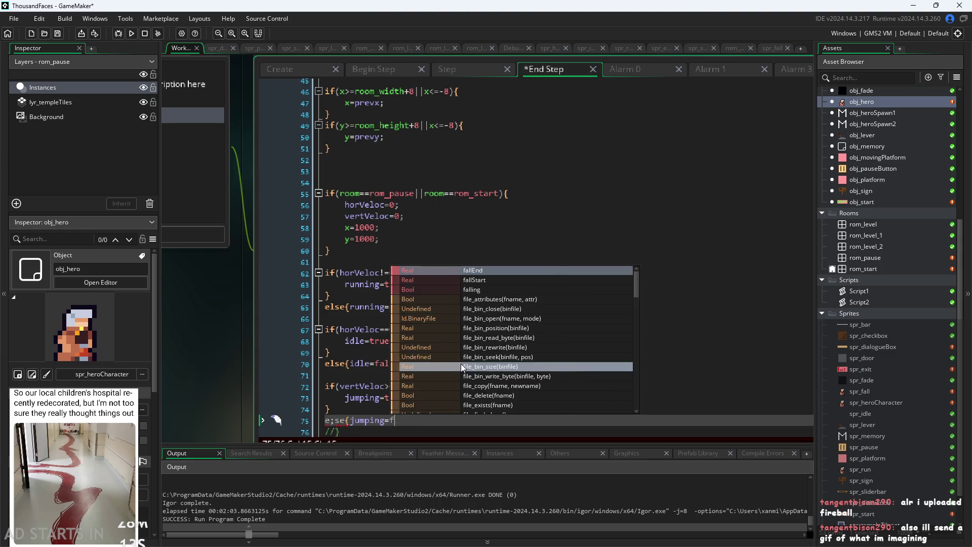
key("BackSpace")
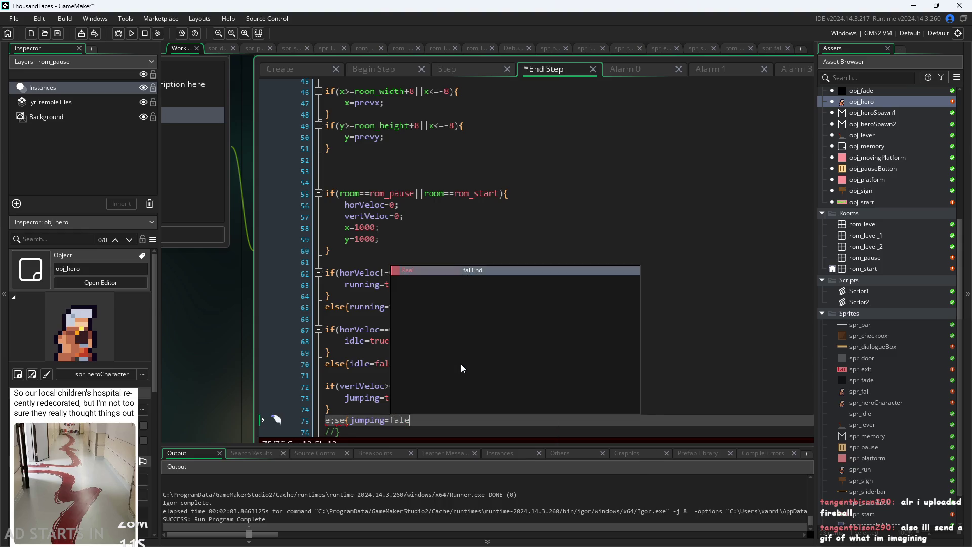
type("se")
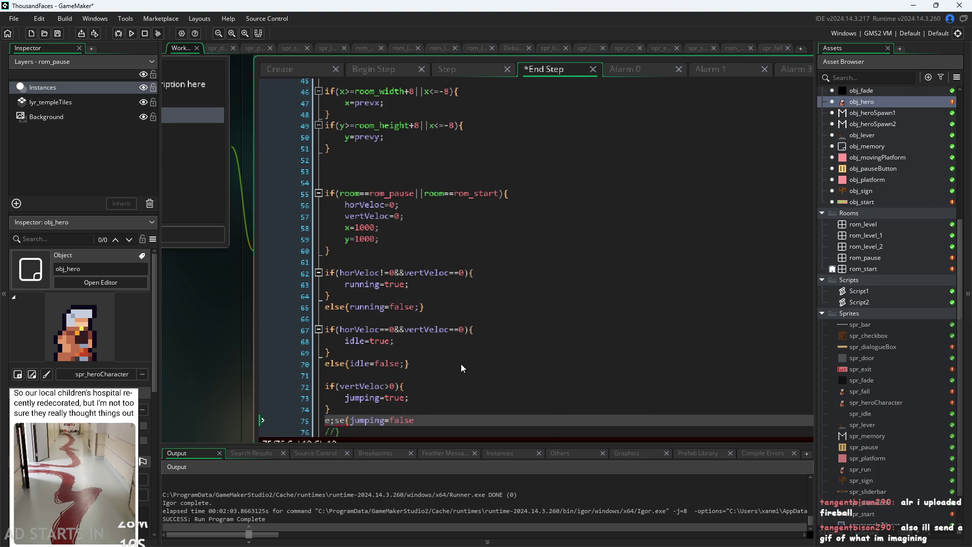
type("};")
key("BackSpace")
key("Left")
type(";")
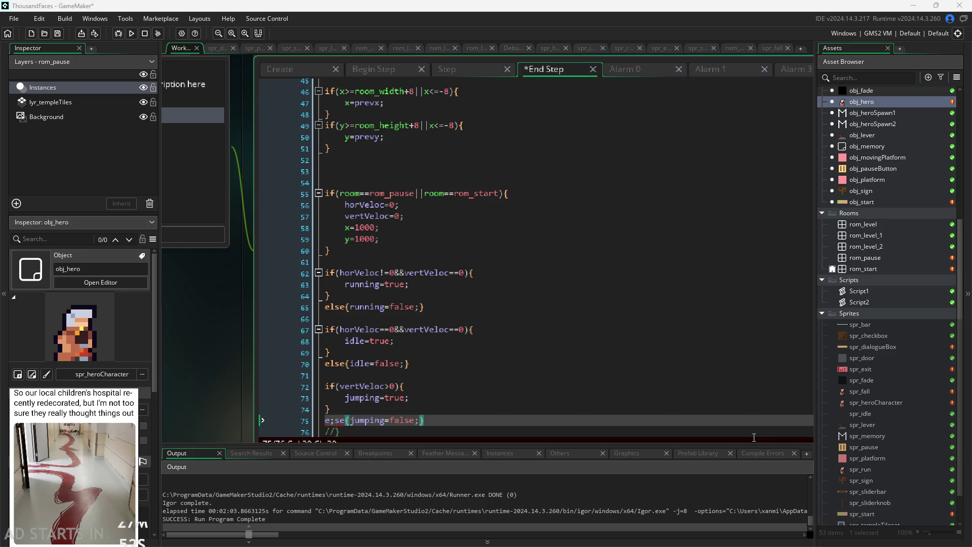
Review the new lines and fix the misspelled else keyword.
key("Up")
key("Up")
key("Up")
key("Down")
key("Down")
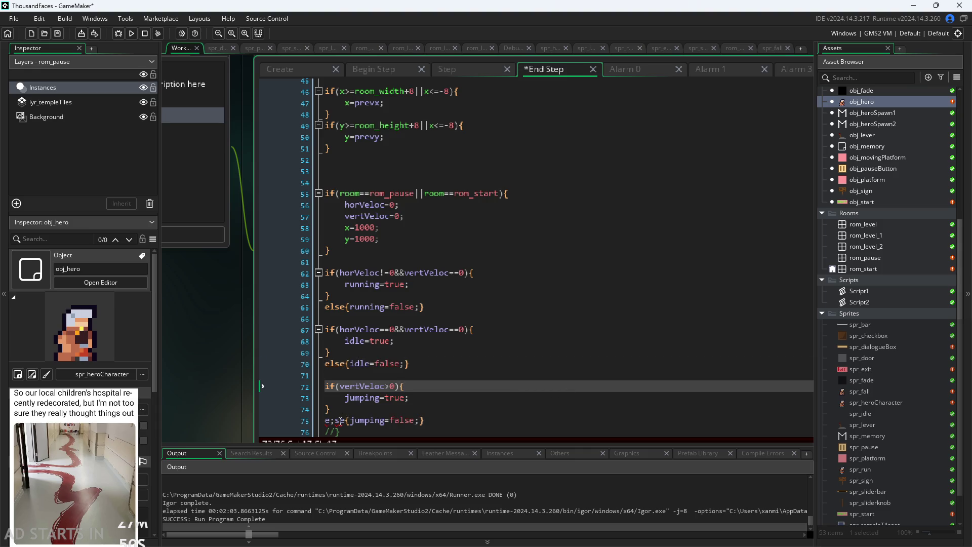
key("Down")
key("Down")
key("Down")
key("BackSpace")
type("l")
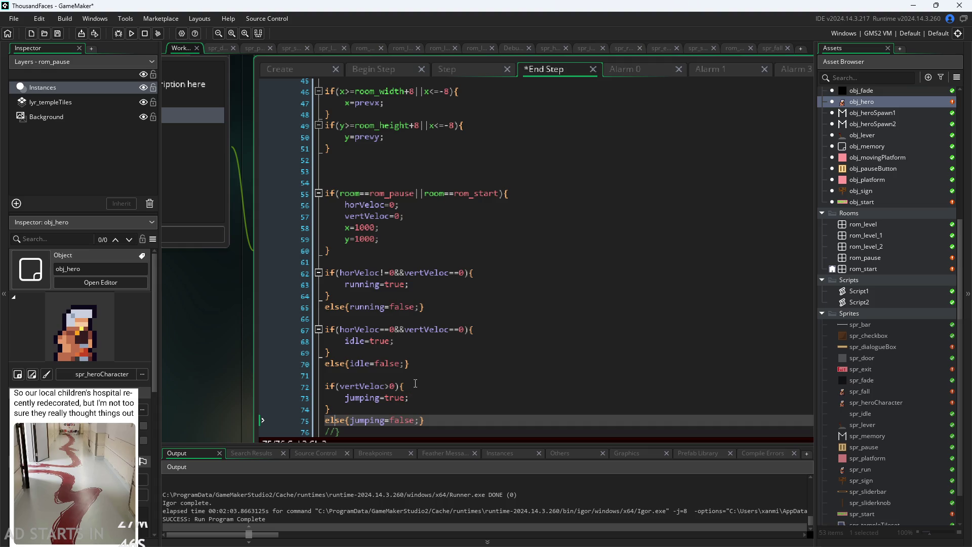
key("Right")
key("Right")
key("Right")
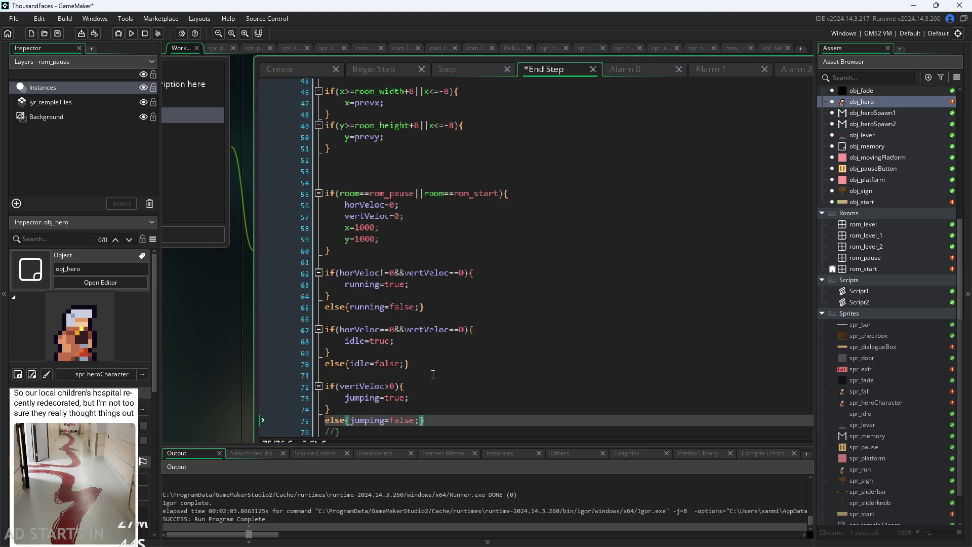
key("Right")
key("Right")
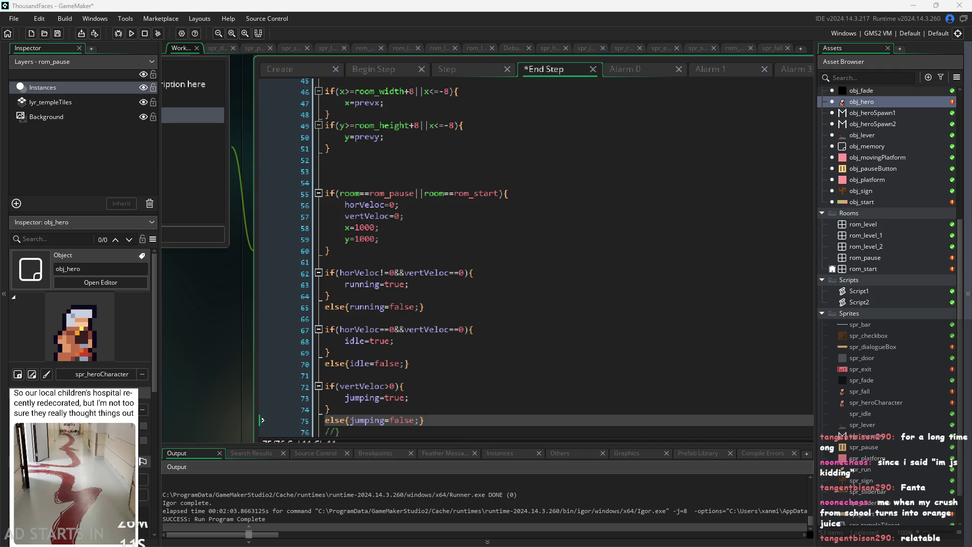
scroll(229, 398, "down", 2, "ctrl")
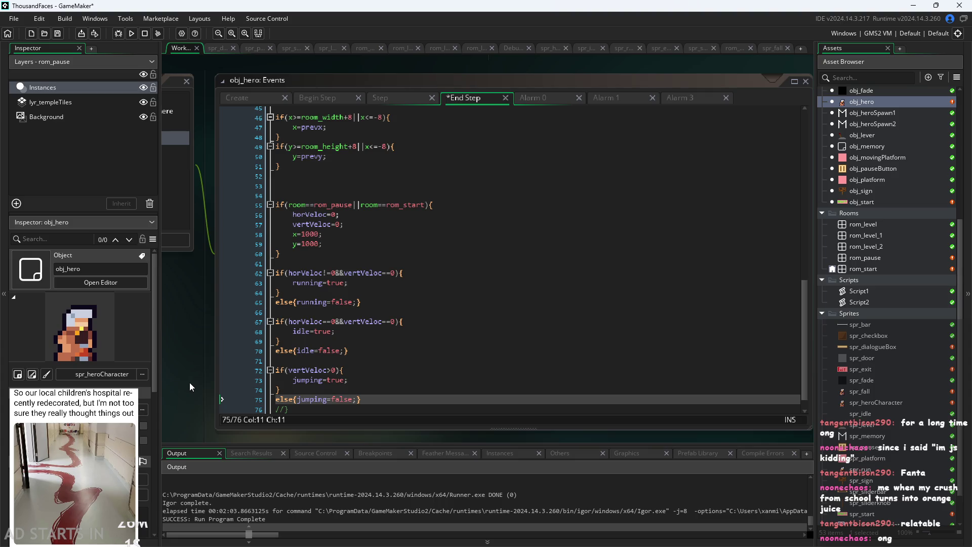
Duplicate the jumping if/else block below itself in obj_hero's End Step code.
scroll(191, 381, "up", 1, "ctrl")
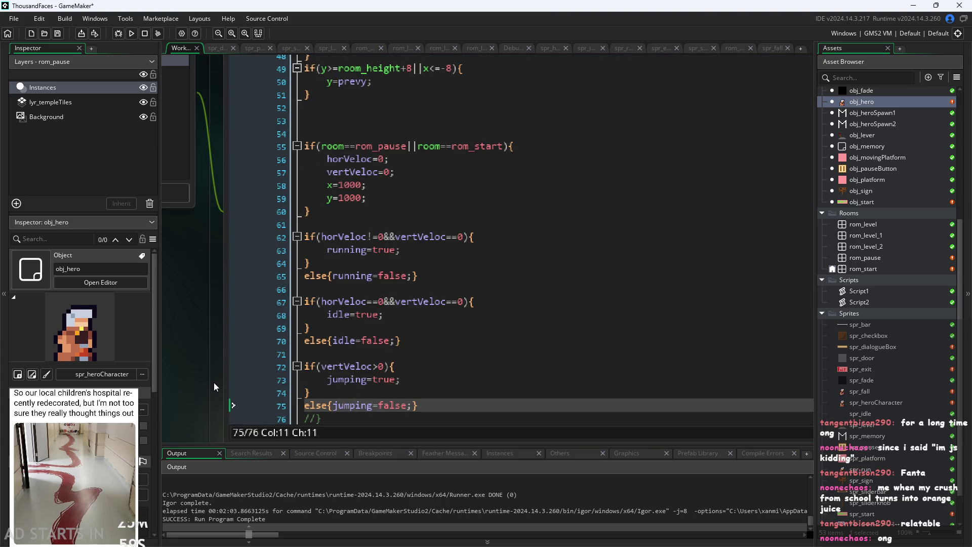
scroll(167, 316, "down", 1, "ctrl")
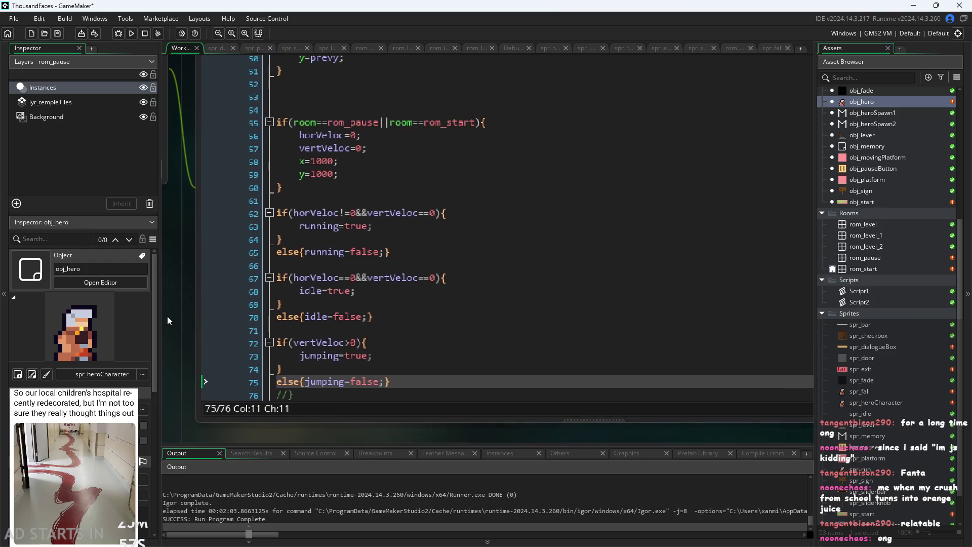
scroll(448, 363, "down", 1)
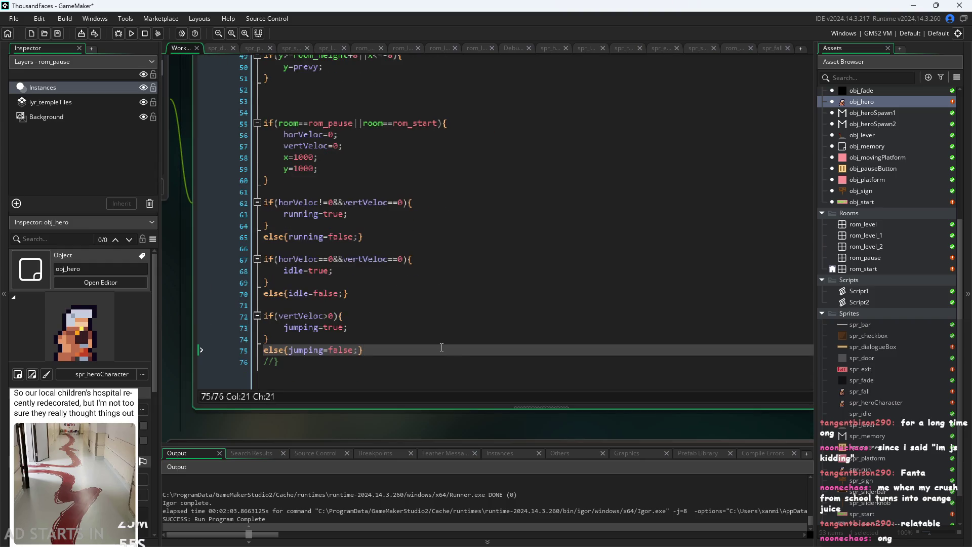
left_click(447, 363)
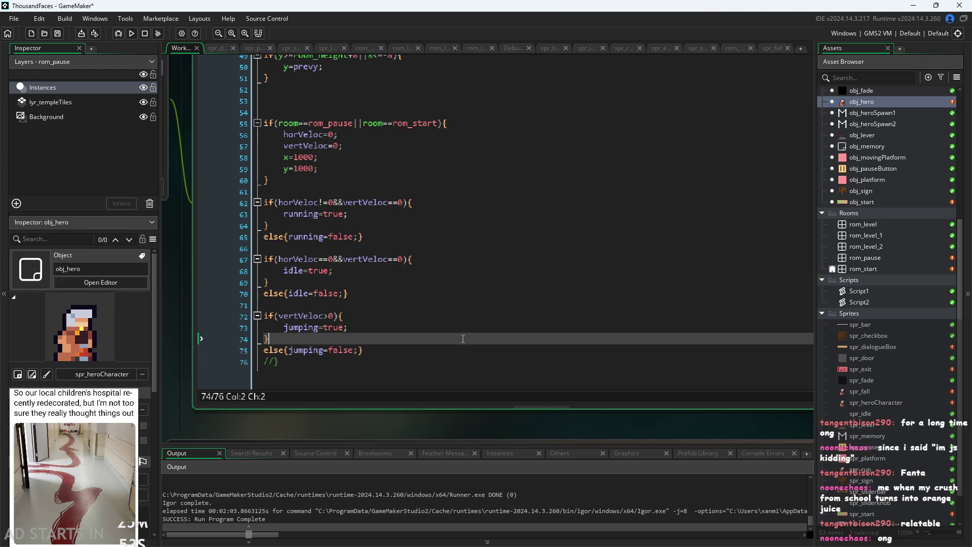
left_click(467, 355)
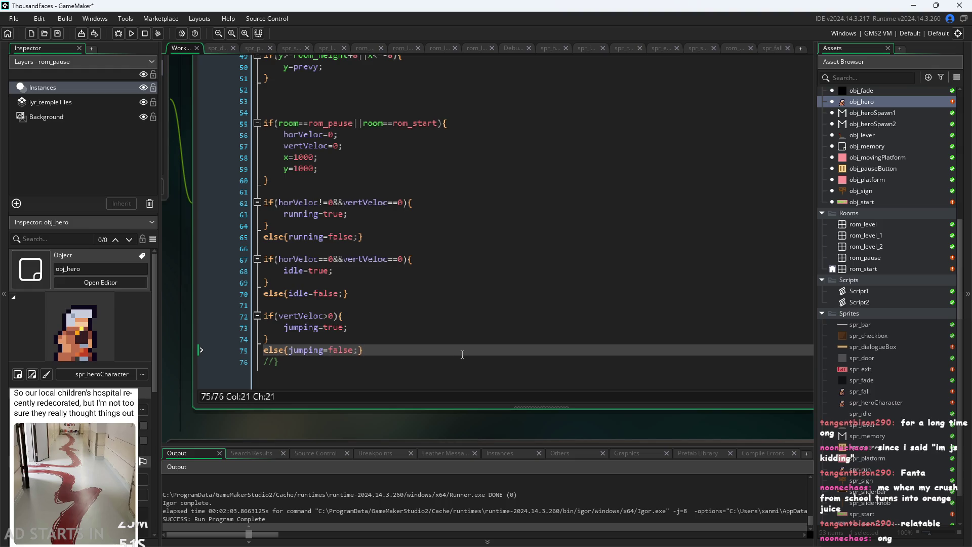
left_click_drag(462, 352, 259, 318)
key("ctrl+c")
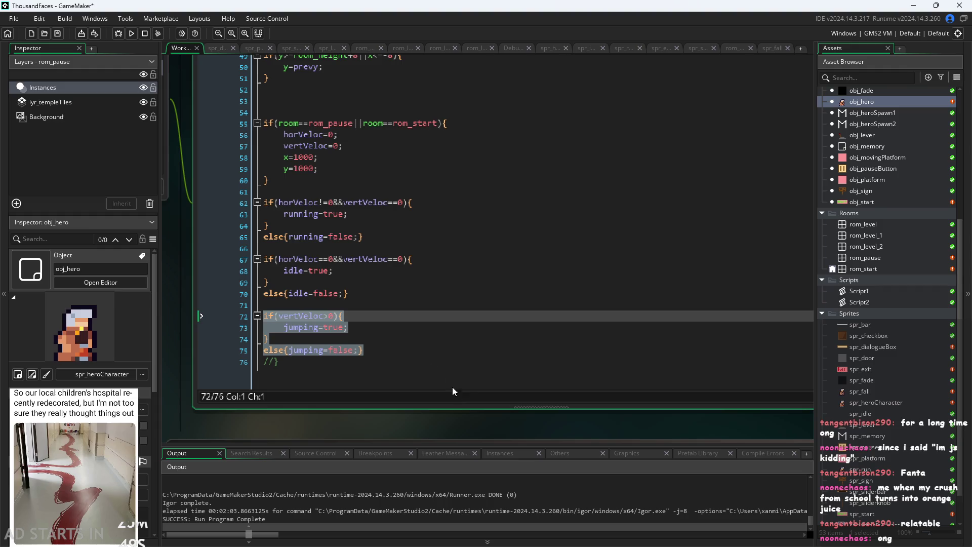
left_click(407, 355)
key("Return")
key("ctrl+v")
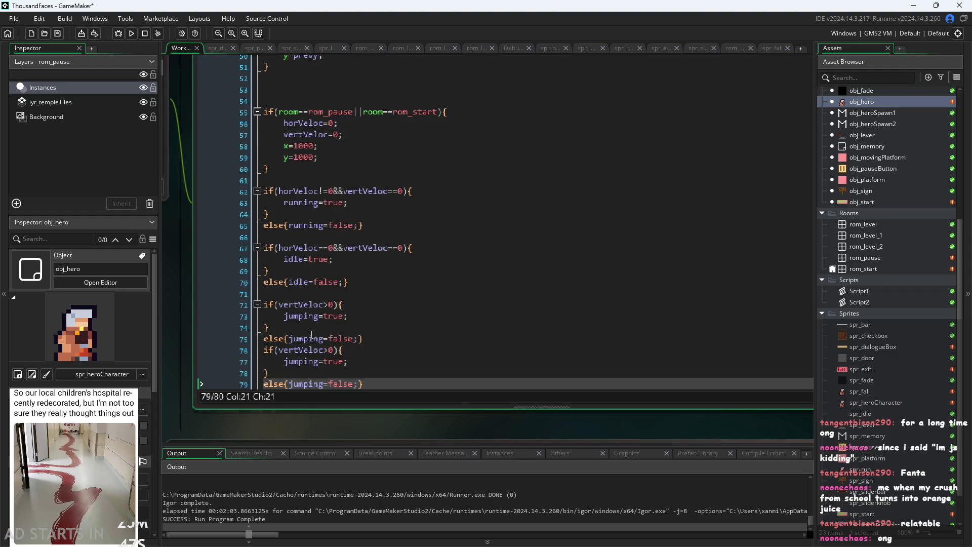
Change the copied block's condition to vertVeloc<0 and set falling instead of jumping in both branches.
left_click(330, 351)
key("BackSpace")
type("<")
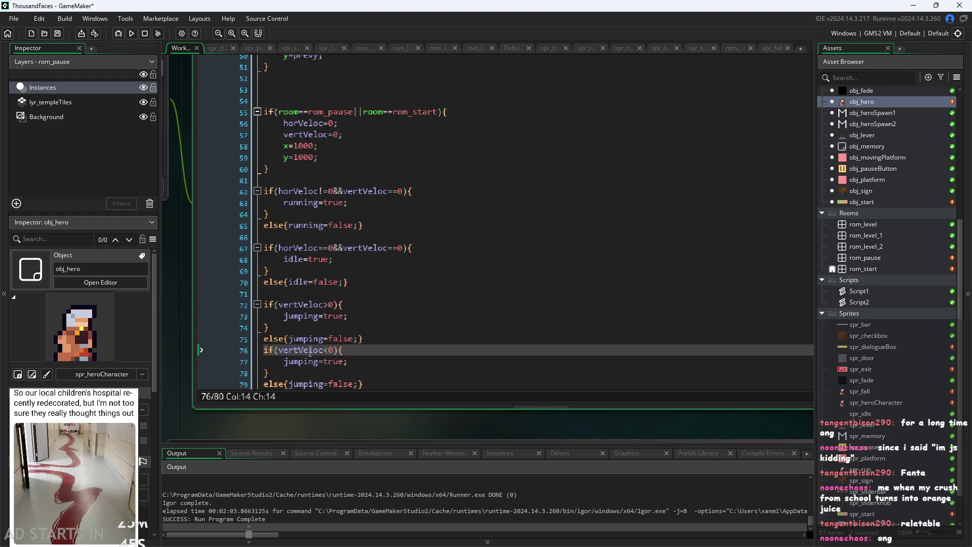
left_click(286, 362)
type("fallEnd")
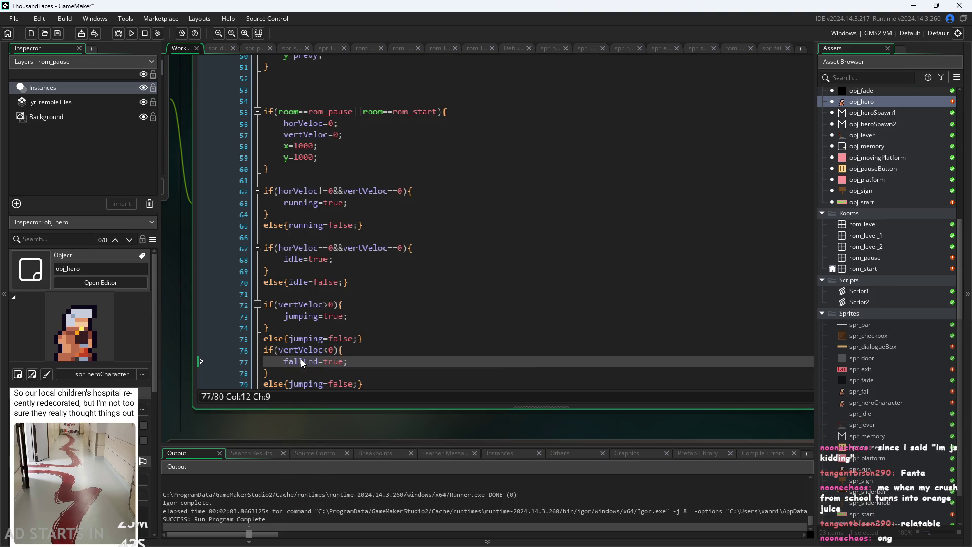
key("BackSpace")
key("BackSpace")
key("BackSpace")
type("i")
key("Return")
left_click(296, 394)
double_click(290, 378)
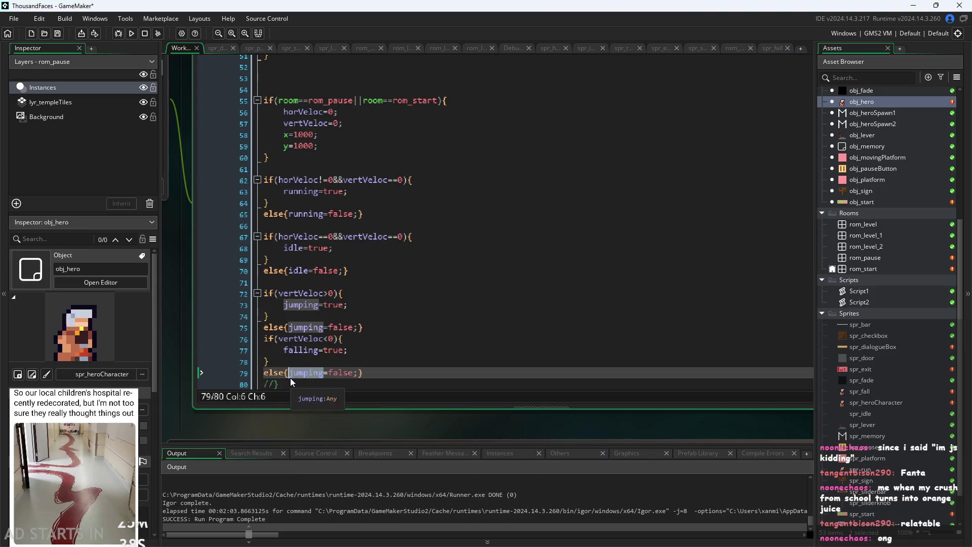
type("falliung")
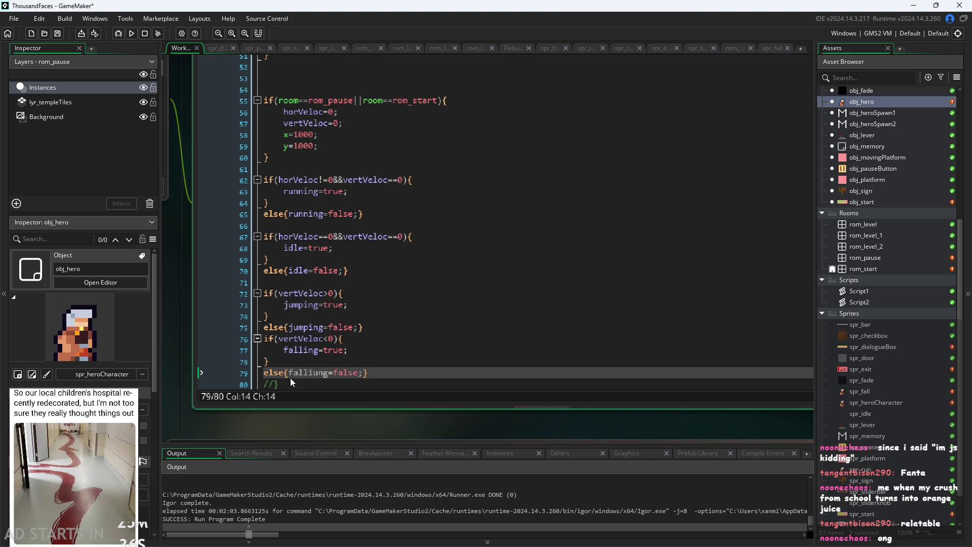
key("BackSpace")
key("BackSpace")
key("BackSpace")
type("ng")
Insert a blank line between the jumping and falling checks.
left_click(427, 349)
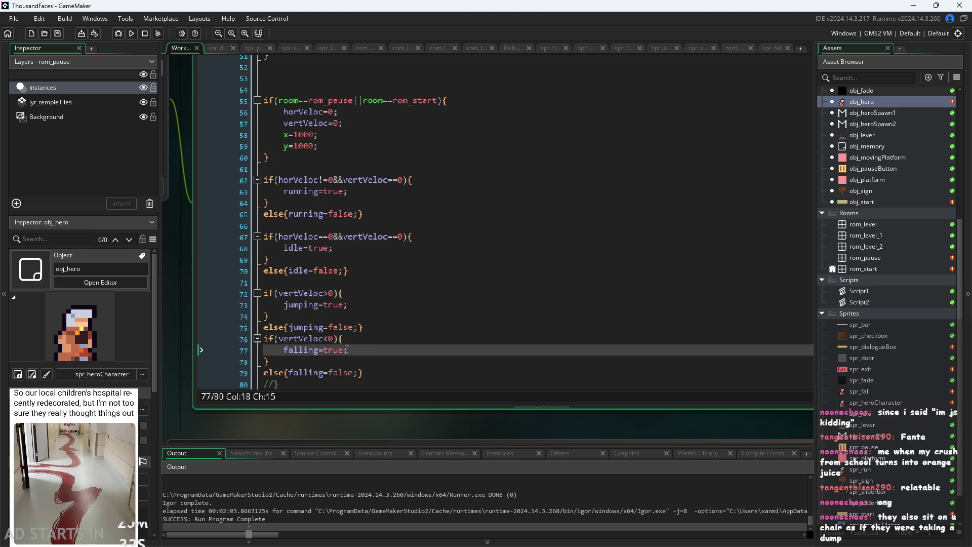
left_click(390, 326)
key("Return")
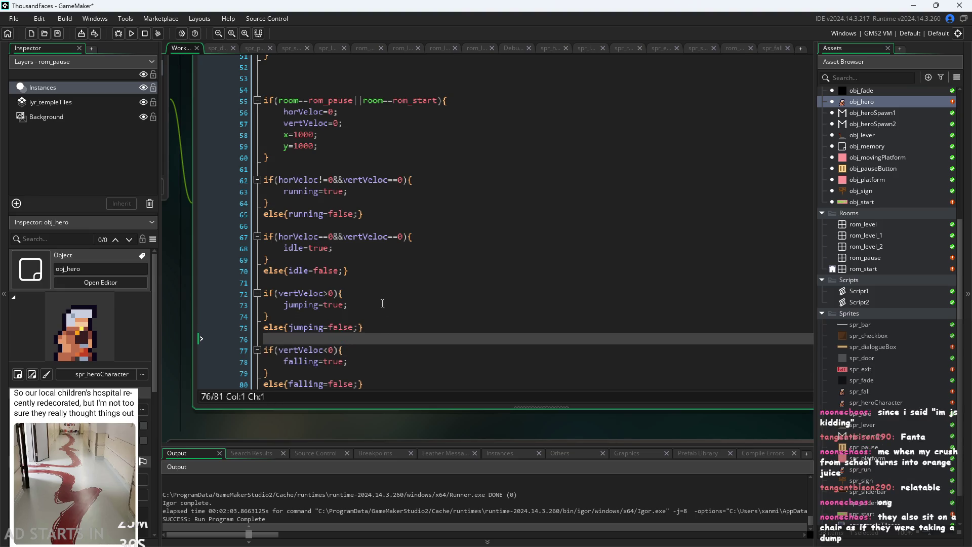
scroll(174, 283, "down", 3, "ctrl")
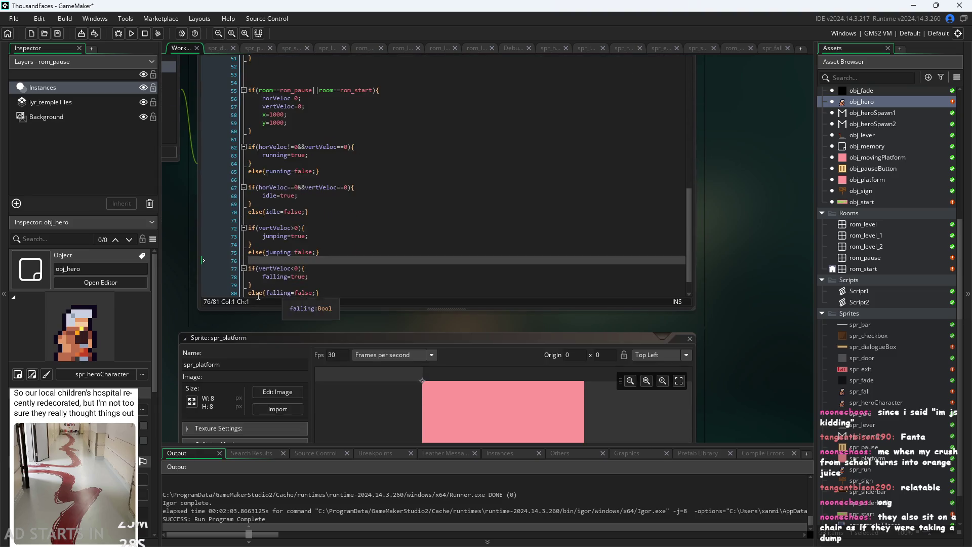
In obj_hero's Step event code, delete the unfinished image_index comparison on line 101.
scroll(243, 289, "down", 2)
scroll(209, 327, "up", 3)
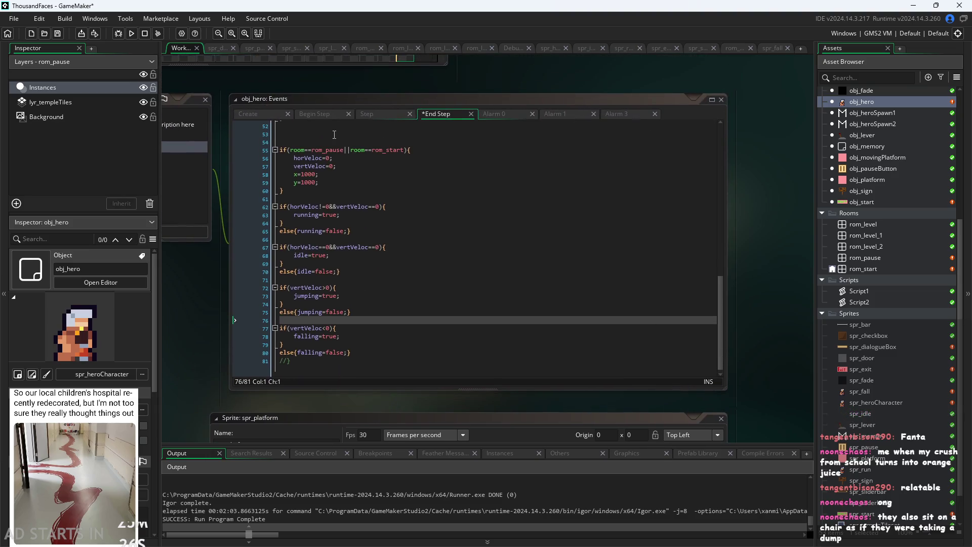
left_click(274, 116)
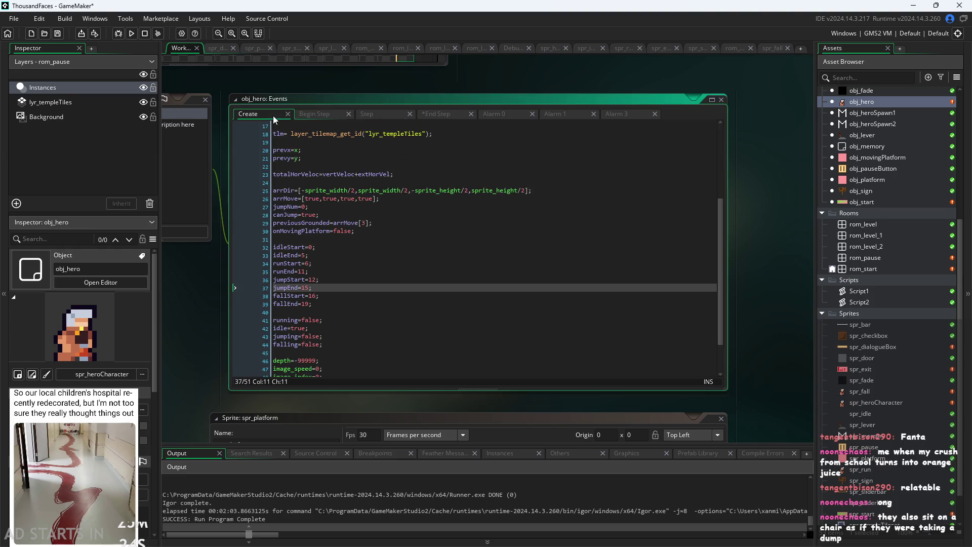
scroll(357, 330, "down", 2)
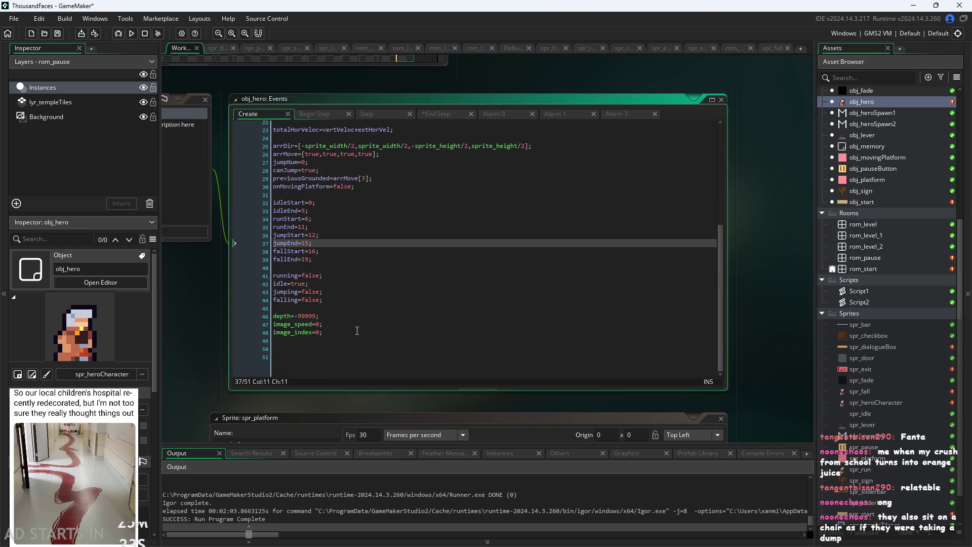
left_click(365, 113)
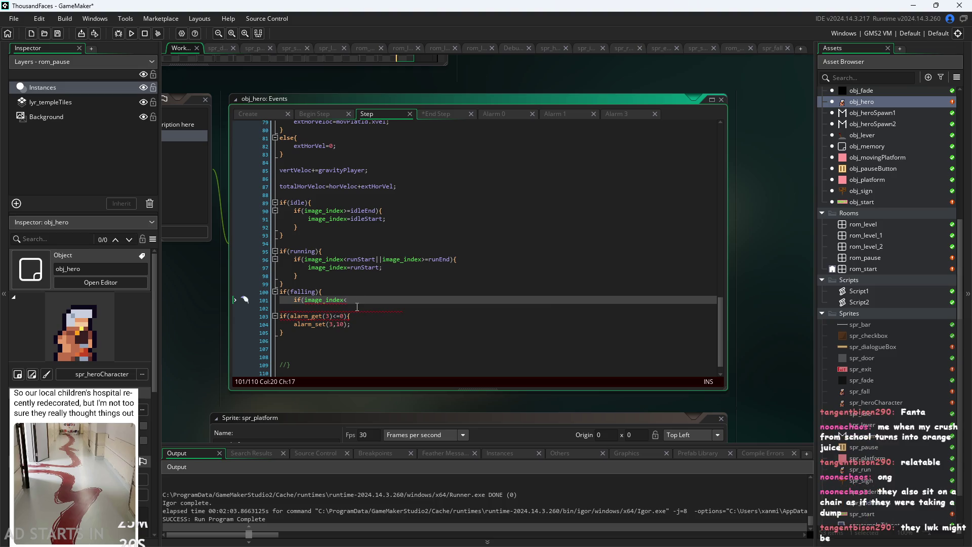
scroll(357, 306, "up", 1)
scroll(357, 307, "up", 1)
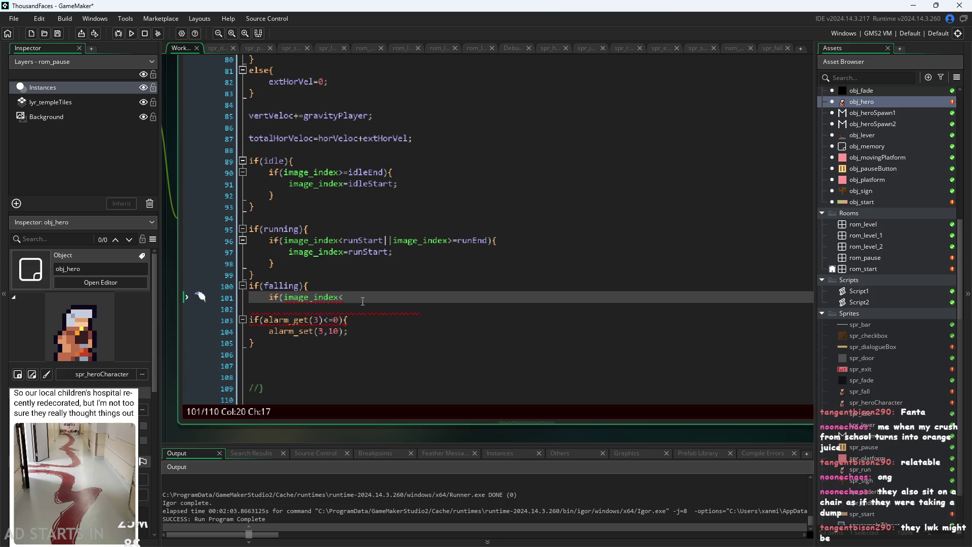
left_click_drag(362, 301, 288, 302)
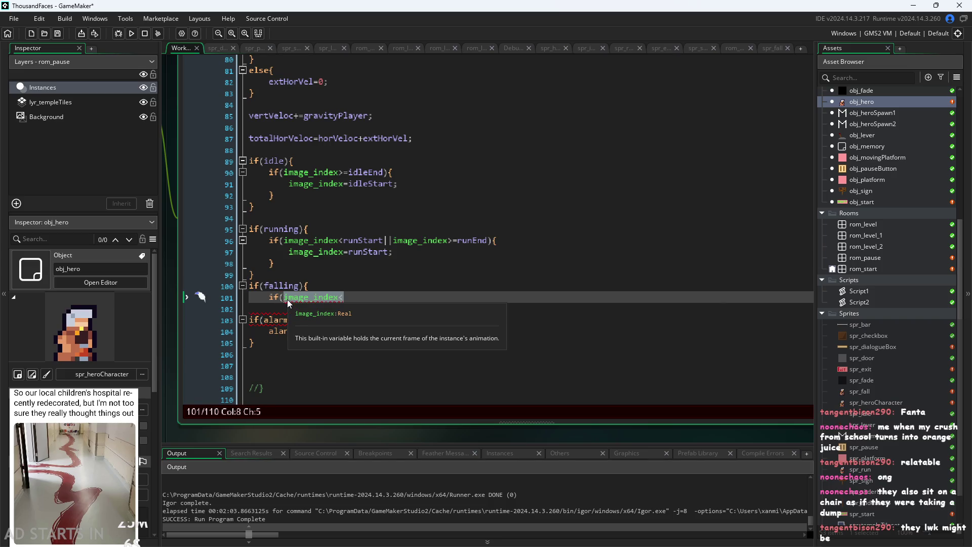
key("BackSpace")
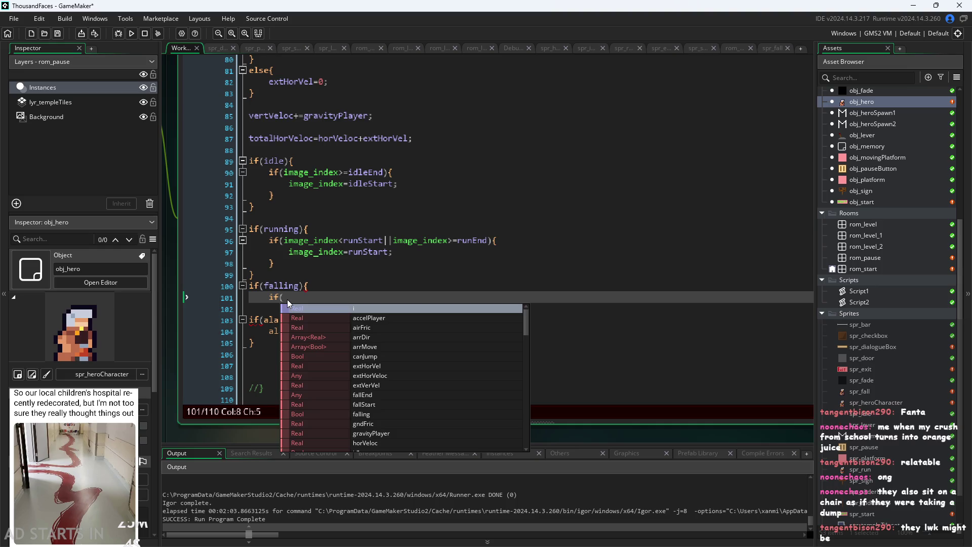
type(")")
key("Return")
key("Return")
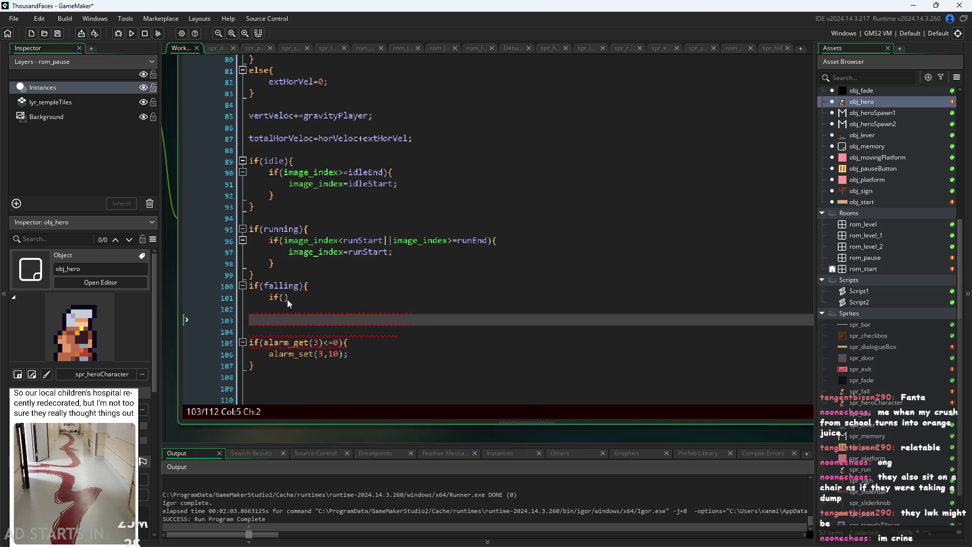
key("BackSpace")
key("BackSpace")
key("BackSpace")
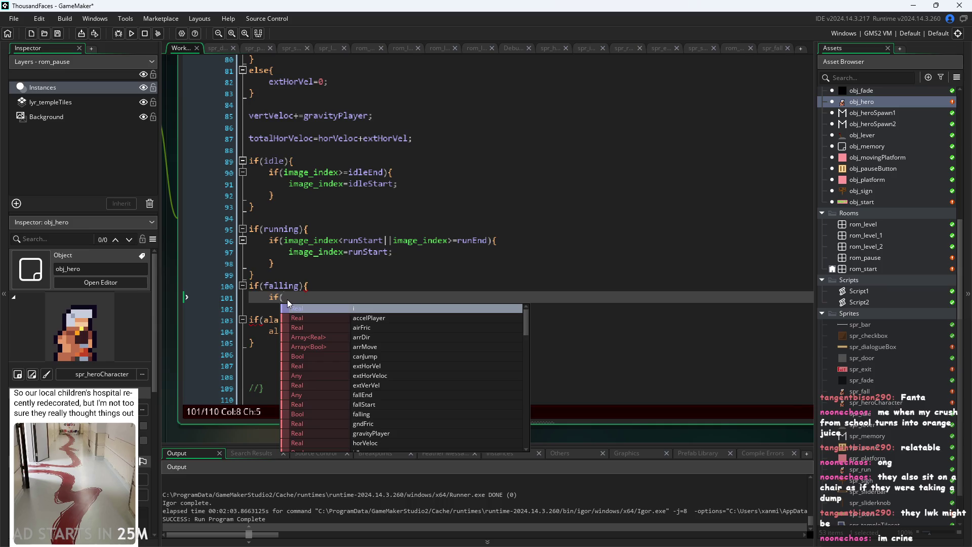
Write an empty if(image_index<fallStart||image_index>=fallEnd){} block for the falling animation.
type("i")
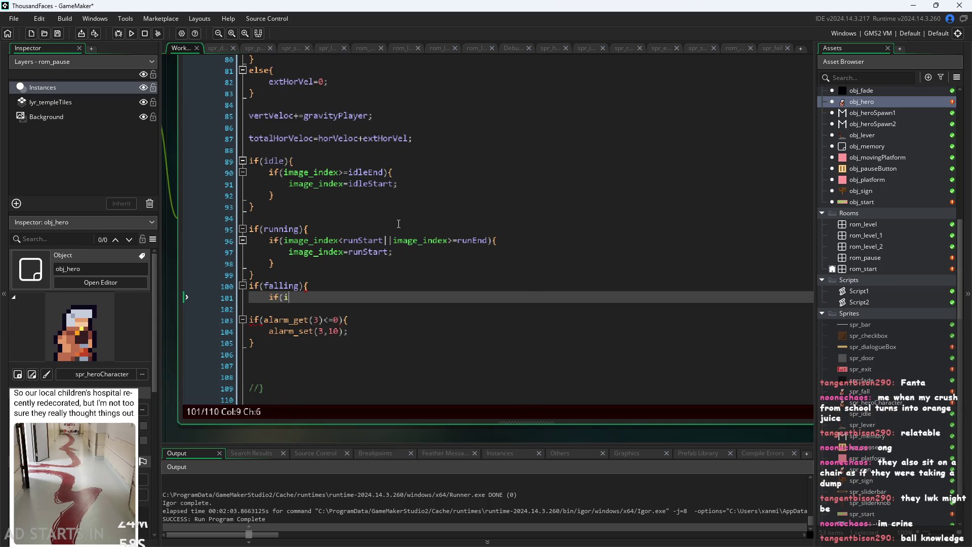
type("mage")
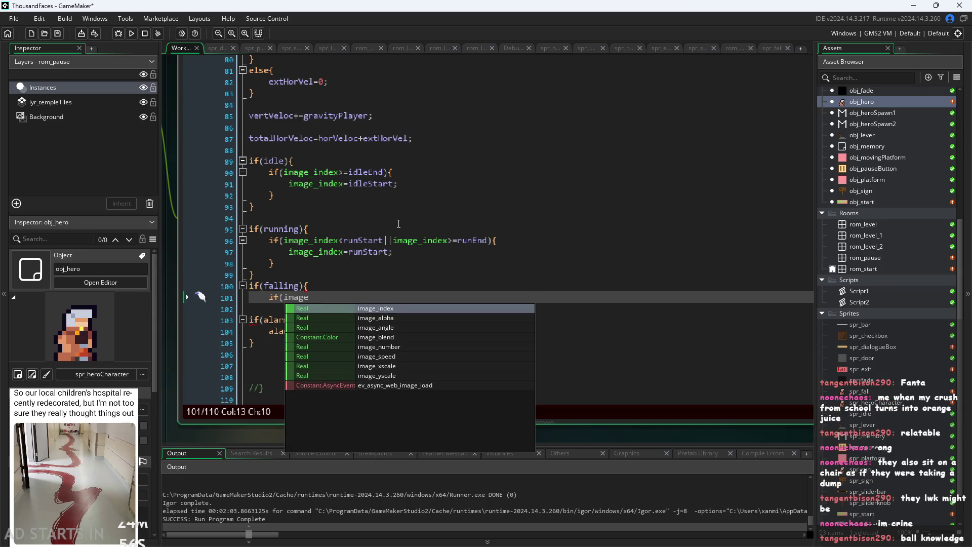
type("_index")
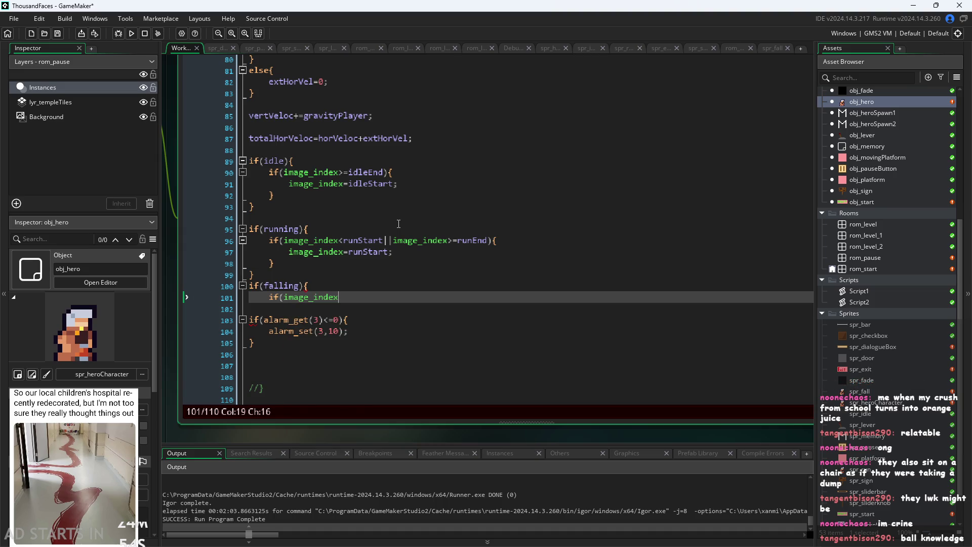
type("<")
type("fall")
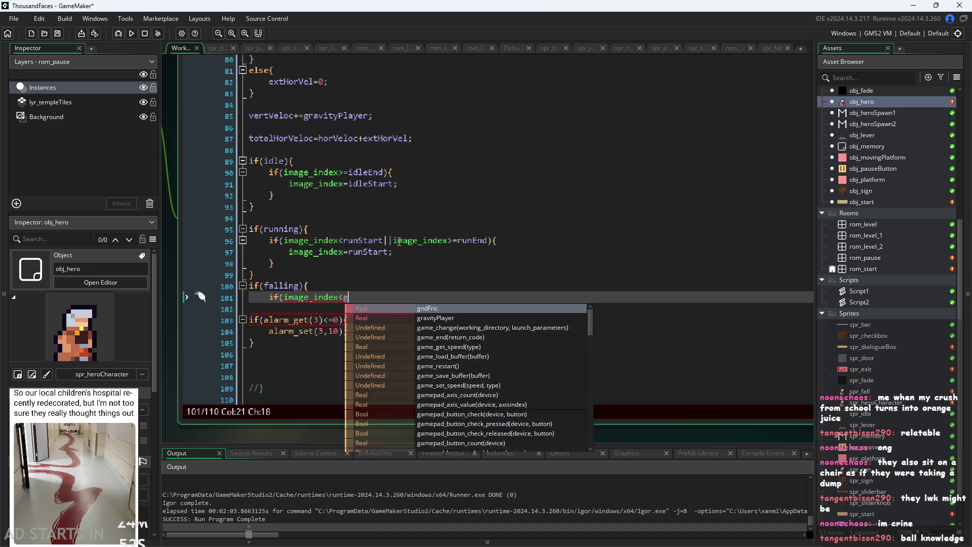
key("Down")
key("Return")
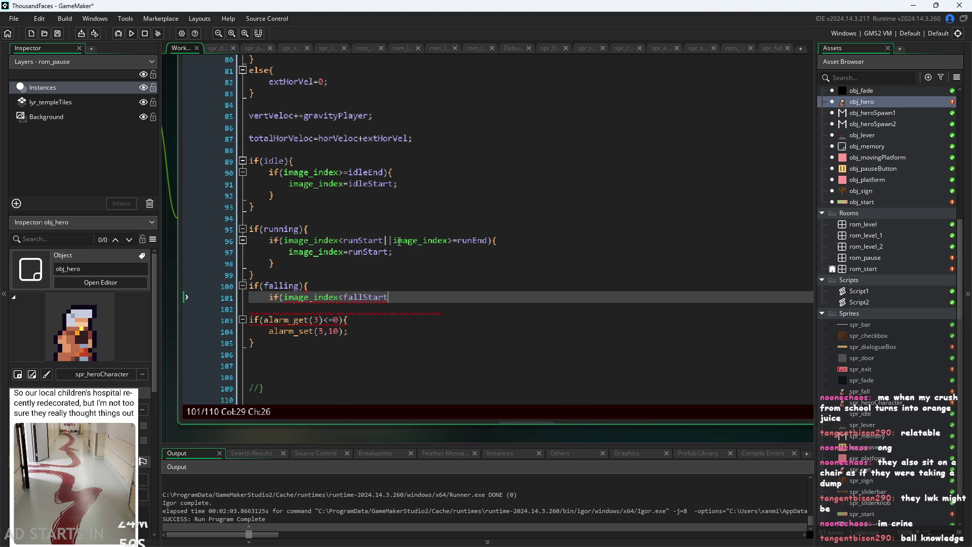
type("||image")
key("Return")
type(">=")
type("fall")
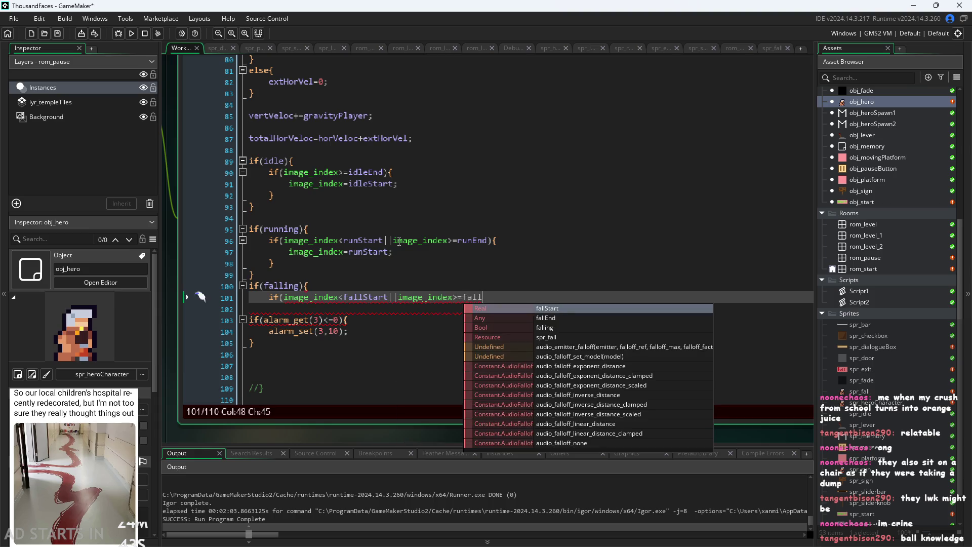
key("Down")
key("Return")
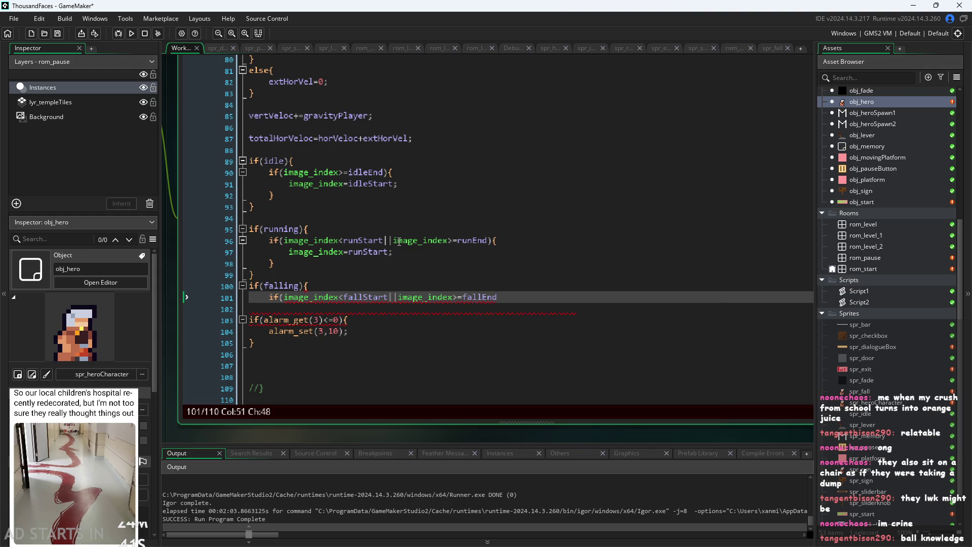
type("){")
key("Return")
key("Return")
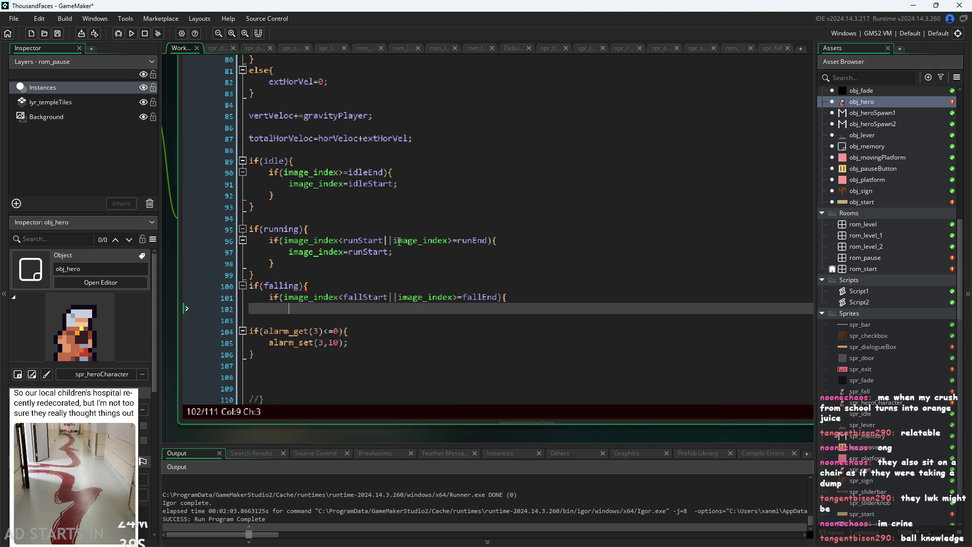
type("}")
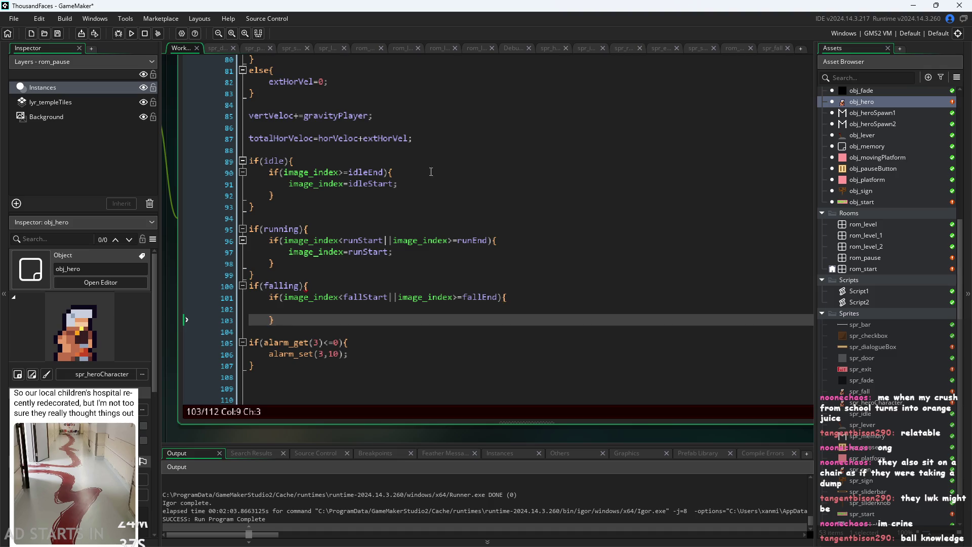
Change the runEnd, idleEnd and fallEnd comparisons from >= to strictly >.
left_click(458, 240)
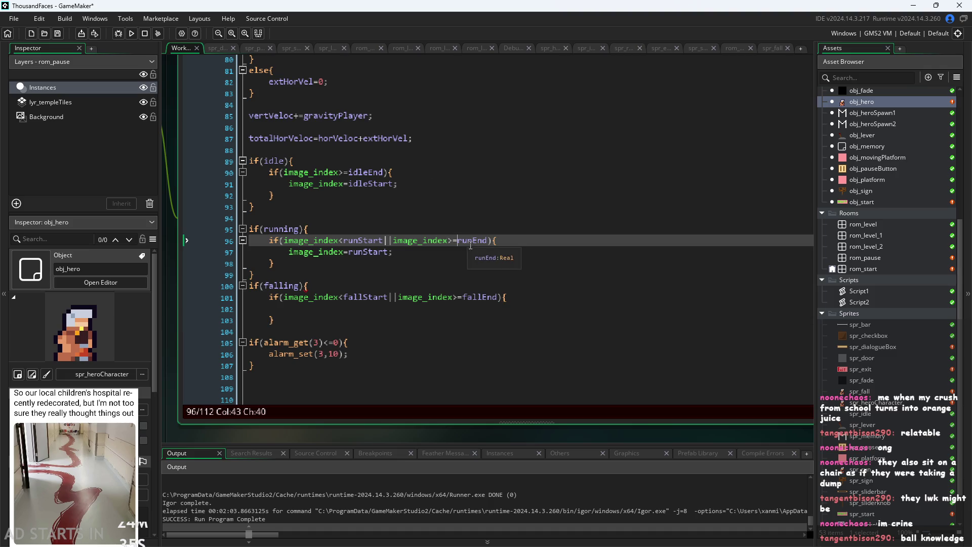
key("BackSpace")
left_click(349, 173)
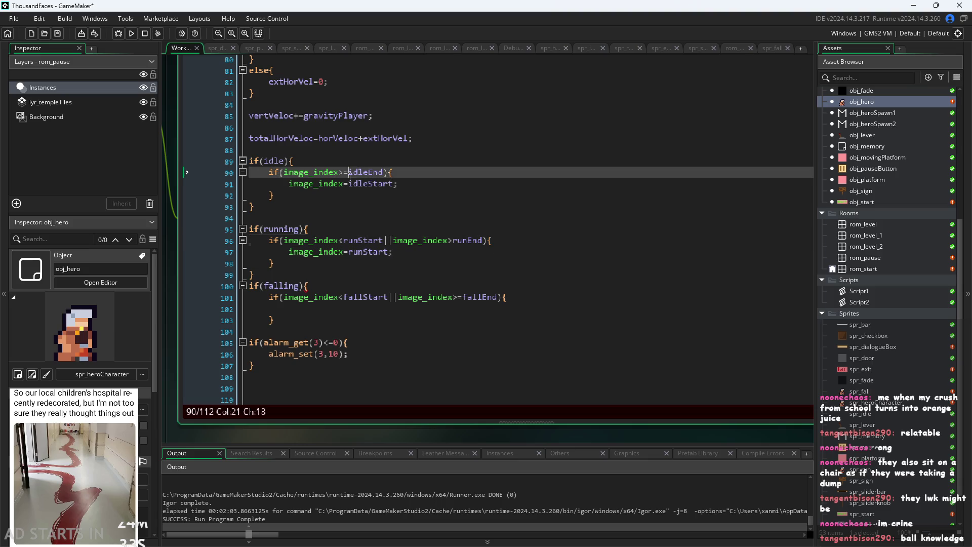
key("BackSpace")
left_click(464, 297)
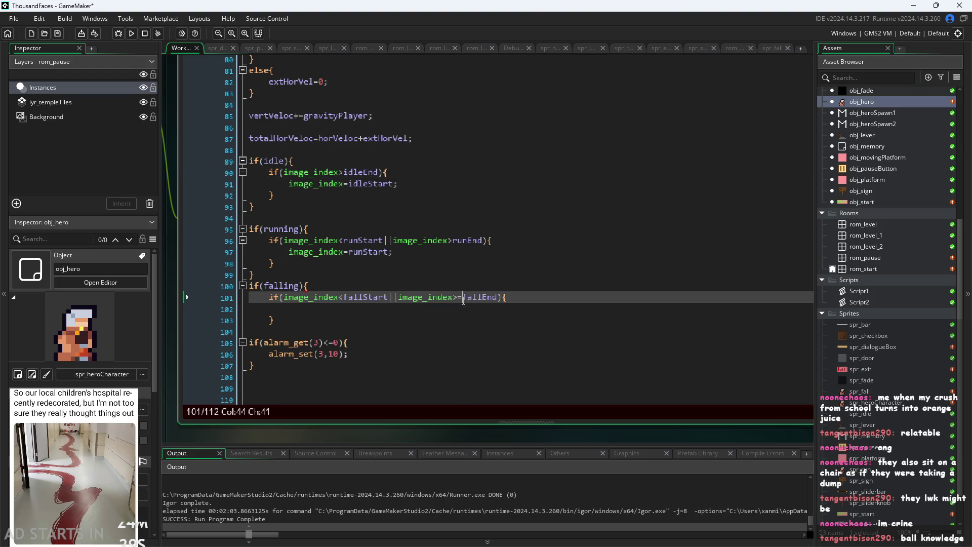
key("BackSpace")
left_click(423, 313)
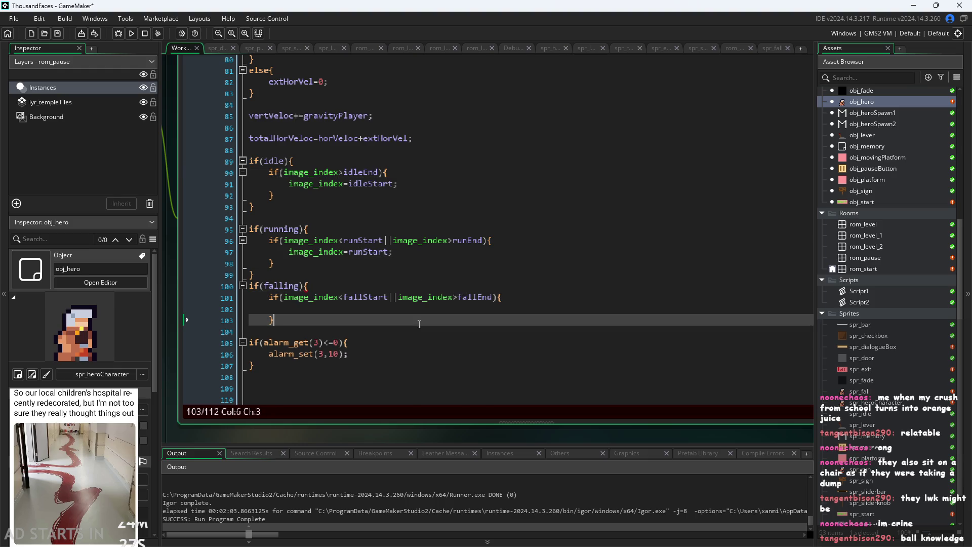
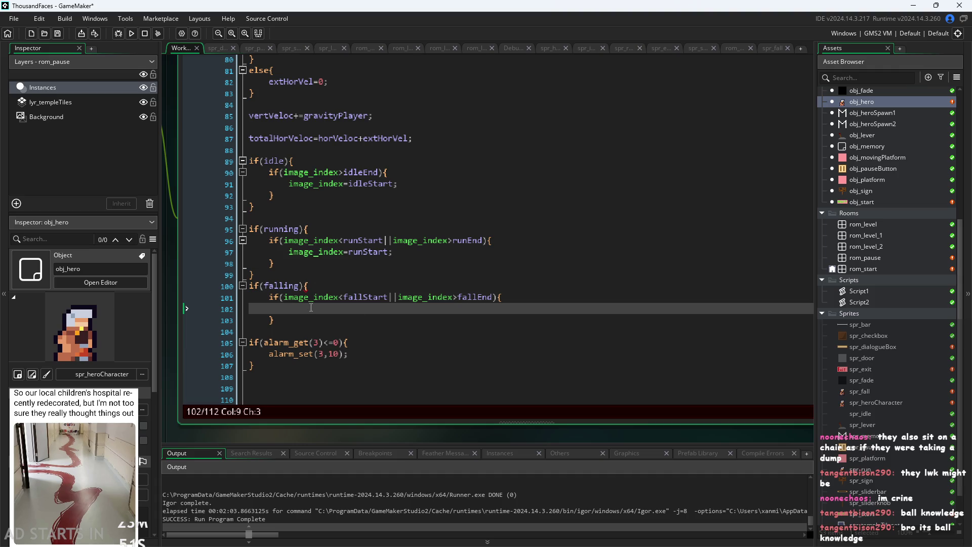
Add the closing brace for the falling block in obj_hero's Step code.
left_click(322, 320)
key("Return")
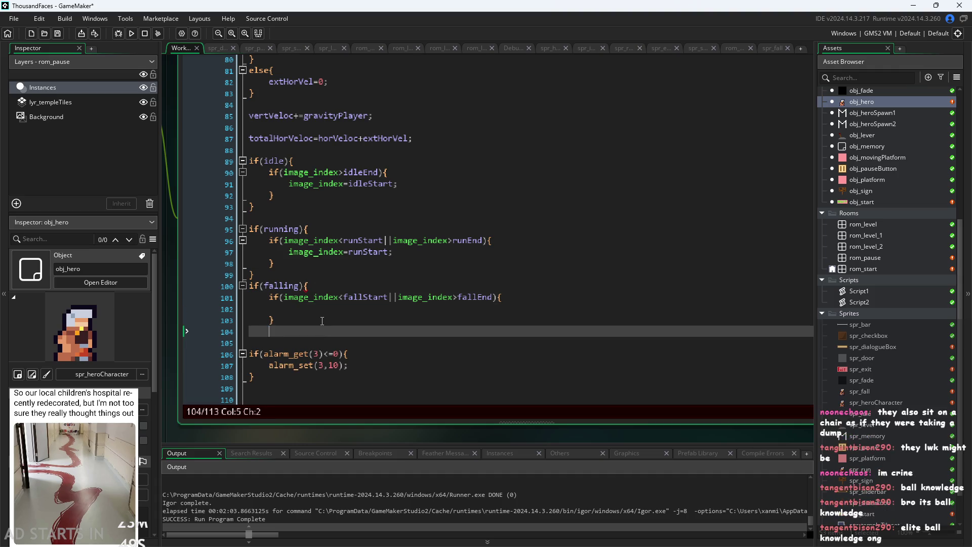
type("}")
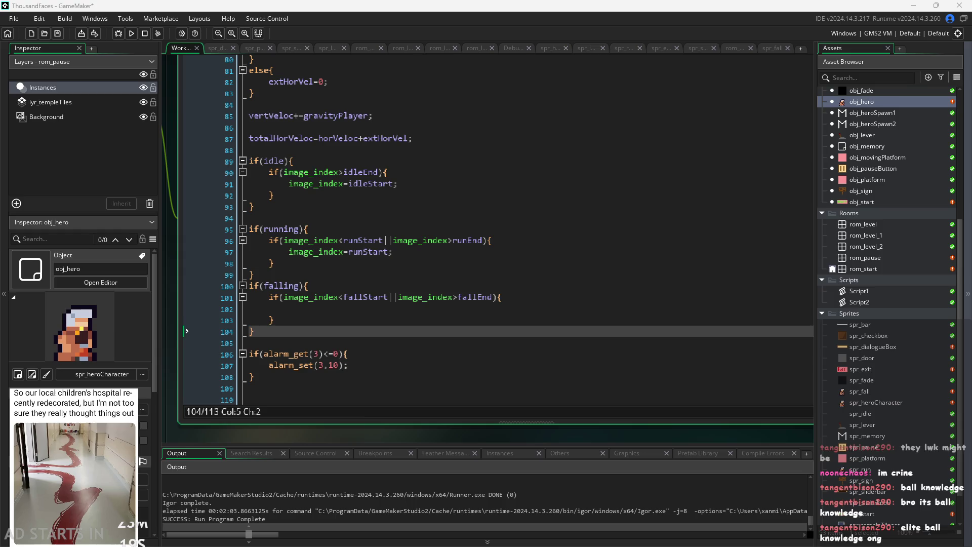
Put image_index=fallStart; inside the inner frame check and add blank lines below the falling block.
left_click(415, 319)
left_click(435, 305)
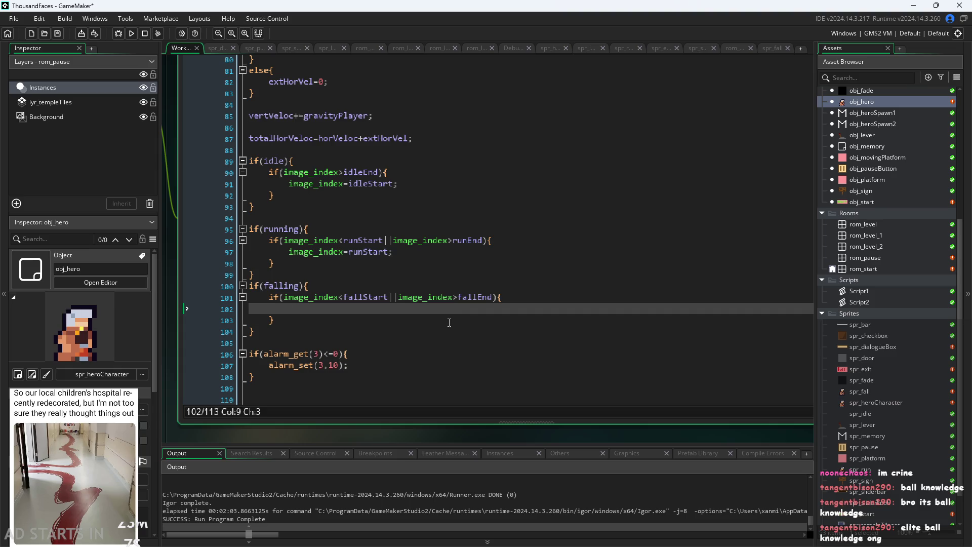
type("image_index")
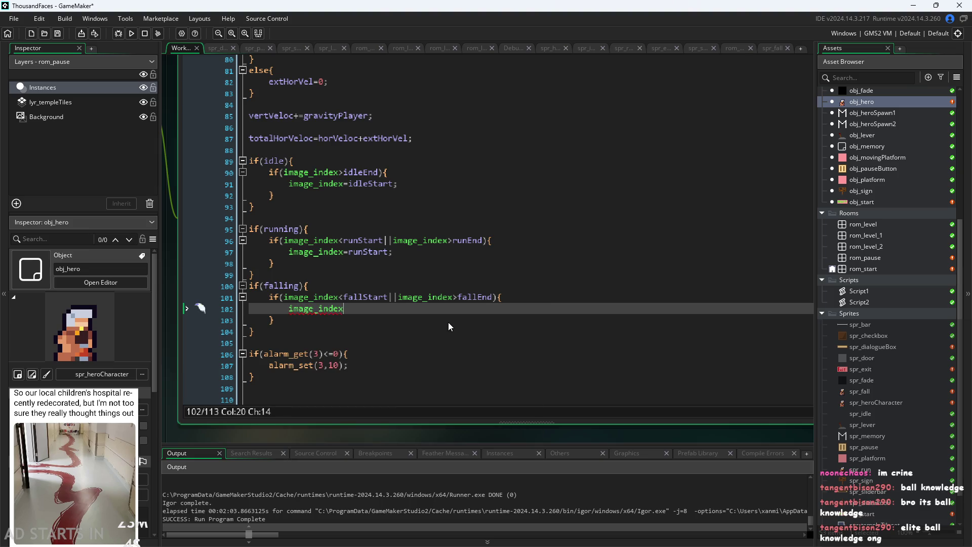
type("=")
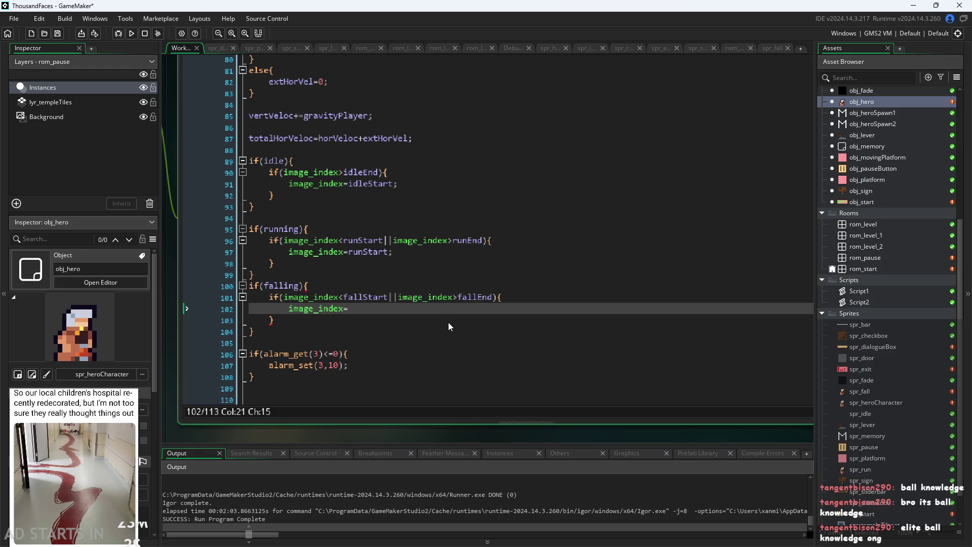
type("fall")
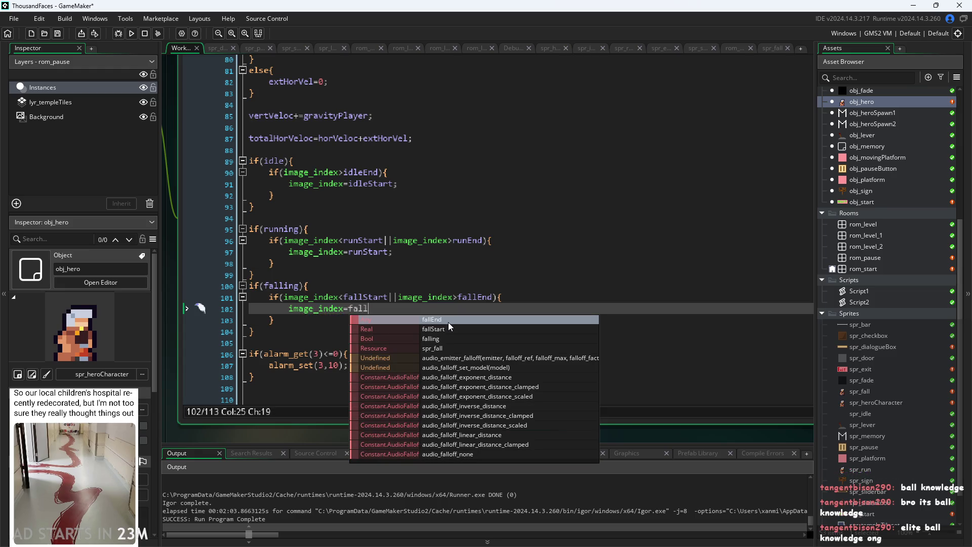
key("Down")
key("Return")
type(";")
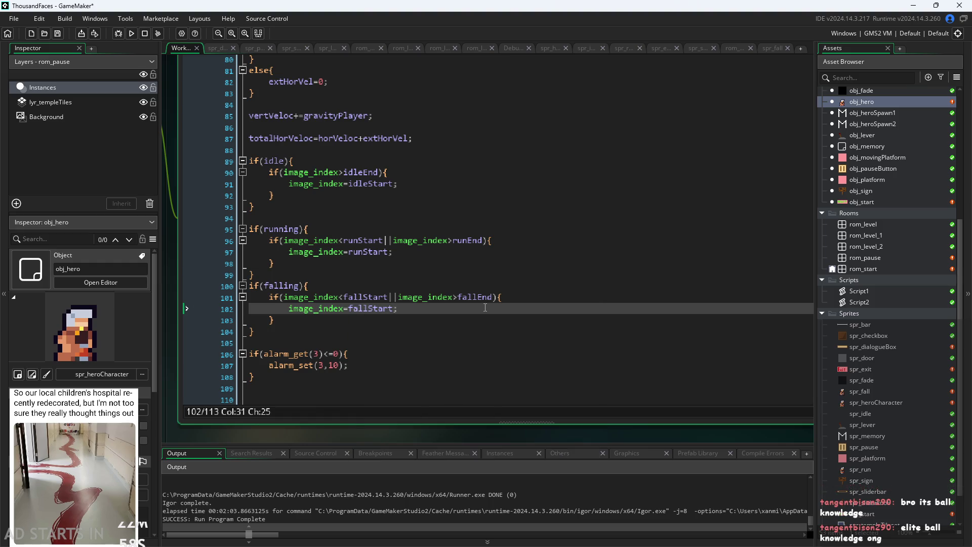
left_click(481, 328)
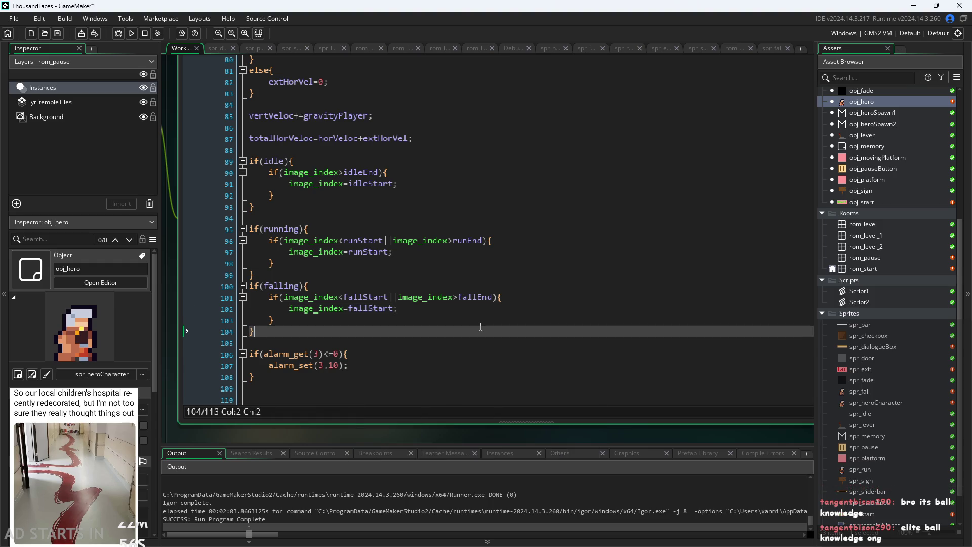
key("Return")
key("Return")
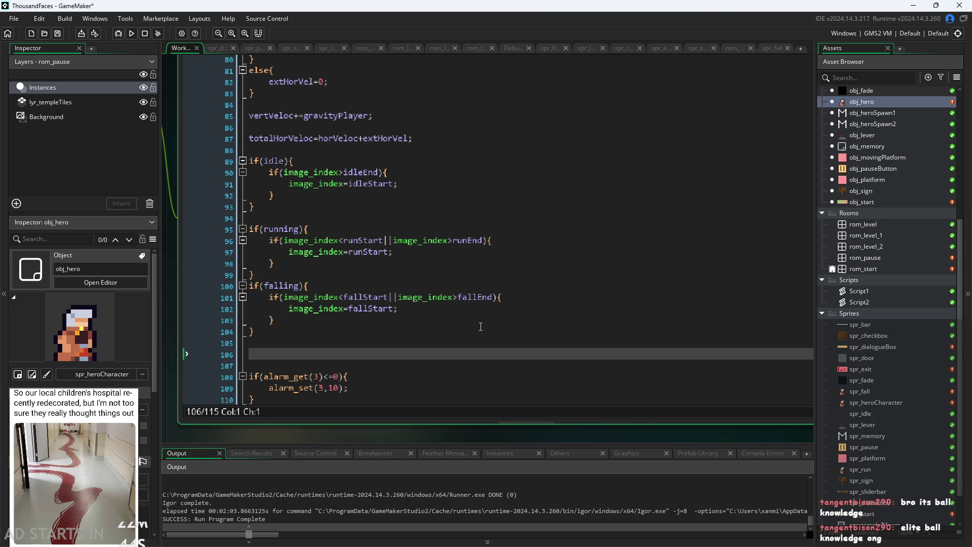
Start an if(jumping){ block below the falling block.
type("if(")
type("jumpEnd")
key("BackSpace")
key("BackSpace")
key("BackSpace")
type("ing")
type("){")
key("Return")
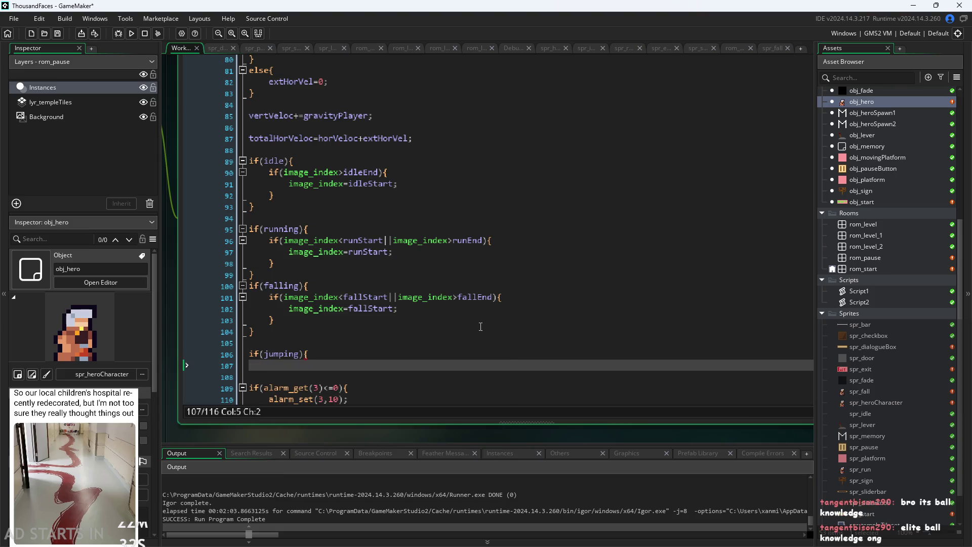
type("if)")
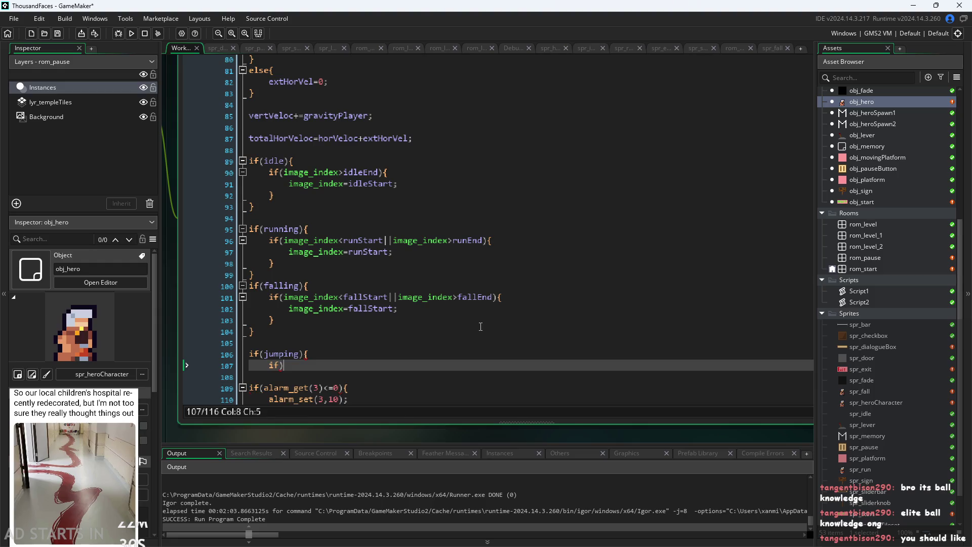
key("BackSpace")
type("(image_index")
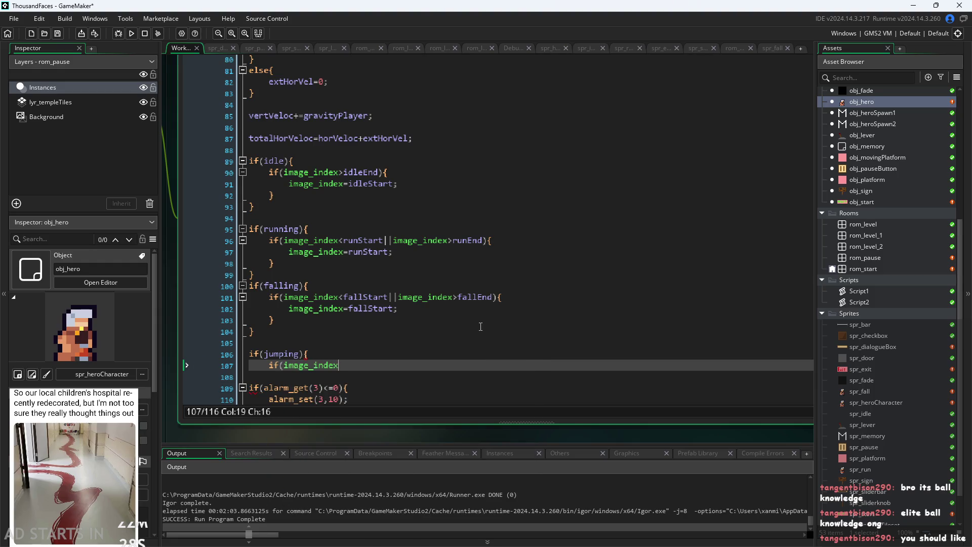
left_click_drag(345, 365, 239, 369)
key("BackSpace")
Copy the falling block's frame-range check into the jumping block, fix its indentation and close it.
left_click_drag(274, 320, 166, 299)
key("ctrl+c")
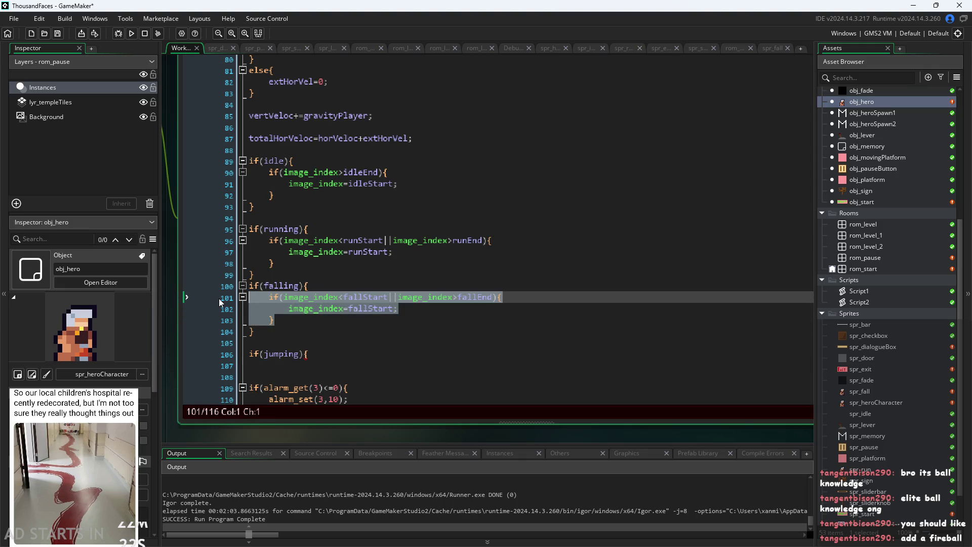
left_click(348, 364)
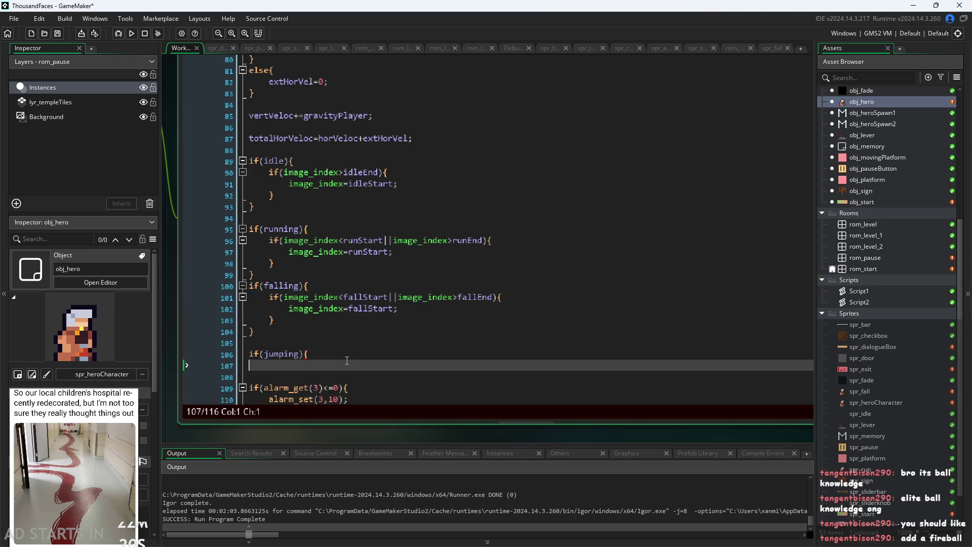
key("ctrl+v")
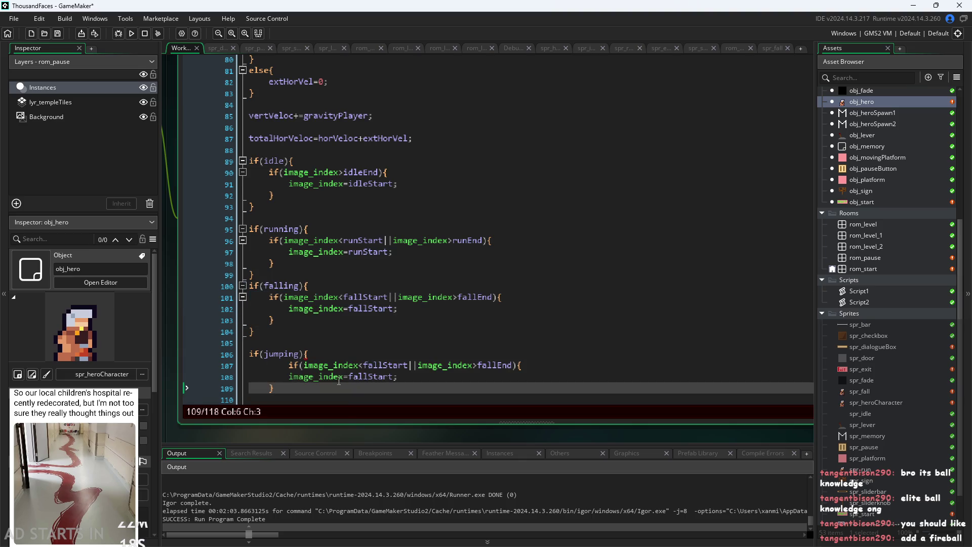
scroll(292, 257, "down", 3)
left_click(291, 280)
key("shift+Tab")
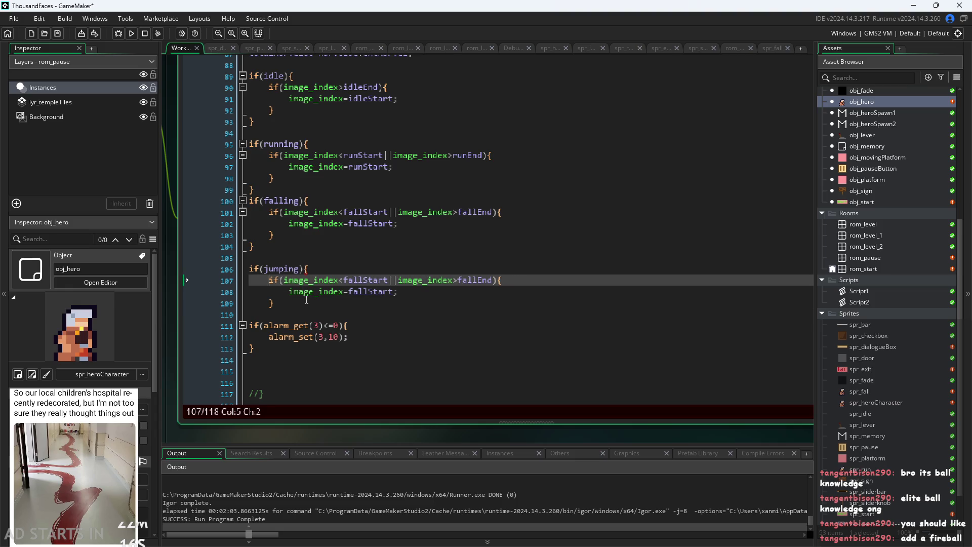
left_click(311, 303)
key("Return")
type("}")
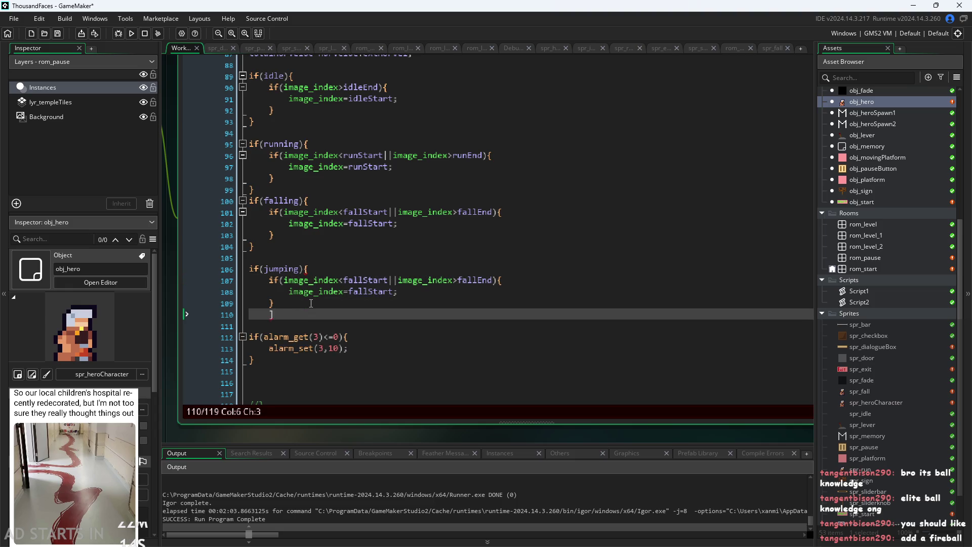
key("BackSpace")
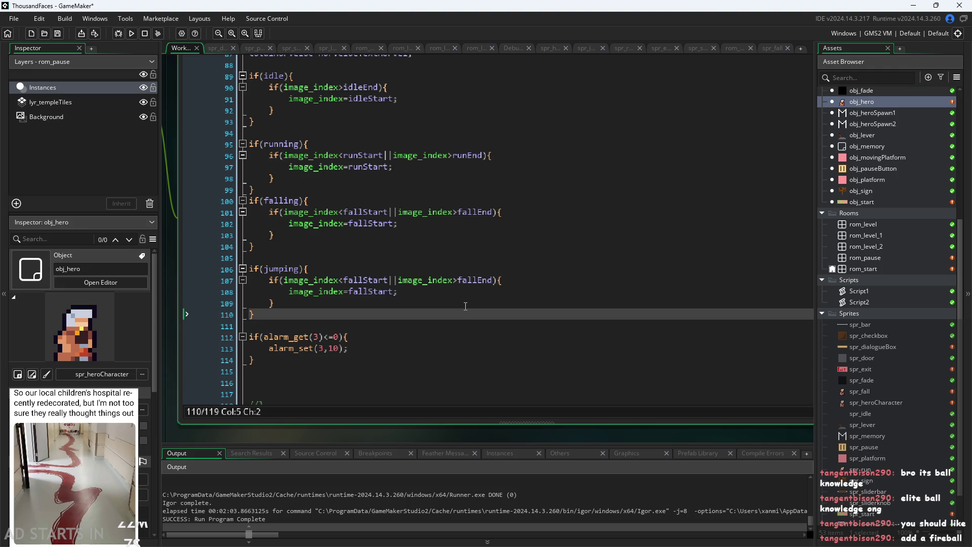
Rename fallStart/fallEnd to jumpStart/jumpEnd in the jumping check, then run the game.
left_click(403, 294)
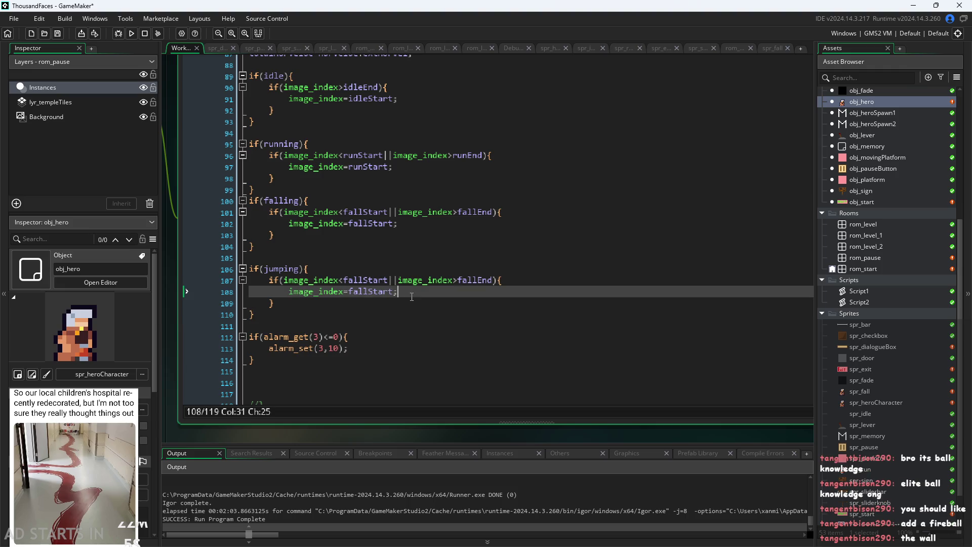
left_click_drag(364, 282, 344, 285)
type("jump")
key("Right")
key("Right")
key("Right")
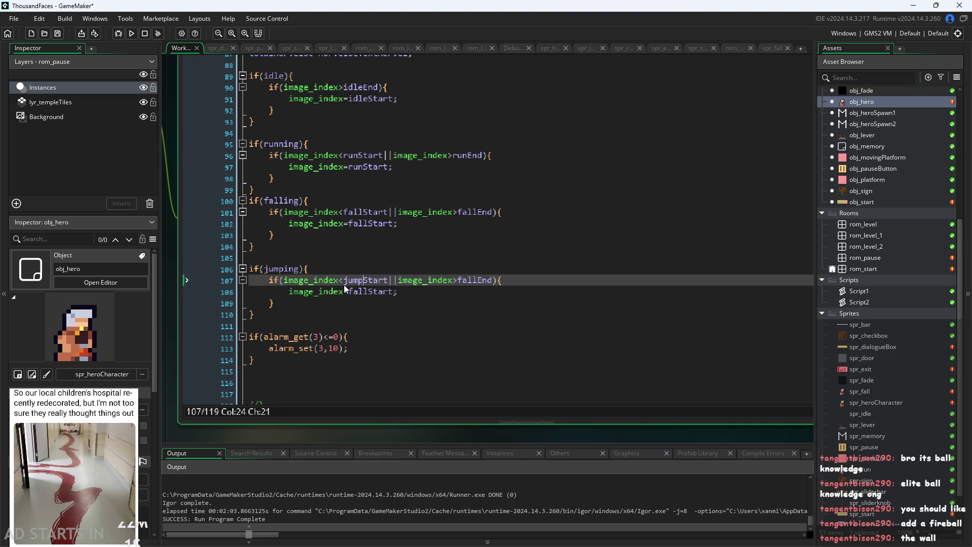
key("Right")
key("Right")
key("Right")
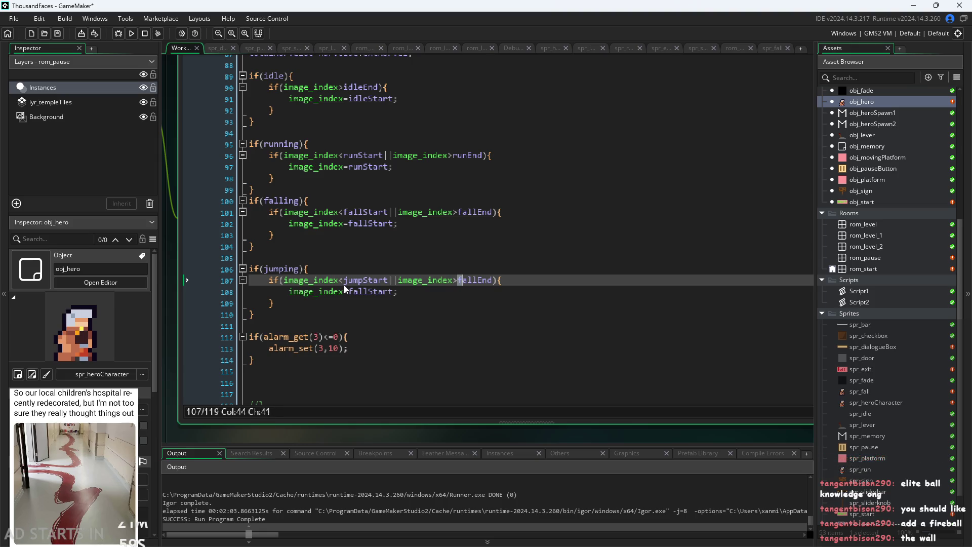
key("shift+Right")
key("shift+Right")
key("shift+Right")
type("jum")
type("p")
key("Down")
key("Left")
key("Left")
key("Left")
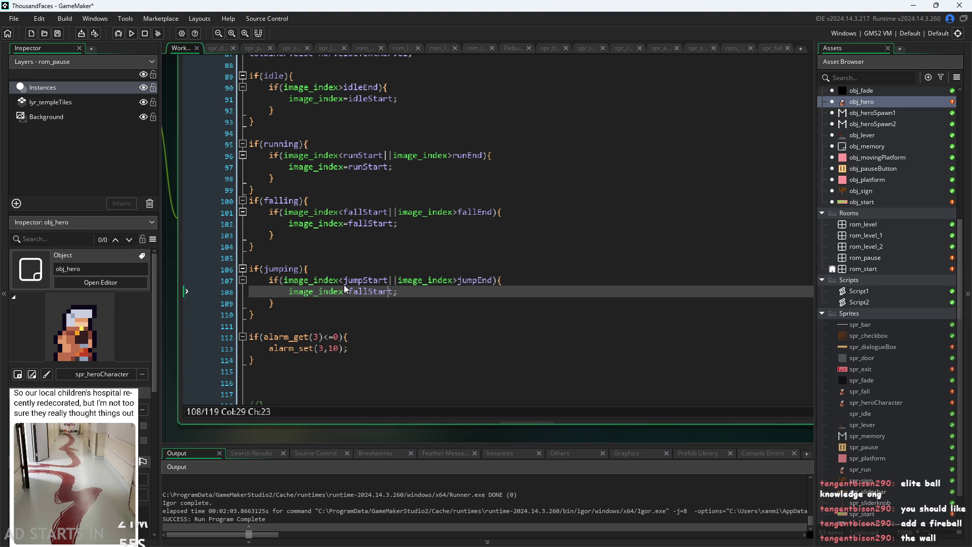
key("shift+Left")
key("shift+Left")
key("shift+Left")
type("junmp")
key("BackSpace")
key("BackSpace")
key("BackSpace")
type("m")
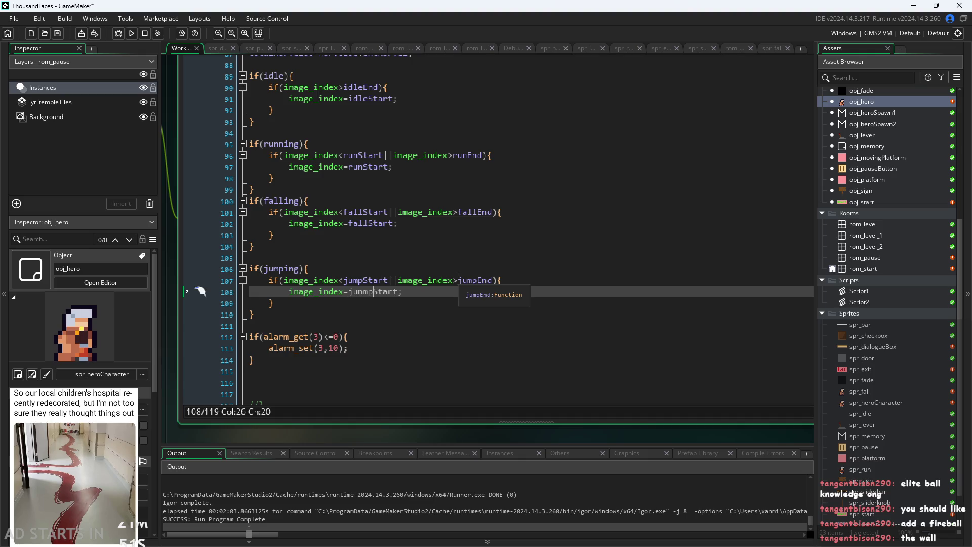
type("p")
key("Up")
key("Up")
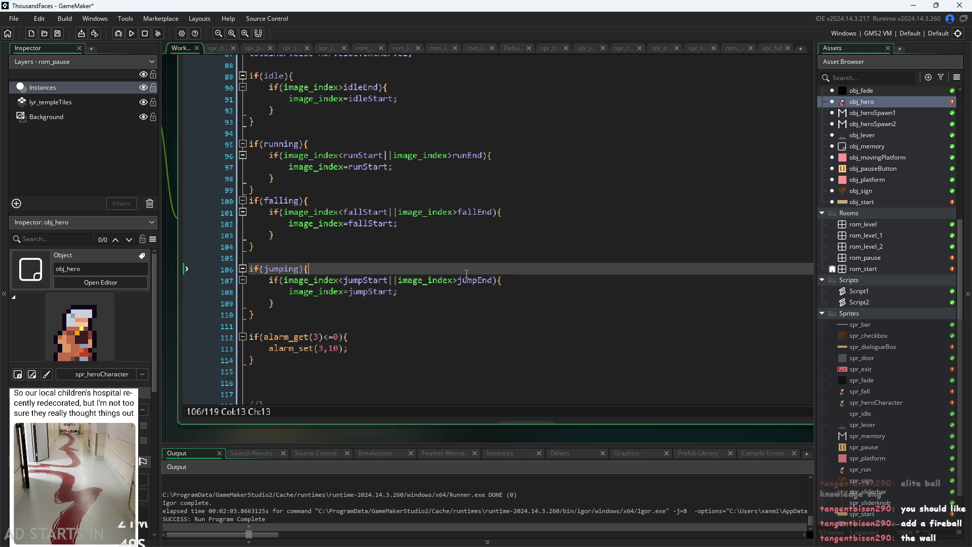
left_click(132, 33)
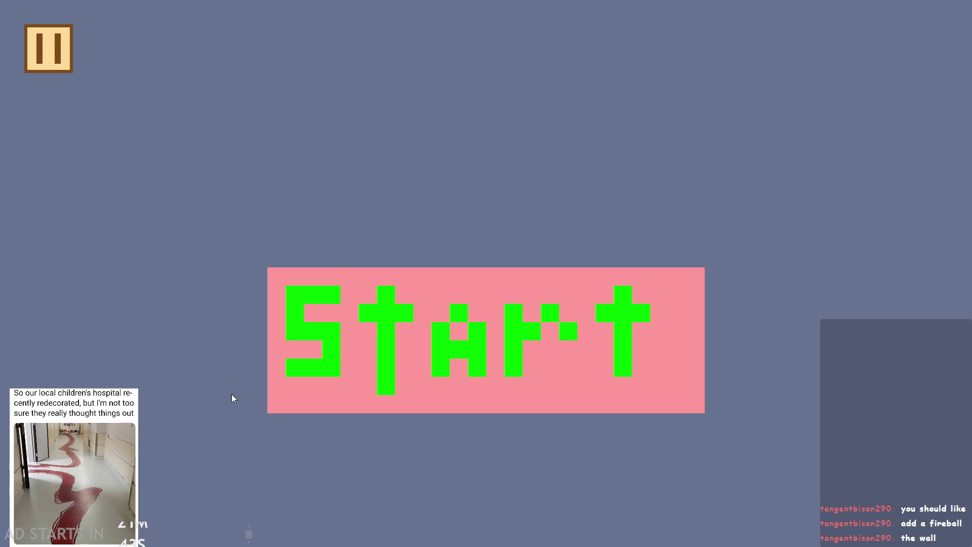
Start the level, walk the hero right and jump several times, then exit via the pause menu.
left_click(416, 338)
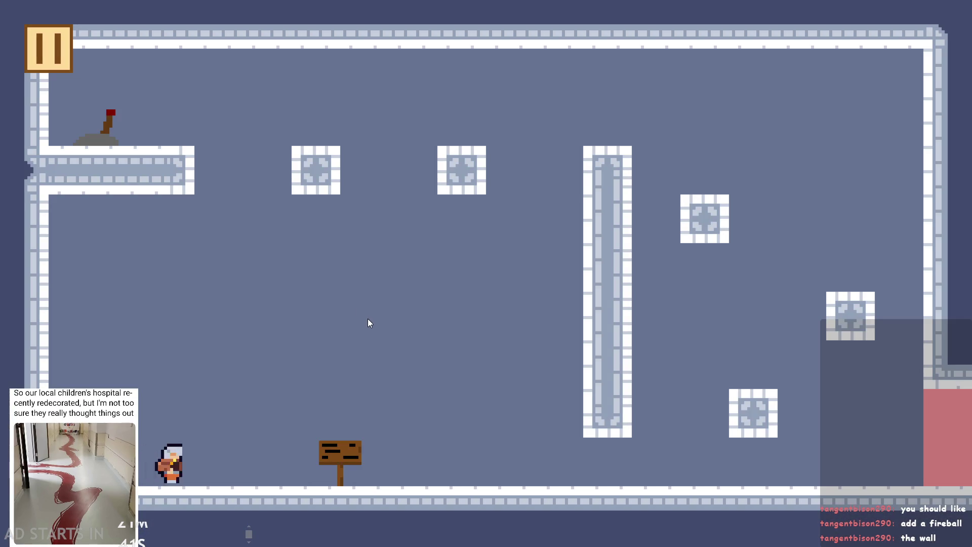
key("Right")
key("space")
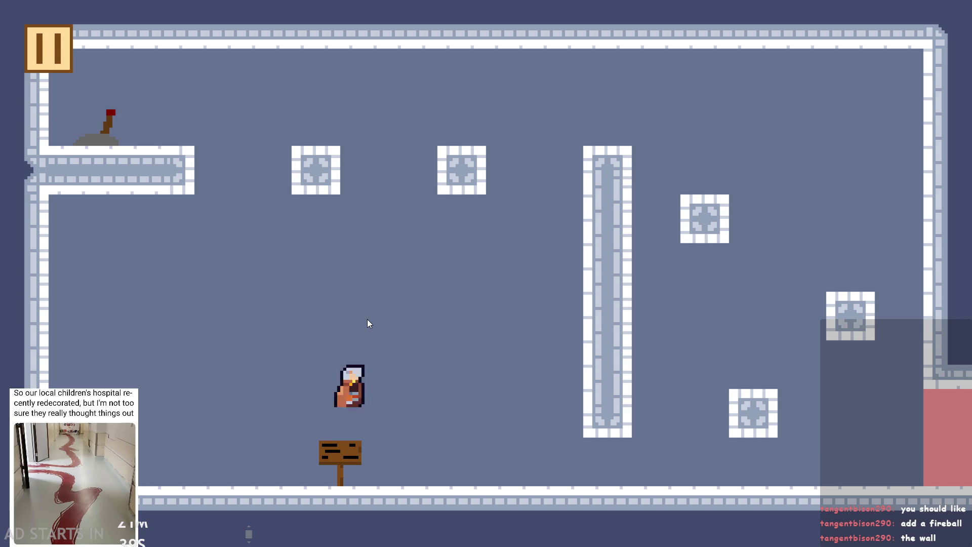
key("space")
key("Right")
key("space")
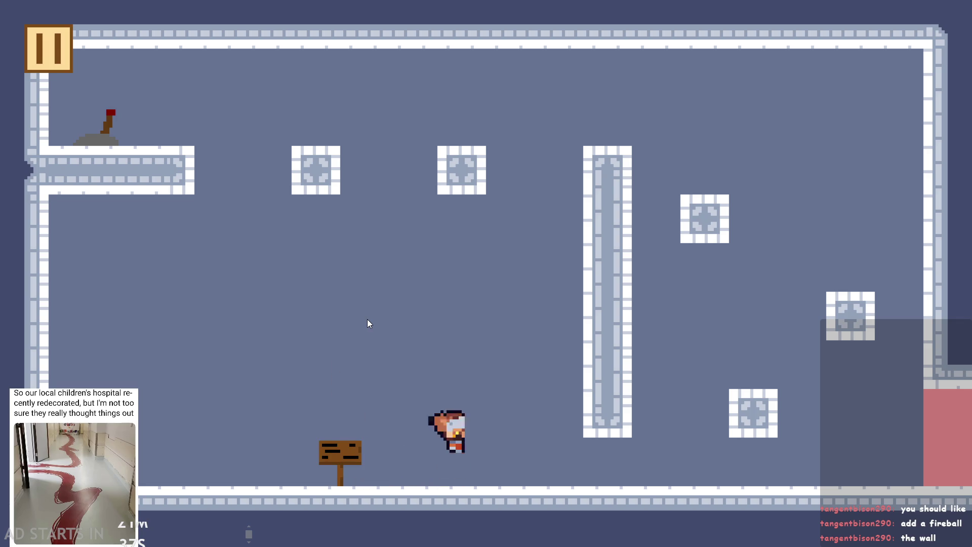
key("space")
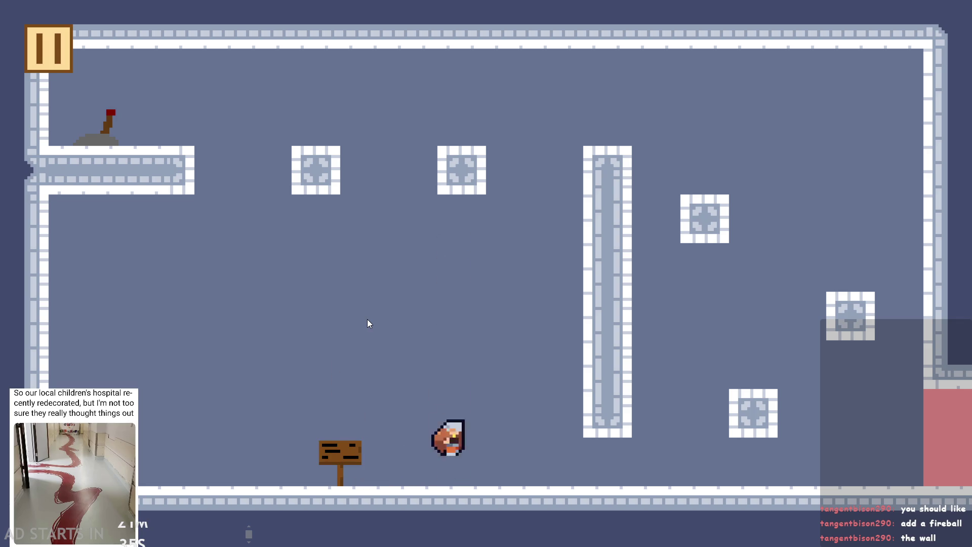
left_click(45, 63)
left_click(806, 449)
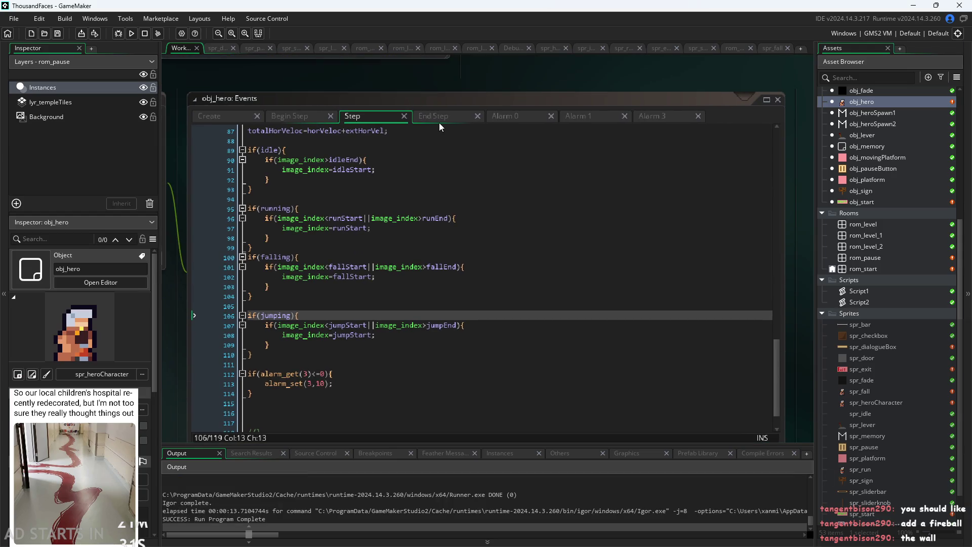
In obj_hero's End Step code, make line 77 vertVeloc>0 and line 72 vertVeloc<0, then run.
left_click(444, 121)
scroll(295, 361, "up", 3, "ctrl")
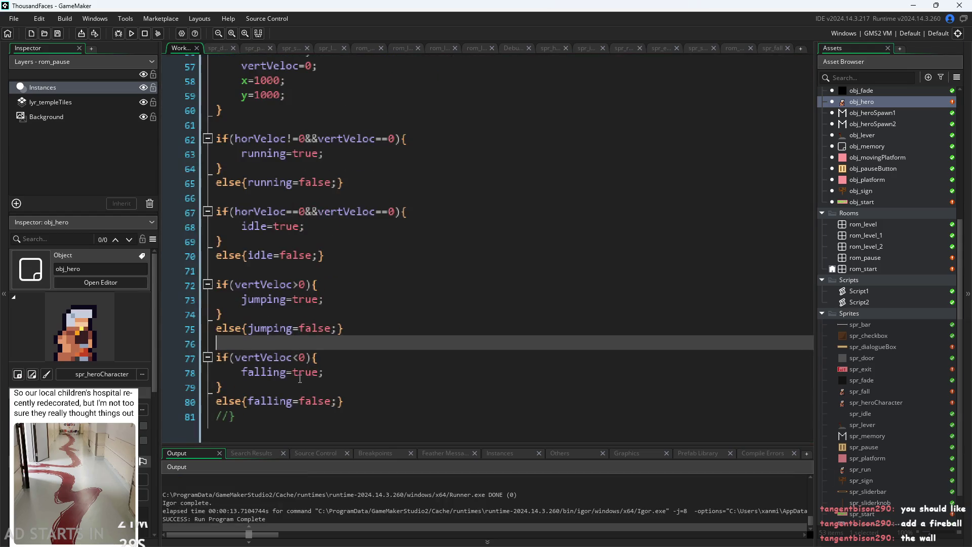
left_click(299, 359)
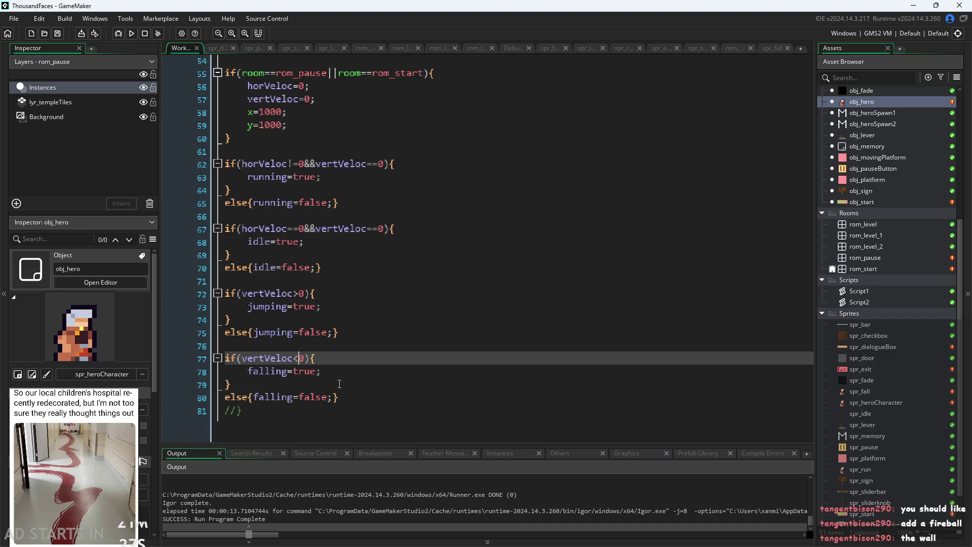
key("BackSpace")
type(">")
left_click(300, 294)
key("BackSpace")
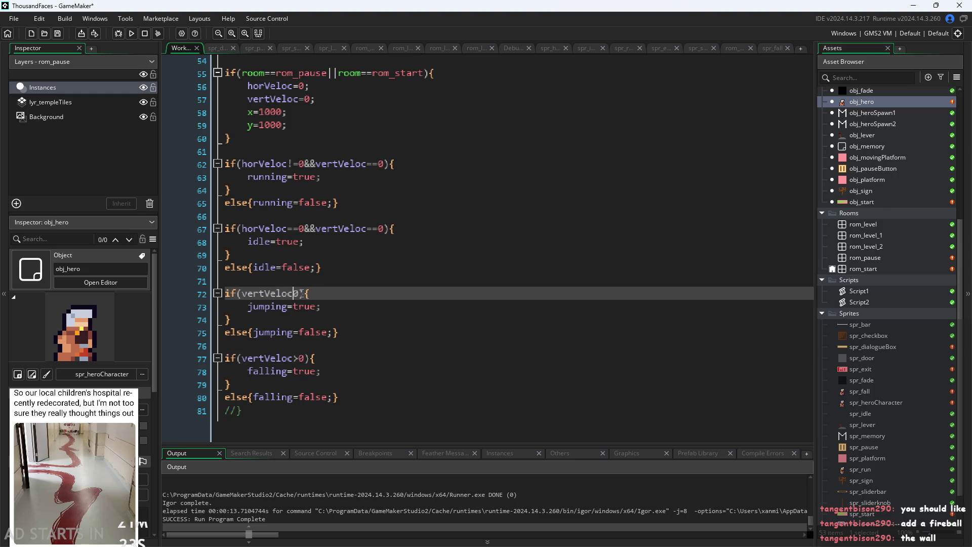
type("<")
left_click(332, 286)
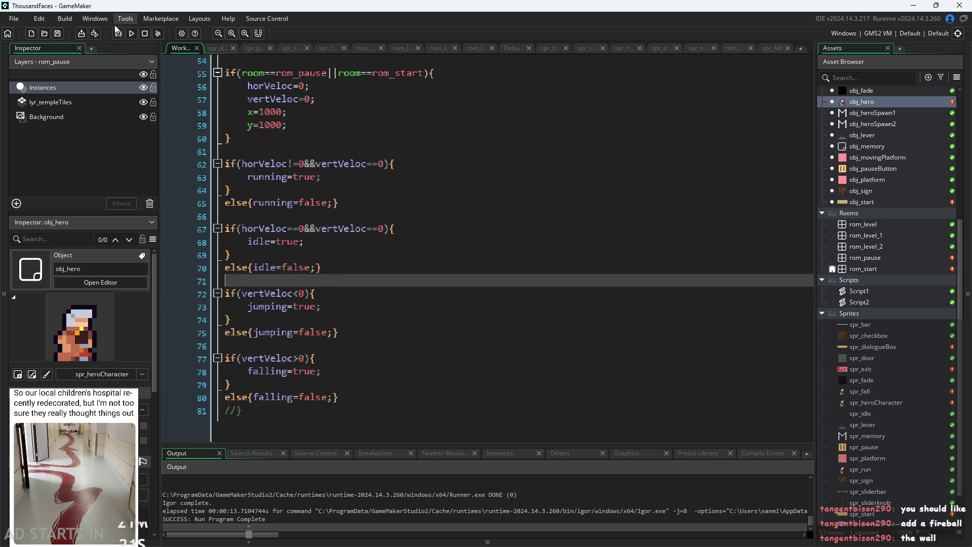
left_click(131, 33)
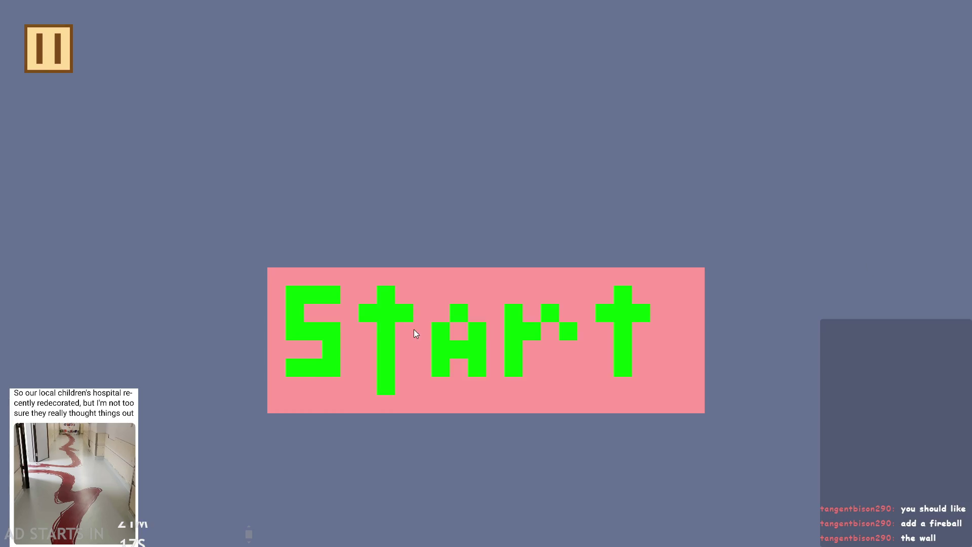
Start the game and run and jump the hero around the floor near the signpost.
left_click(415, 328)
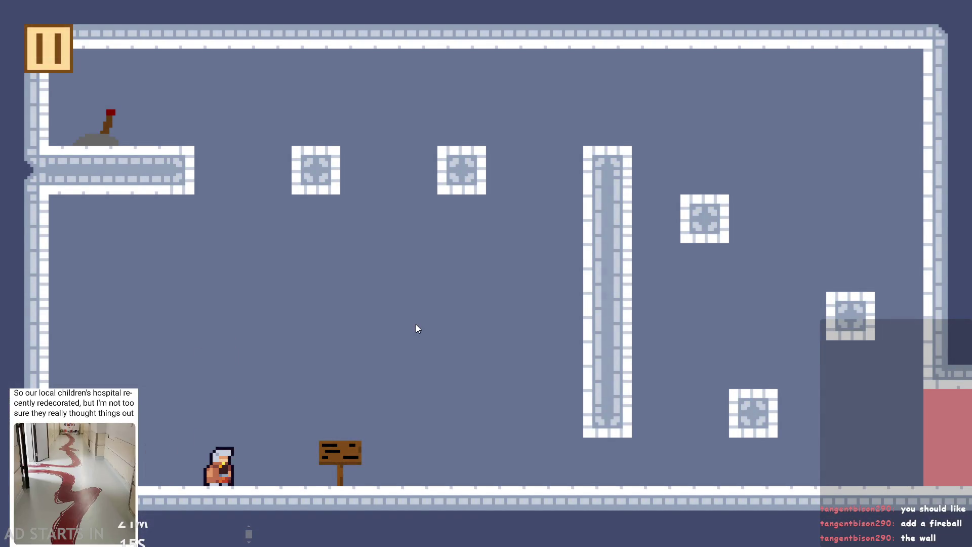
key("space")
key("space")
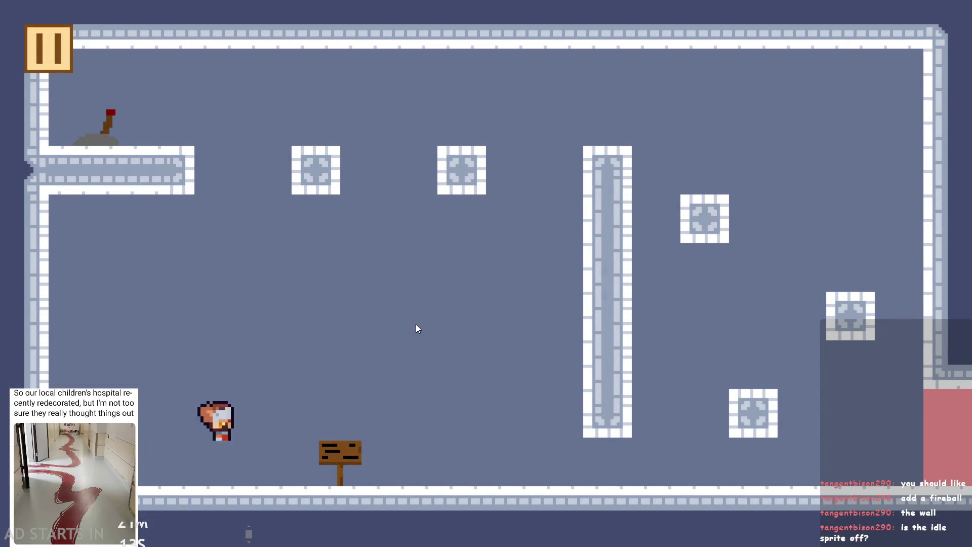
key("Right")
key("space")
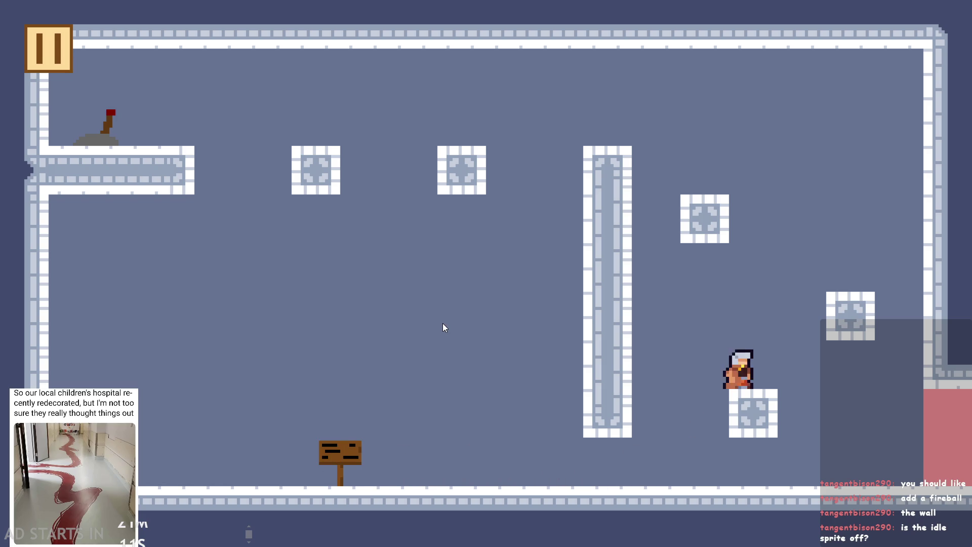
key("Left")
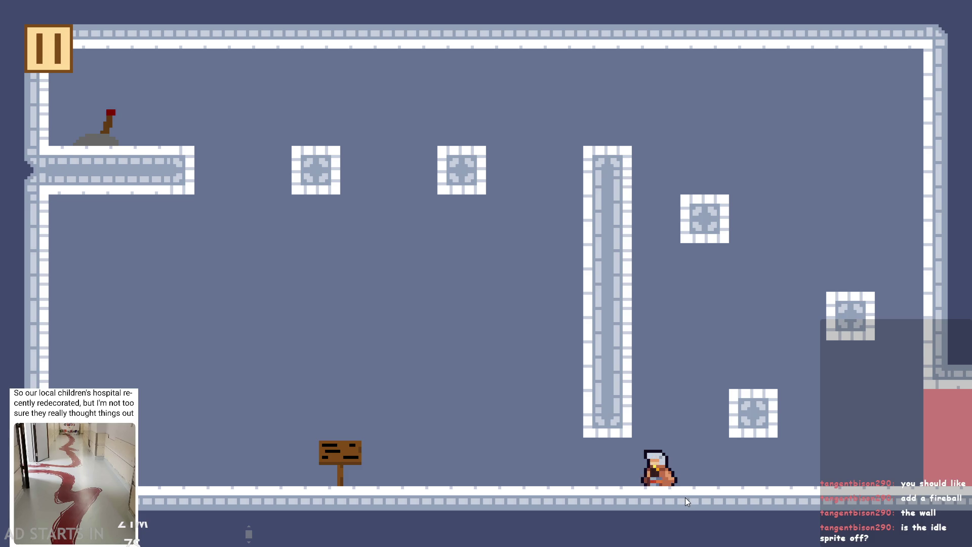
key("Right")
key("space")
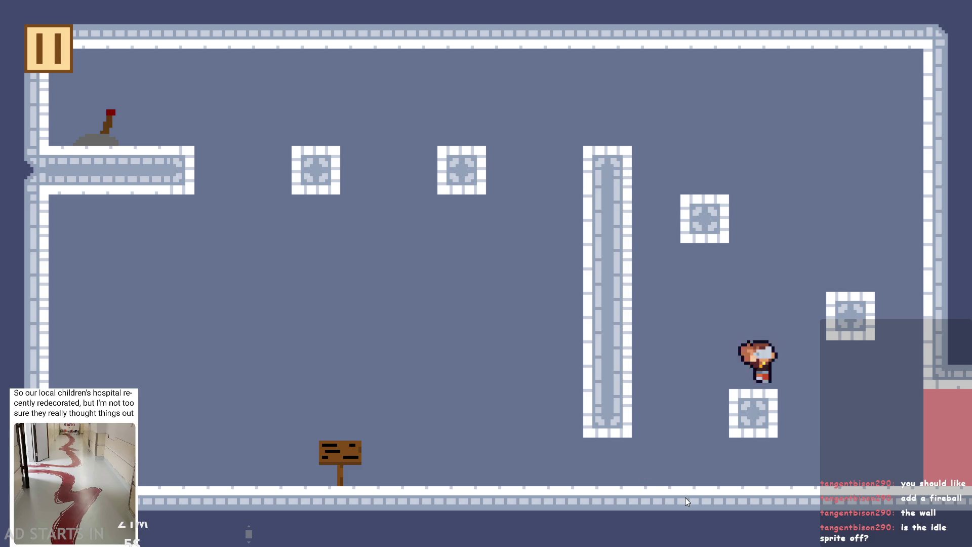
key("space")
key("space")
key("Left")
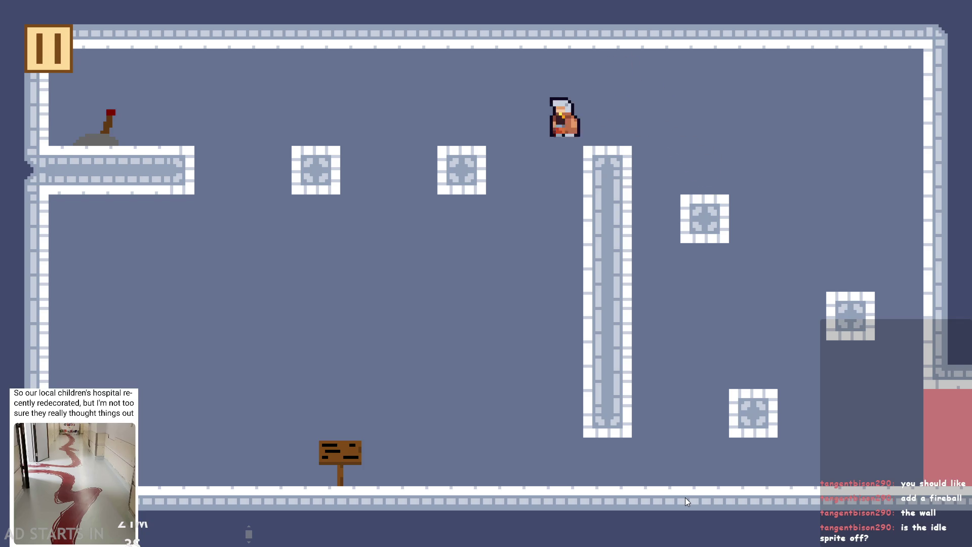
key("Down")
key("space")
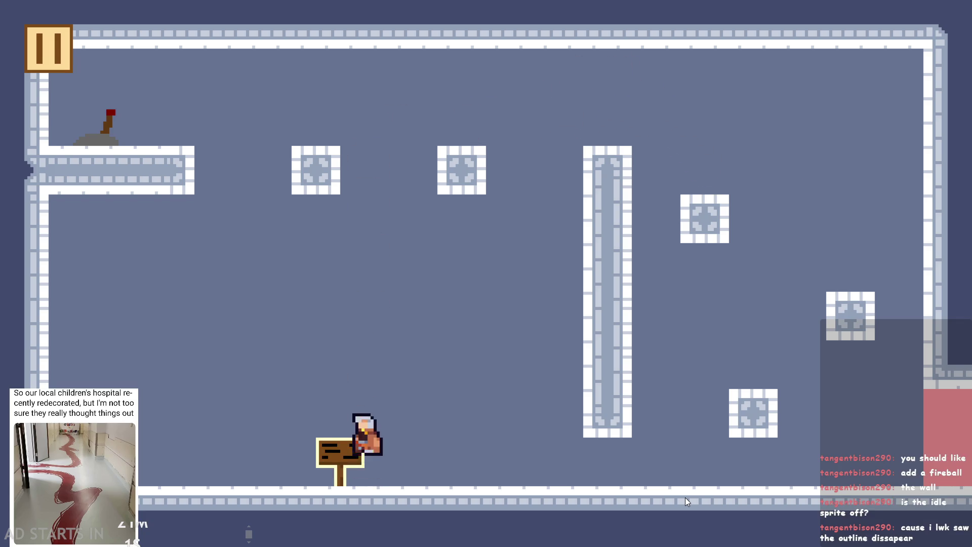
key("Right")
key("Right")
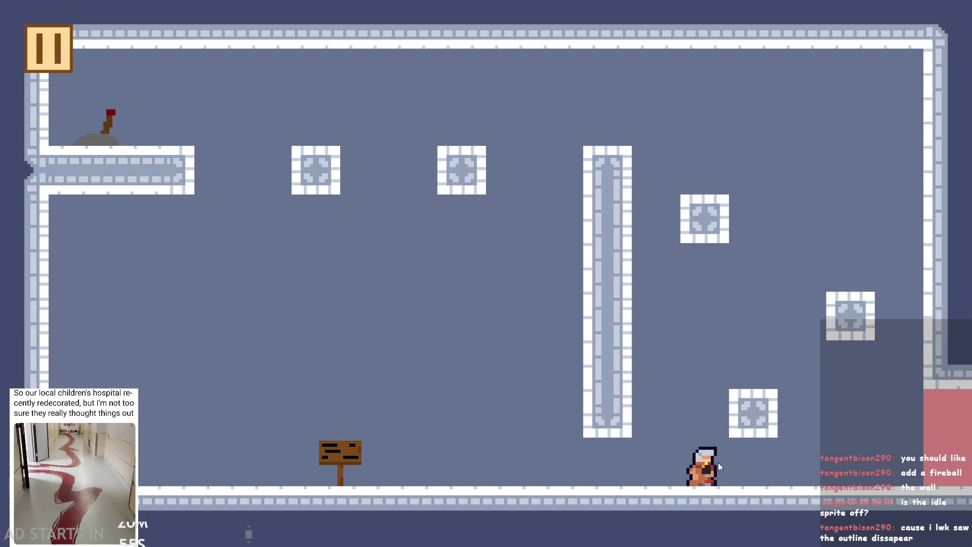
key("Left")
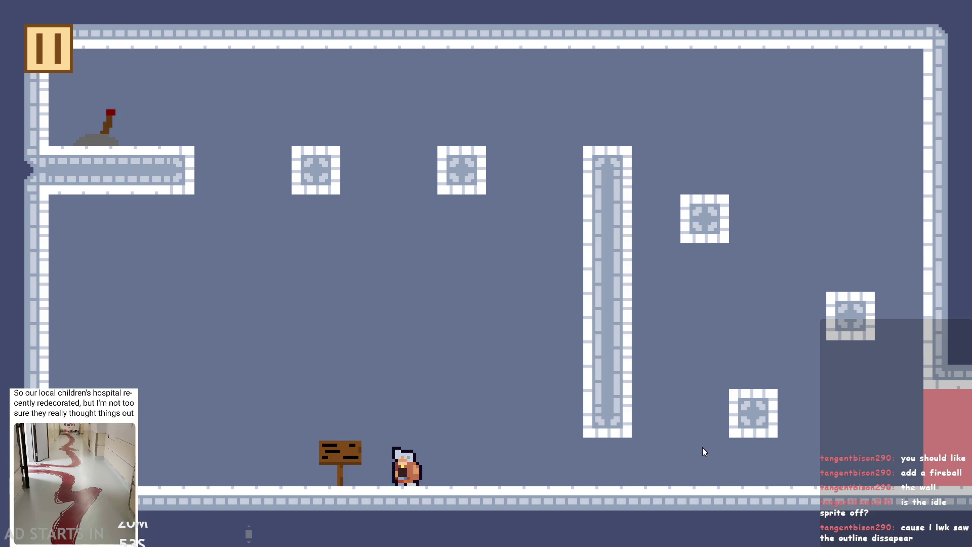
key("space")
key("space")
key("space")
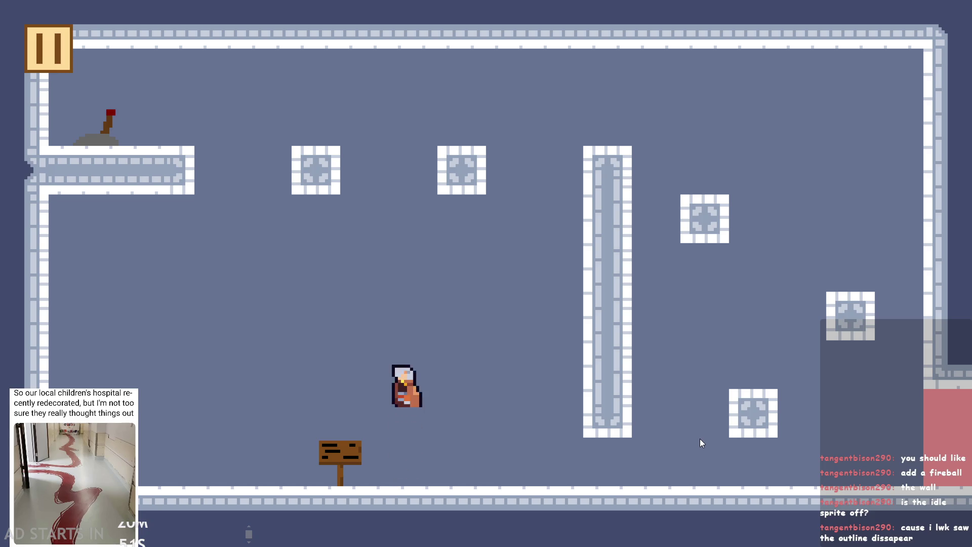
key("space")
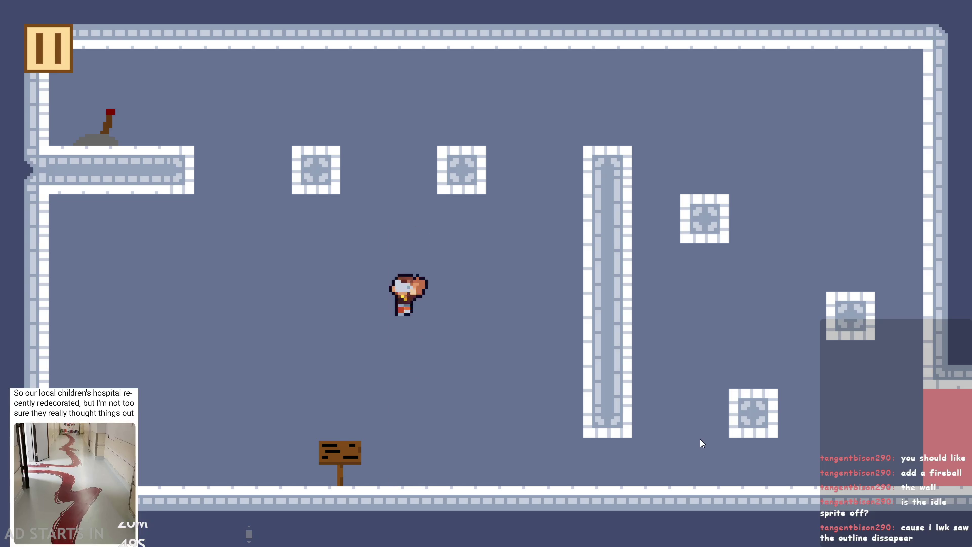
key("space")
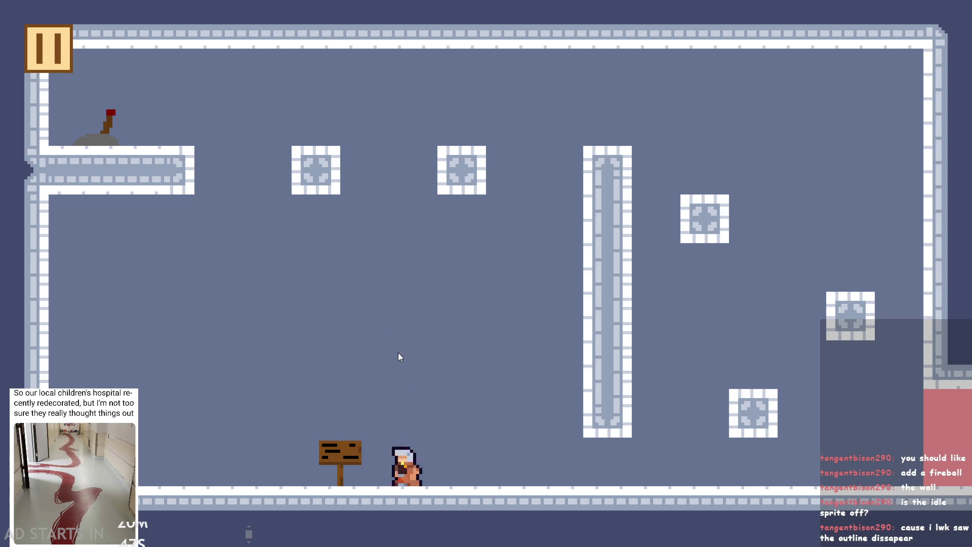
key("space")
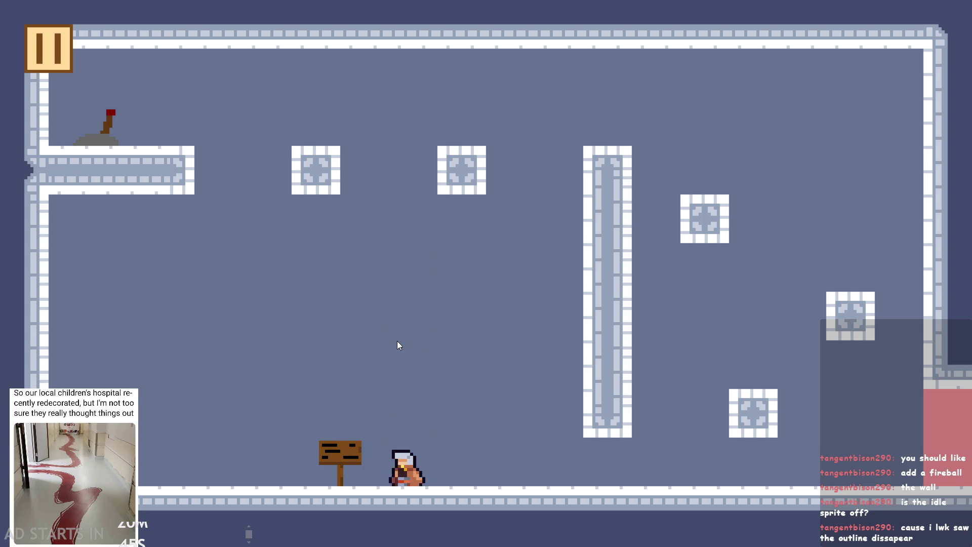
key("space")
Jump the hero across the right-side blocks and over the tall pillar to the left platform by the lever.
key("Right")
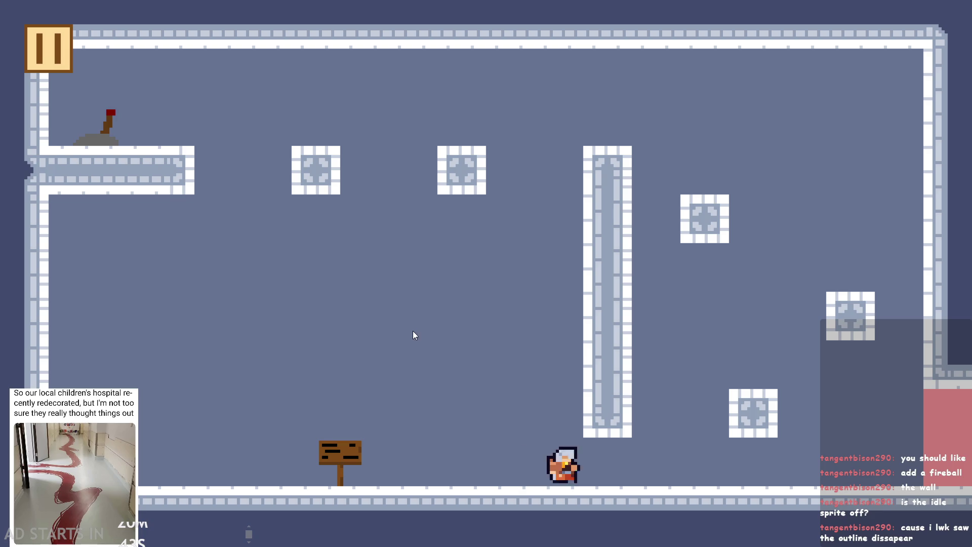
key("space")
key("space")
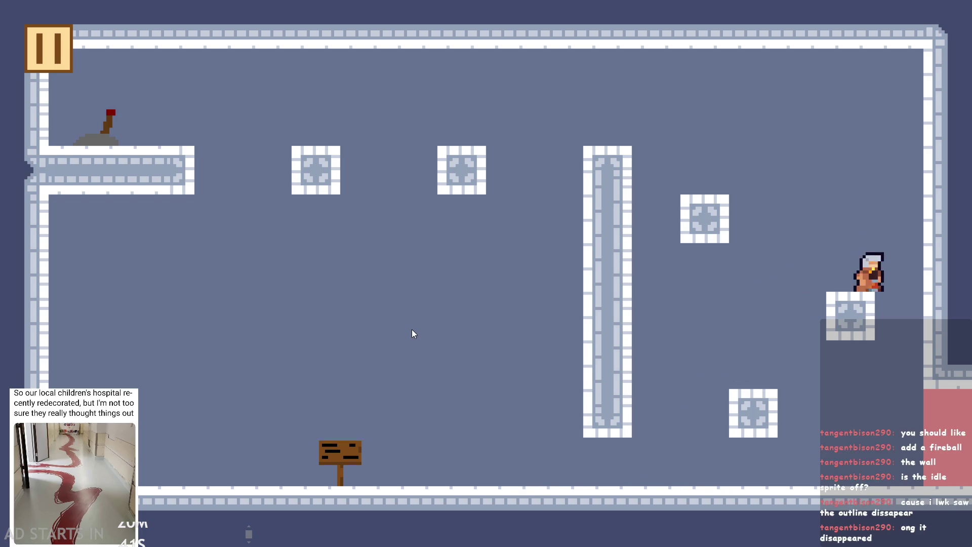
key("space")
key("Left")
key("Left")
key("space")
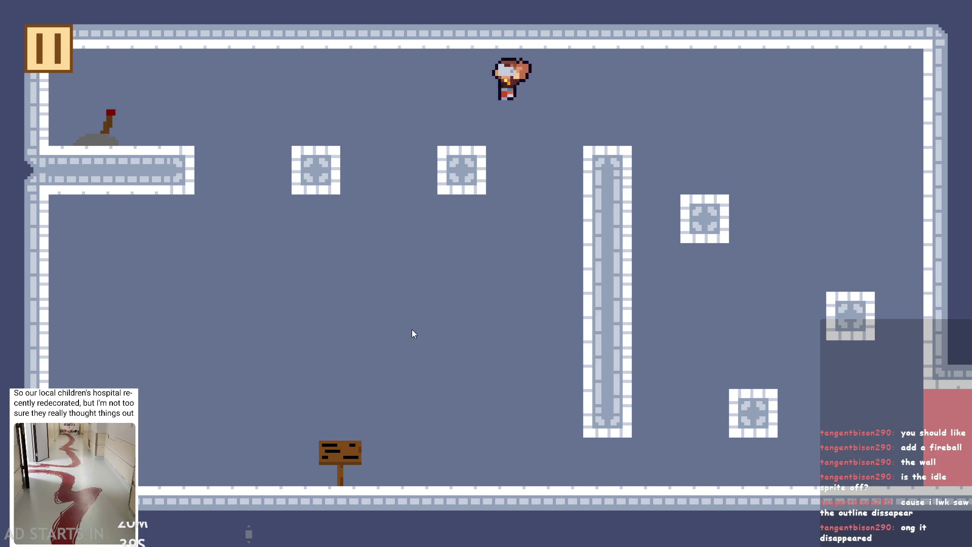
key("space")
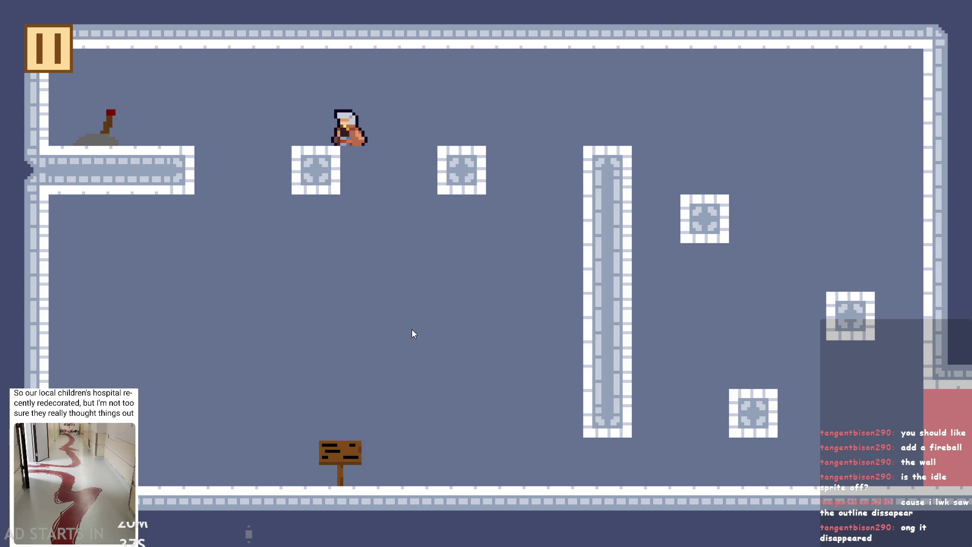
key("Right")
key("space")
key("space")
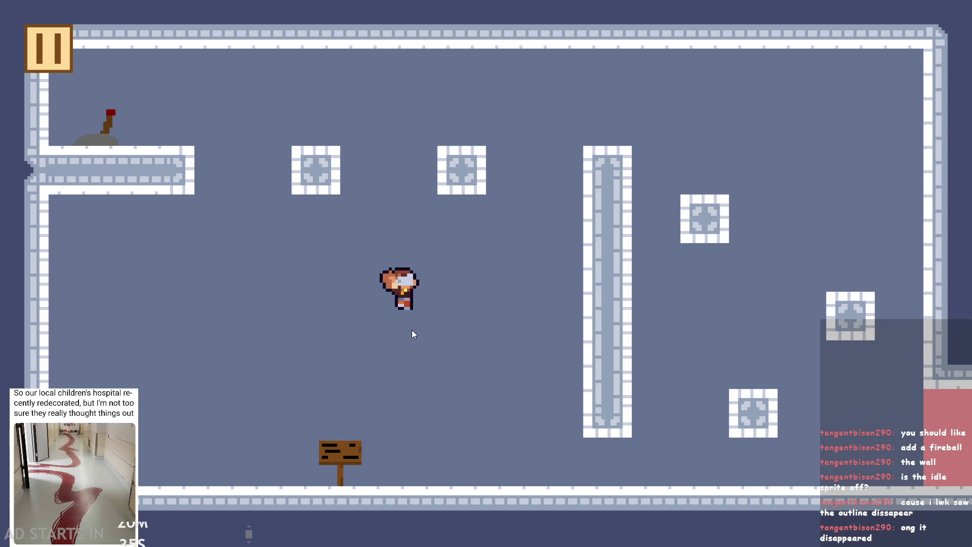
key("Right")
key("Left")
key("Right")
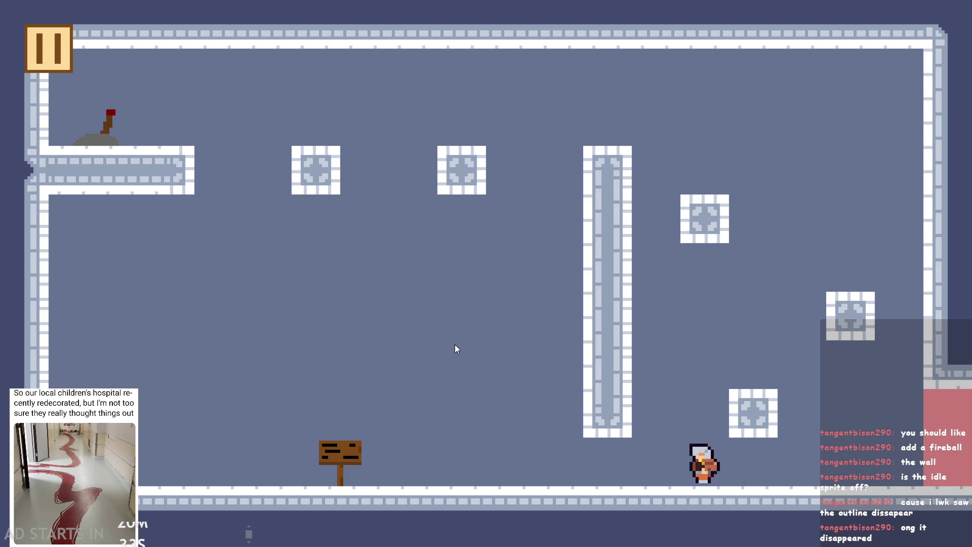
key("space")
key("Left")
key("space")
key("Left")
key("space")
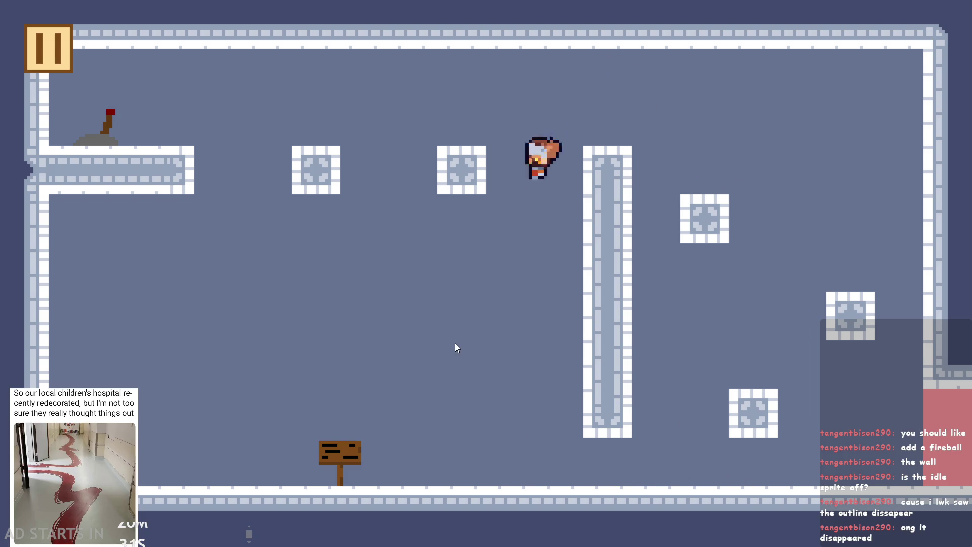
key("Right")
key("Left")
key("space")
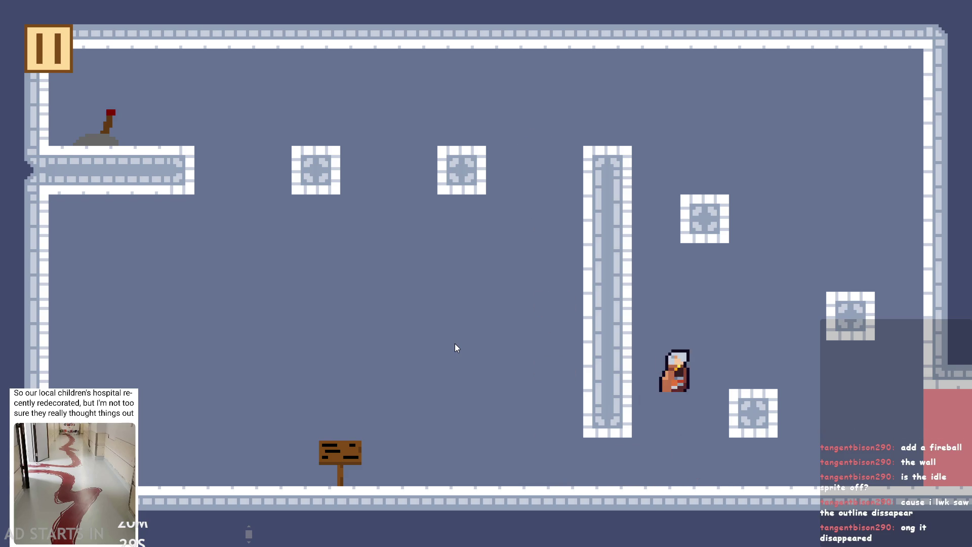
key("Right")
key("space")
key("Left")
key("space")
key("Left")
key("space")
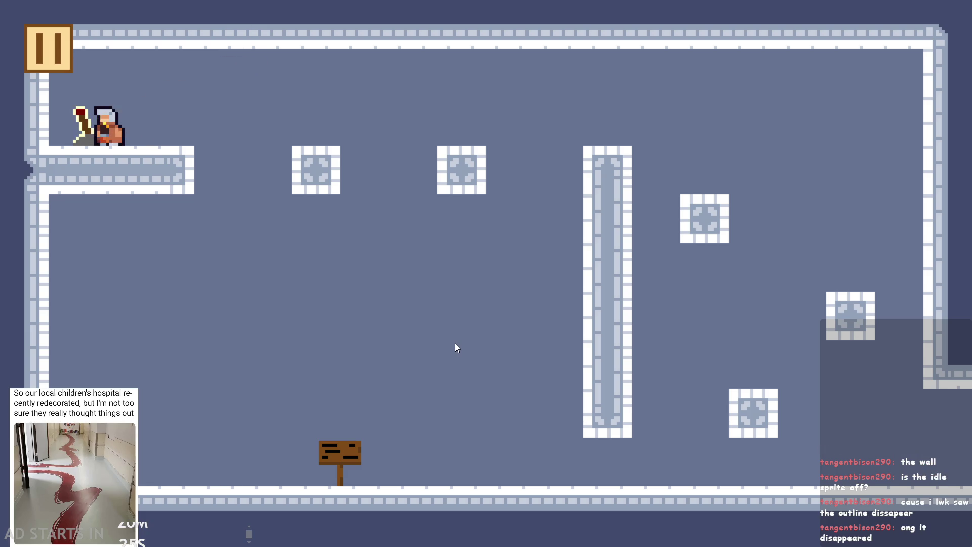
Leap back across the room, jump past the lower-right block, and bring up the pause menu.
key("Right")
key("space")
key("space")
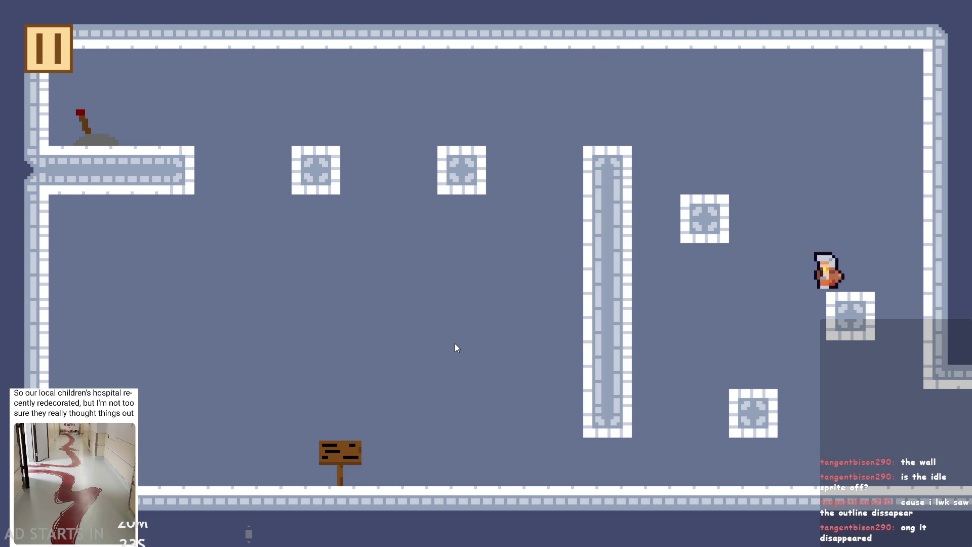
key("Left")
key("space")
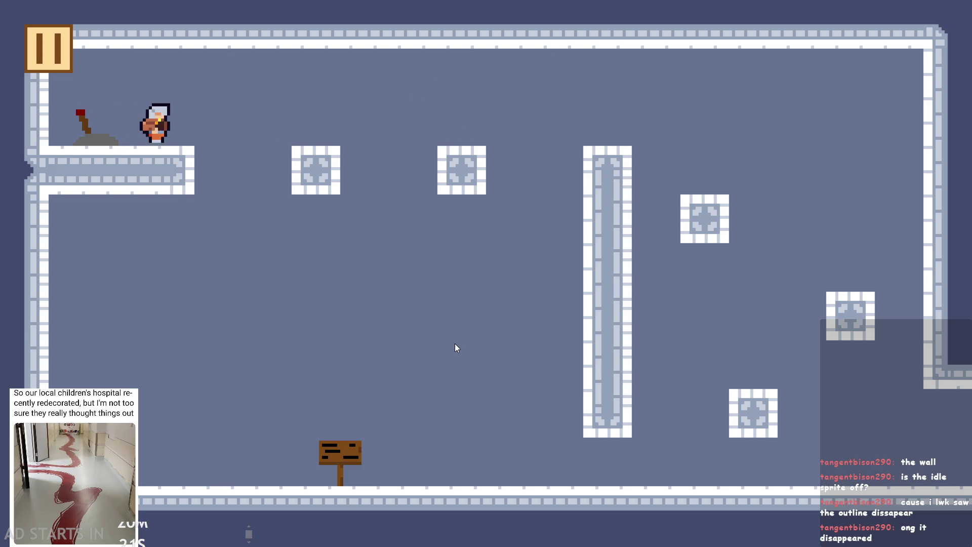
key("Right")
key("space")
key("Right")
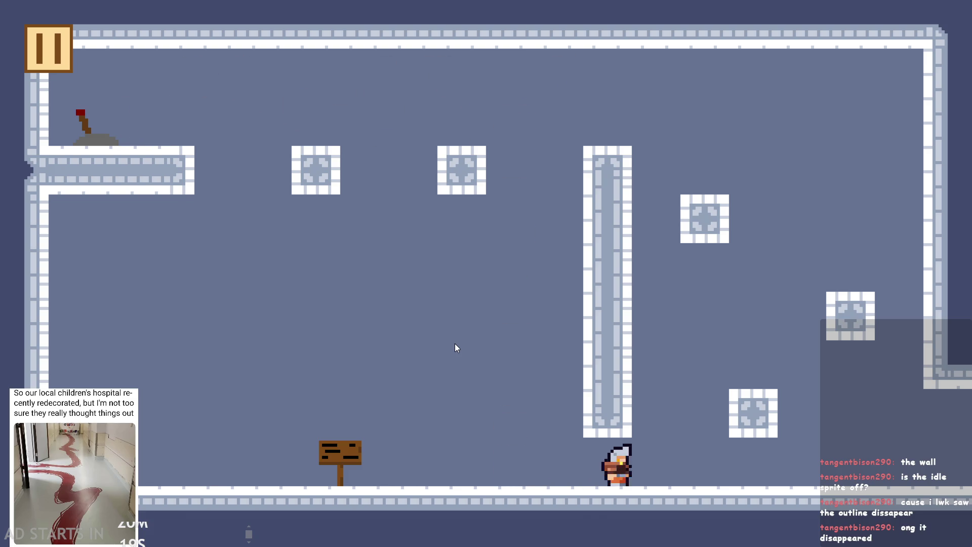
key("space")
key("Left")
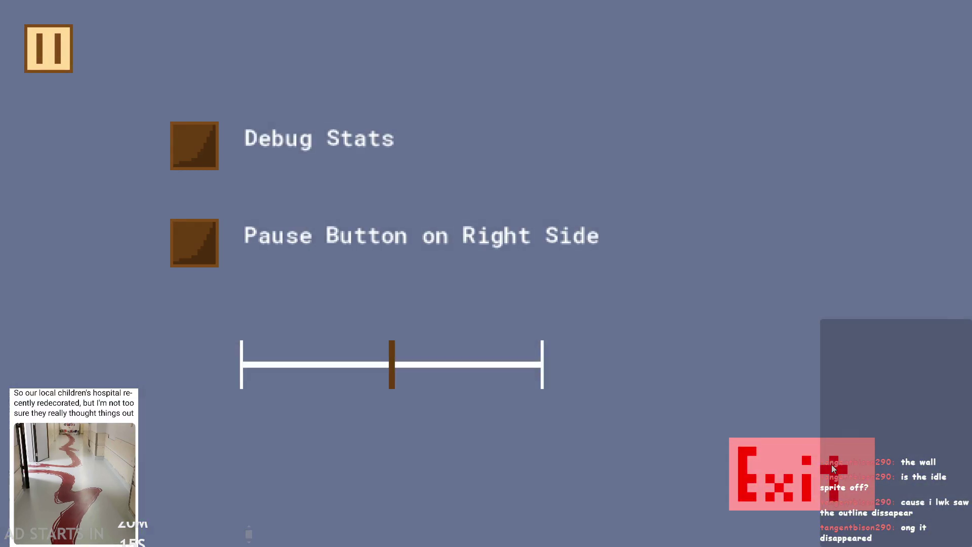
Exit the game and bring obj_hero's Create event code into view.
left_click(832, 464)
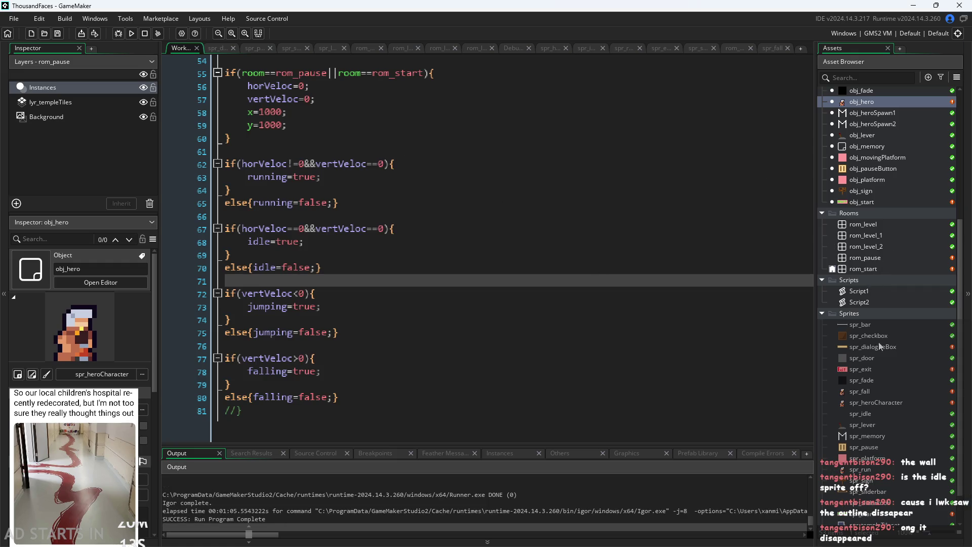
double_click(870, 105)
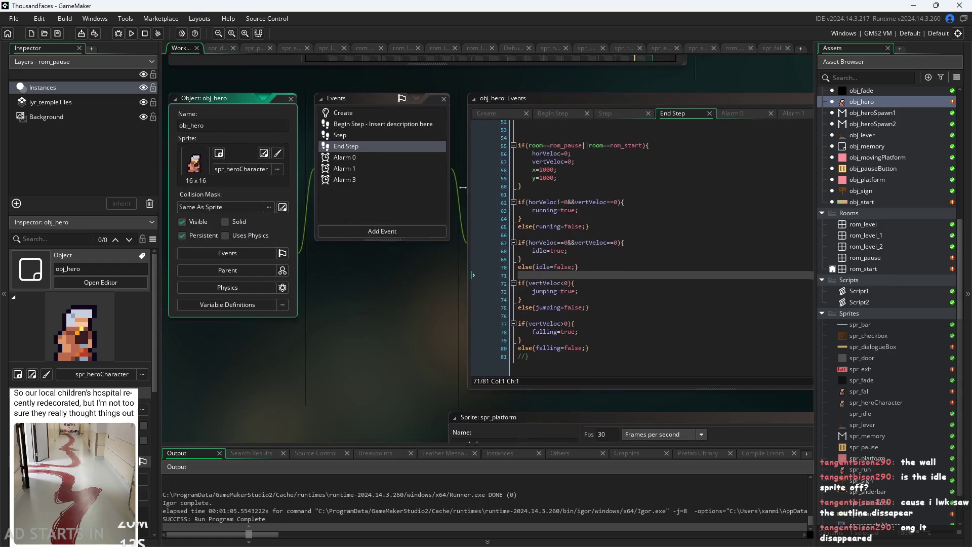
left_click(484, 125)
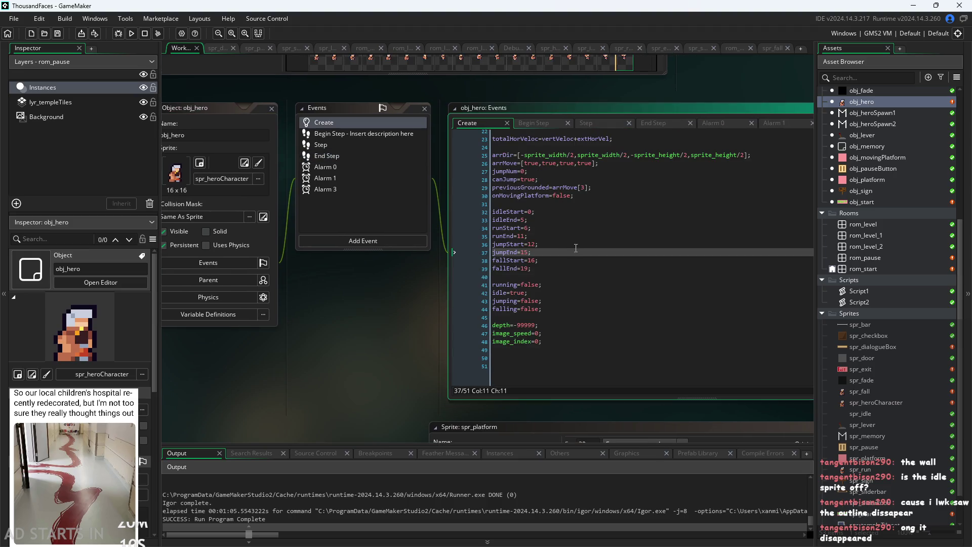
scroll(575, 248, "up", 3, "ctrl")
scroll(556, 273, "up", 5)
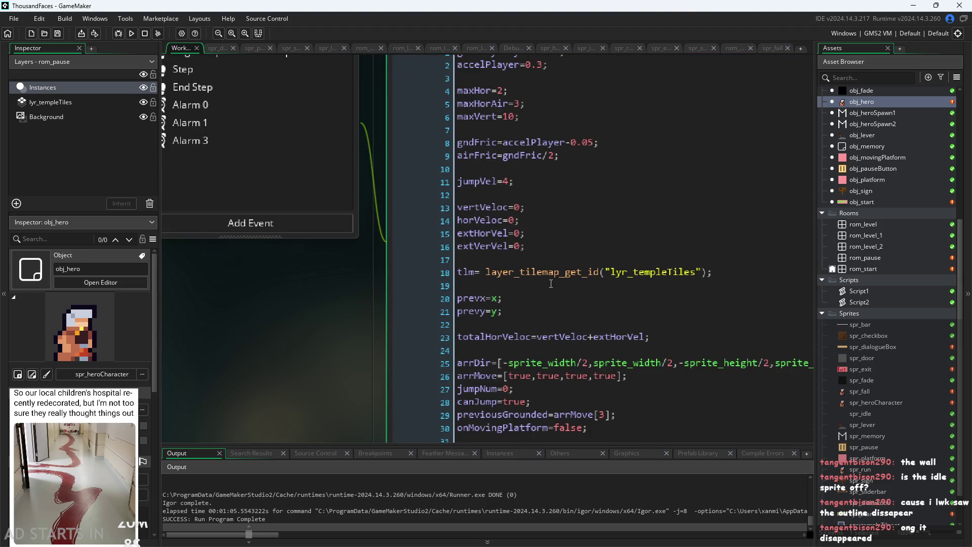
left_click_drag(332, 298, 172, 393)
Comment out gravityPlayer=0.21, add gravityPlayer=0.15; below it, save, and run the game.
triple_click(405, 109)
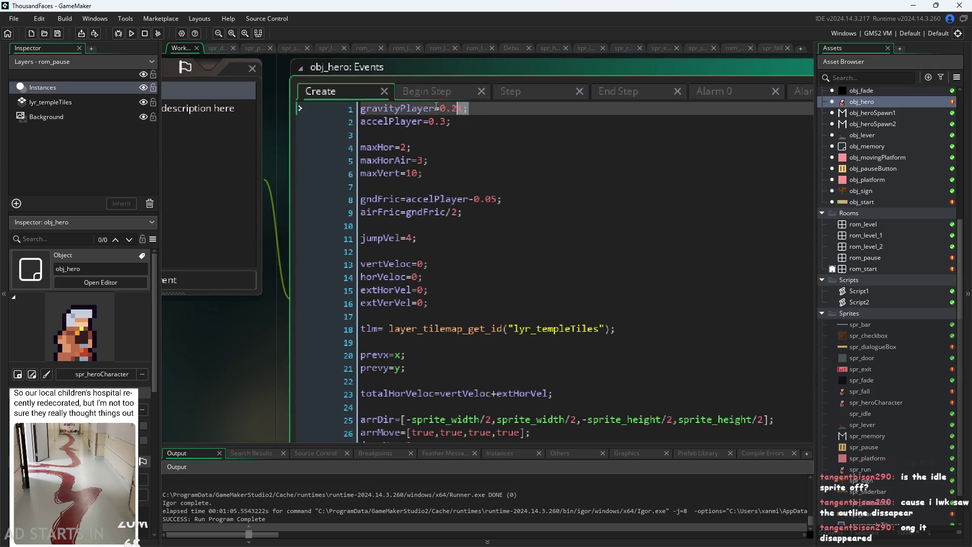
key("ctrl+k")
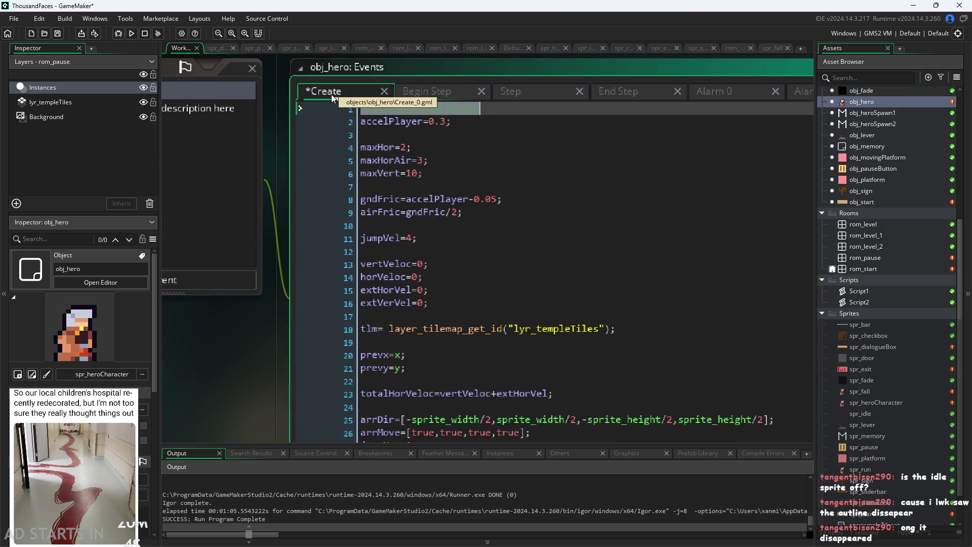
left_click(536, 107)
key("Return")
type("gra")
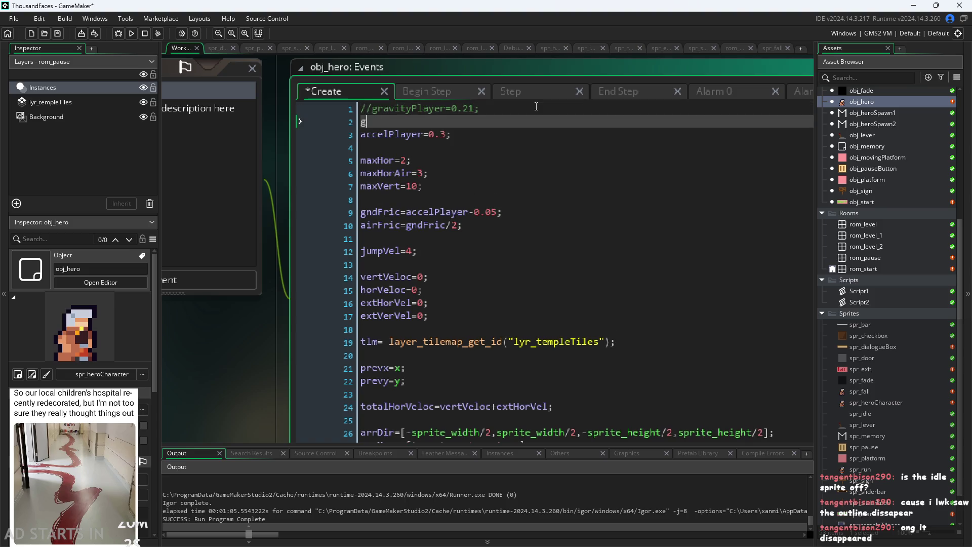
key("Down")
key("Down")
key("Down")
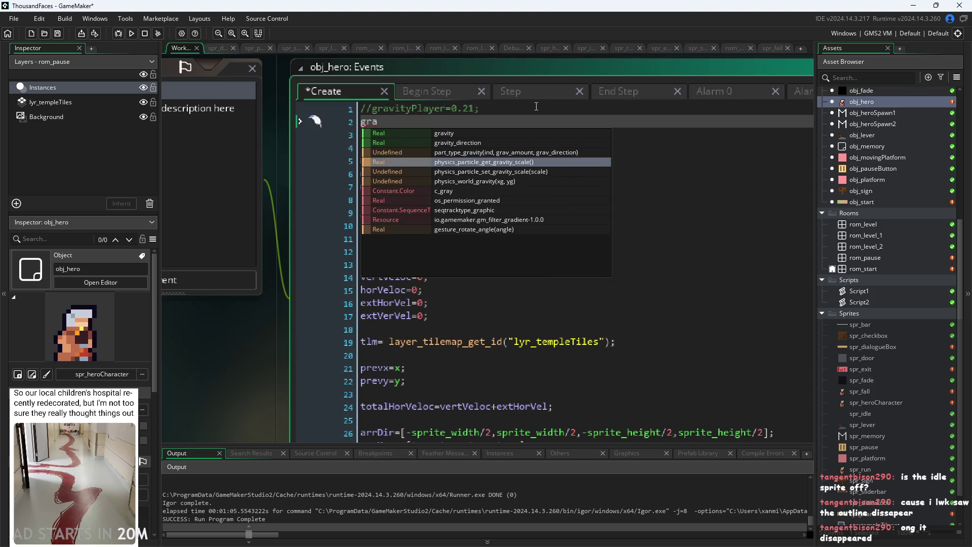
key("Up")
key("Up")
type("vityP")
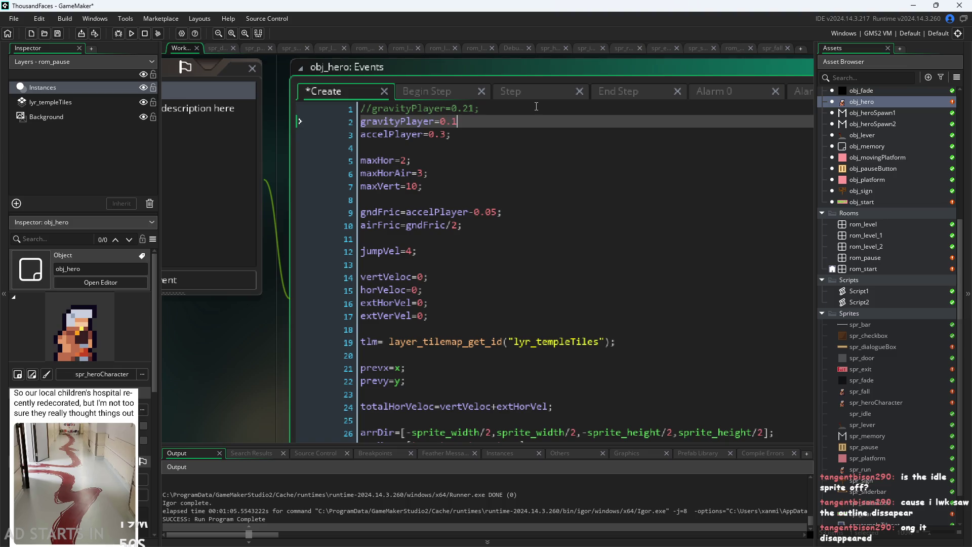
type(";")
key("ctrl+s")
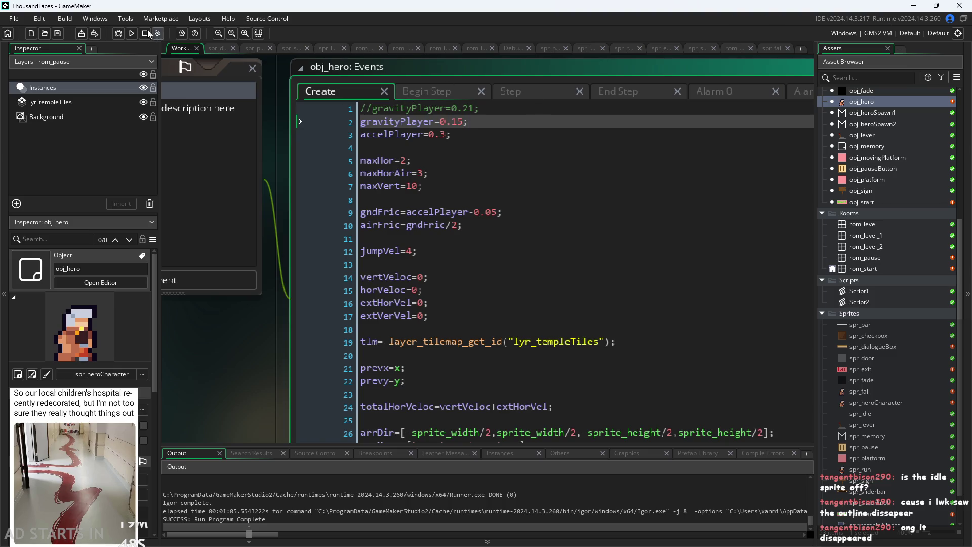
left_click(132, 34)
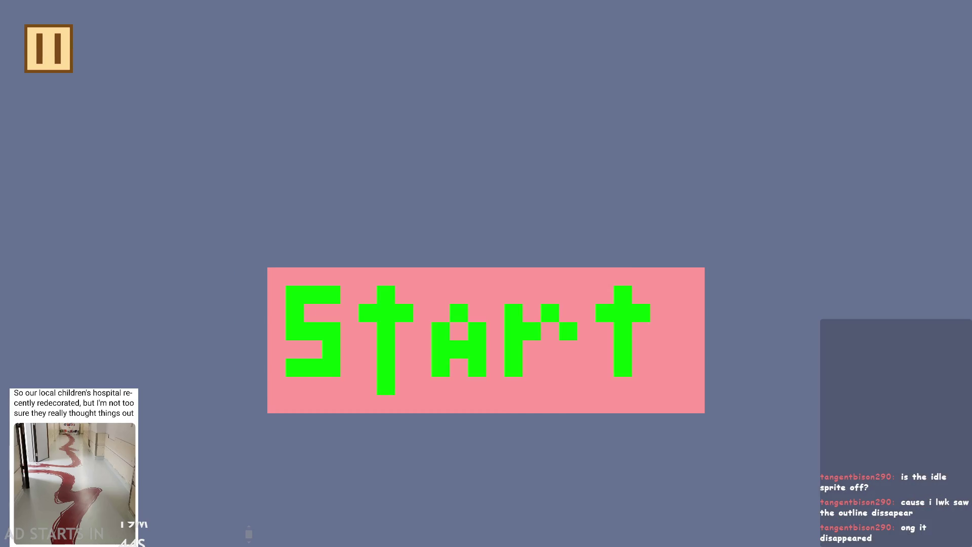
Test-play the level at gravity 0.15, jumping and moving right, then exit to the editor.
left_click(464, 336)
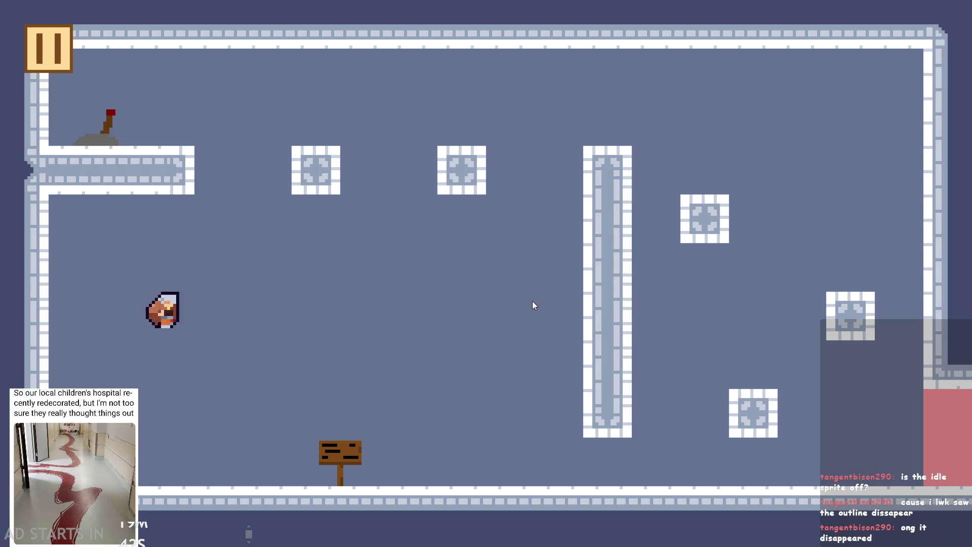
key("space")
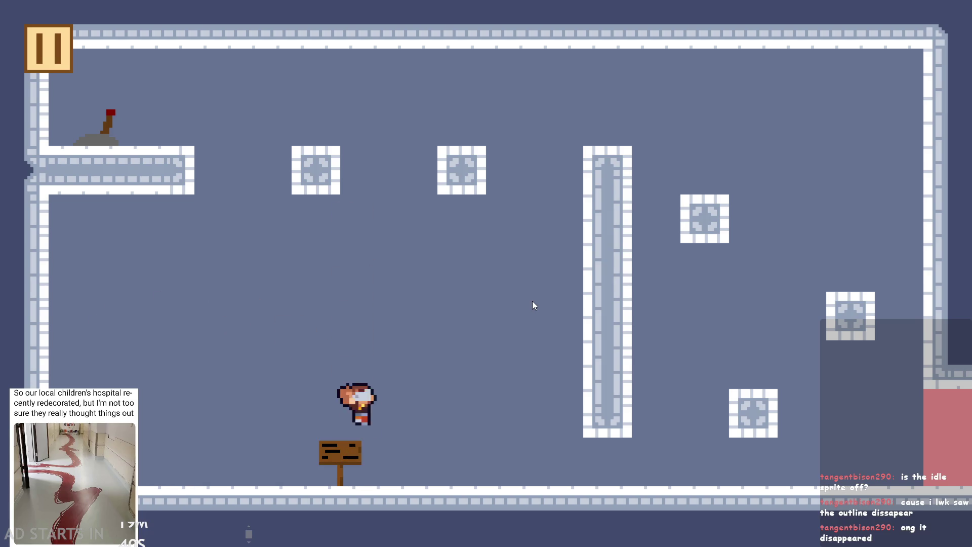
key("Right")
key("space")
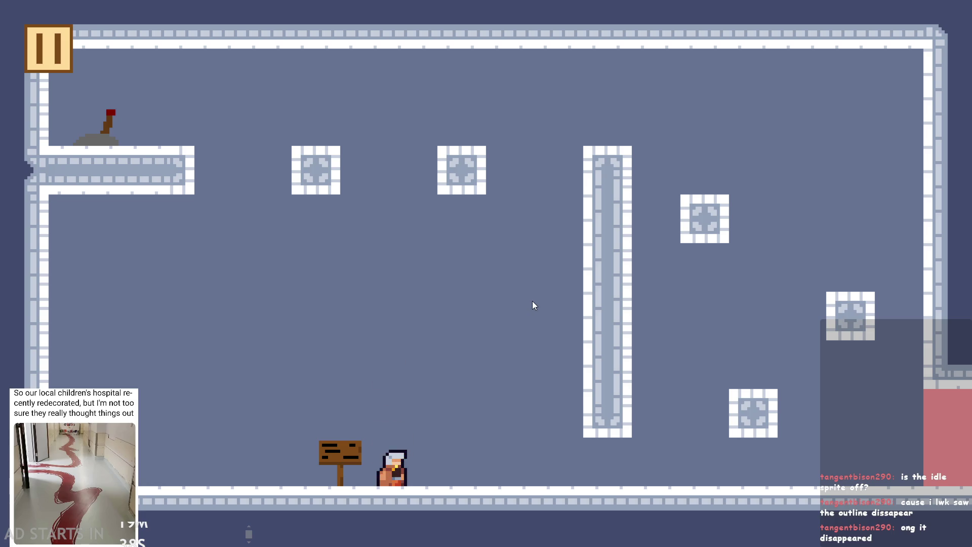
left_click(46, 60)
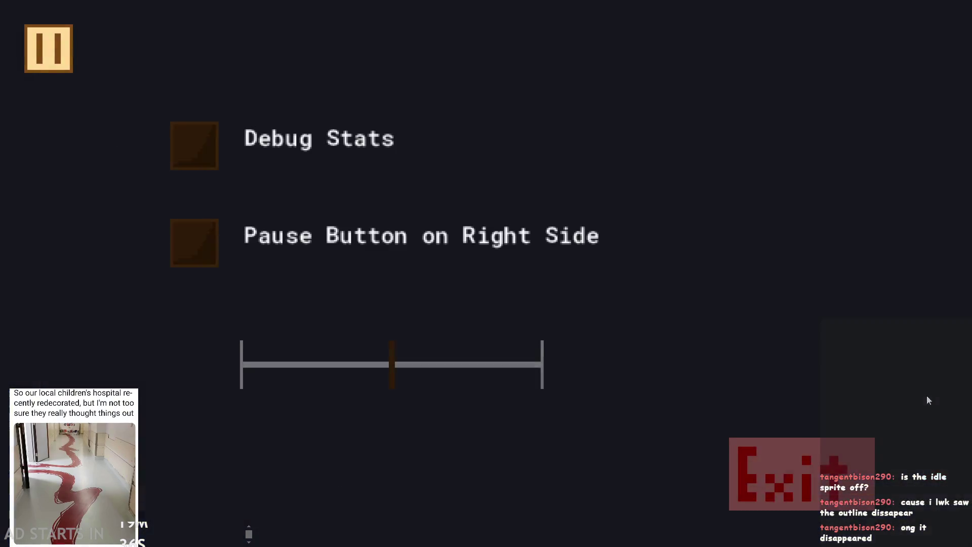
left_click(797, 456)
Change gravityPlayer to 0.05, then test the floatier jumps in a new run and exit.
left_click(460, 121)
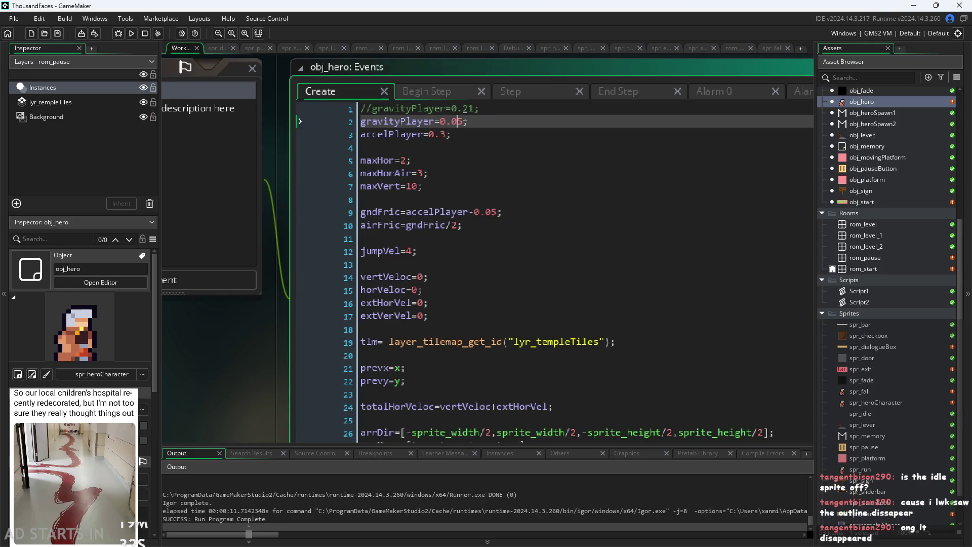
left_click(134, 37)
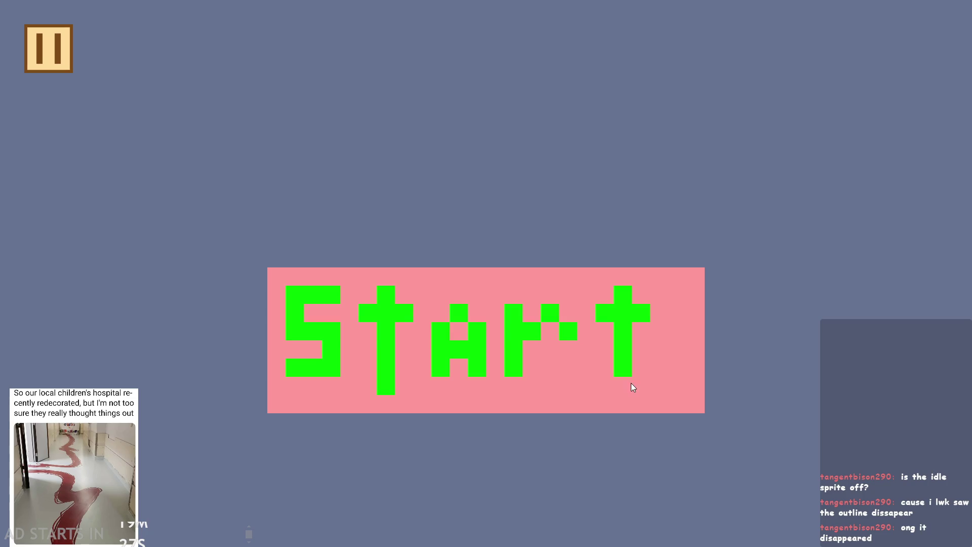
left_click(632, 386)
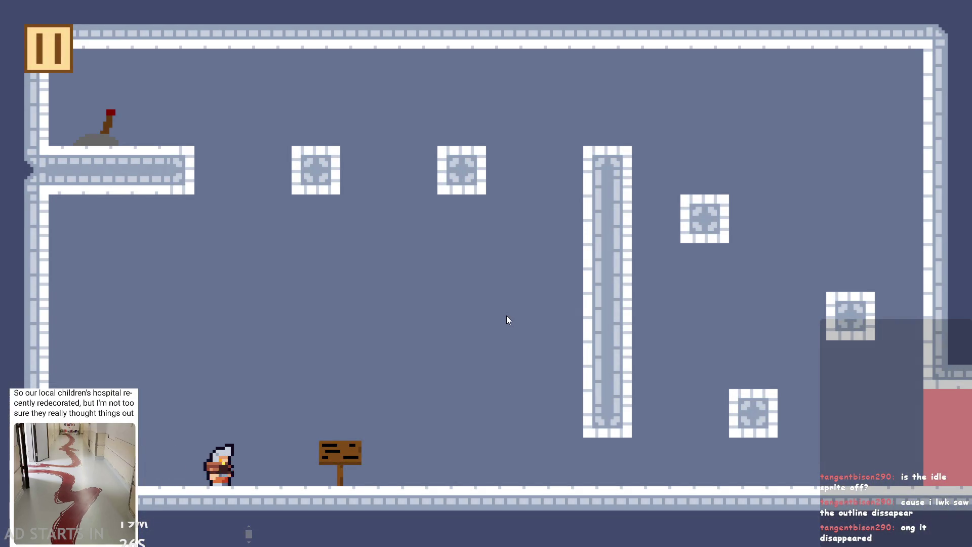
key("Right")
key("space")
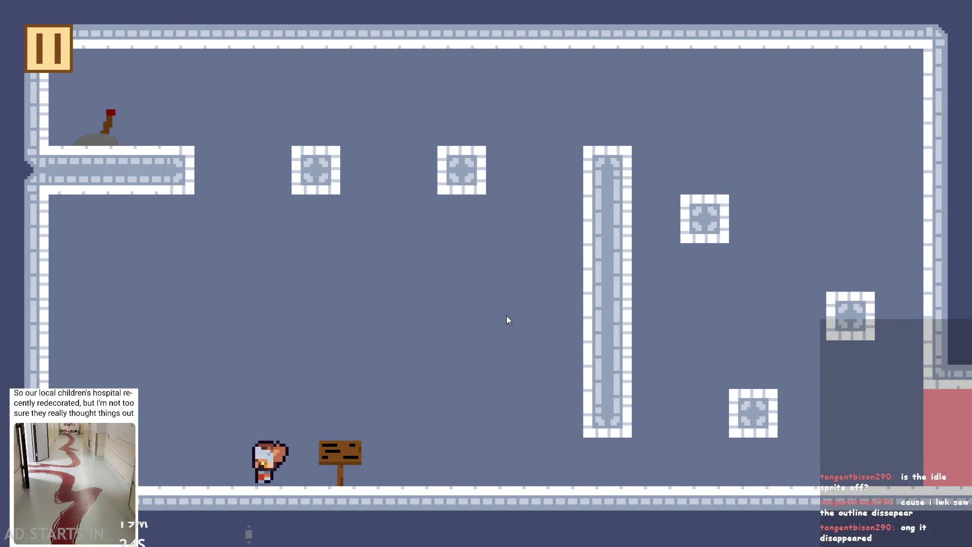
key("space")
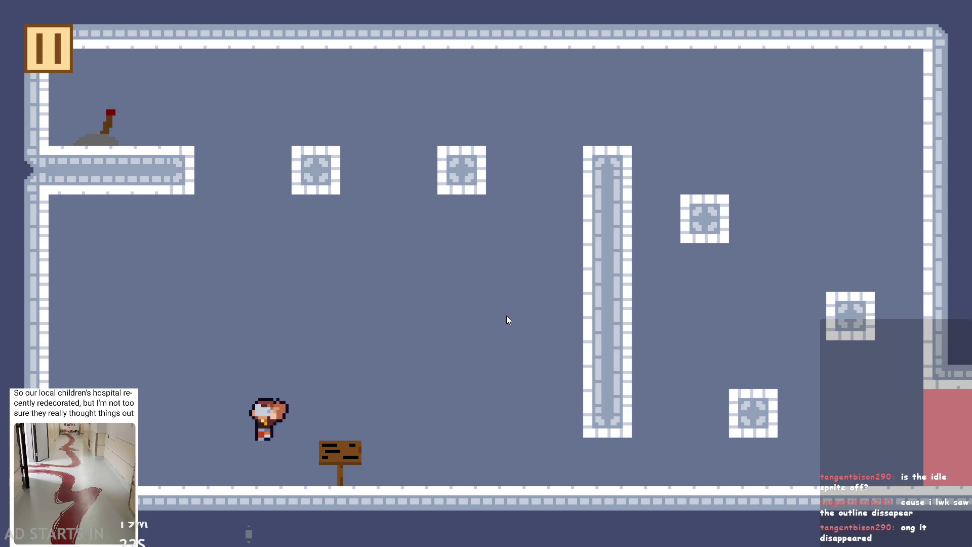
key("space")
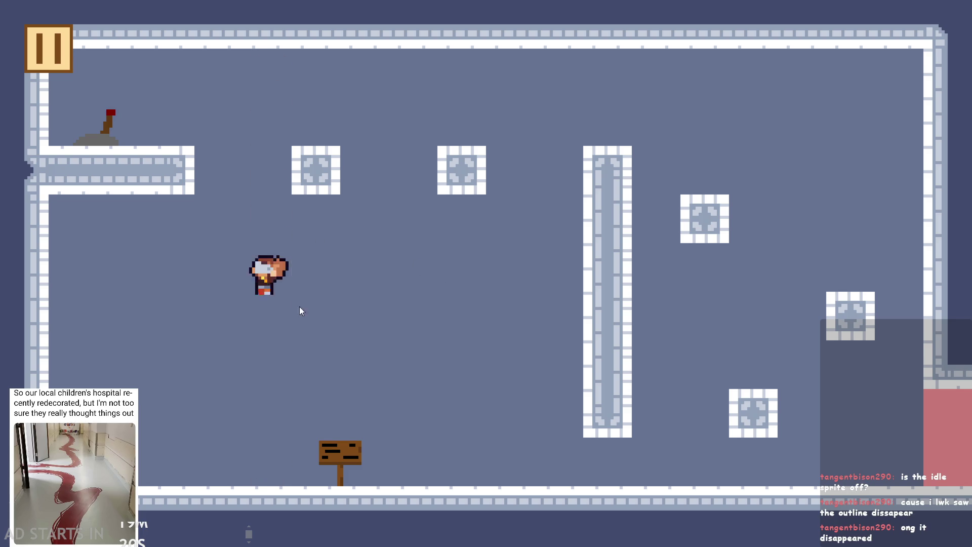
key("space")
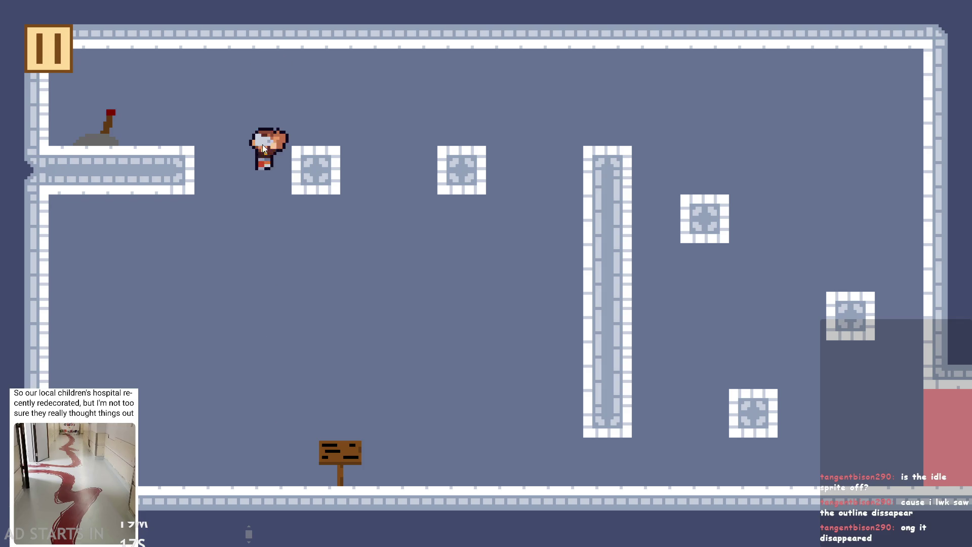
key("space")
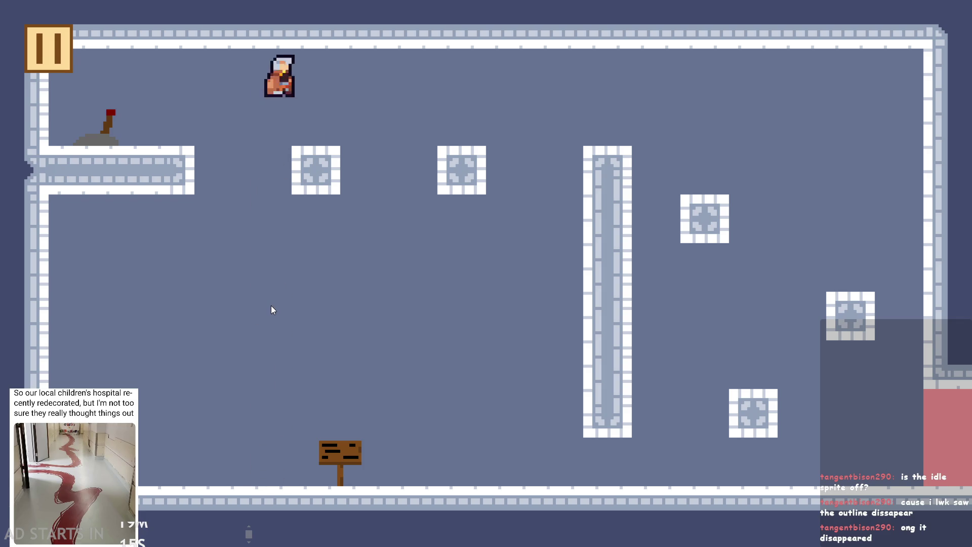
key("Right")
left_click(53, 64)
left_click(803, 473)
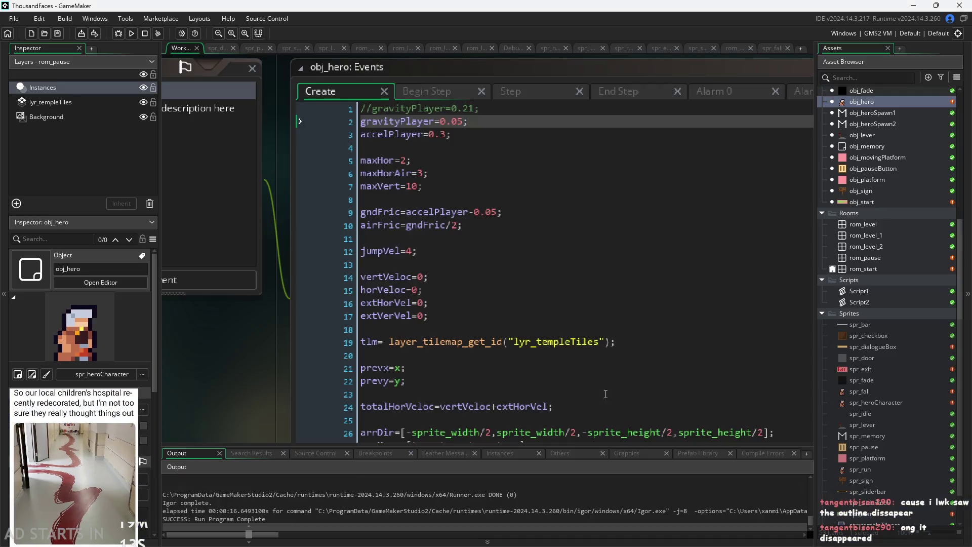
Set gravityPlayer to 0.005, run the level, make three near-weightless jumps, then exit.
left_click(457, 122)
type("0")
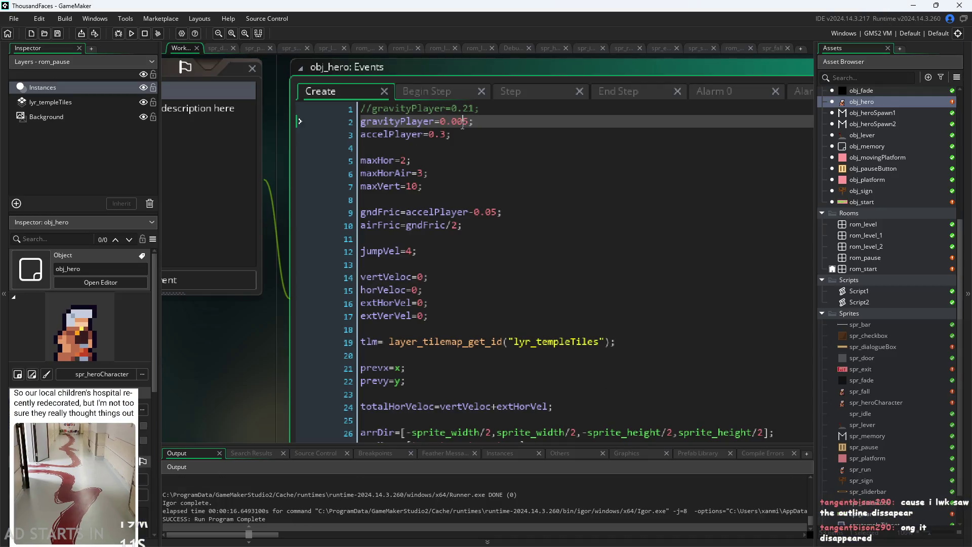
left_click(131, 33)
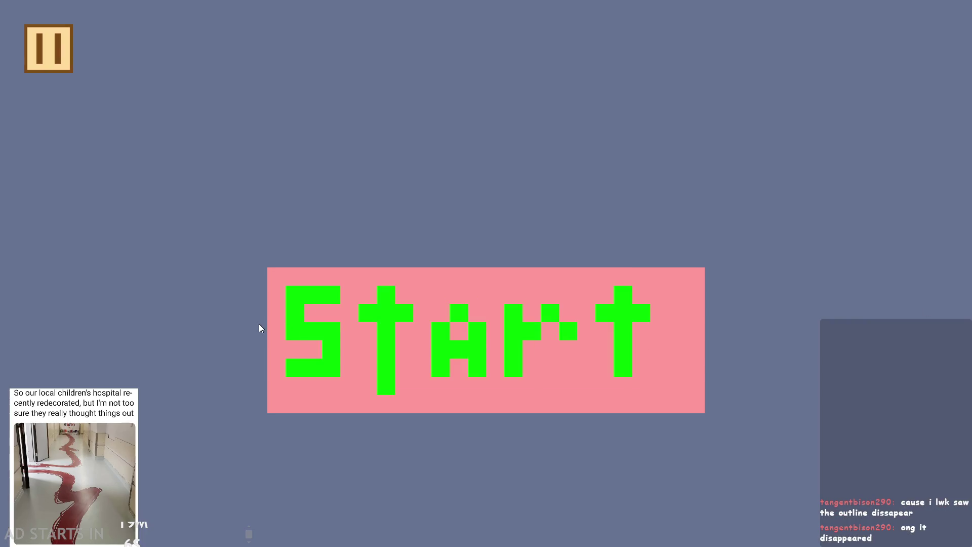
left_click(439, 339)
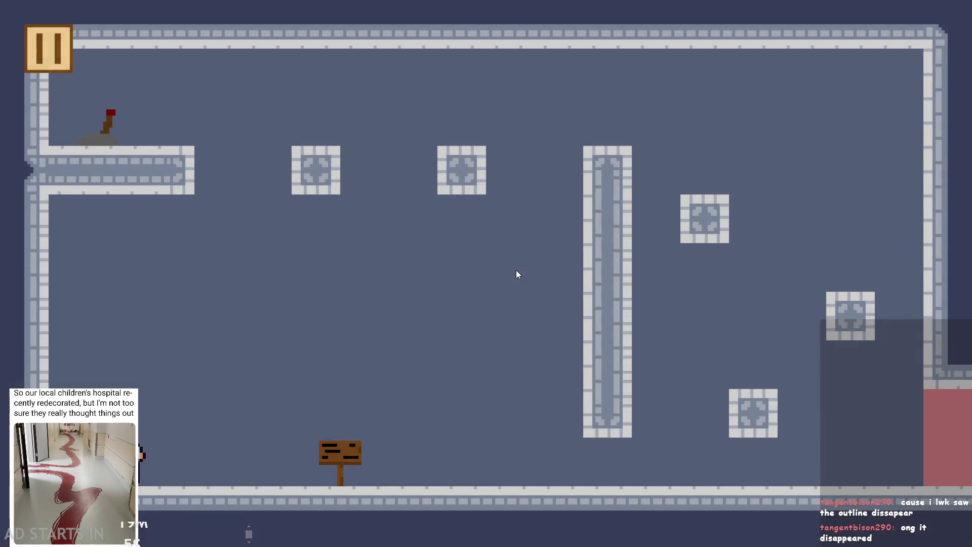
key("space")
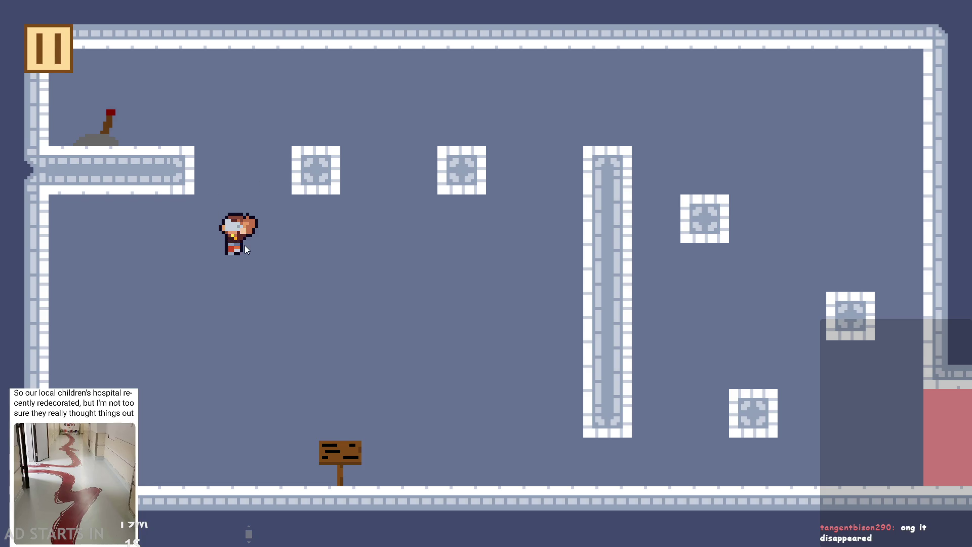
key("space")
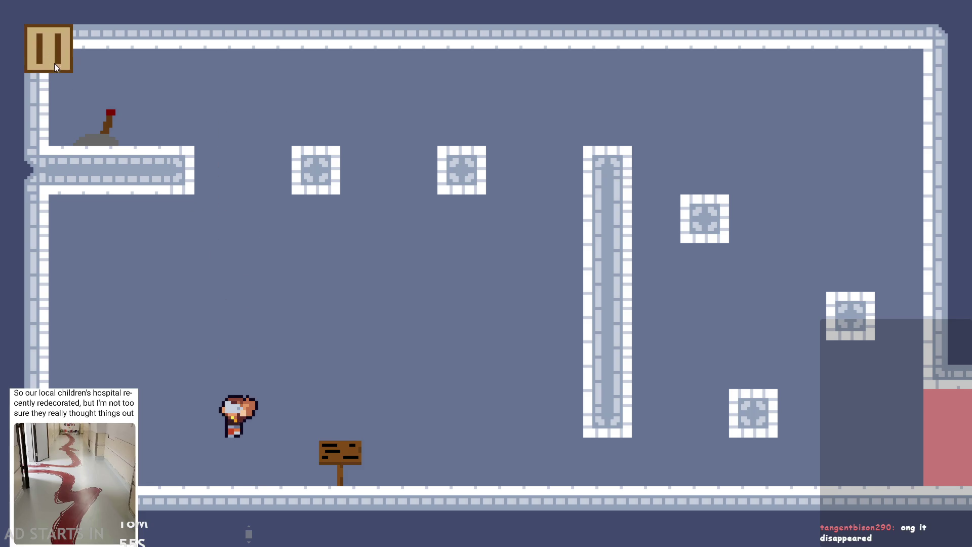
key("space")
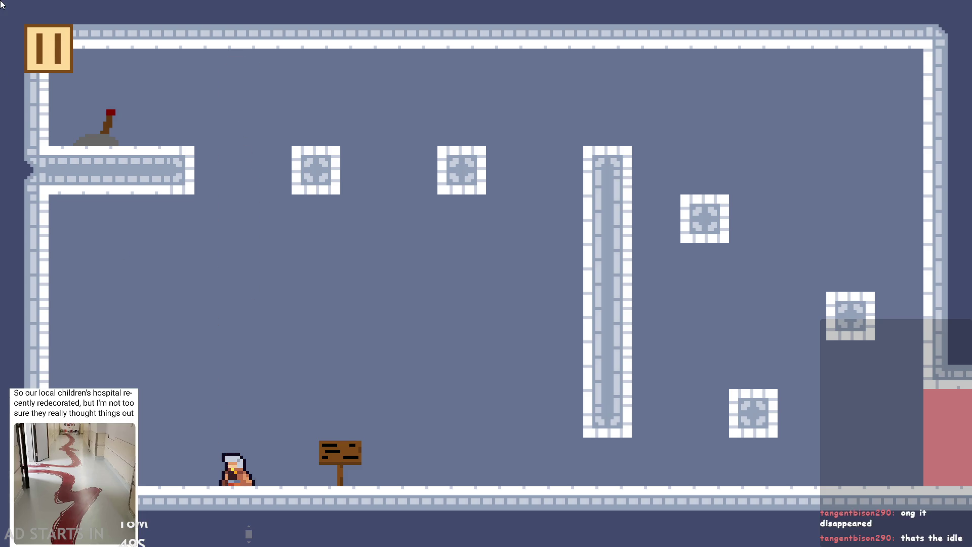
left_click(41, 27)
left_click(804, 480)
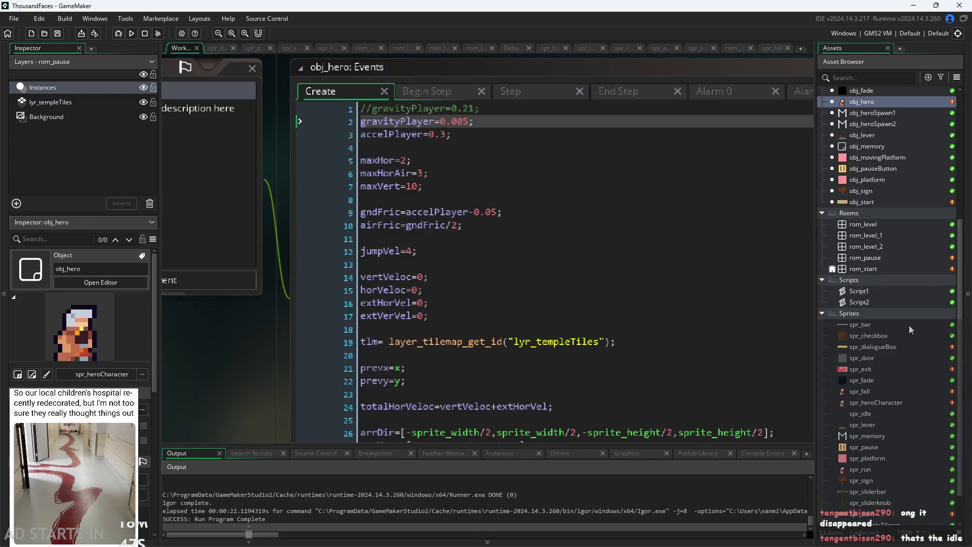
Open spr_fall and click through its frames up to the last one.
double_click(897, 393)
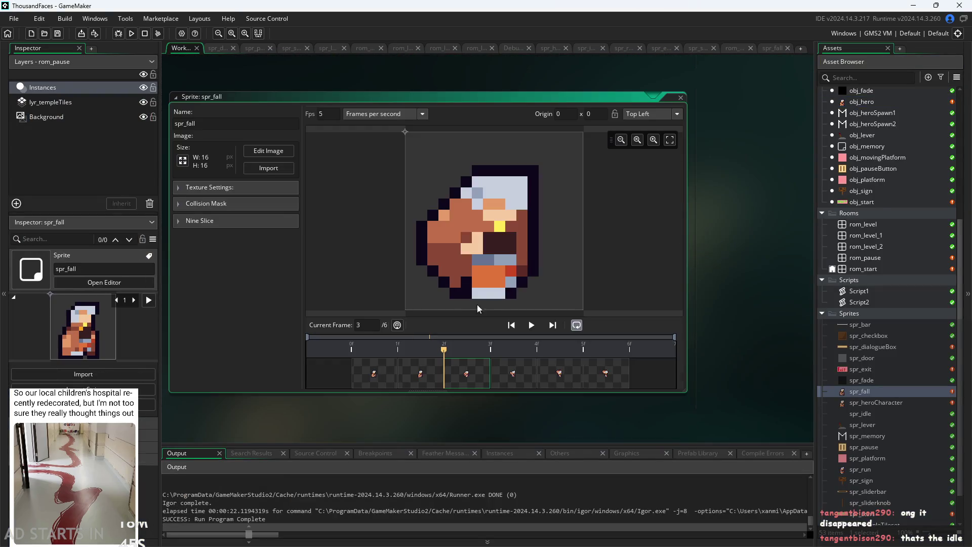
left_click(400, 375)
left_click(479, 374)
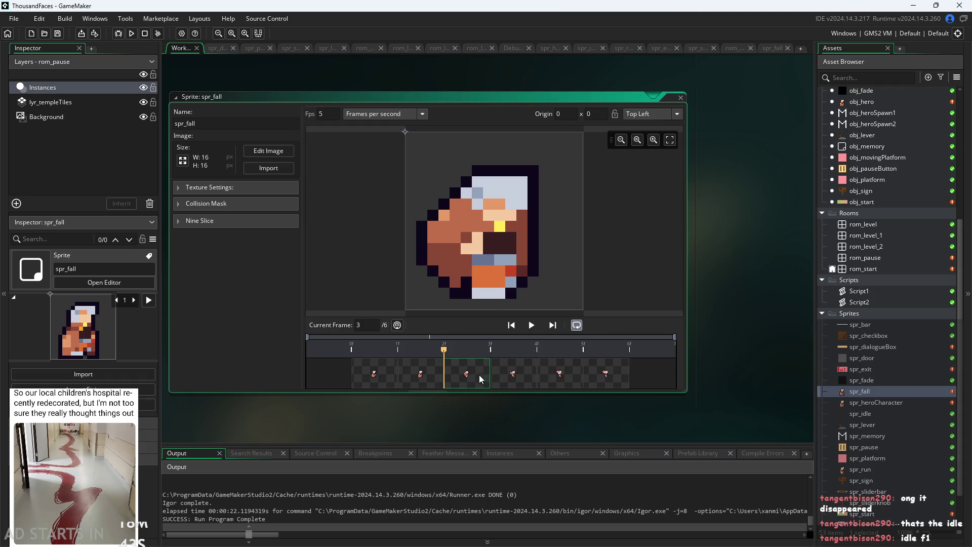
key("Left")
key("Left")
key("Right")
key("Right")
key("Left")
key("Left")
left_click(461, 380)
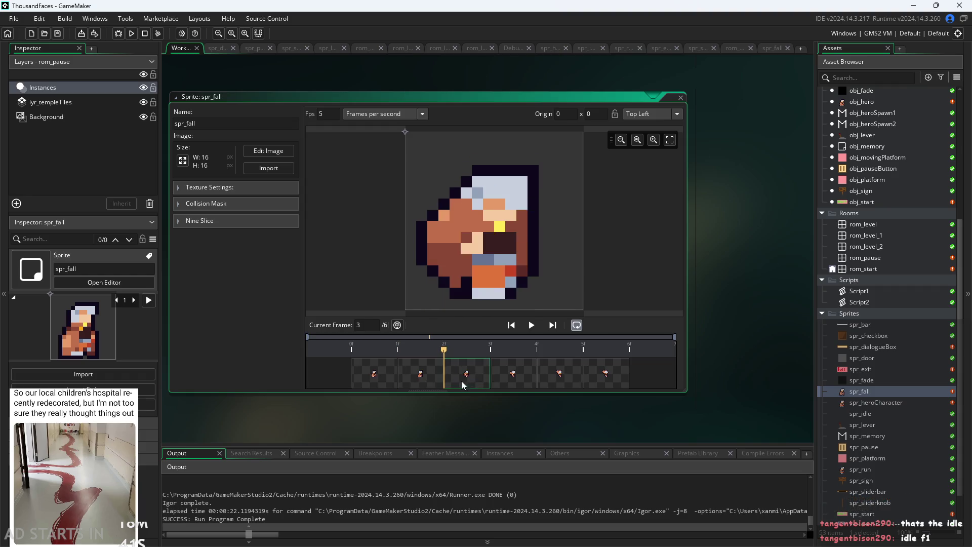
left_click(530, 383)
left_click(557, 379)
left_click(587, 379)
Review spr_fall frames 3 to 6 again, ending on frame 5, then open spr_heroCharacter.
left_click(479, 377)
left_click(511, 380)
left_click(566, 382)
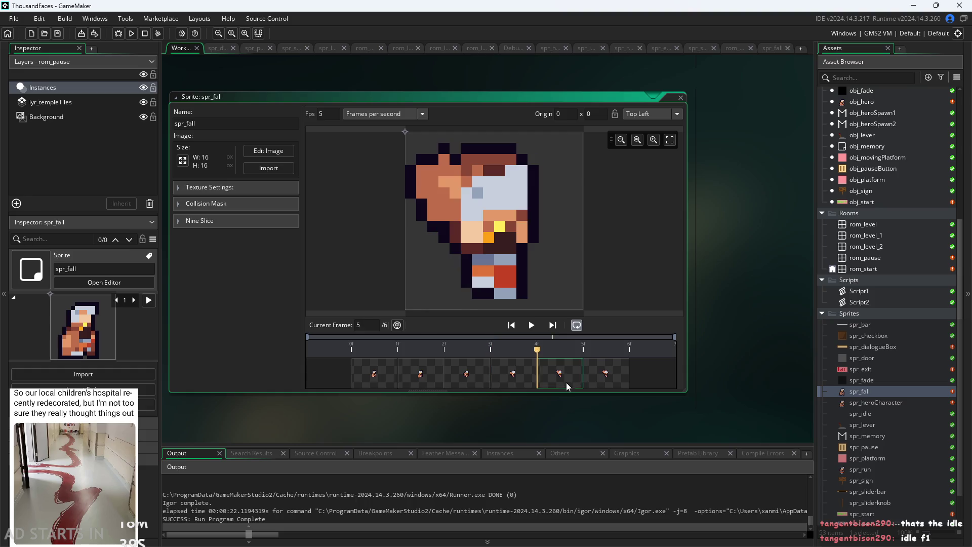
left_click(602, 379)
left_click(483, 379)
left_click(501, 379)
left_click(557, 379)
left_click(602, 380)
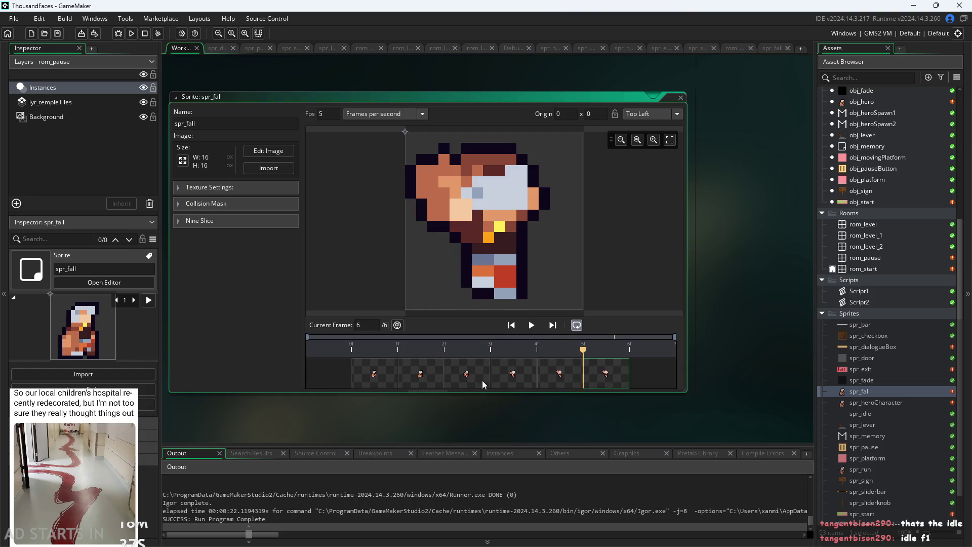
left_click(483, 383)
left_click(512, 386)
left_click(543, 387)
left_click(602, 384)
left_click(567, 381)
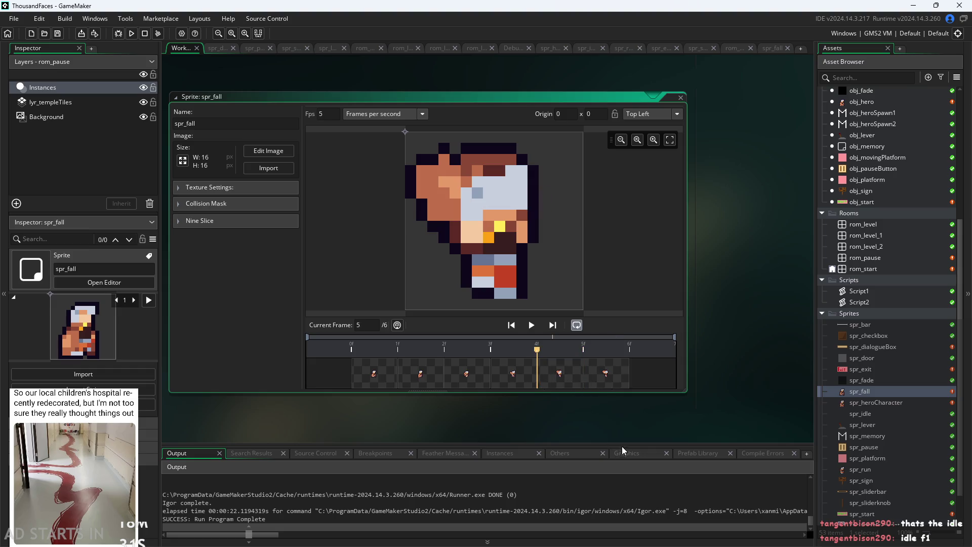
double_click(869, 403)
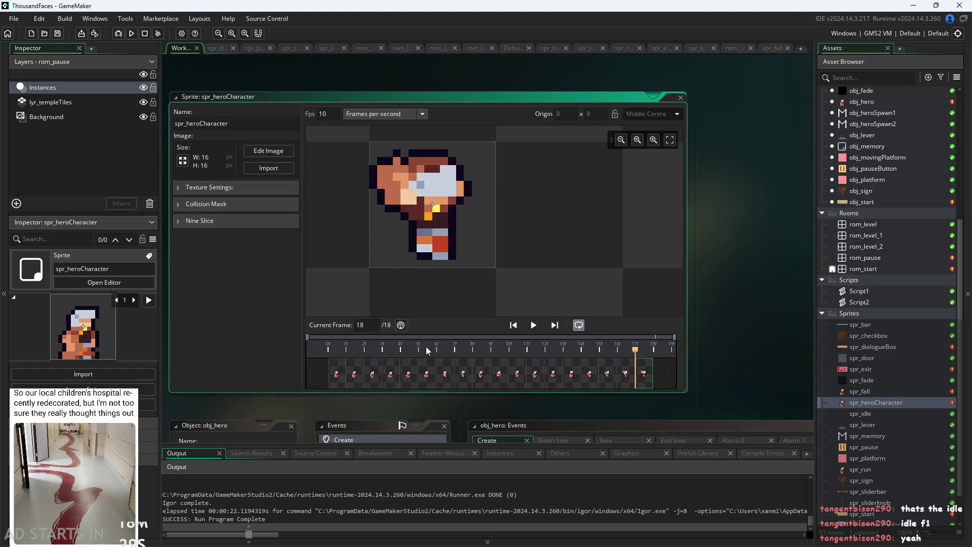
Step through spr_heroCharacter frames 1–6, opening frame 6 in the image editor and closing it unchanged.
left_click(343, 385)
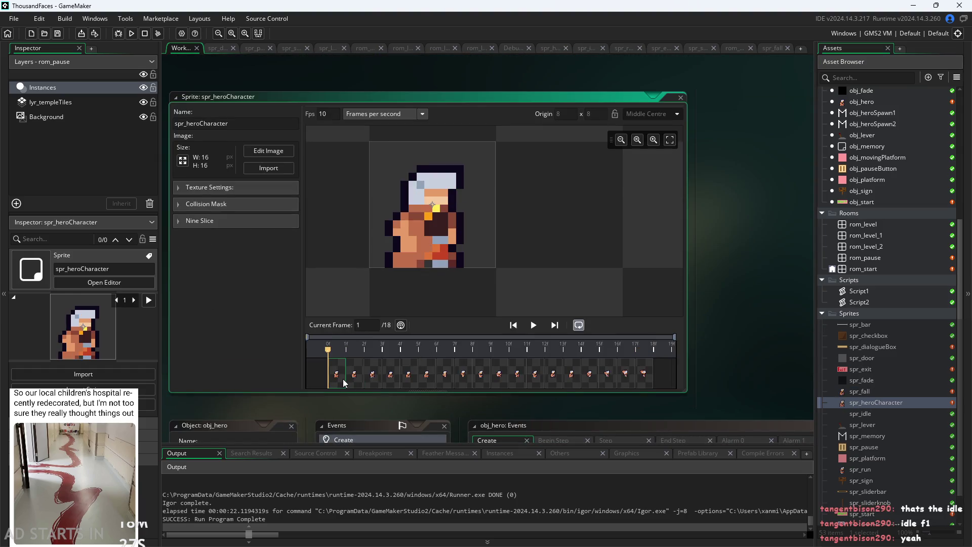
left_click(354, 384)
left_click(390, 383)
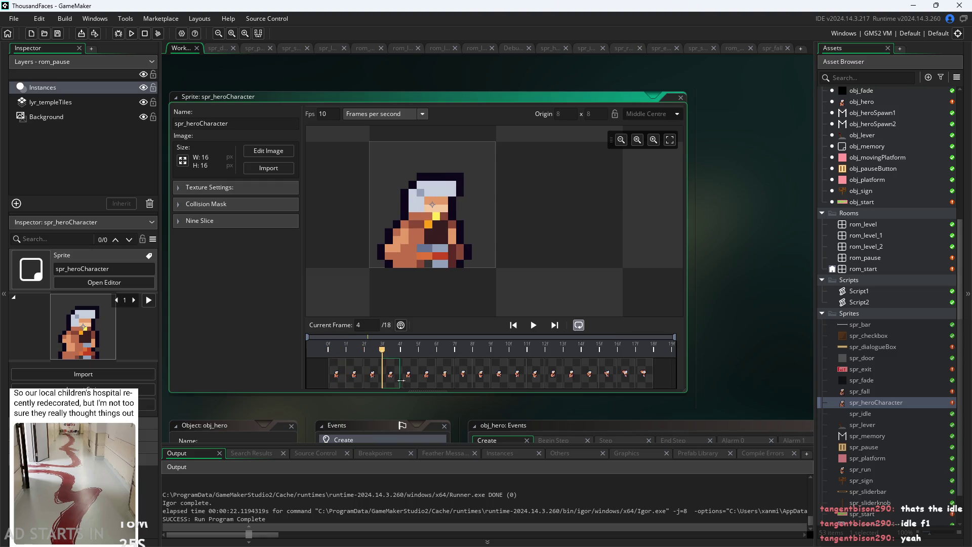
left_click(408, 383)
left_click(427, 385)
double_click(427, 383)
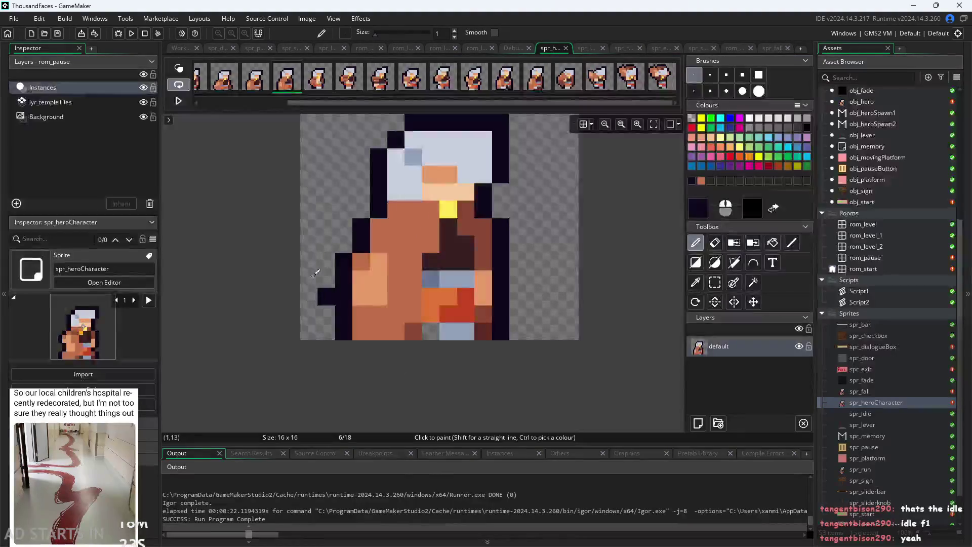
left_click(220, 97)
Step through the hero's idle frames 1 to 6 twice more.
left_click(342, 384)
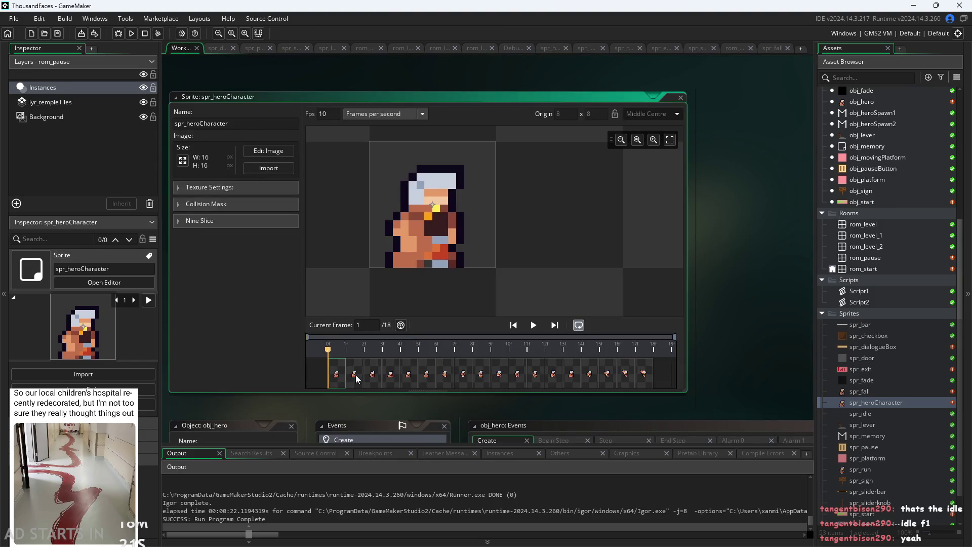
left_click(357, 377)
left_click(336, 377)
left_click(354, 377)
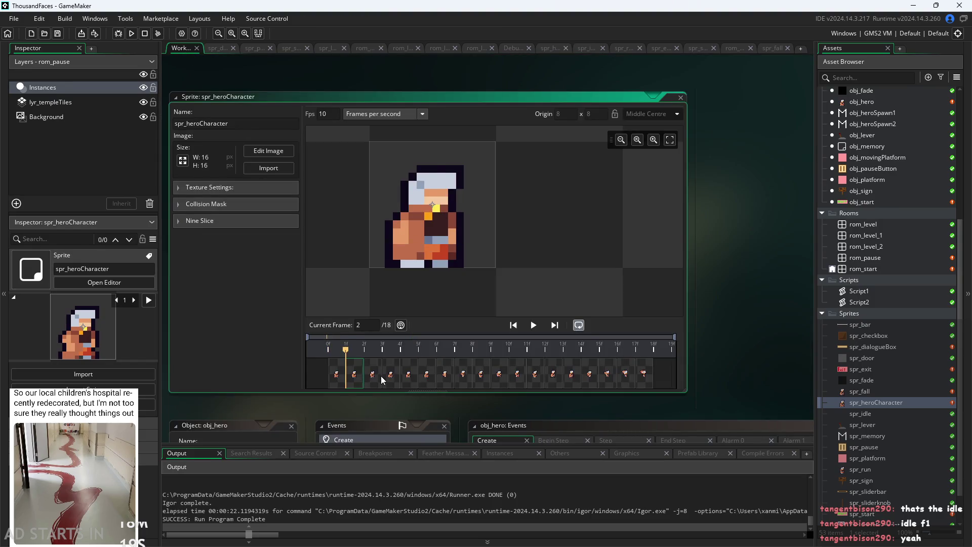
left_click(372, 379)
left_click(392, 380)
left_click(408, 376)
left_click(426, 379)
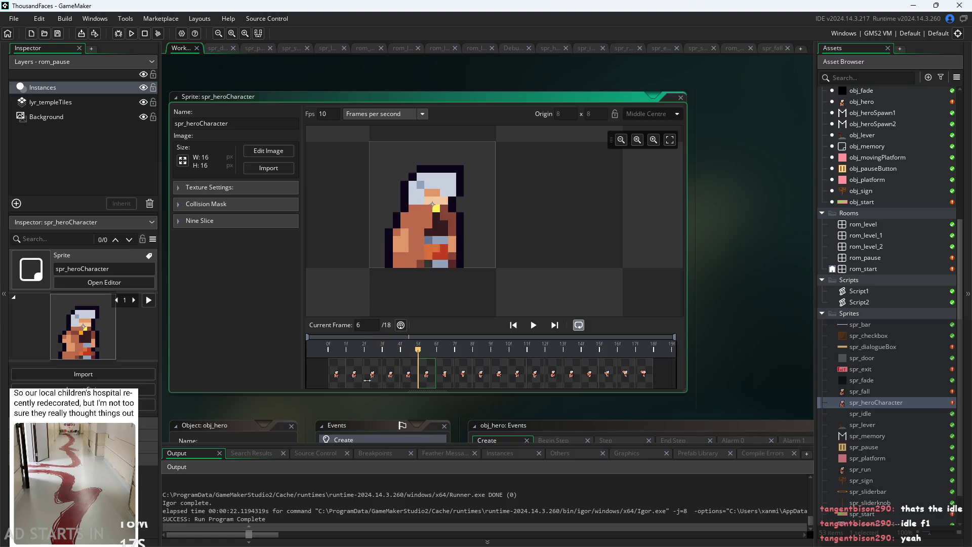
left_click(353, 379)
left_click(373, 379)
left_click(408, 379)
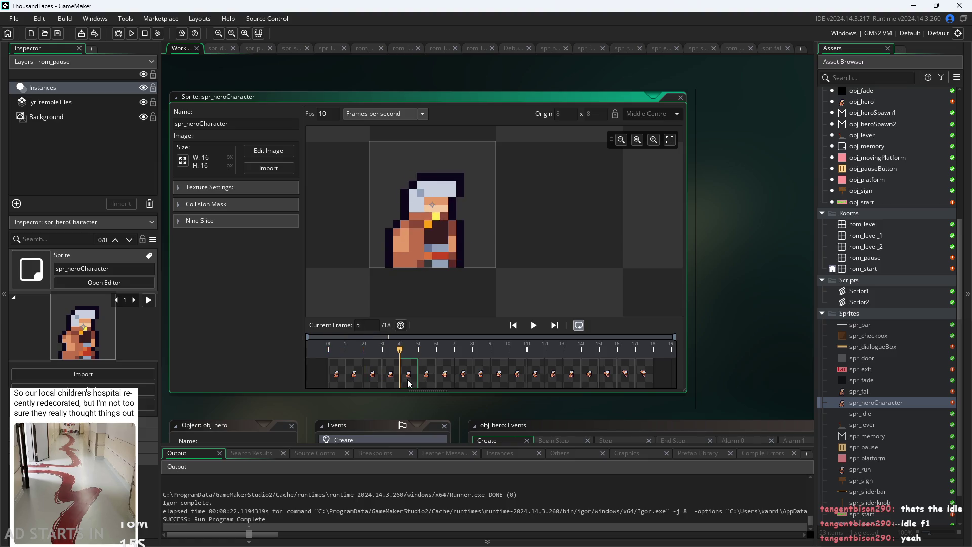
left_click(426, 380)
Compare hero frame 1 with frame 6, recheck frames 2–4, then start the level.
left_click(337, 377)
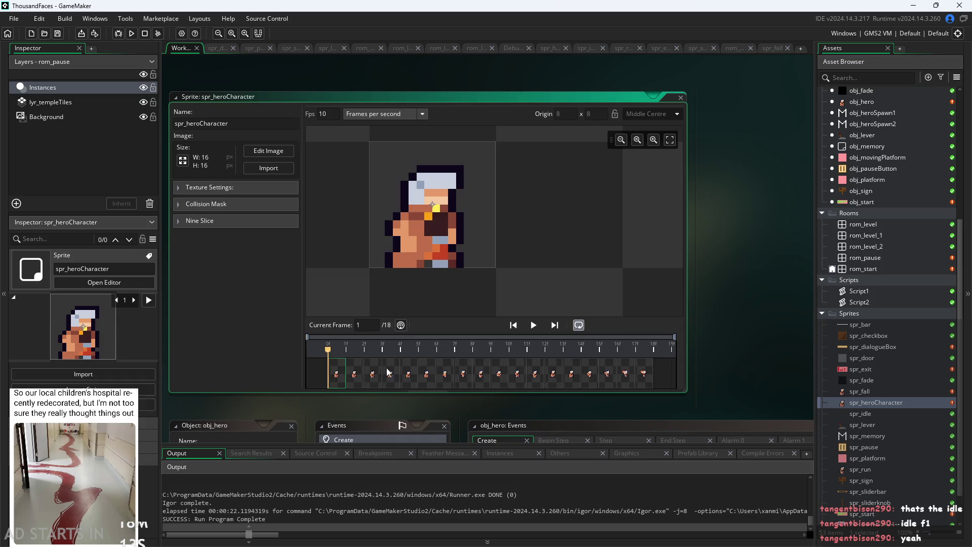
left_click(426, 373)
left_click(335, 371)
left_click(426, 375)
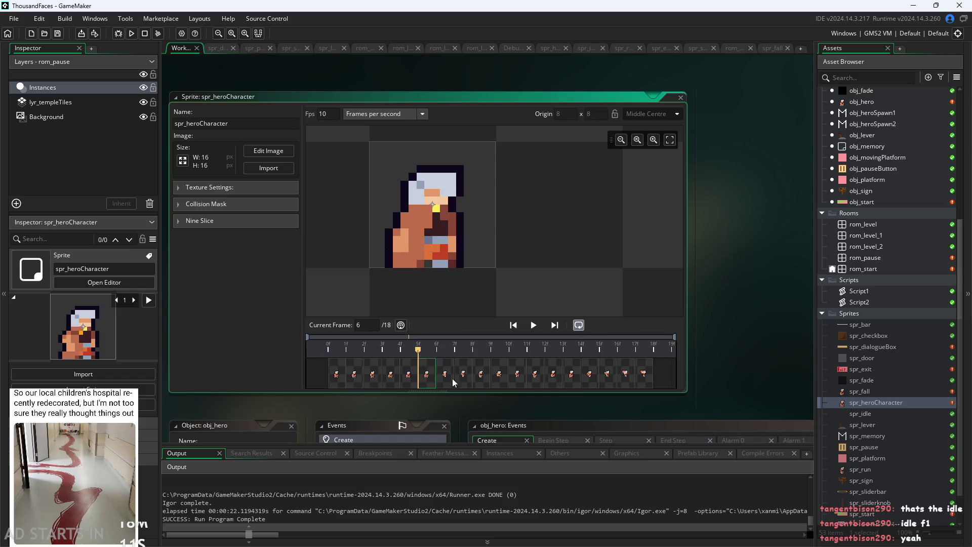
left_click(337, 372)
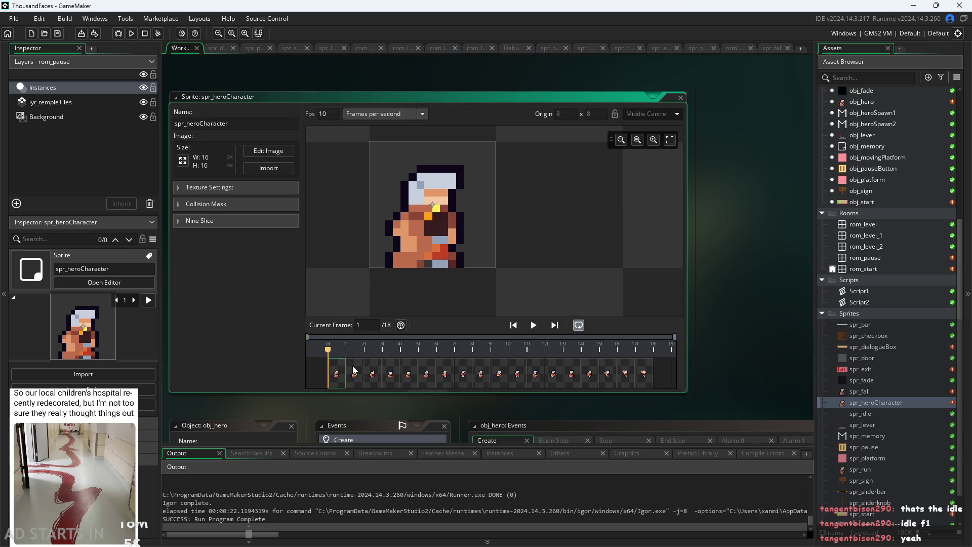
left_click(354, 371)
left_click(371, 376)
left_click(390, 380)
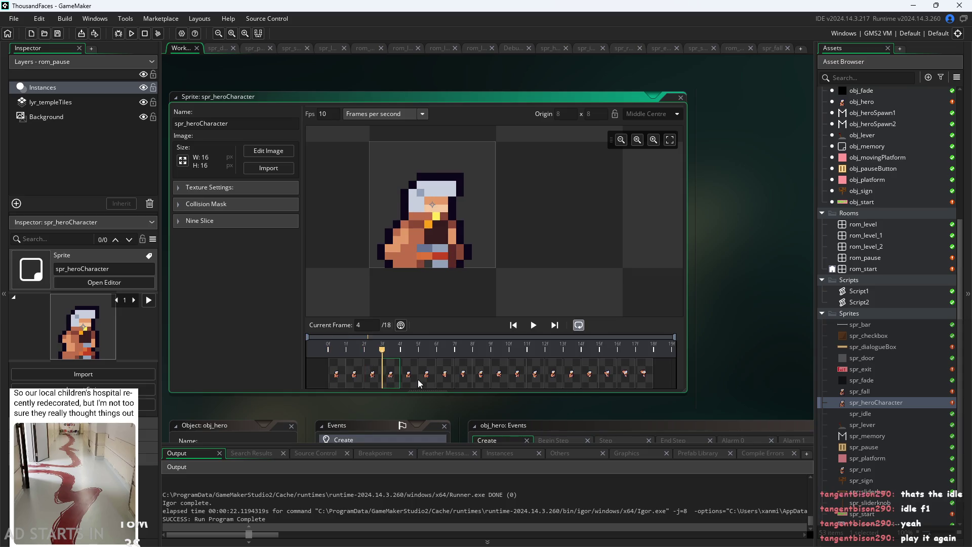
left_click(337, 378)
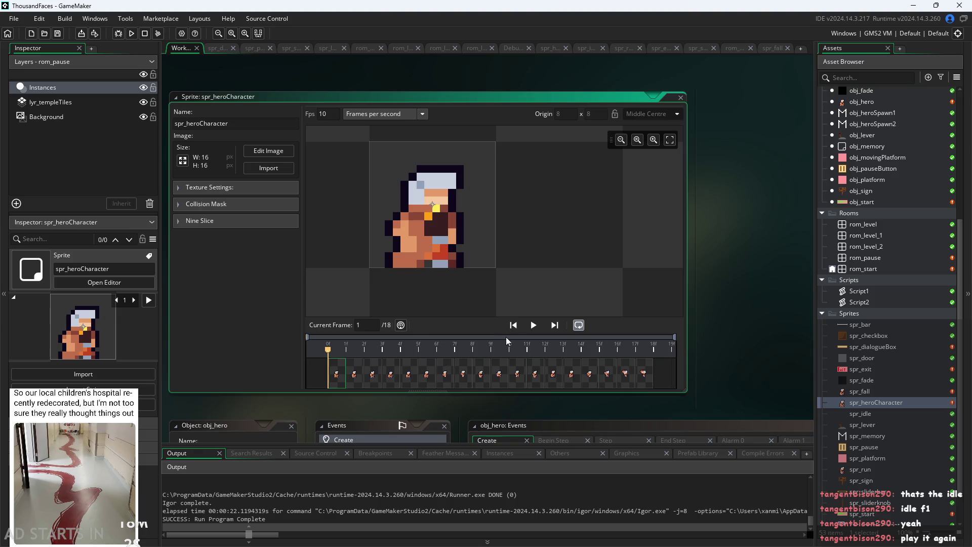
left_click(365, 375)
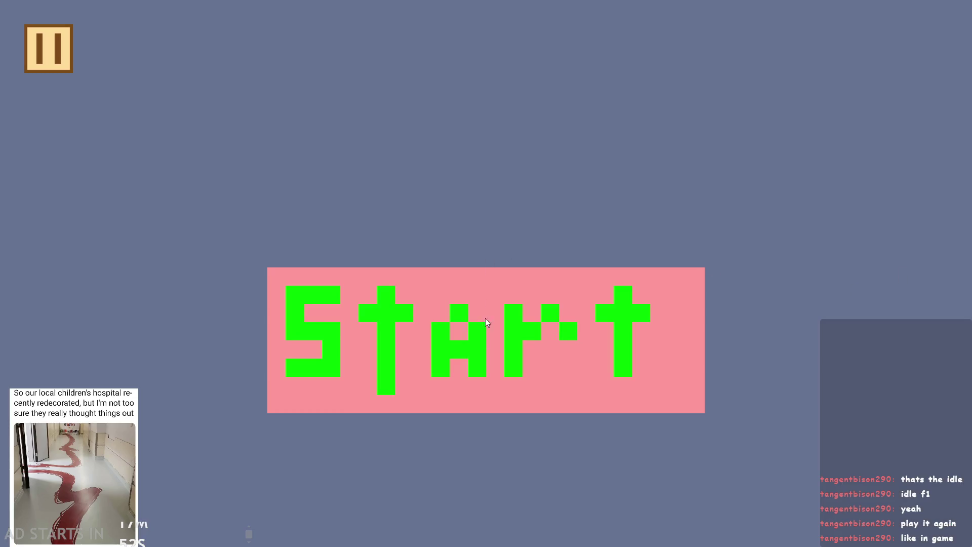
left_click(486, 319)
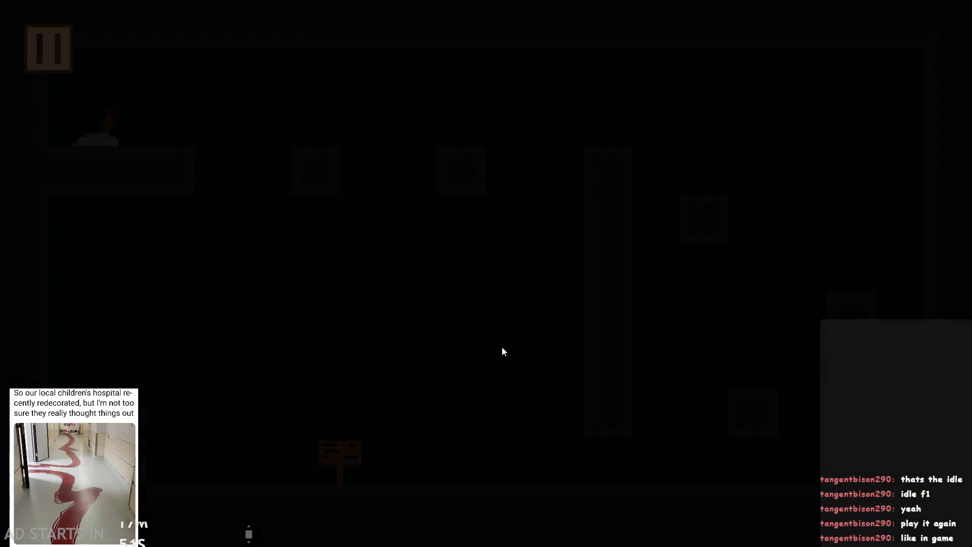
Run the hero right and left, jumping and steering mid-air, then make a high jump.
key("Right")
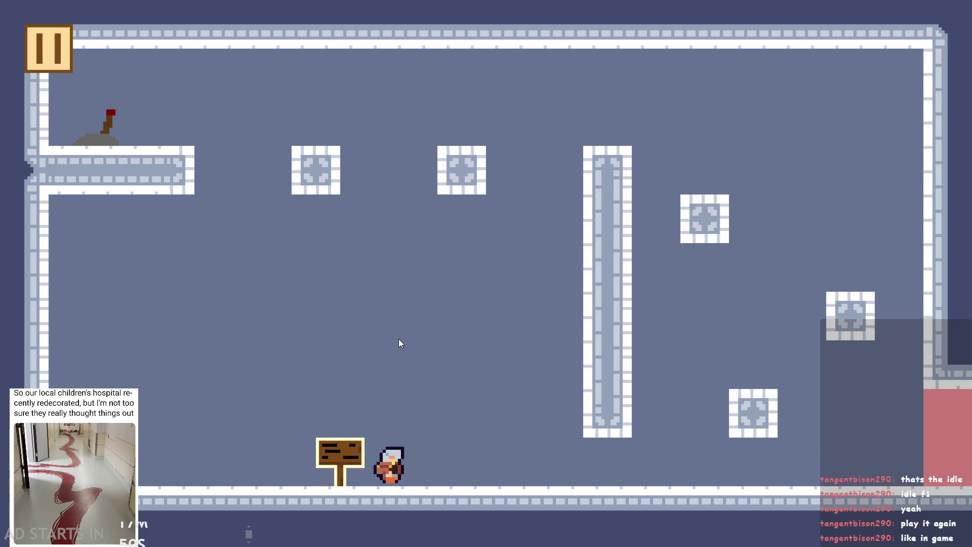
key("space")
key("Left")
key("Right")
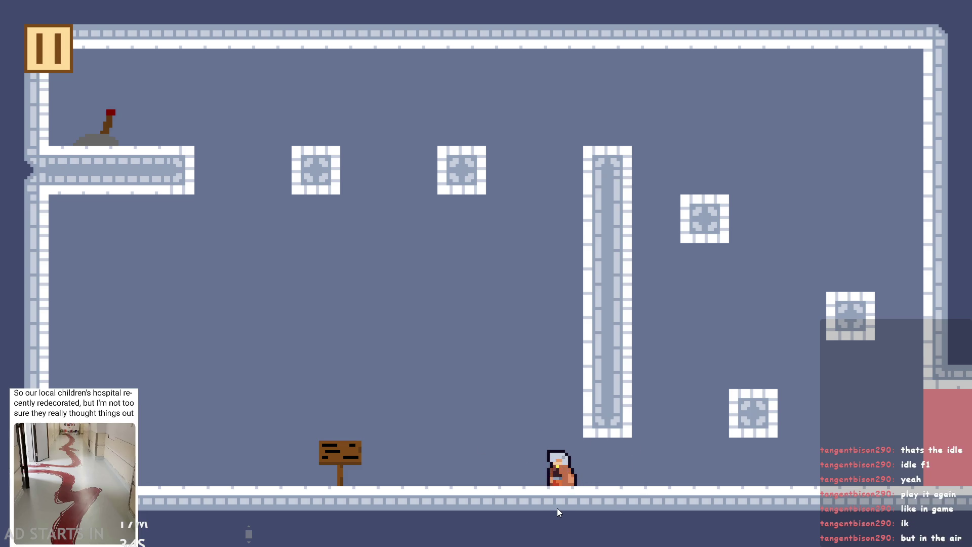
key("Left")
key("space")
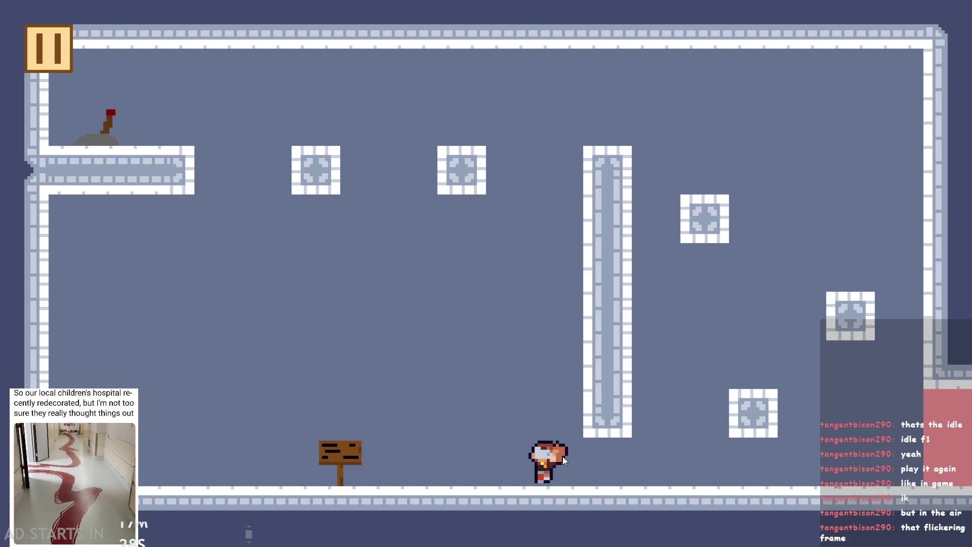
Fly the hero right and back, jump to the ceiling, then pause and exit the game.
key("space")
key("Right")
key("Left")
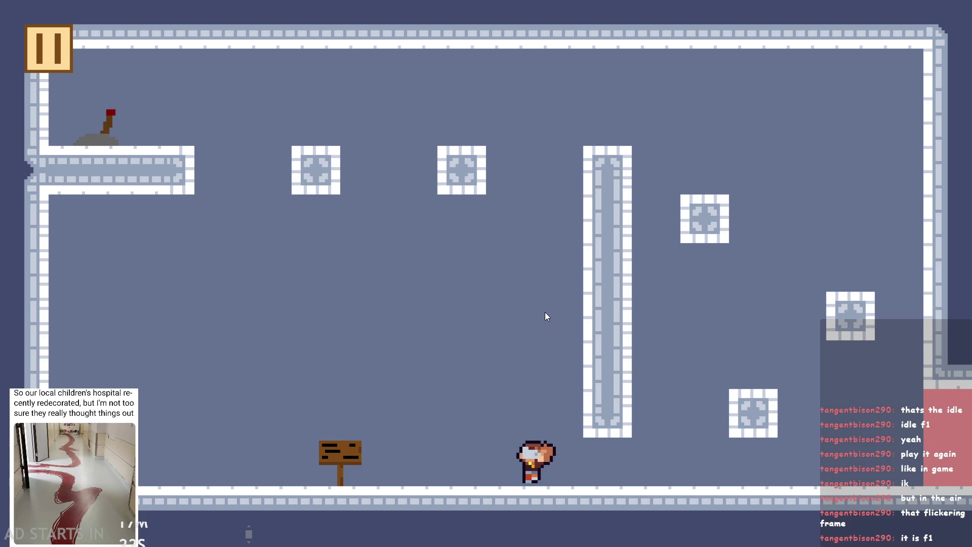
key("space")
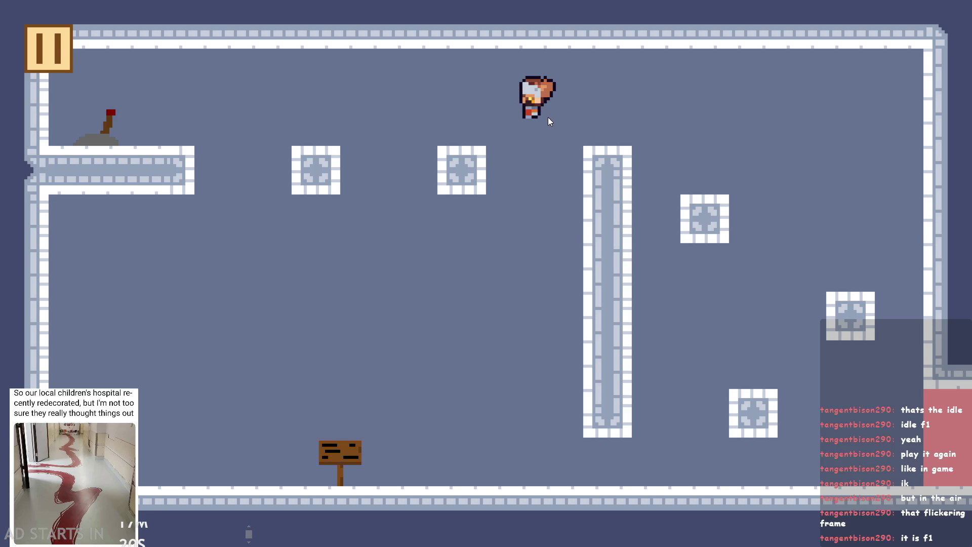
left_click(50, 51)
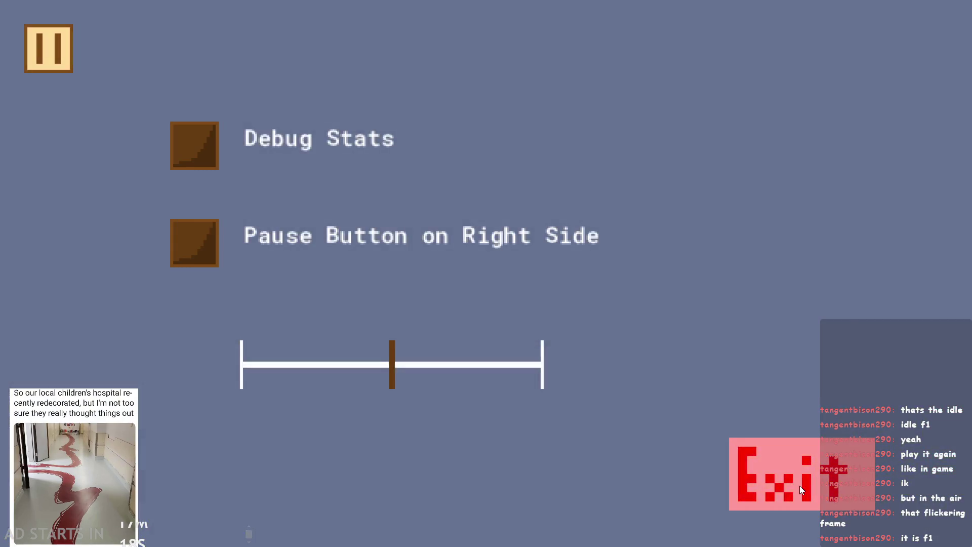
left_click(801, 490)
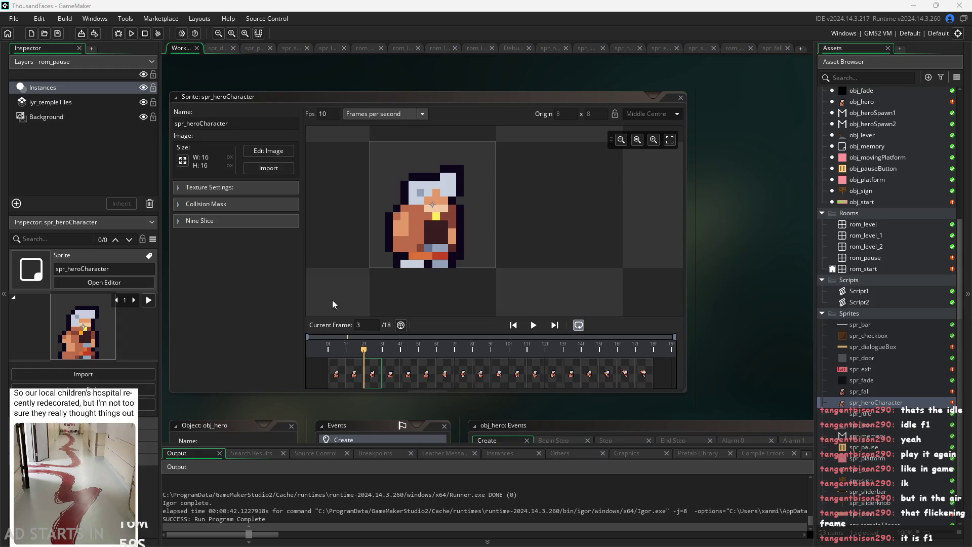
Open spr_fall and step forward from falling frame 1 to frame 6.
double_click(867, 393)
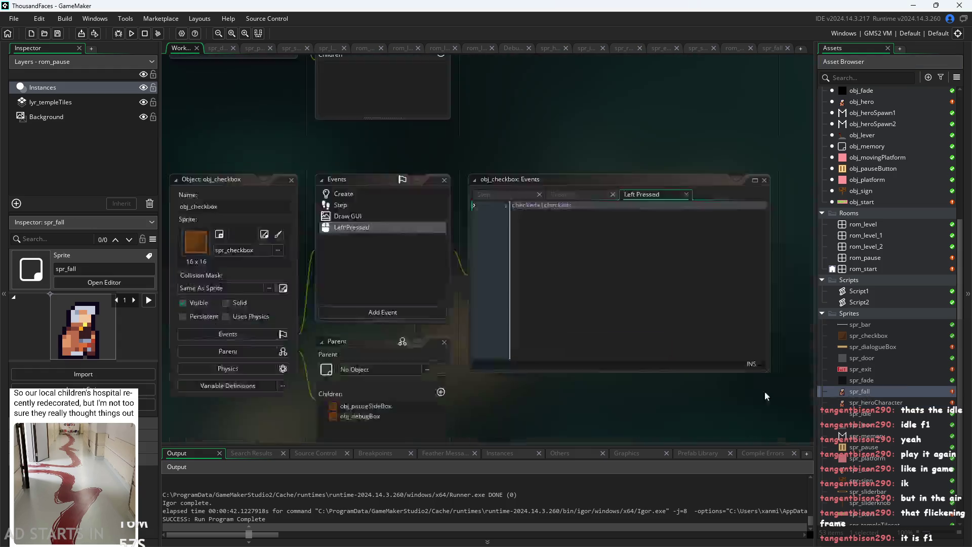
left_click(377, 381)
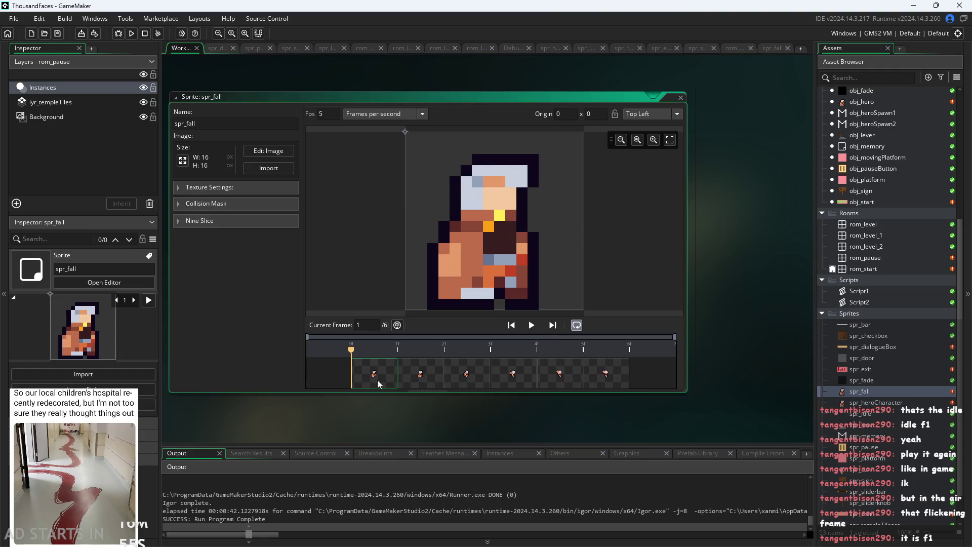
left_click(423, 379)
left_click(459, 381)
left_click(501, 384)
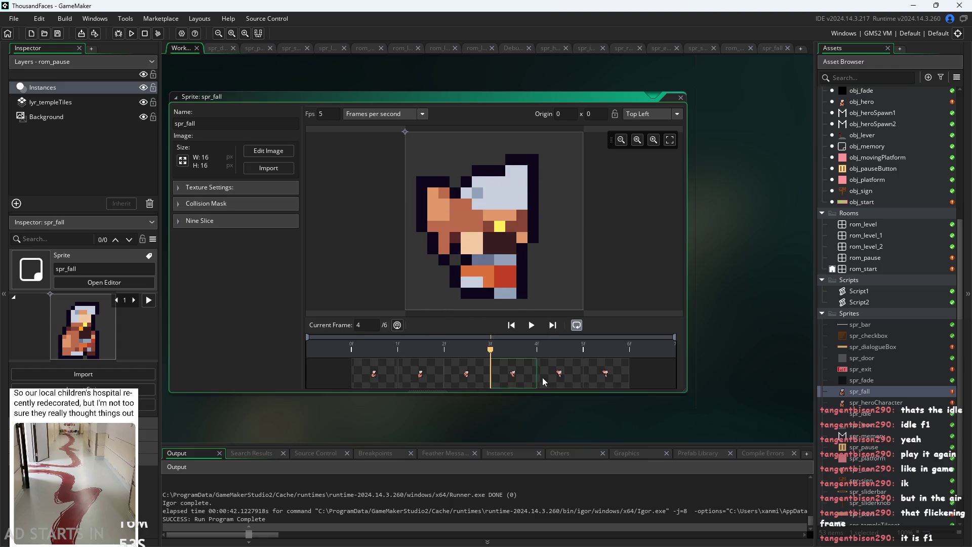
left_click(542, 378)
left_click(502, 381)
left_click(575, 377)
left_click(605, 377)
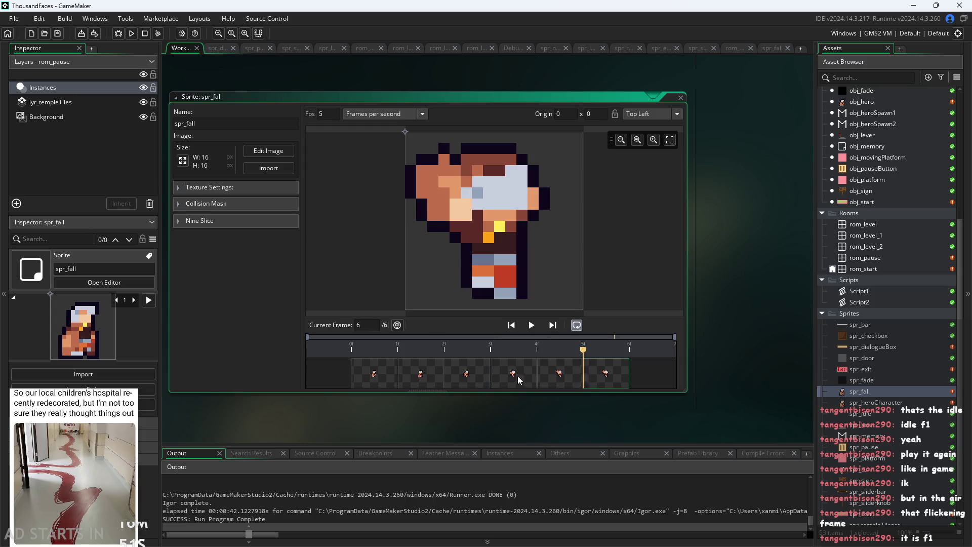
Review the falling frames again, stepping back to frame 1 and settling on frame 3.
left_click(498, 376)
left_click(555, 378)
left_click(609, 379)
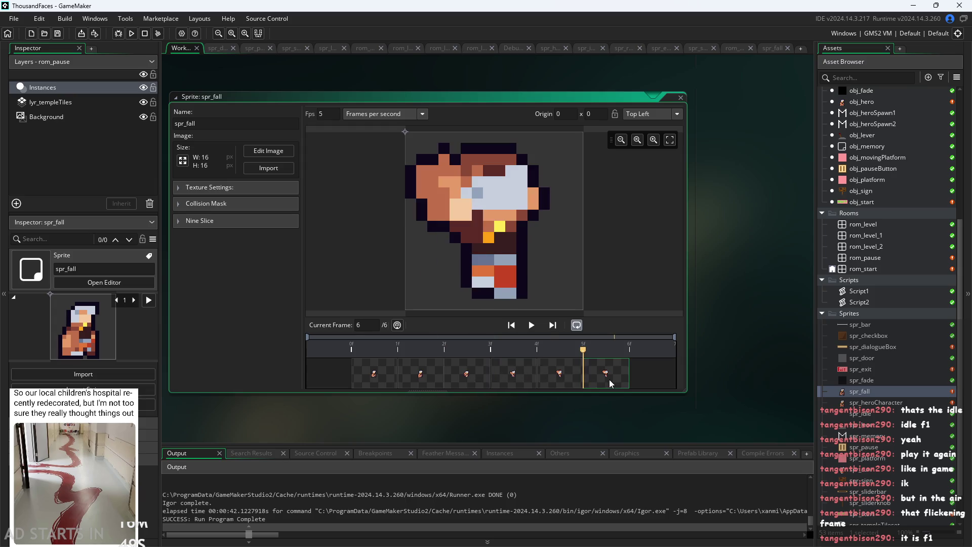
left_click(489, 371)
left_click(503, 374)
left_click(448, 377)
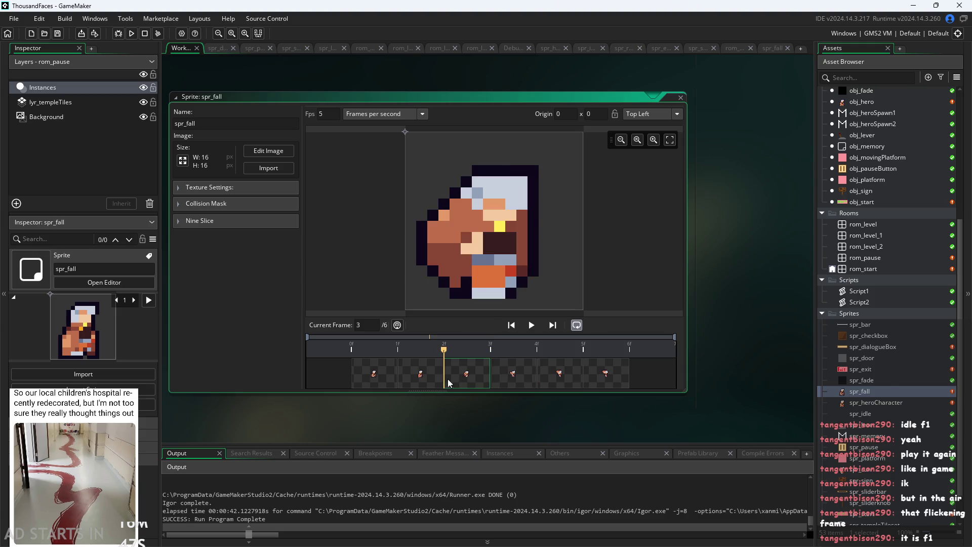
key("Left")
key("Left")
left_click(448, 372)
left_click(490, 372)
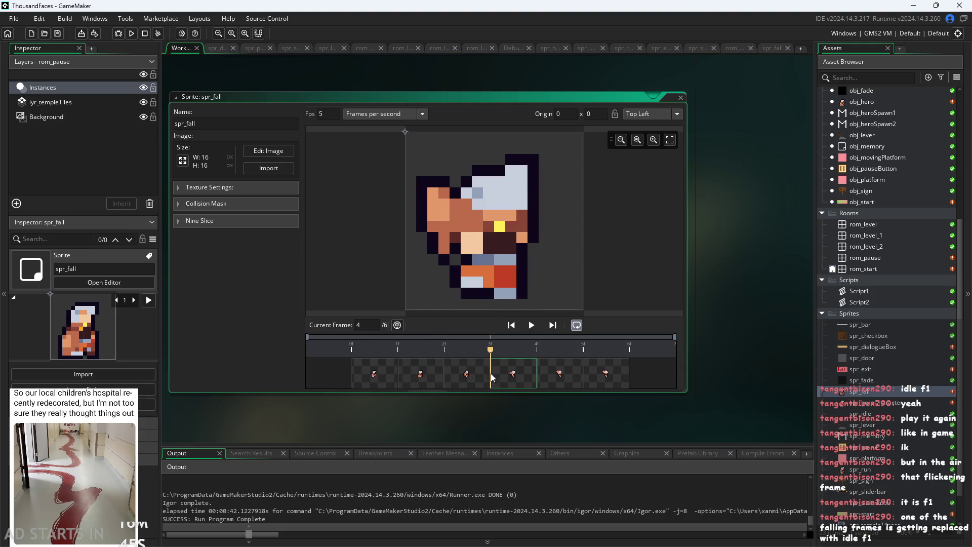
left_click(472, 372)
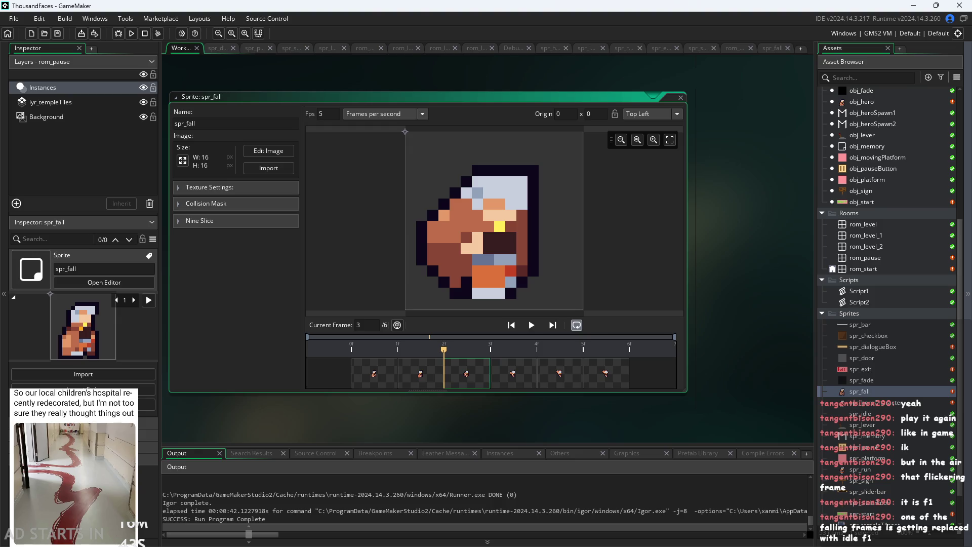
Revisit the earlier spr_fall frames, then advance through frame 5 to the last frame.
left_click(374, 361)
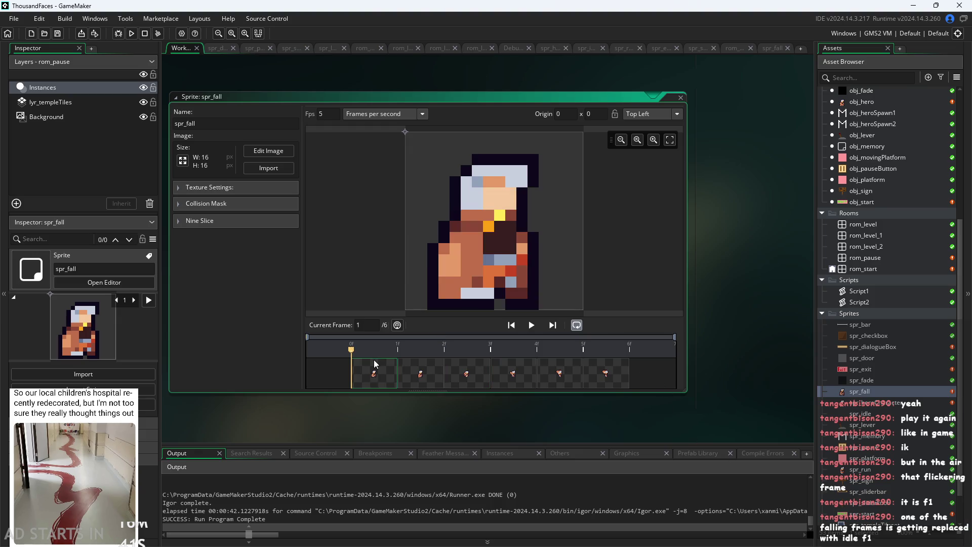
left_click(429, 370)
left_click(471, 375)
left_click(540, 378)
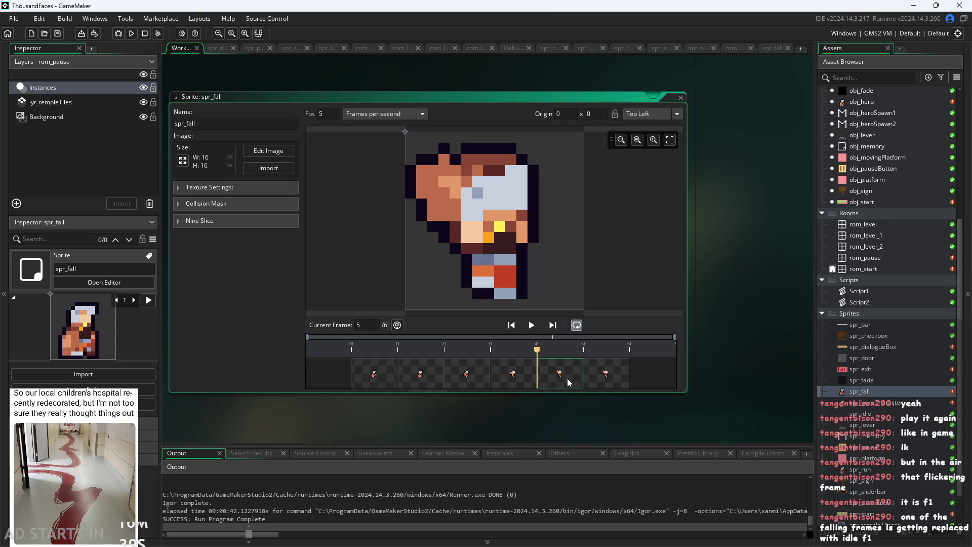
left_click(567, 378)
left_click(605, 375)
left_click(546, 375)
left_click(597, 373)
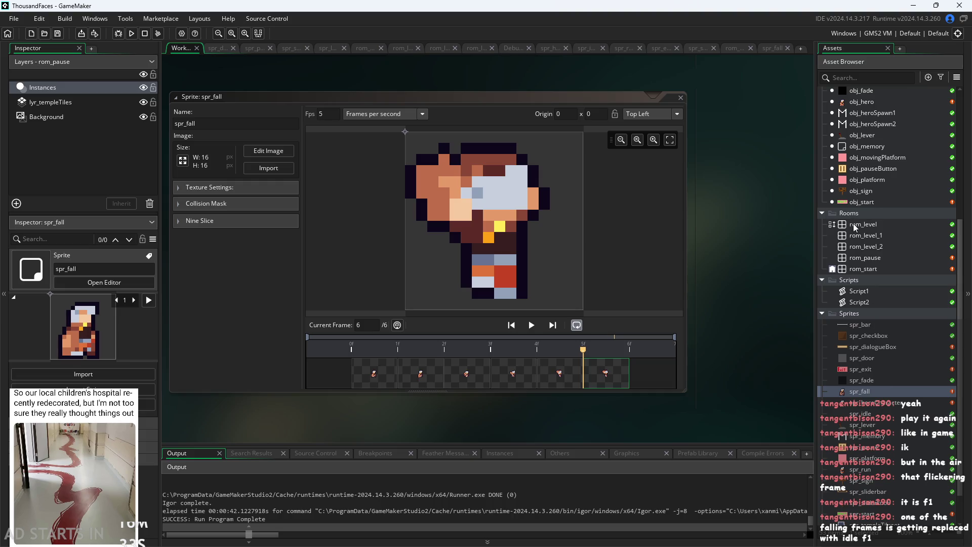
scroll(870, 309, "up", 3)
left_click(863, 192)
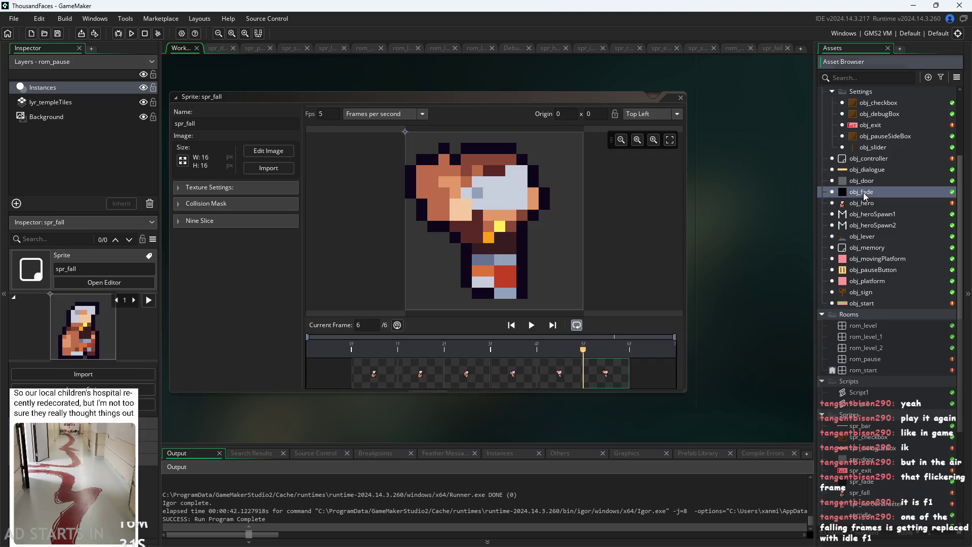
Open obj_hero and scroll its Create code to check the fall frame range 16–19.
double_click(861, 203)
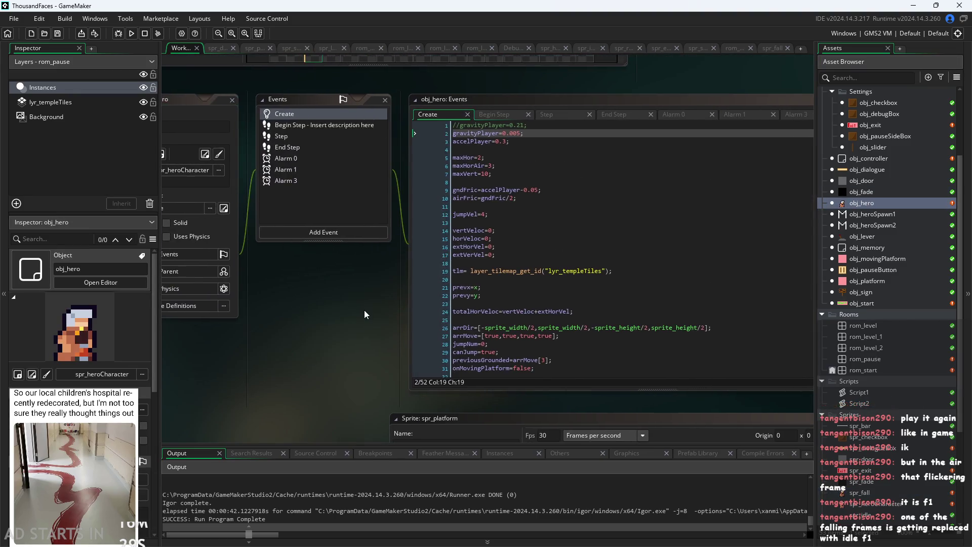
scroll(363, 310, "up", 2)
scroll(601, 283, "down", 6)
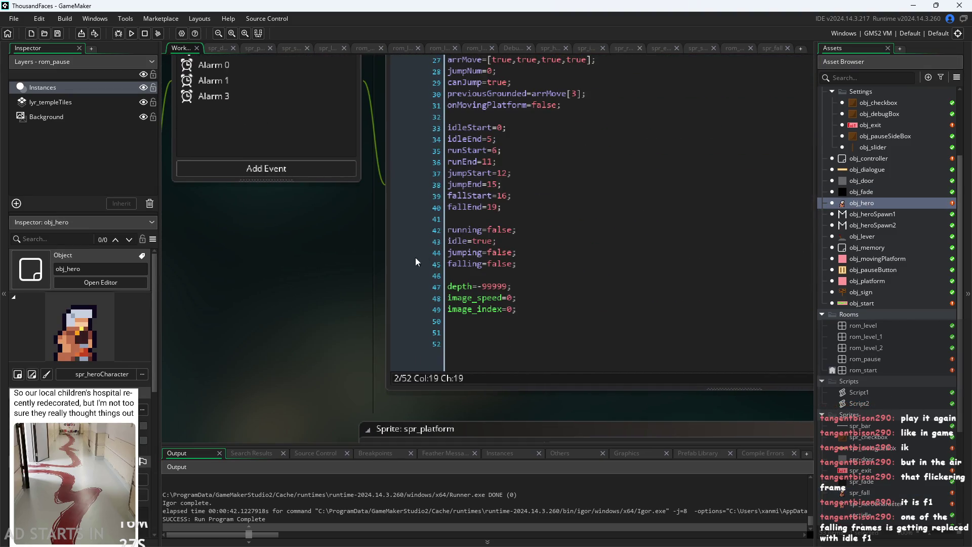
scroll(299, 319, "down", 2)
scroll(236, 319, "up", 2)
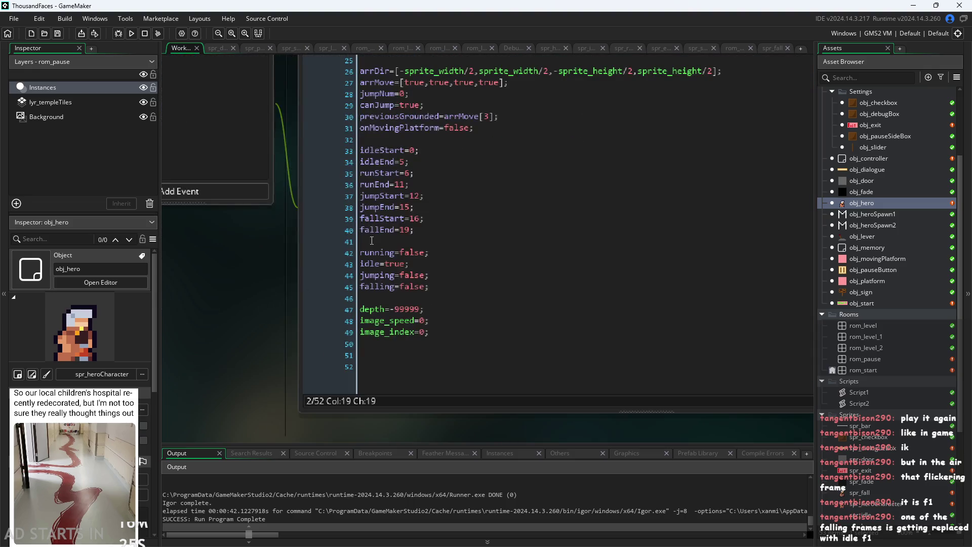
Open spr_heroCharacter and bring its 18 frames into the image editor.
double_click(871, 494)
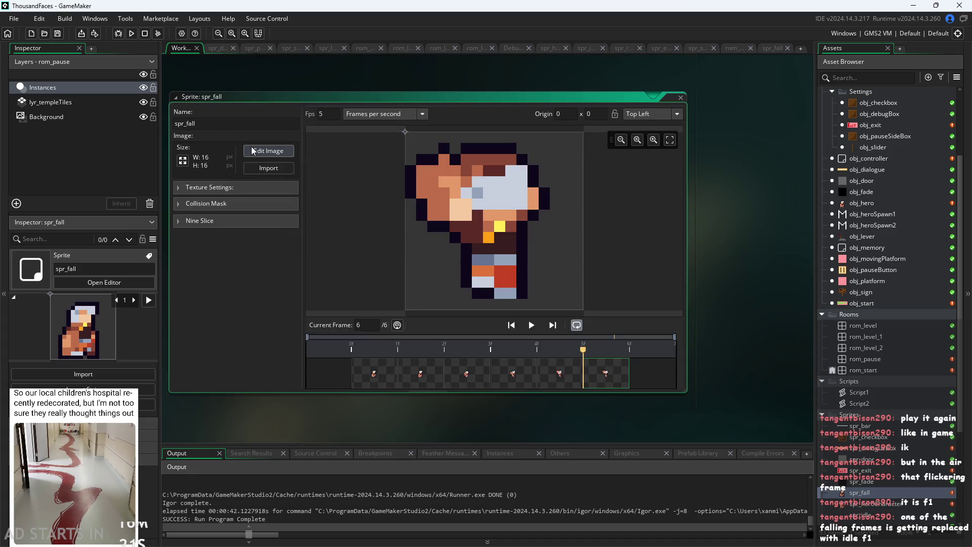
left_click(891, 504)
scroll(393, 284, "down", 5)
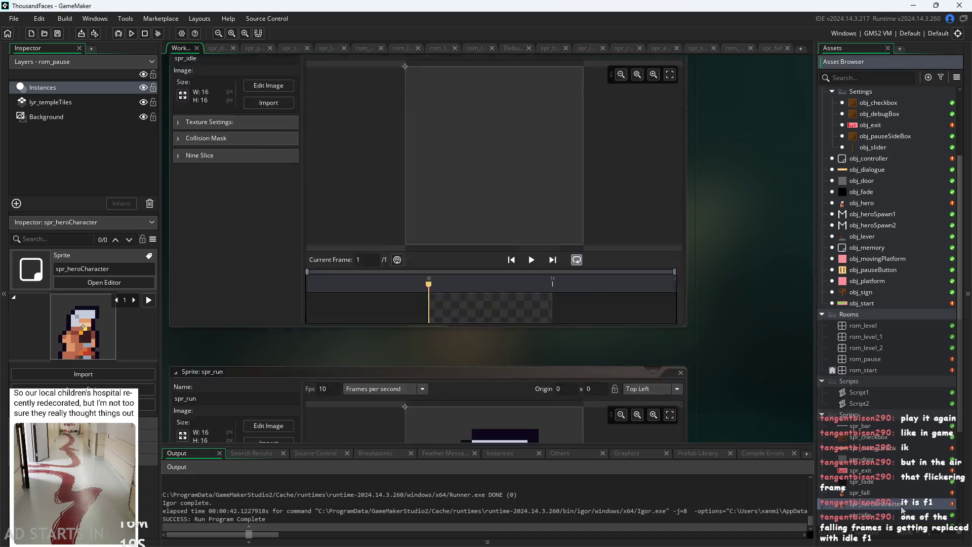
double_click(892, 506)
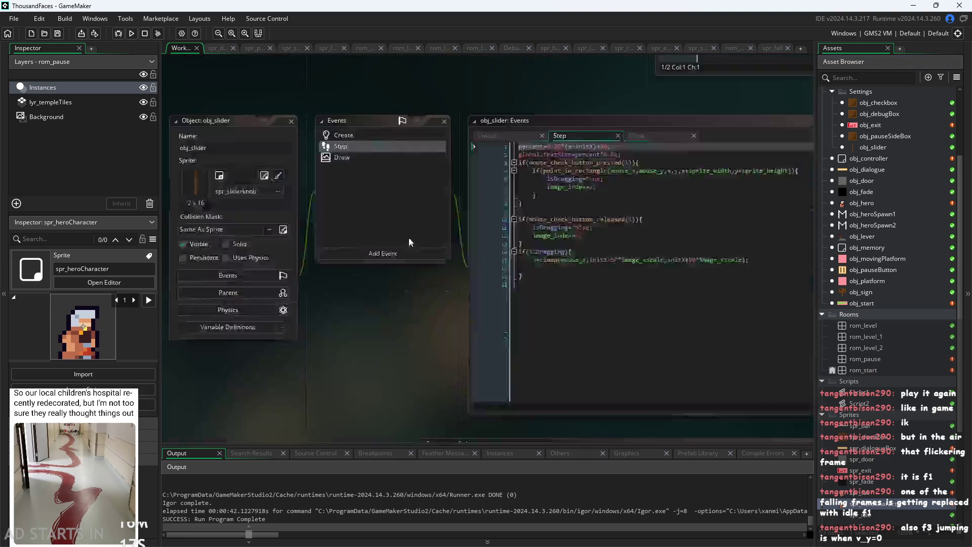
left_click(268, 152)
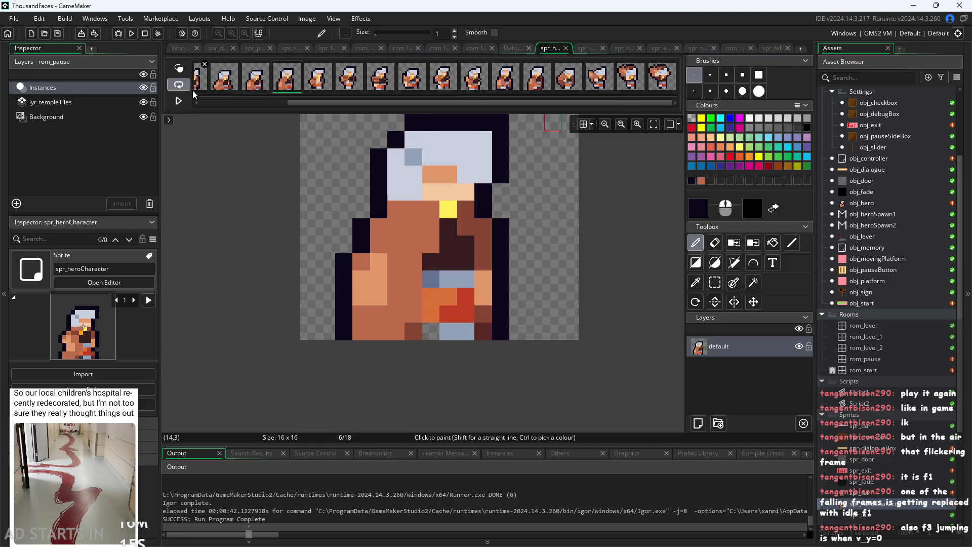
Append a blank 19th frame to spr_heroCharacter and compare it with frame 18.
scroll(252, 103, "left", 3)
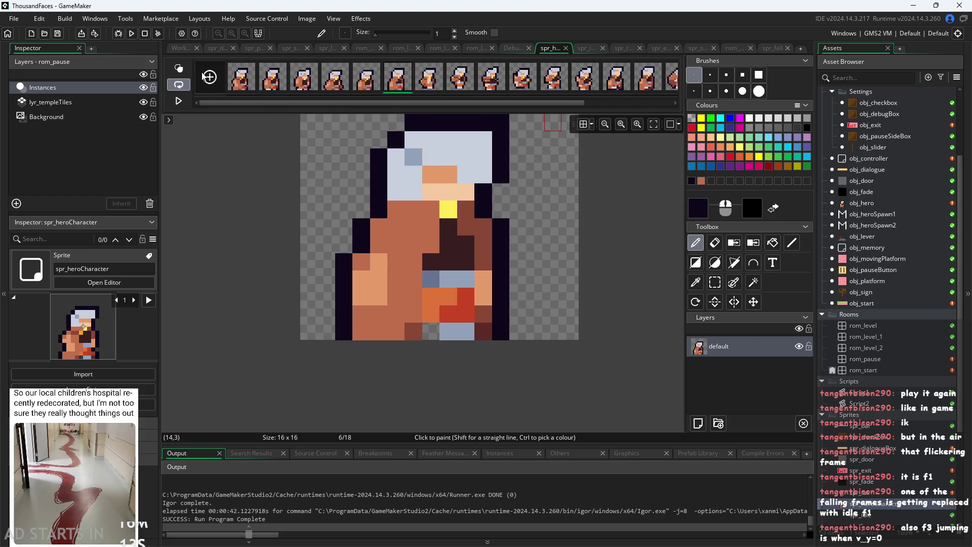
key("ctrl+n")
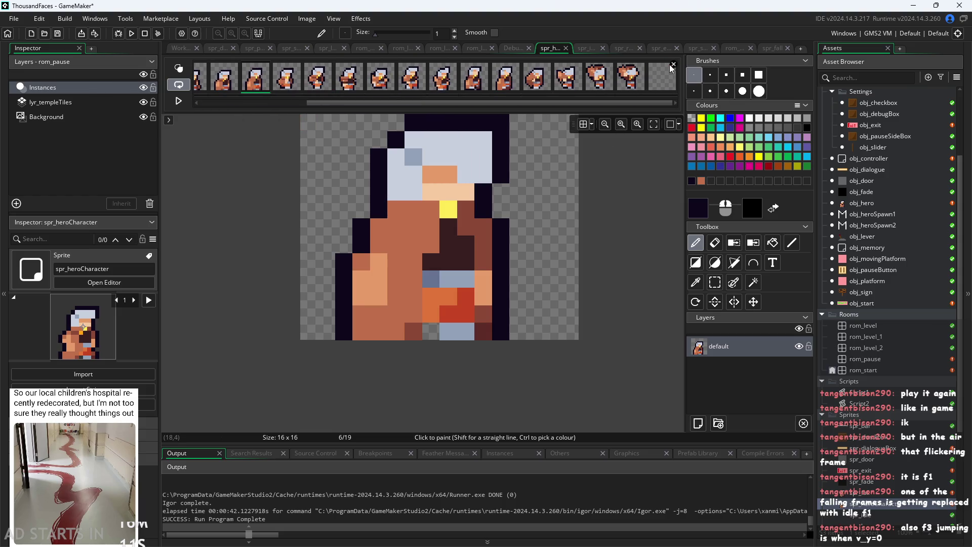
left_click(662, 84)
left_click(634, 83)
left_click(662, 85)
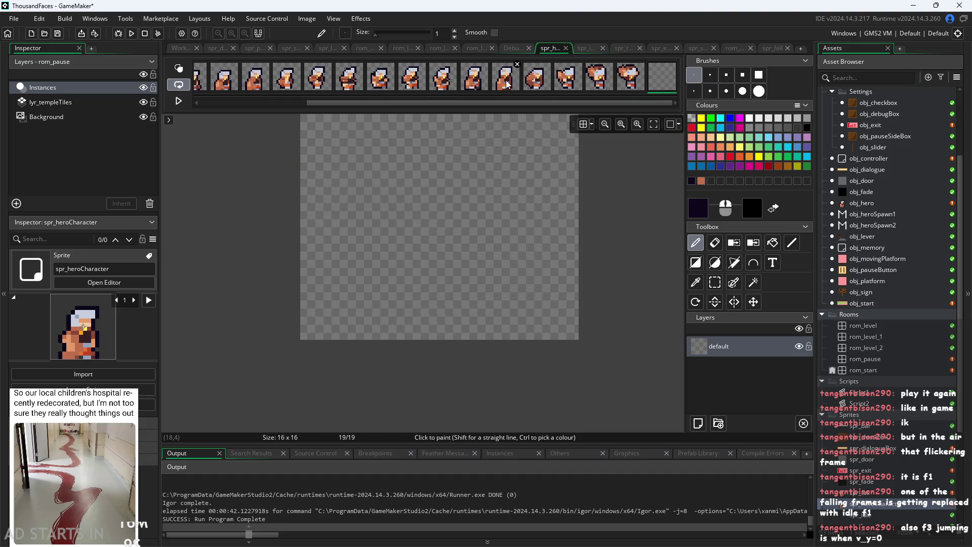
Review the hero frames up through blank frame 19, then return to the sprite overview.
left_click(506, 81)
left_click(536, 81)
left_click(568, 82)
left_click(600, 86)
left_click(627, 84)
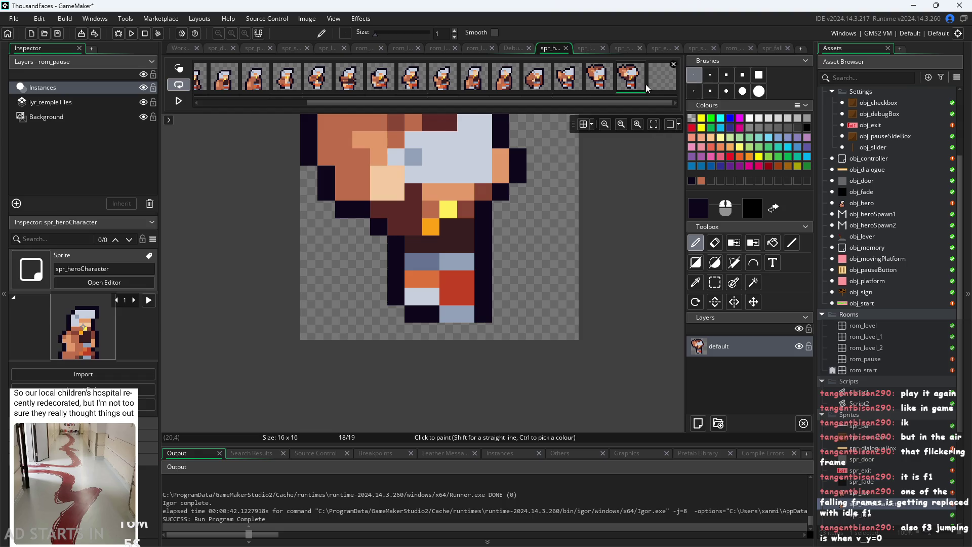
left_click(656, 84)
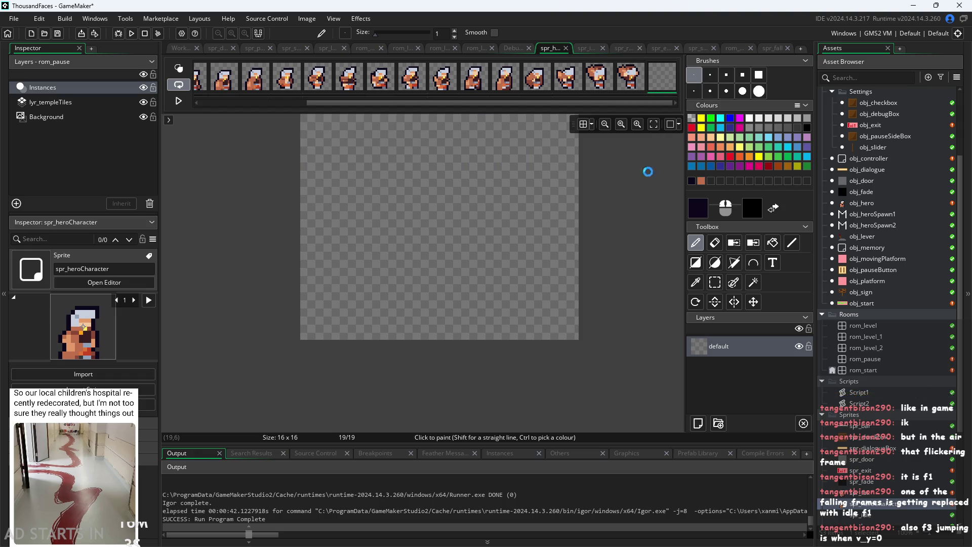
left_click(182, 49)
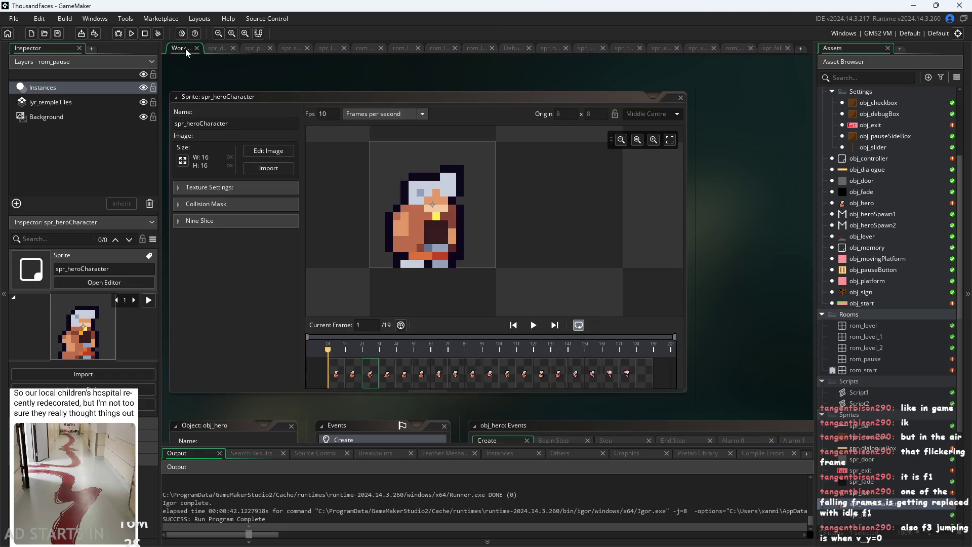
Run the game, start the level, jump the hero up and right, then pause and exit.
left_click(132, 34)
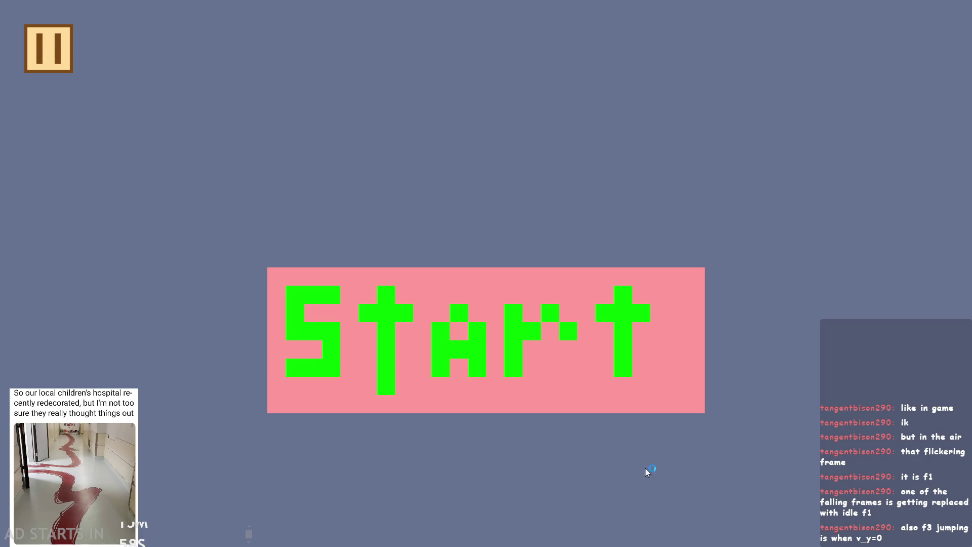
left_click(503, 356)
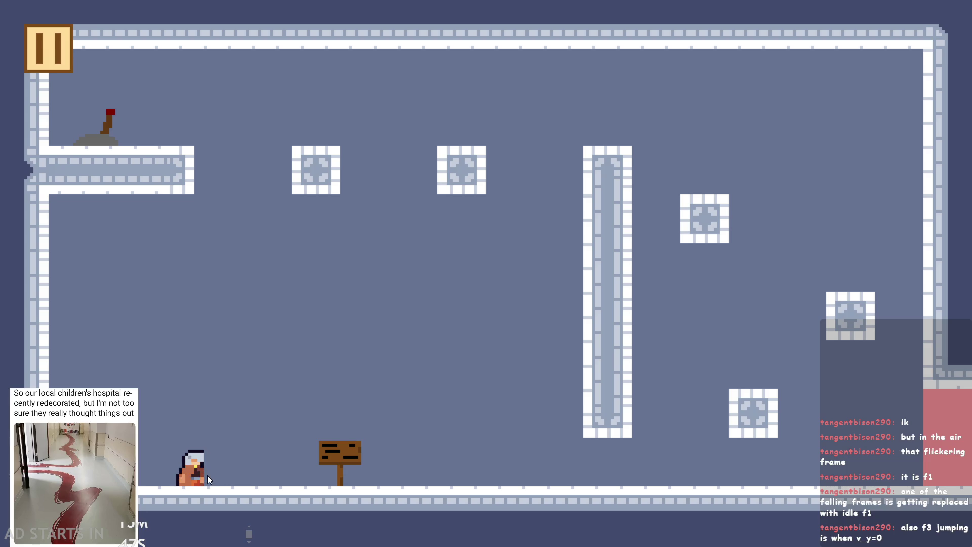
key("space")
key("Right")
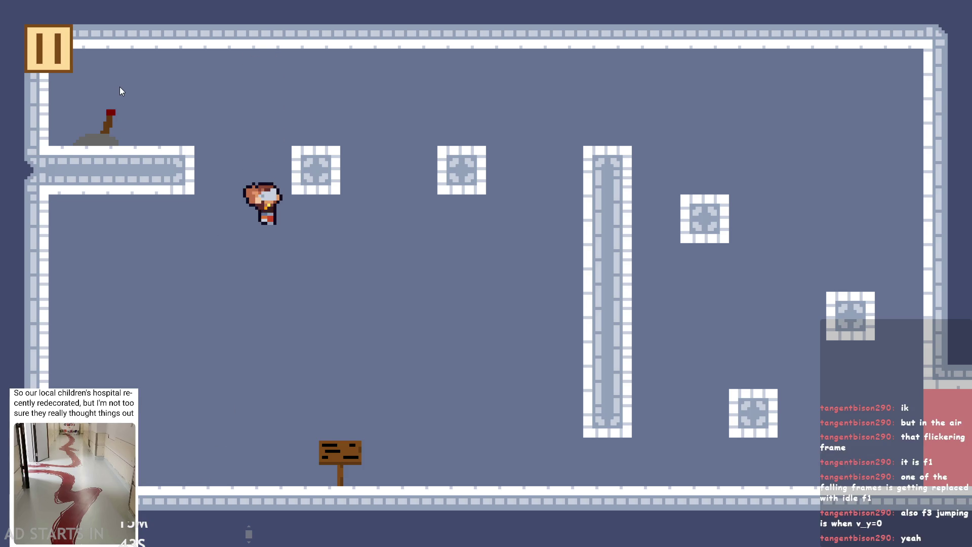
left_click(58, 66)
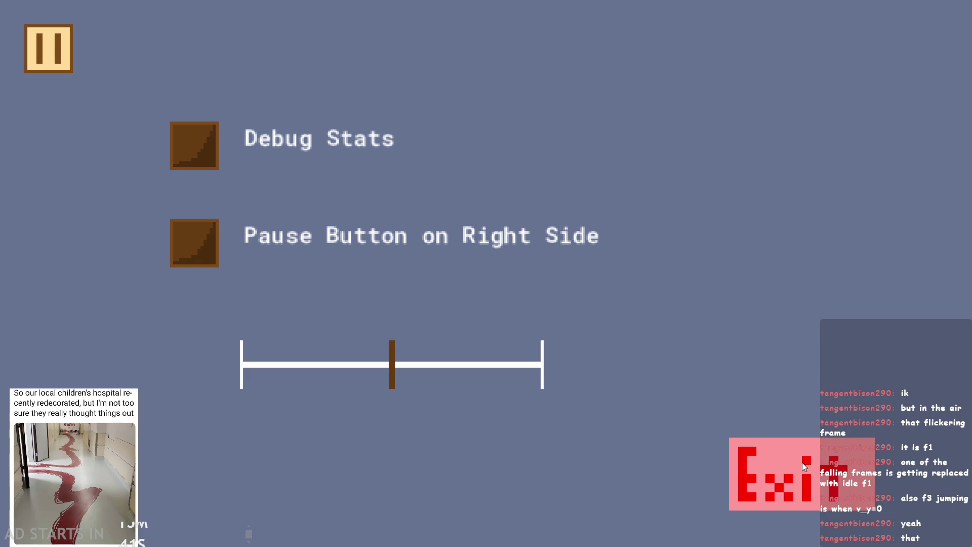
left_click(802, 464)
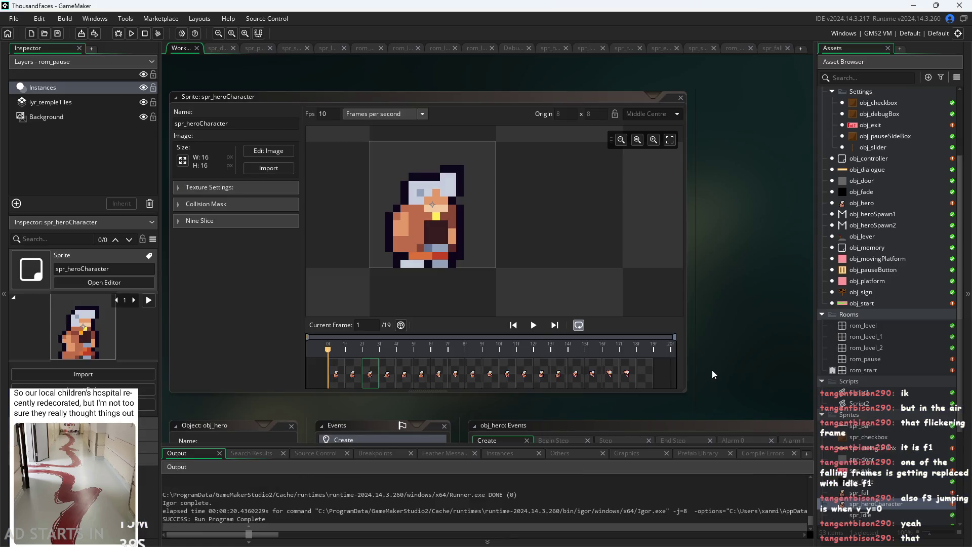
Scrub spr_heroCharacter's frames forward to frame 7 and back to frame 2.
left_click(344, 370)
left_click(353, 372)
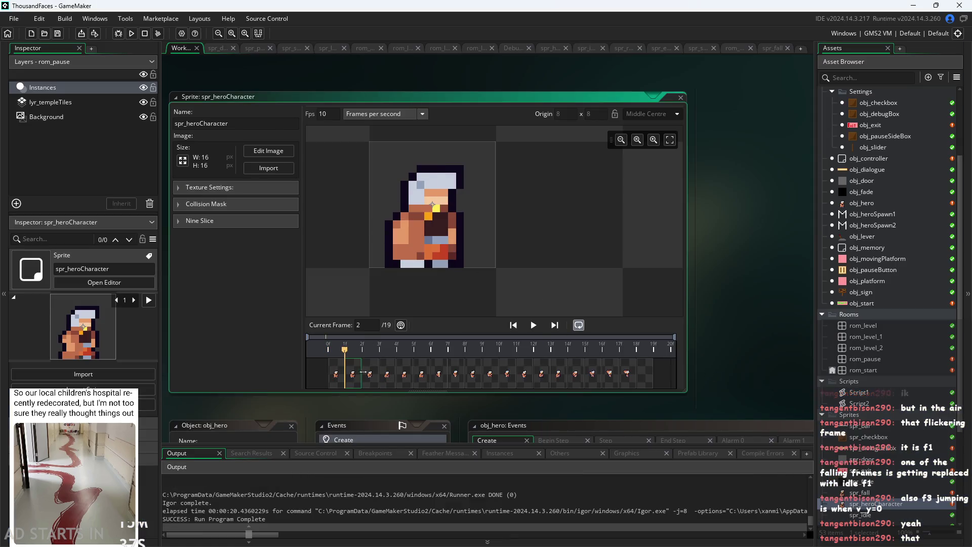
left_click(371, 374)
left_click(387, 377)
left_click(405, 386)
left_click(422, 388)
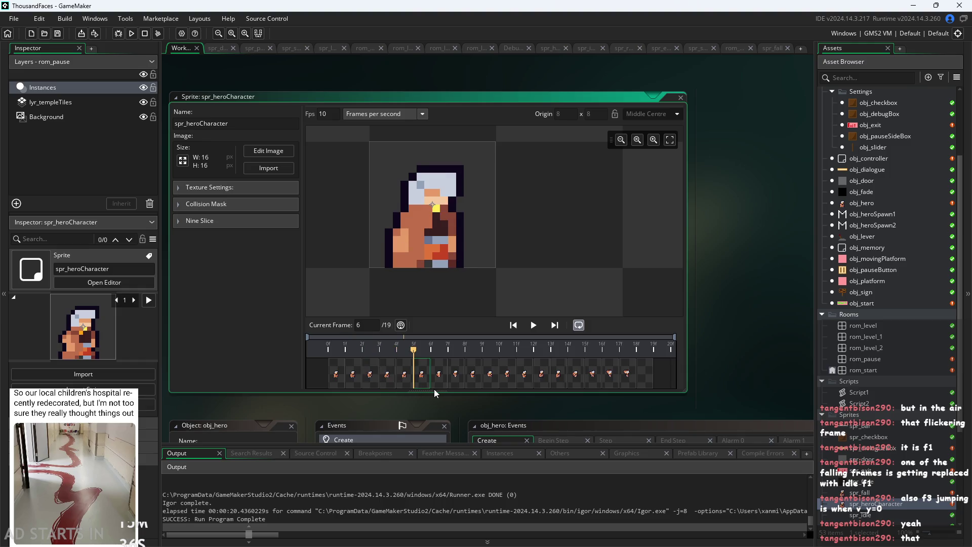
left_click(438, 388)
left_click(460, 388)
left_click(473, 388)
left_click(489, 391)
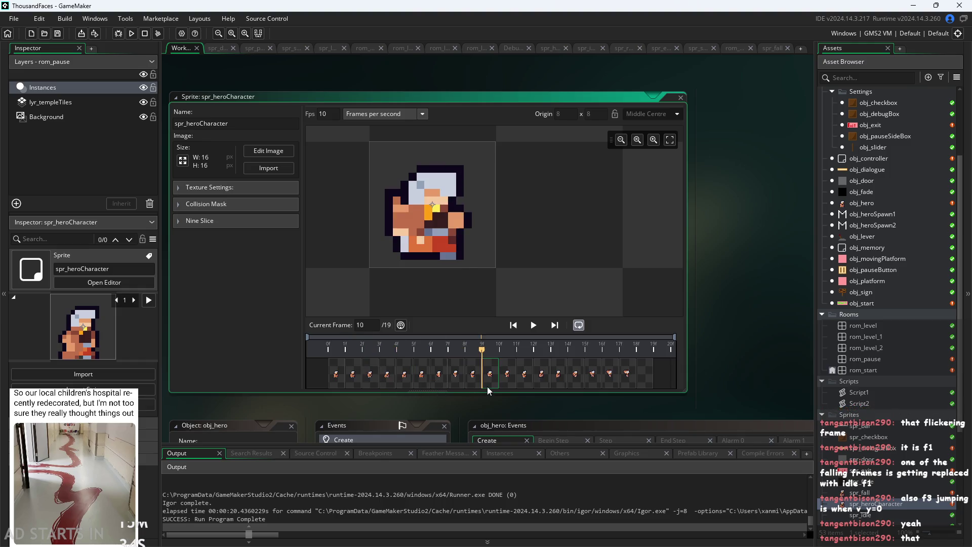
left_click(459, 380)
left_click(423, 377)
left_click(404, 376)
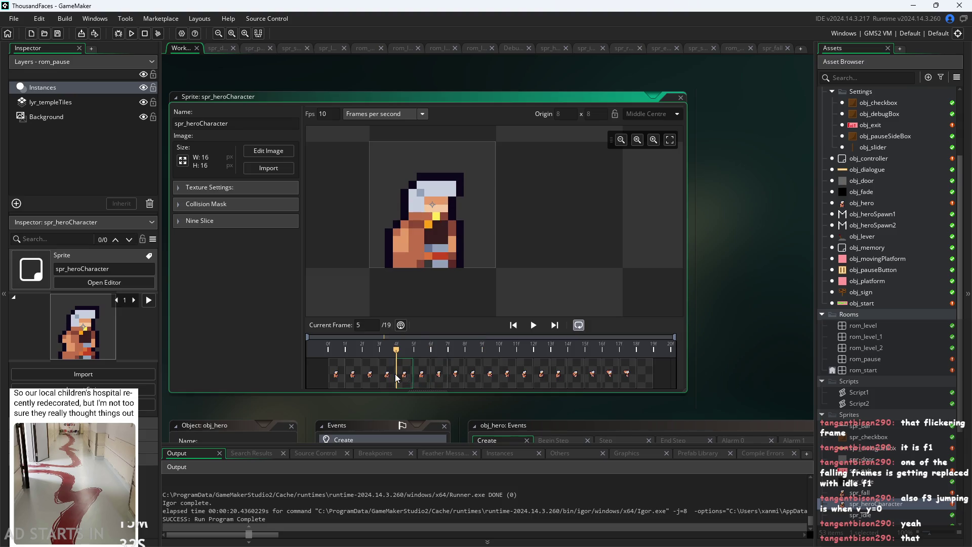
left_click(370, 375)
left_click(361, 371)
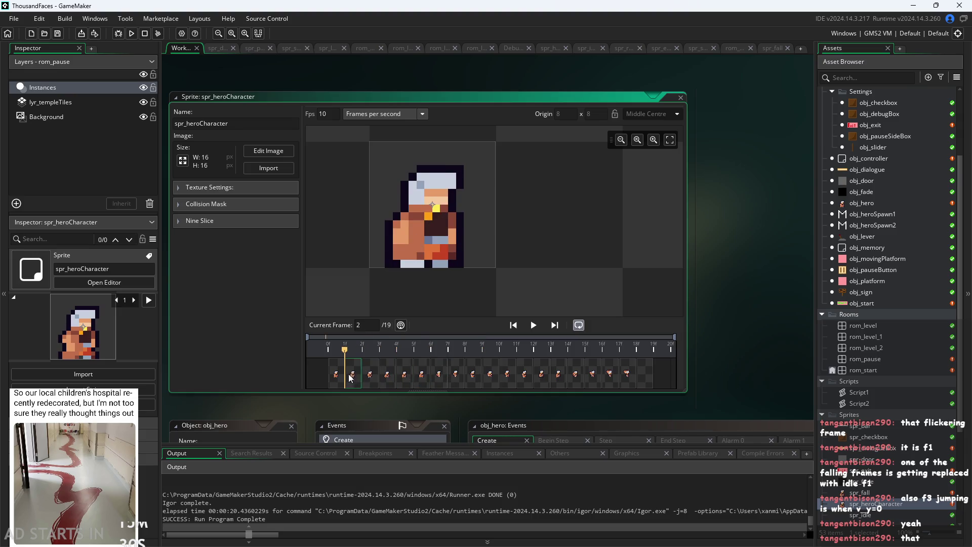
Compare hero frames 3 through 6, ending on frame 4.
left_click(370, 375)
left_click(388, 377)
left_click(406, 381)
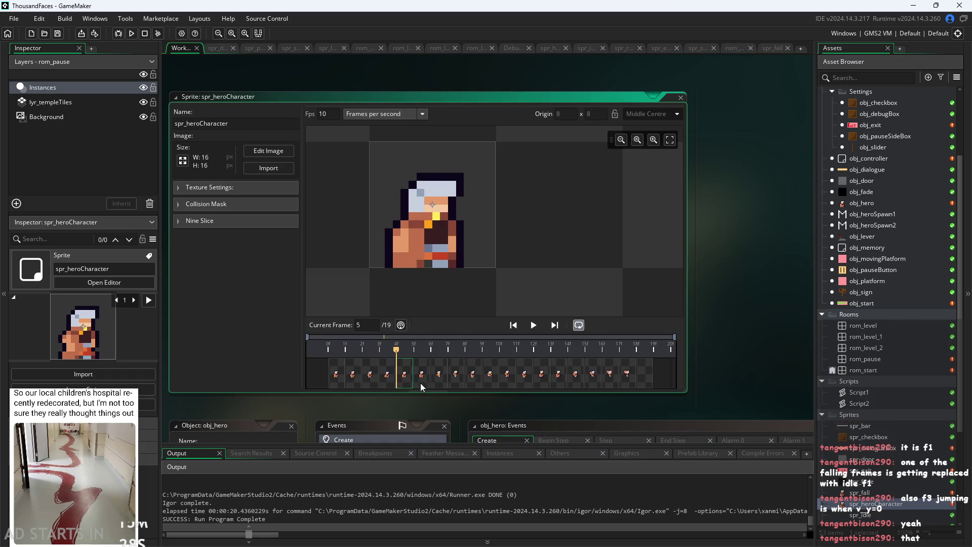
left_click(420, 382)
left_click(437, 385)
left_click(414, 381)
left_click(393, 381)
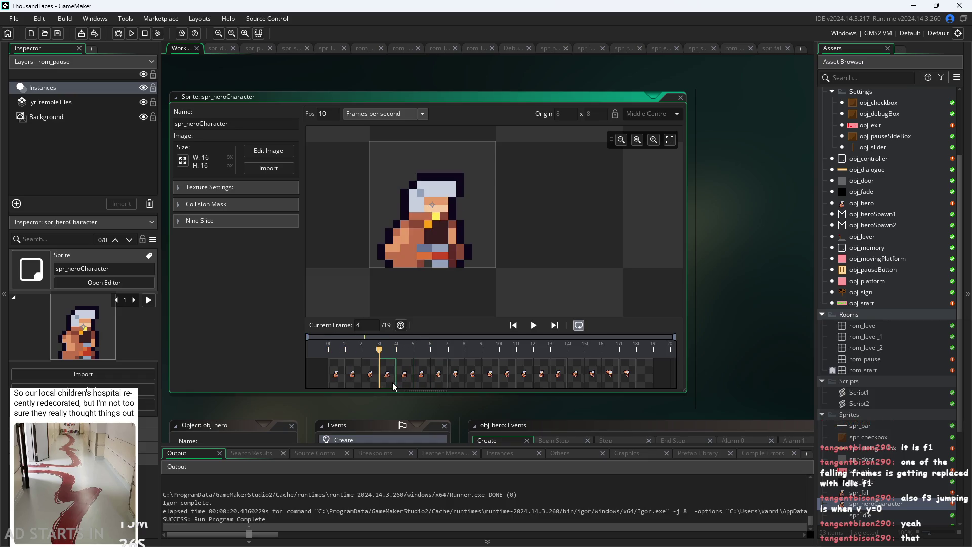
left_click(378, 384)
left_click(387, 380)
left_click(370, 380)
left_click(387, 380)
left_click(405, 380)
left_click(396, 380)
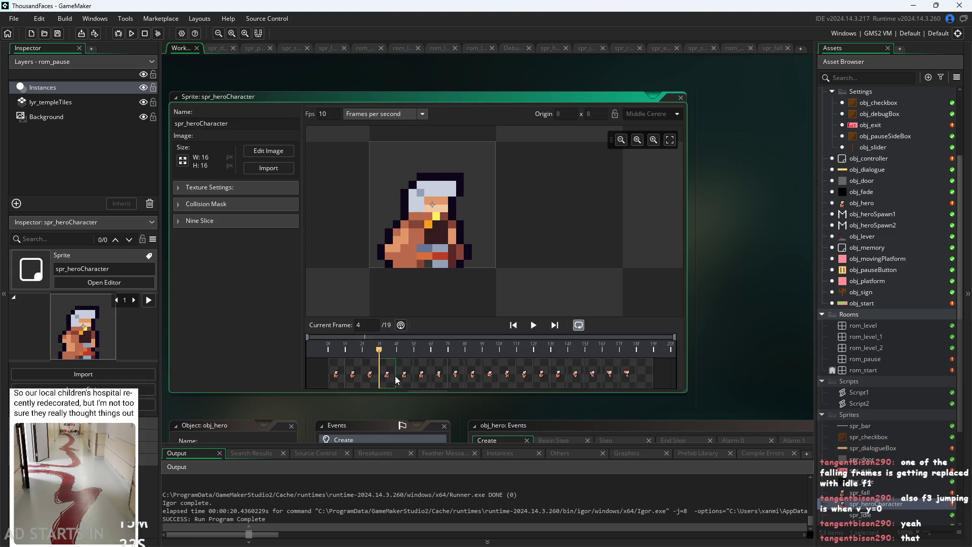
Toggle the texture and collision mask settings, then drag the playhead to blank frame 19.
left_click(179, 188)
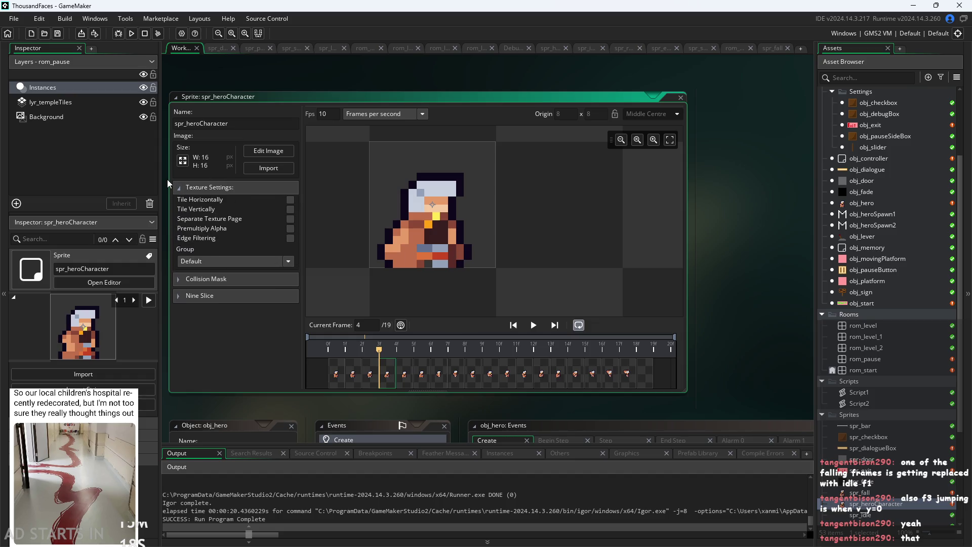
left_click(179, 187)
left_click(218, 205)
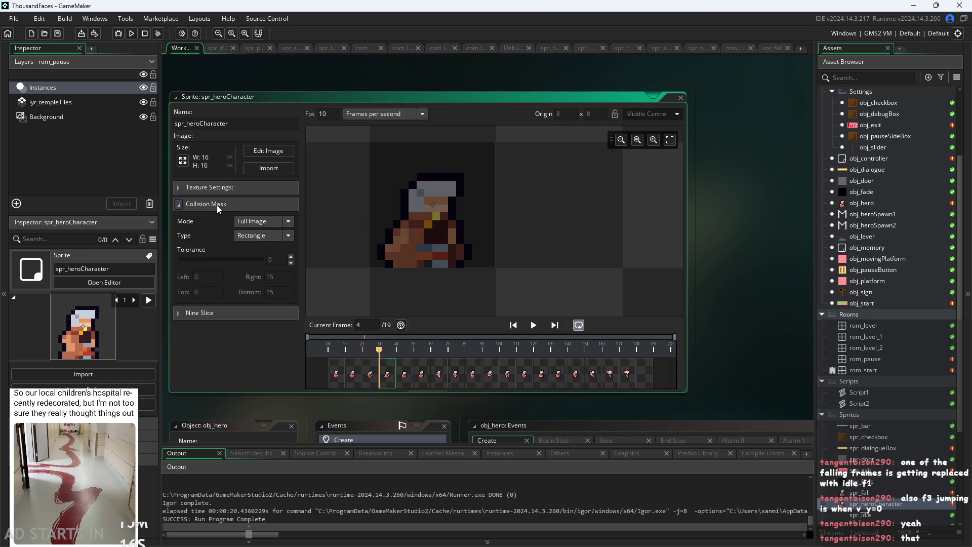
left_click(218, 209)
left_click(218, 205)
left_click(218, 205)
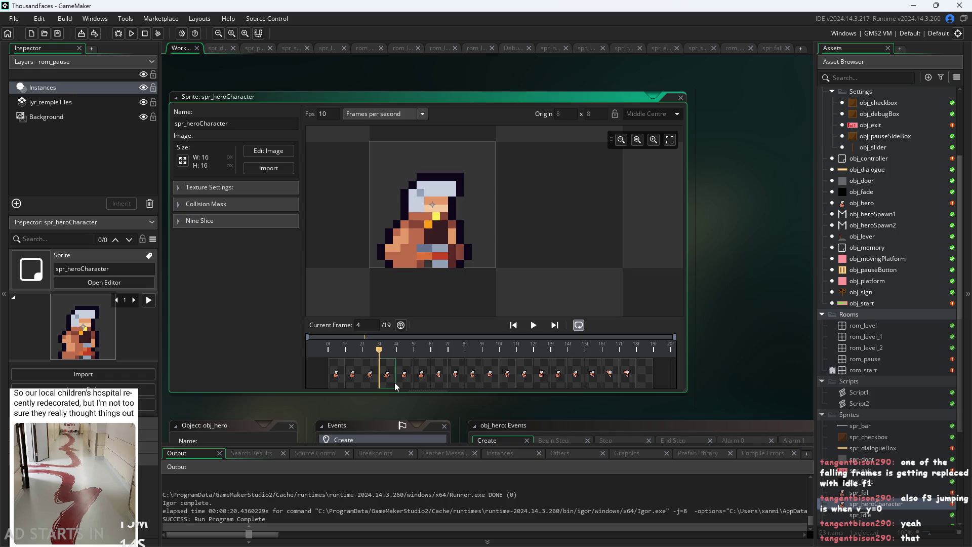
left_click_drag(404, 378, 567, 383)
left_click_drag(661, 384, 653, 384)
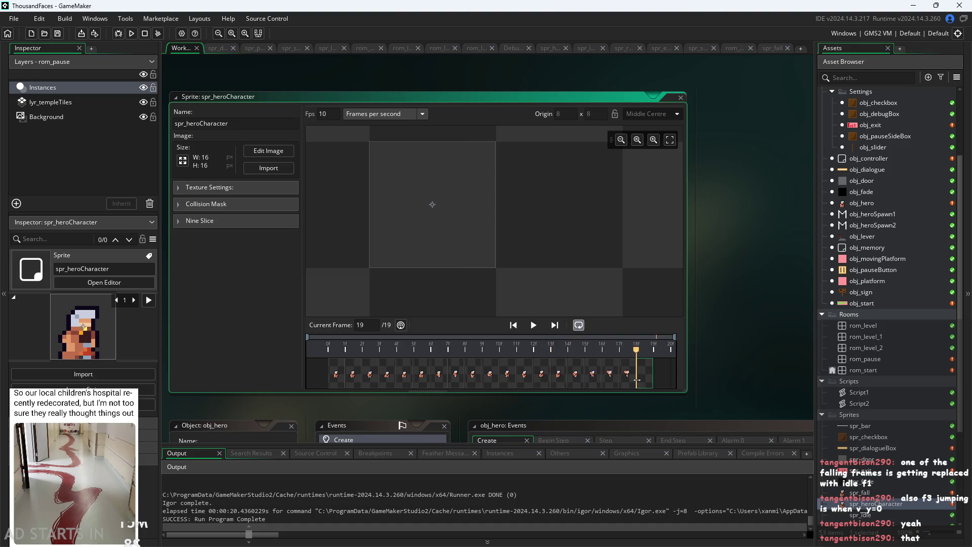
Open obj_hero's Create event to read its frame ranges, then run the game to its Start screen.
double_click(871, 202)
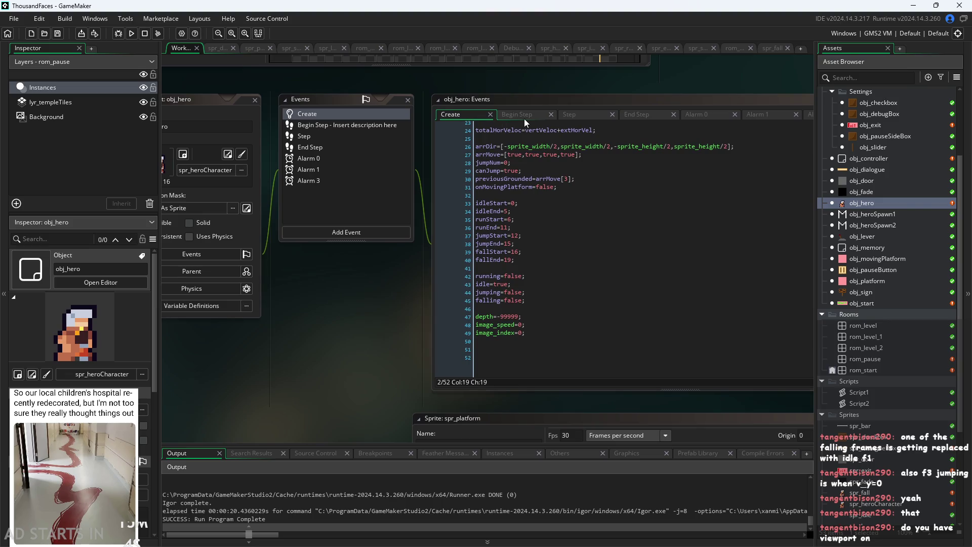
scroll(480, 285, "up", 3)
scroll(305, 263, "down", 3)
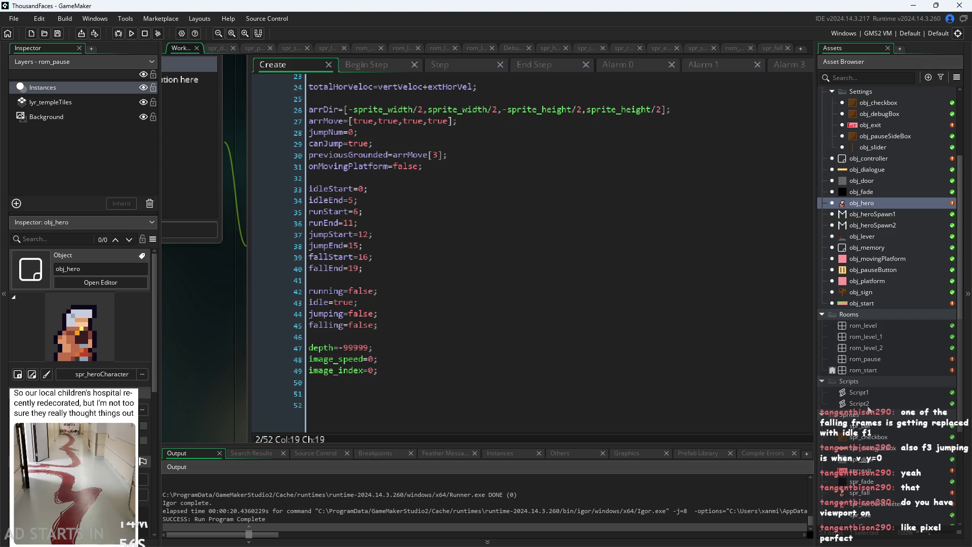
left_click_drag(241, 330, 228, 336)
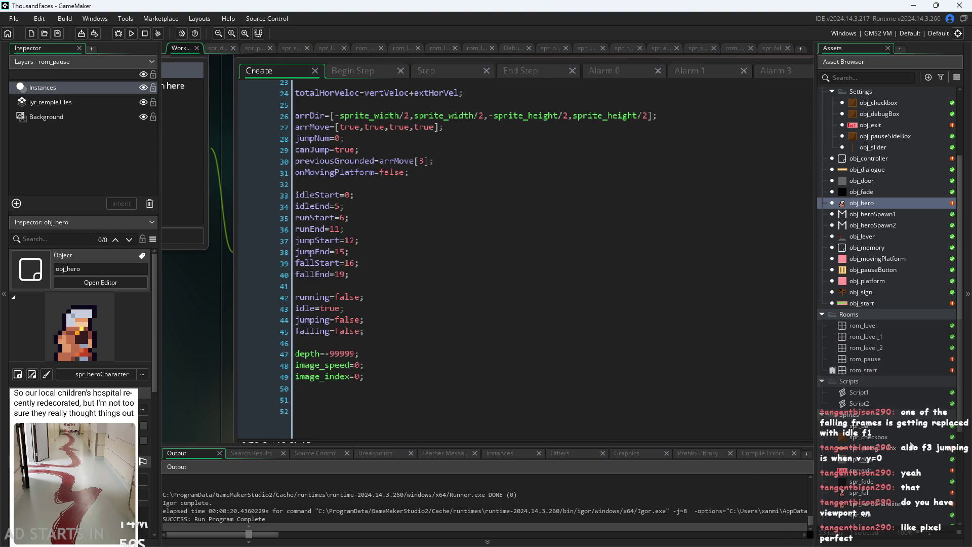
double_click(864, 203)
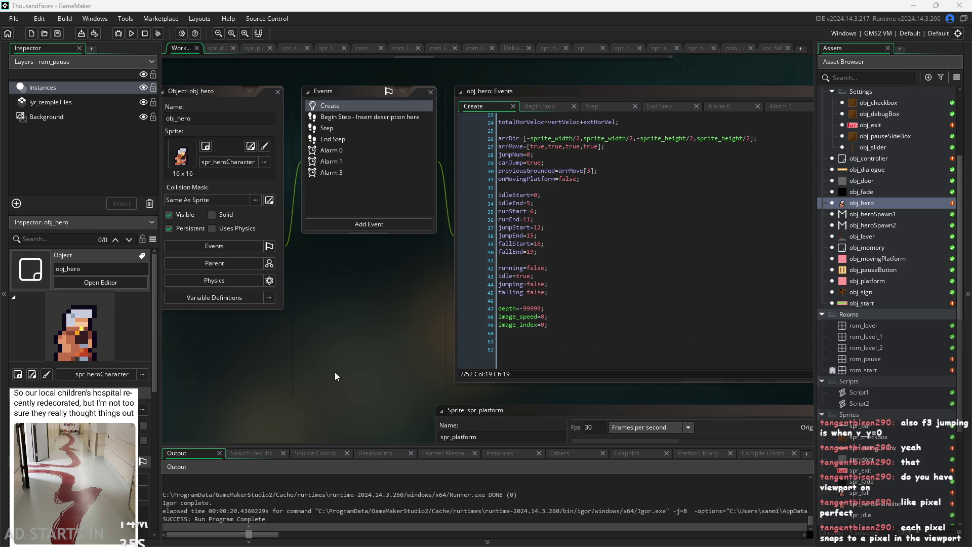
scroll(348, 337, "down", 1)
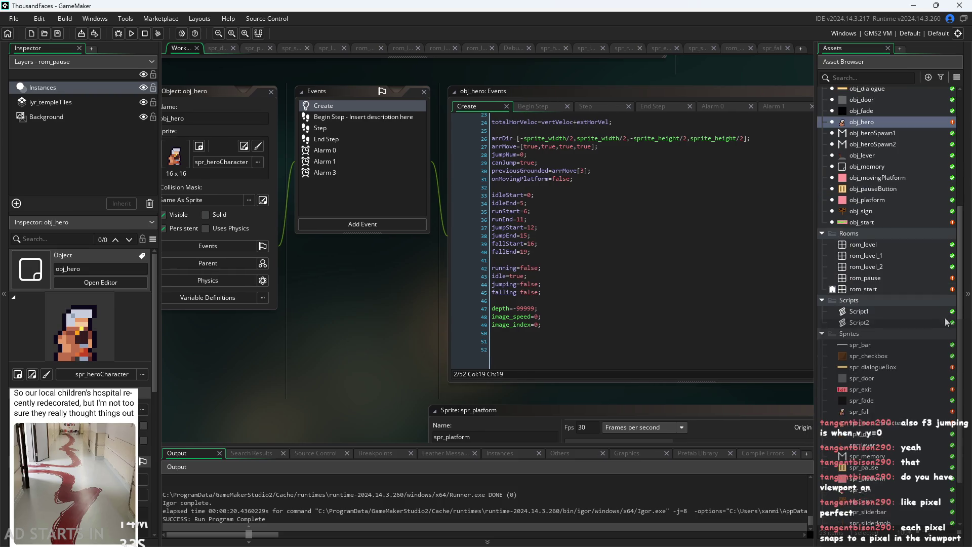
left_click(131, 34)
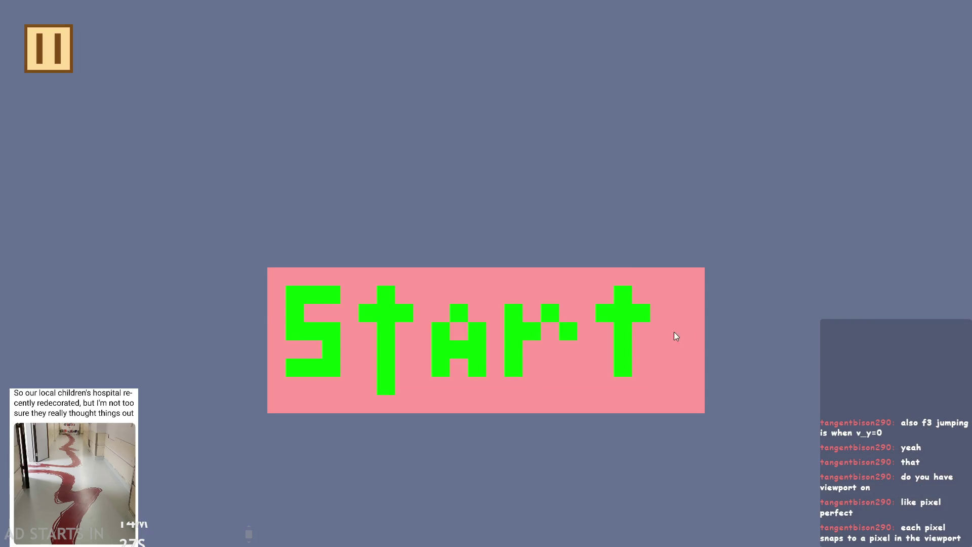
left_click(674, 376)
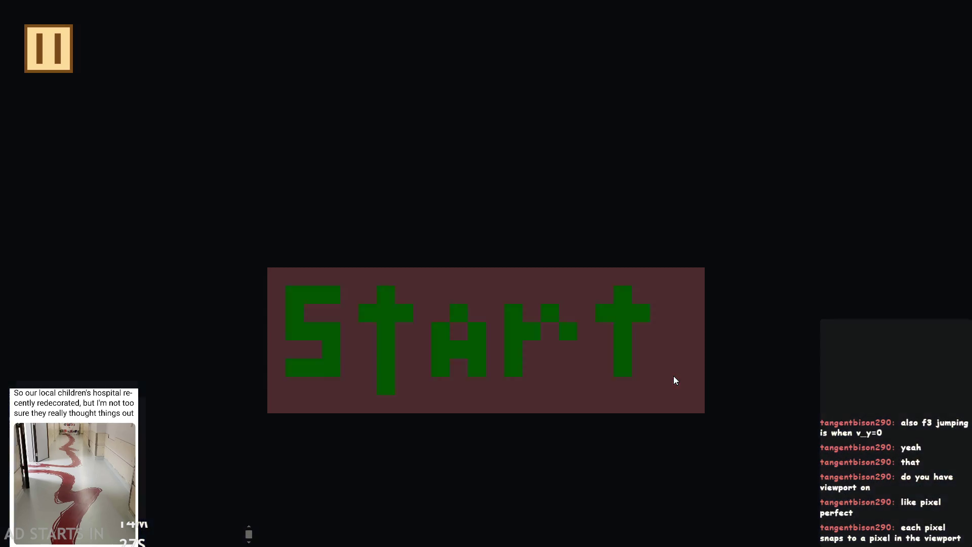
Walk the hero past the sign, jump, then run right and jump beside the tall pillar.
key("Right")
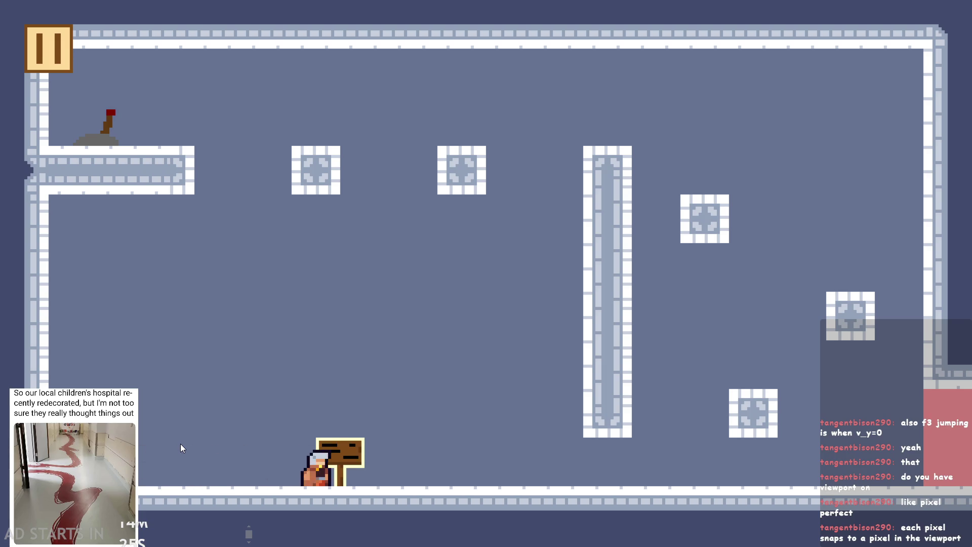
key("Right")
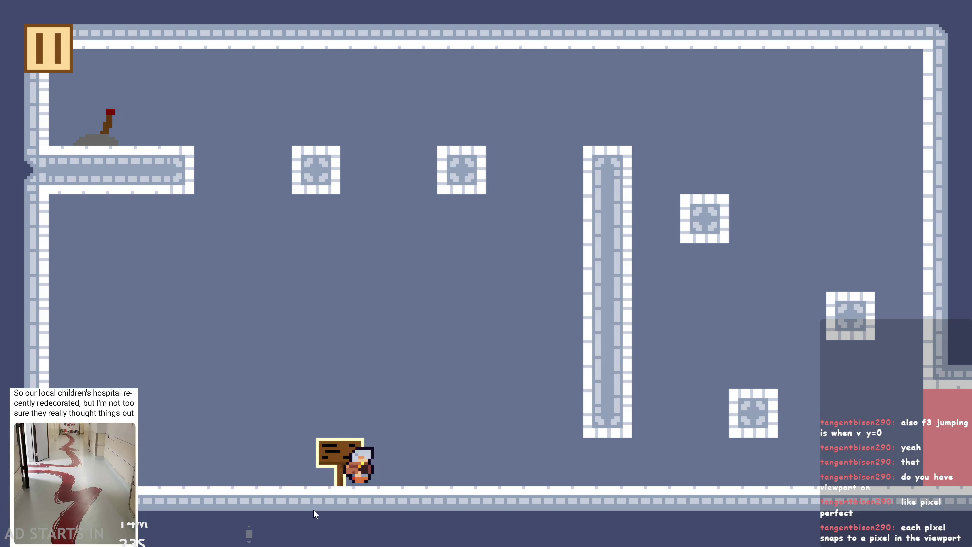
key("Left")
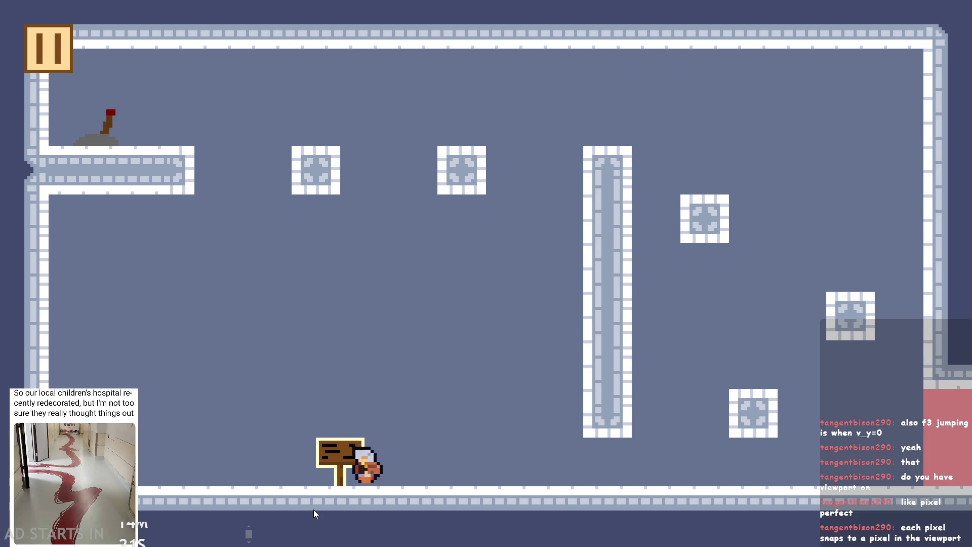
key("space")
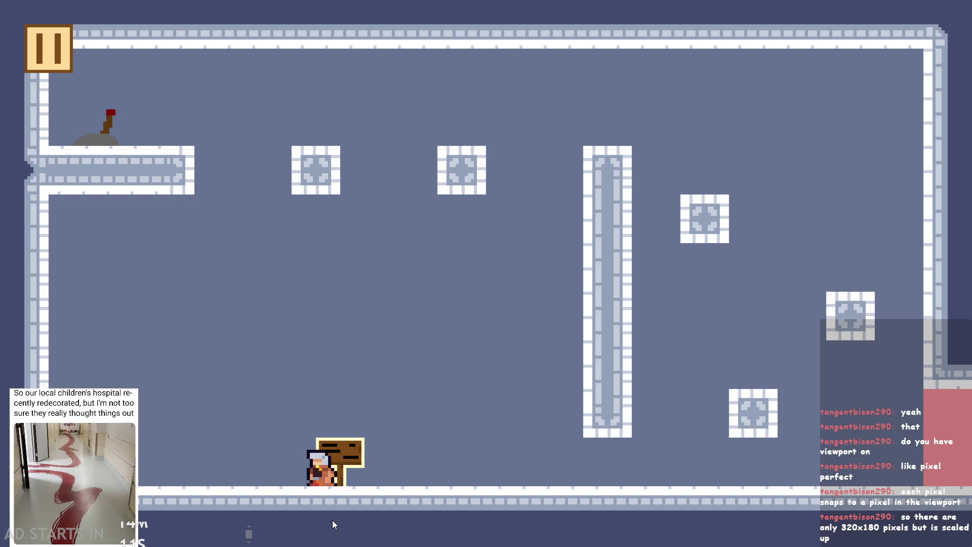
key("Right")
key("Left")
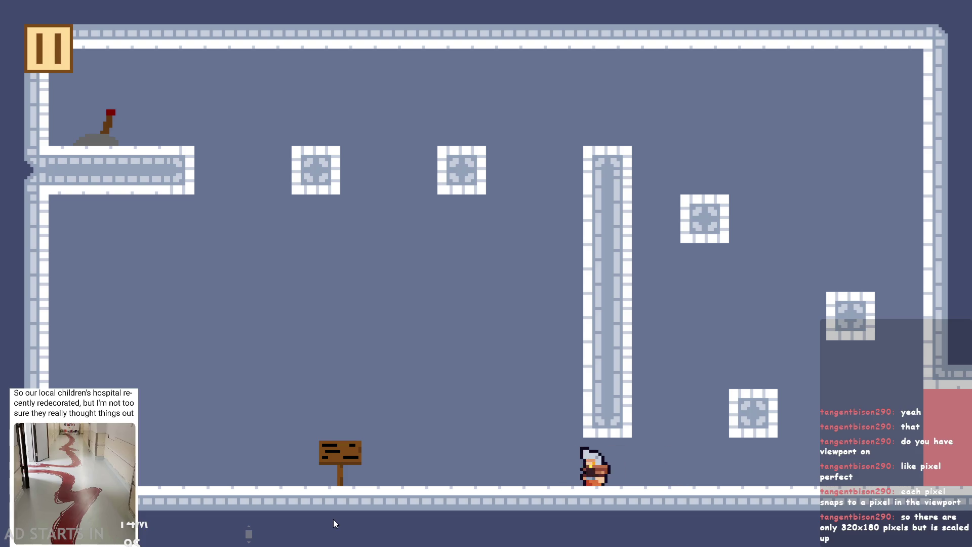
key("Right")
key("space")
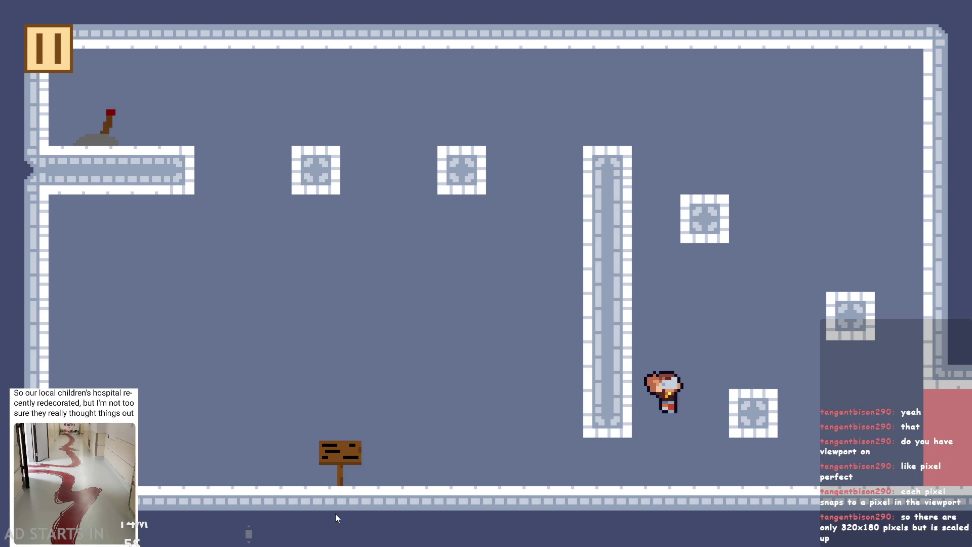
Turn the hero both ways, jump again, walk across the sign, then pause and exit.
key("Left")
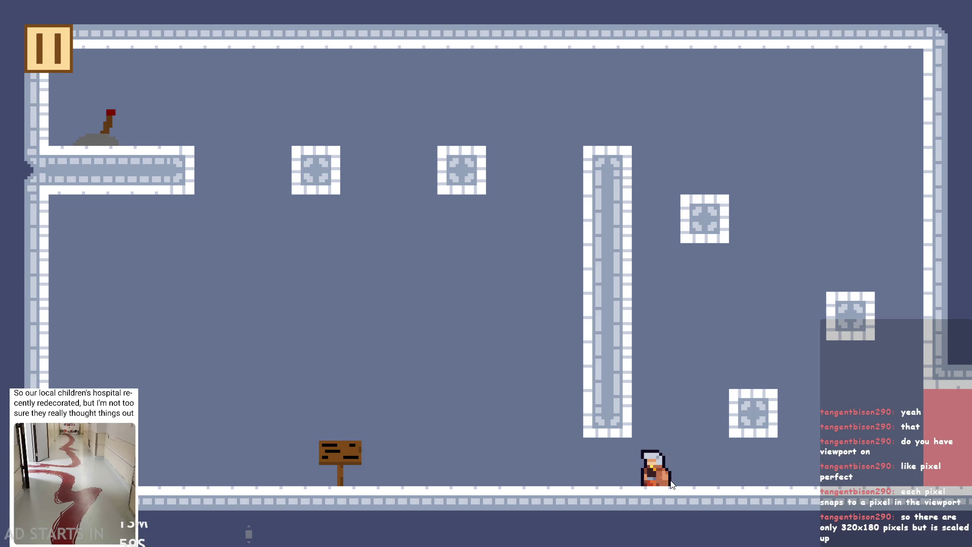
key("Right")
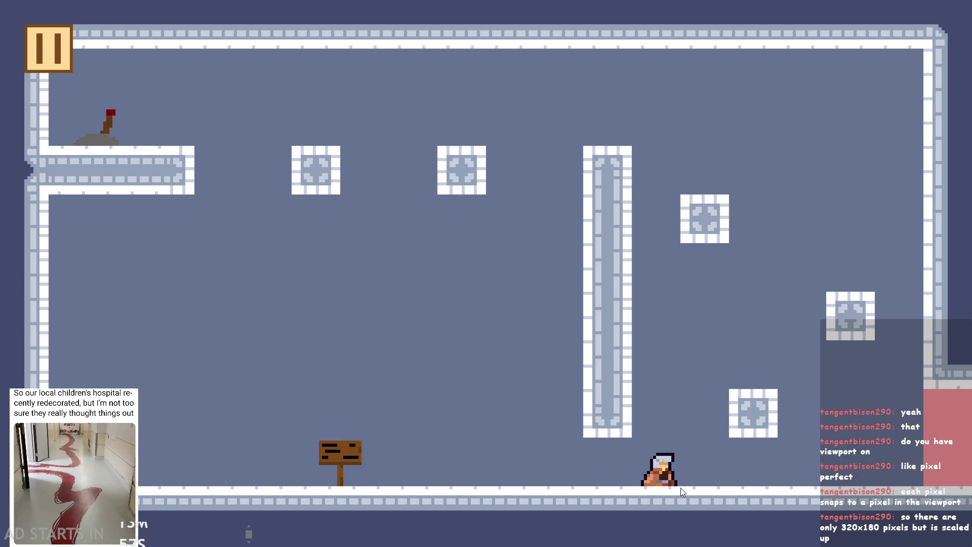
key("space")
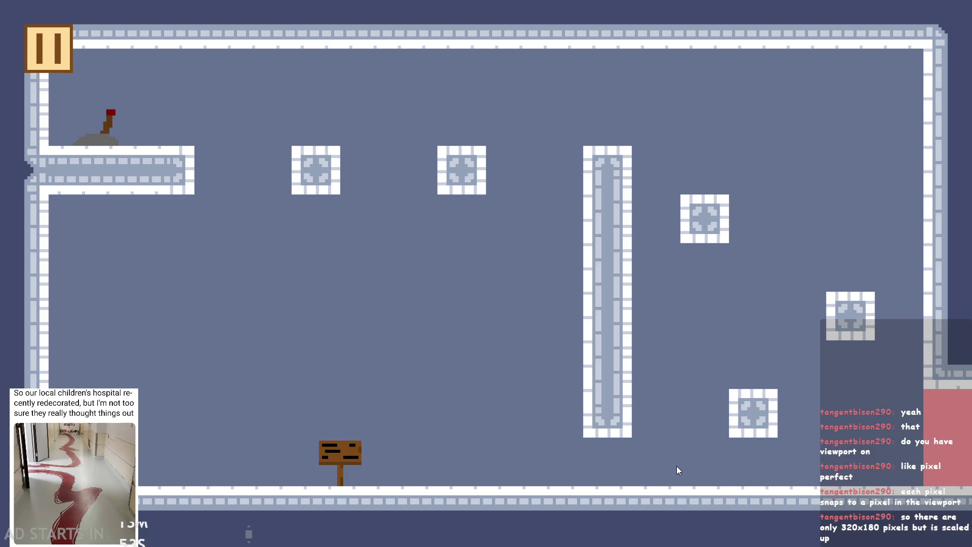
key("Left")
key("Left")
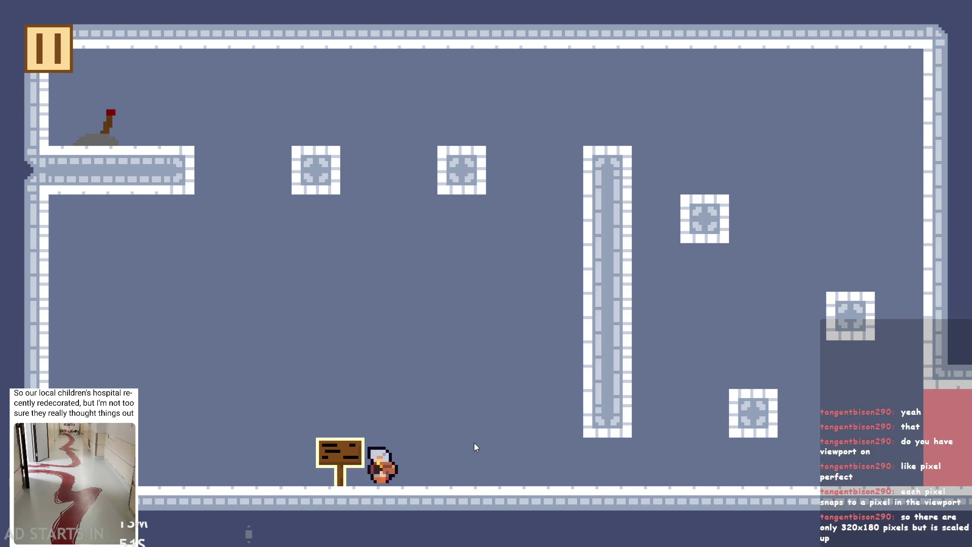
key("Right")
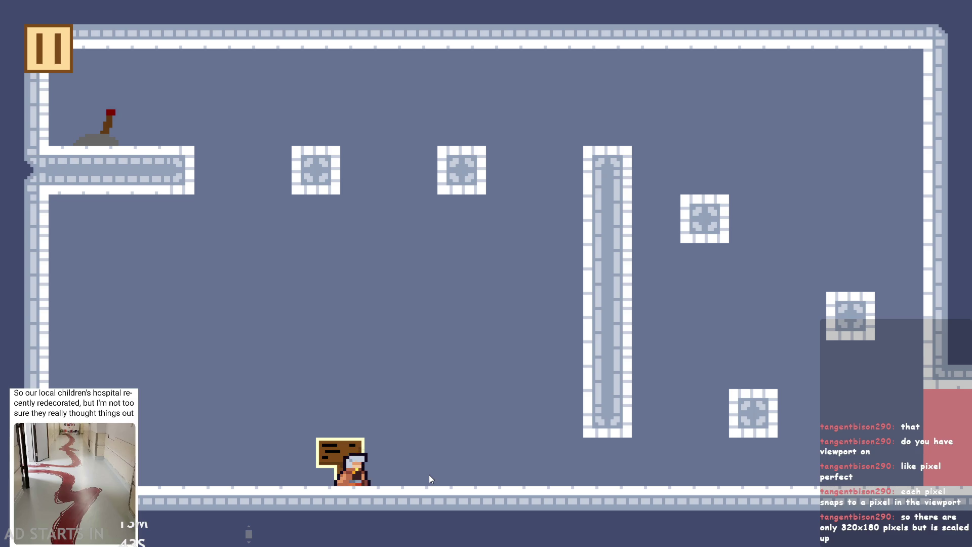
key("Right")
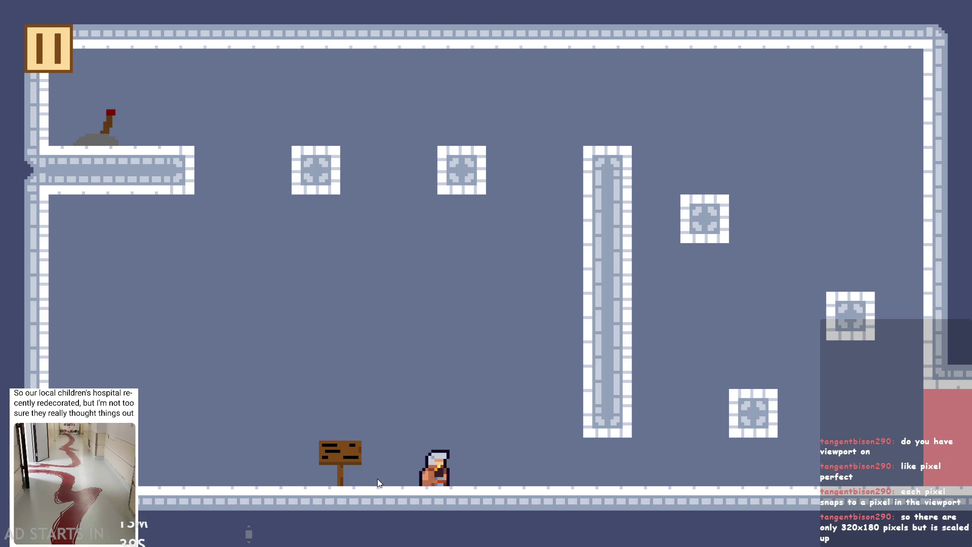
key("Escape")
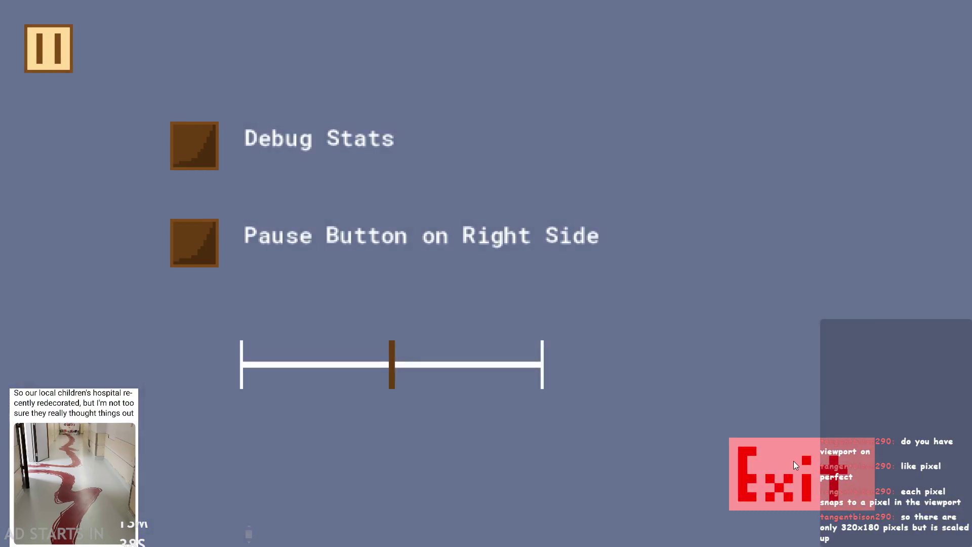
left_click(794, 461)
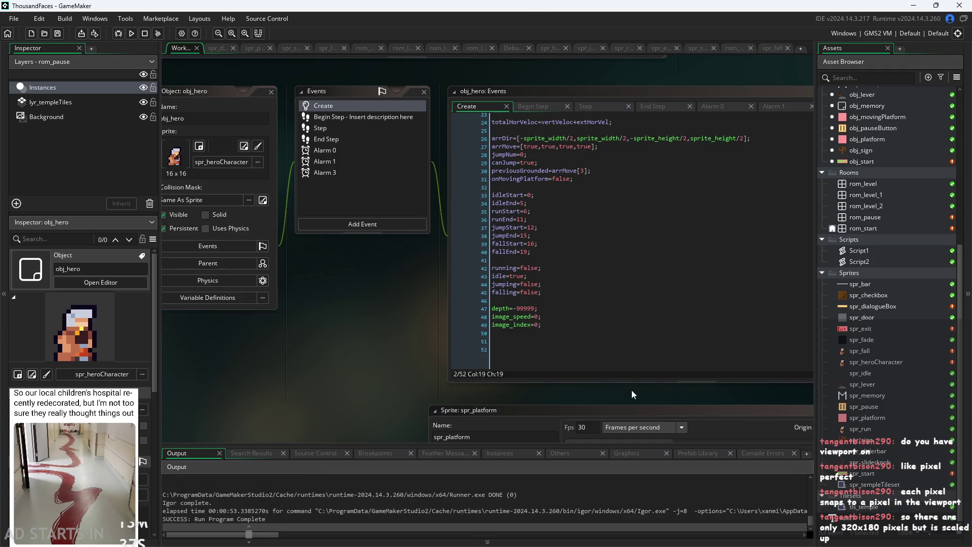
left_click(697, 150)
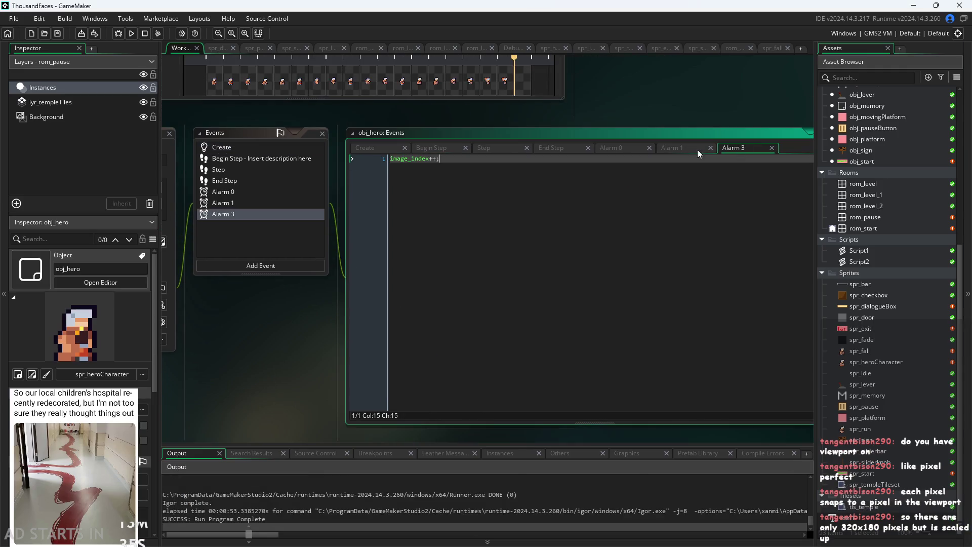
left_click(498, 150)
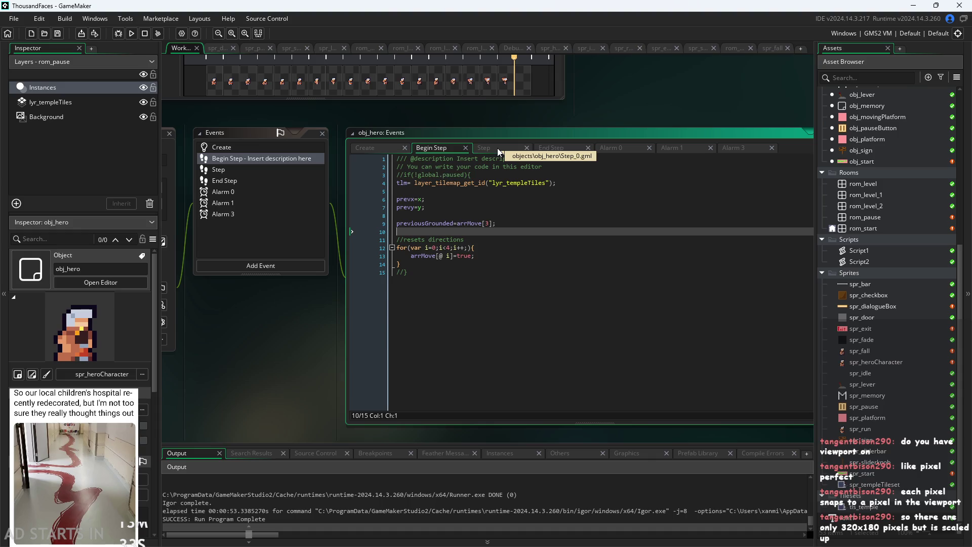
left_click(376, 148)
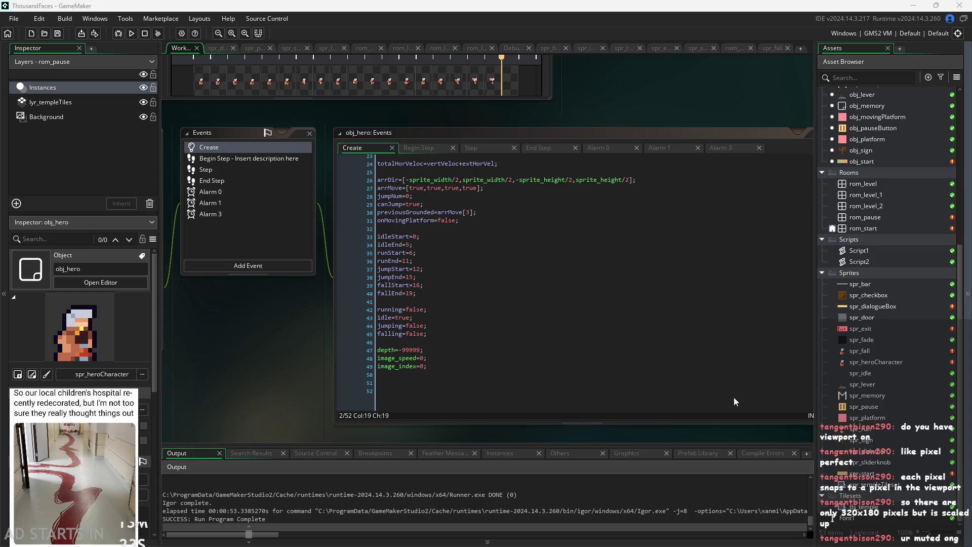
left_click_drag(650, 438, 582, 436)
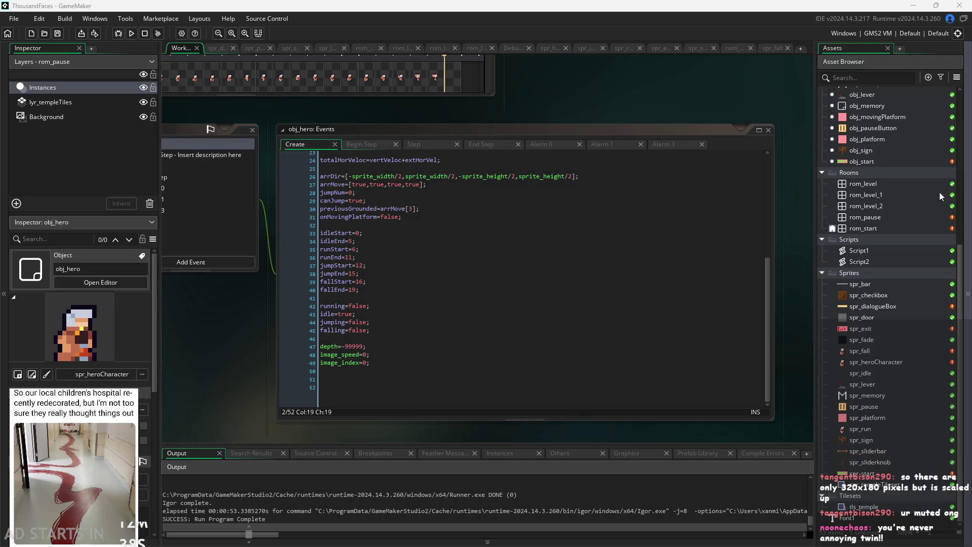
left_click(262, 306)
Check the image_index line in the Create code, then open obj_hero's Begin Step event.
scroll(260, 302, "up", 4)
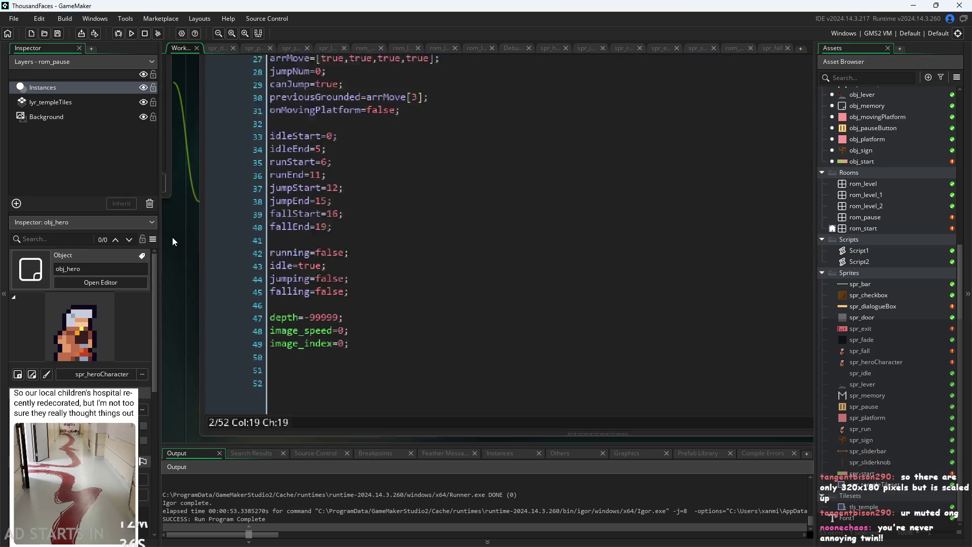
left_click(351, 307)
left_click(349, 323)
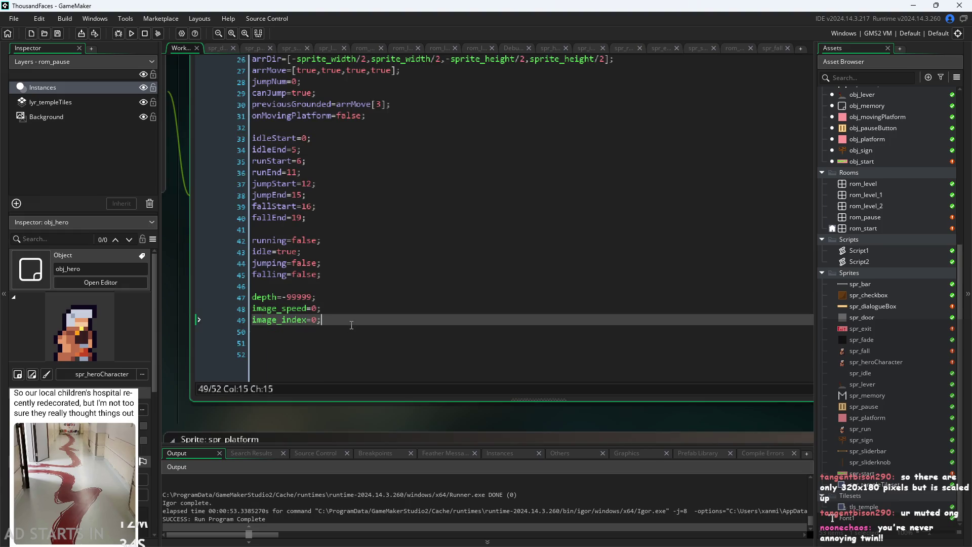
left_click_drag(159, 312, 181, 372)
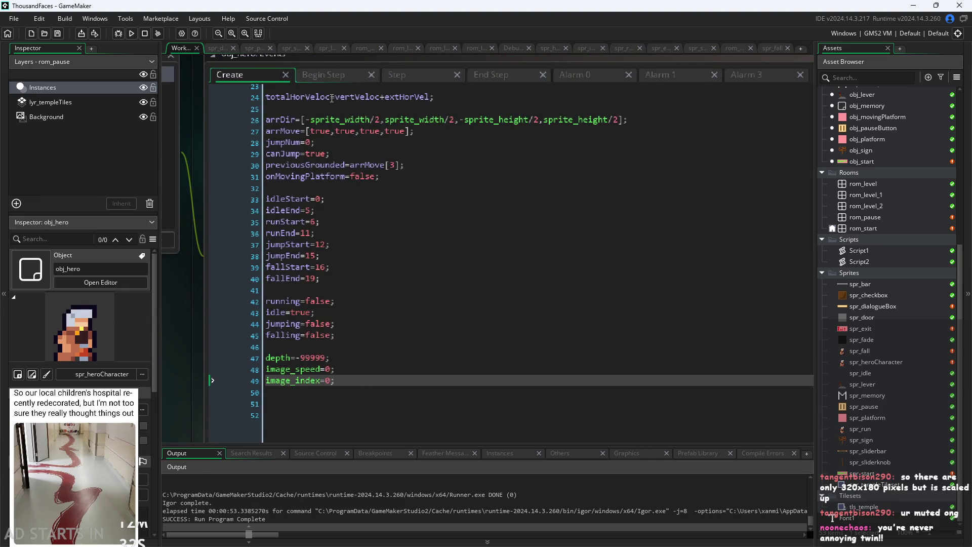
left_click(329, 76)
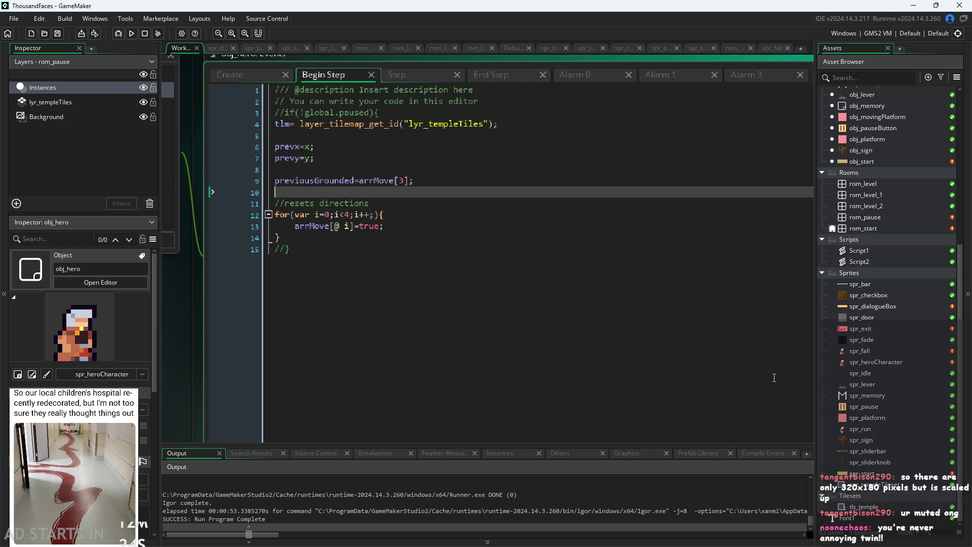
Look over the Begin Step loop that resets the hero's directions.
left_click(452, 241)
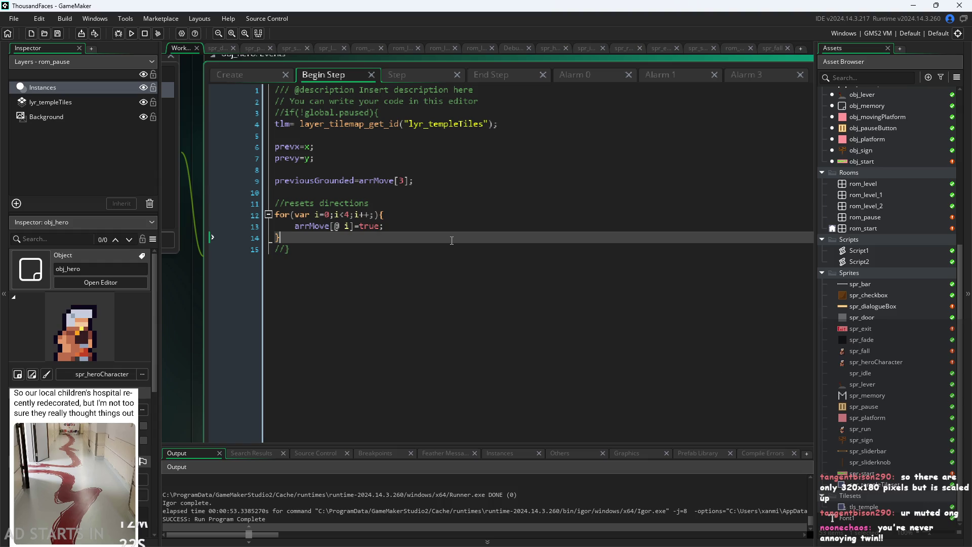
left_click(454, 228)
left_click(469, 217)
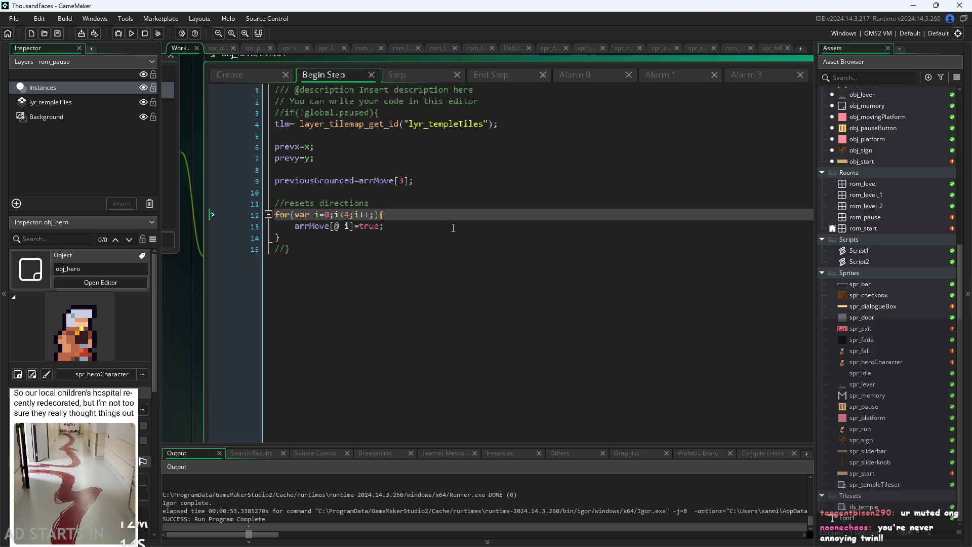
left_click(456, 193)
left_click(458, 203)
left_click(461, 213)
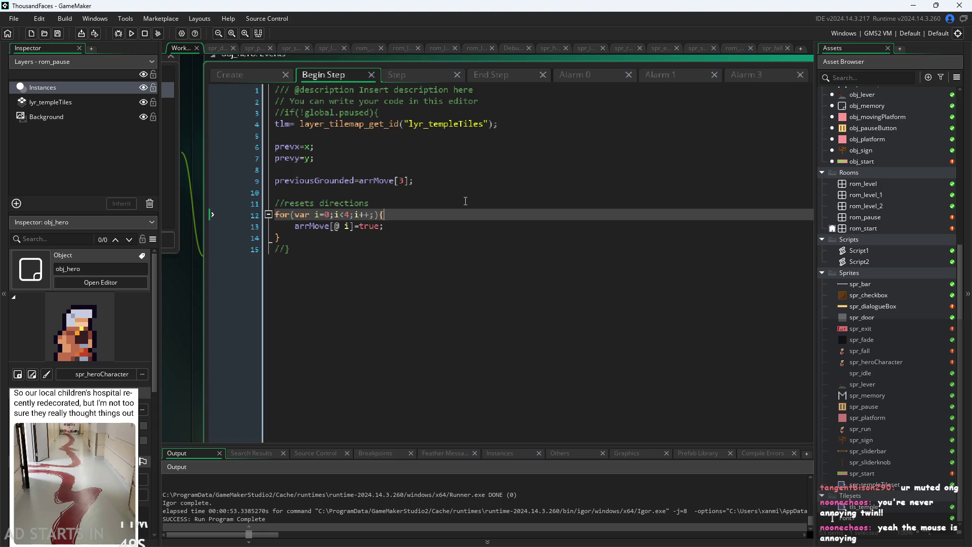
left_click(475, 235)
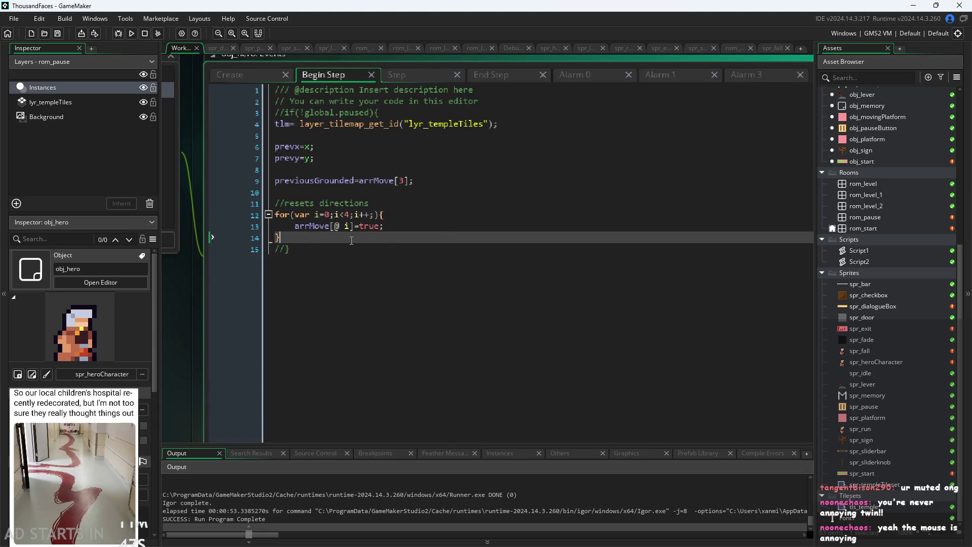
Switch to obj_hero's Step event to show its frame-range checks.
scroll(214, 312, "up", 2)
scroll(336, 166, "up", 3)
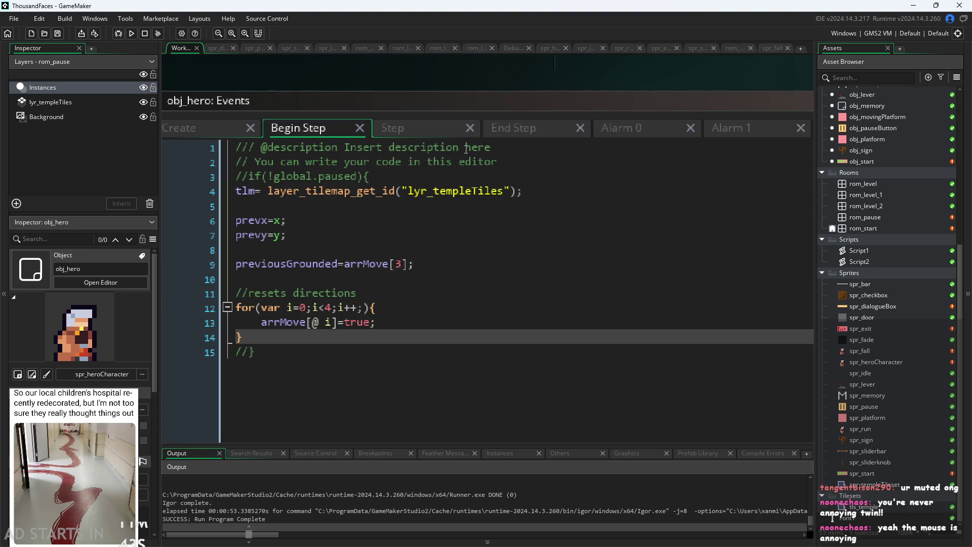
left_click(427, 126)
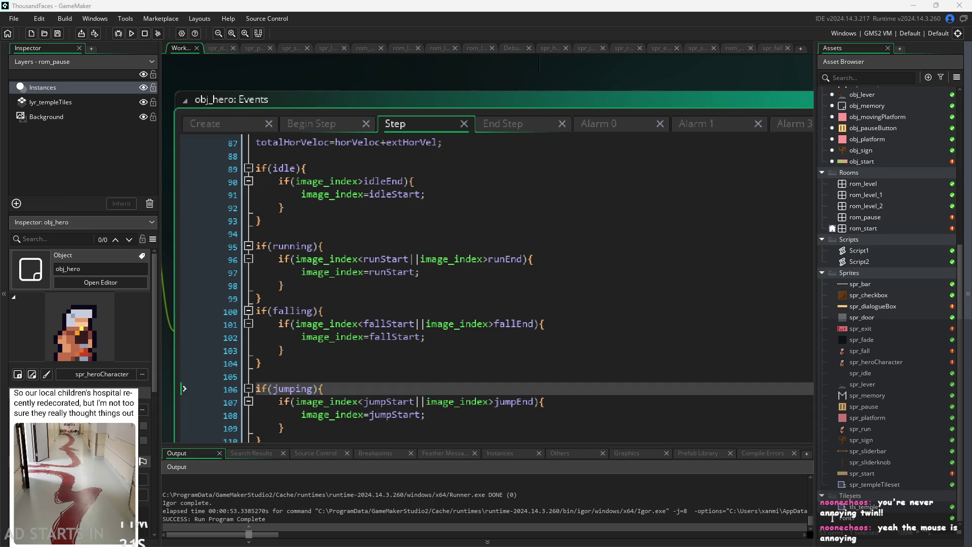
left_click(677, 373)
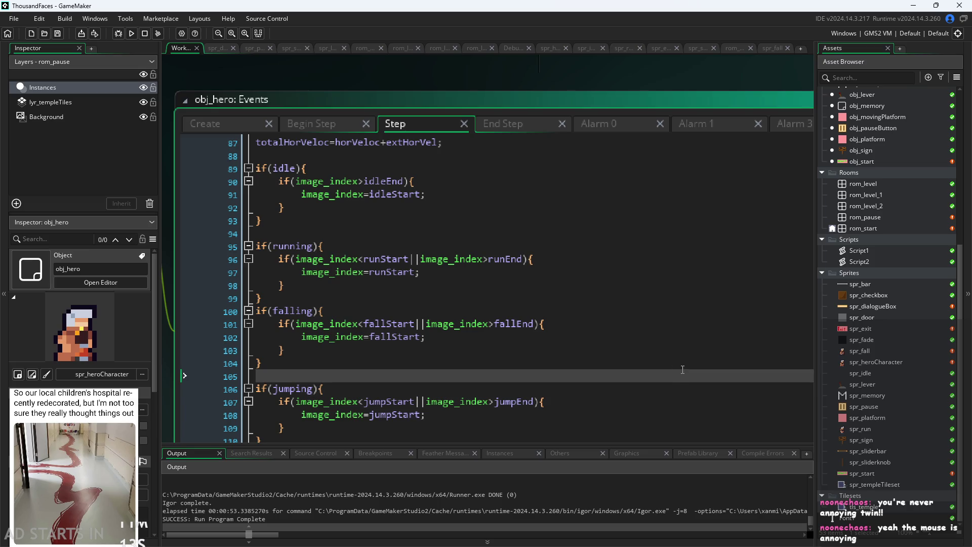
left_click(671, 356)
left_click(556, 338)
scroll(543, 348, "down", 1)
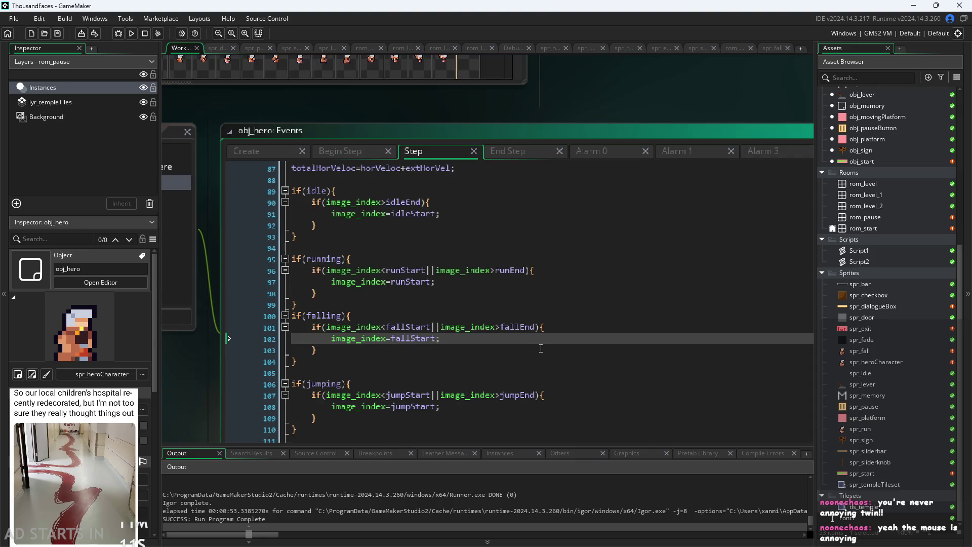
left_click(494, 349)
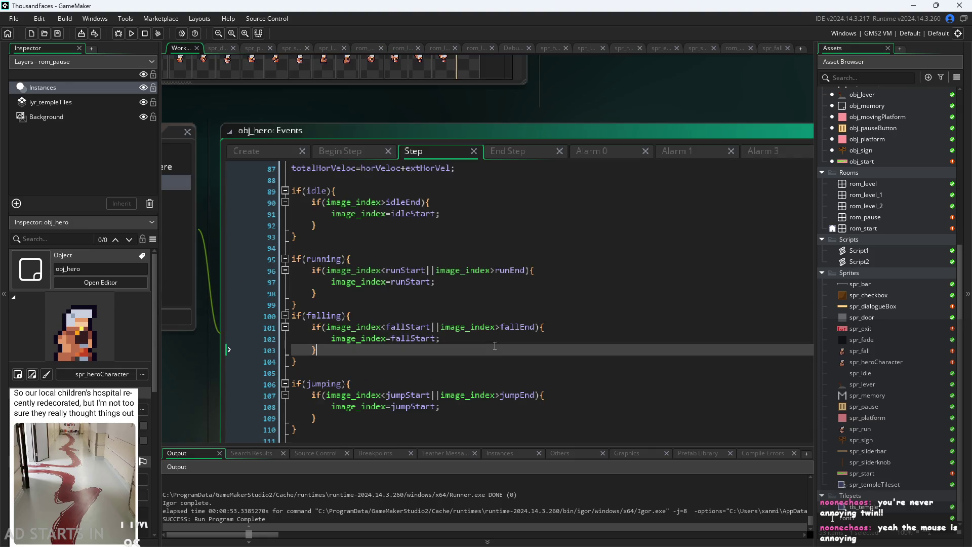
key("Down")
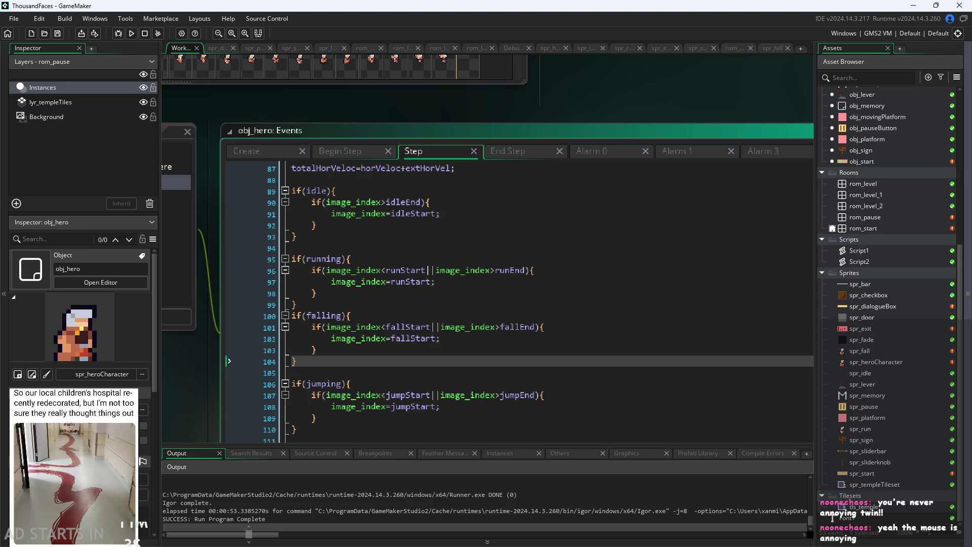
left_click(223, 315)
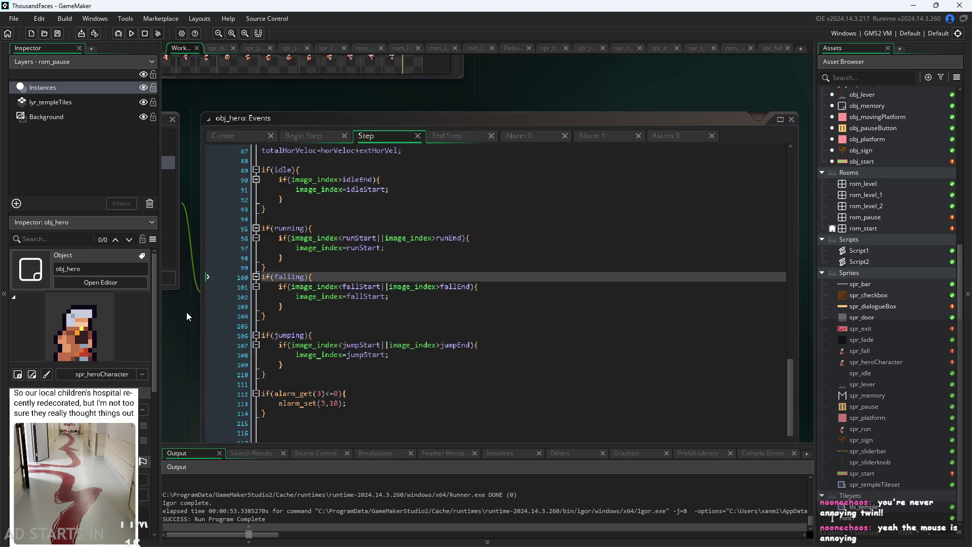
left_click(458, 329)
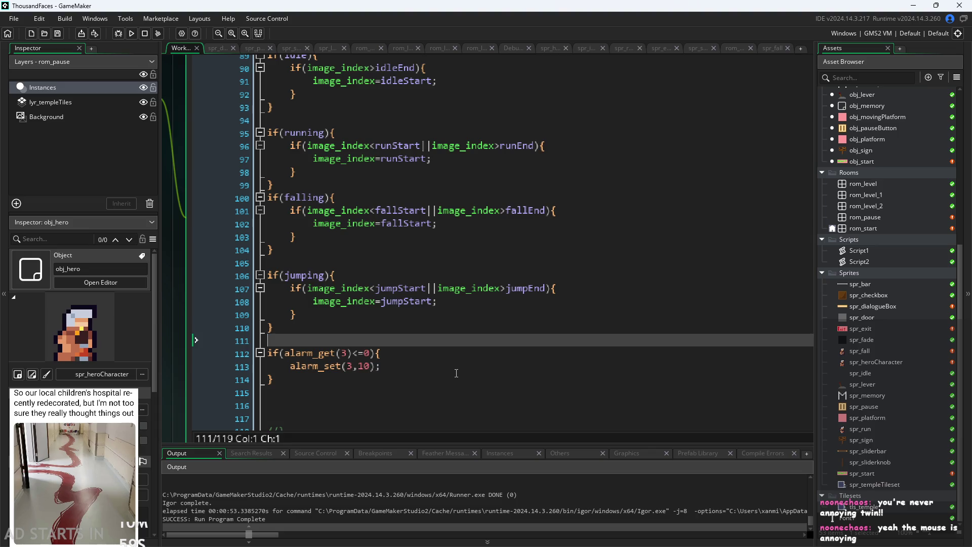
left_click(456, 366)
left_click(461, 328)
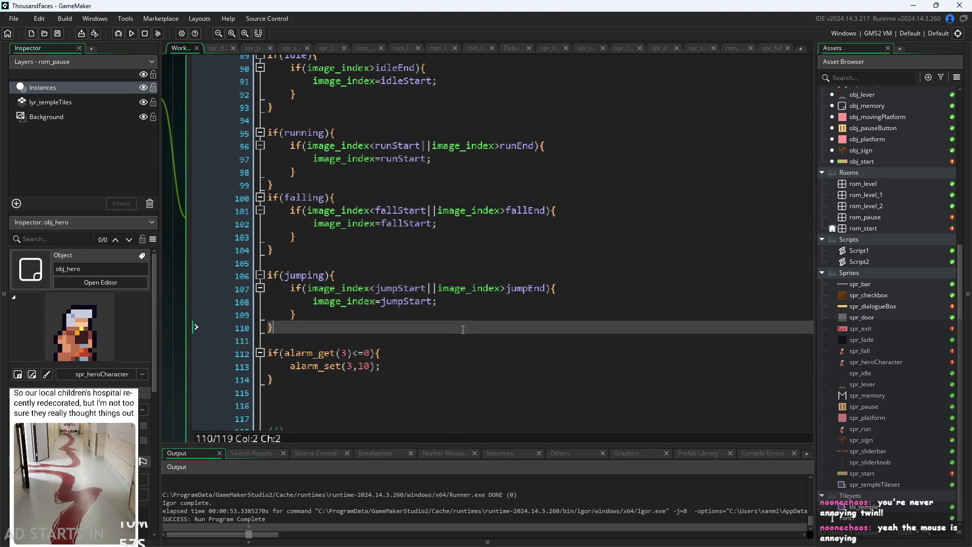
left_click(462, 315)
left_click(463, 302)
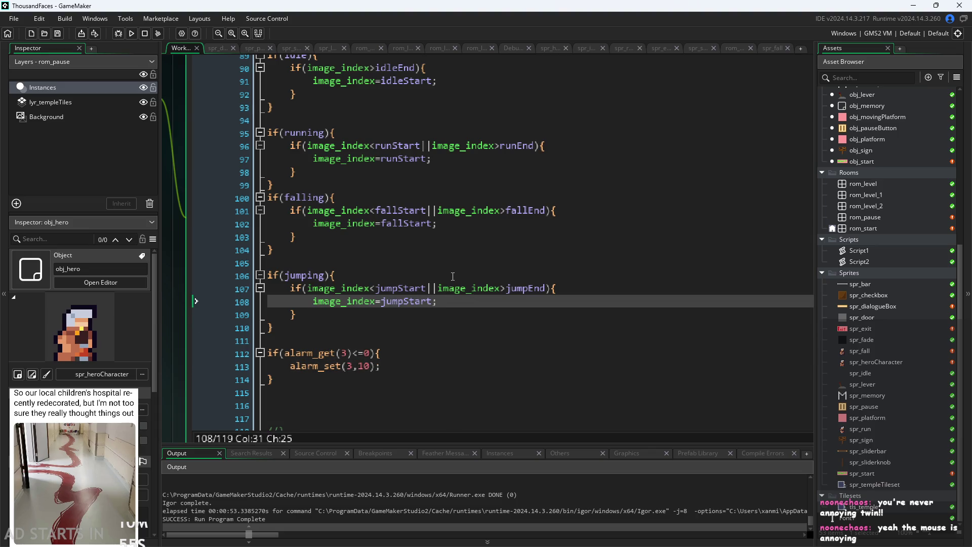
left_click(434, 225)
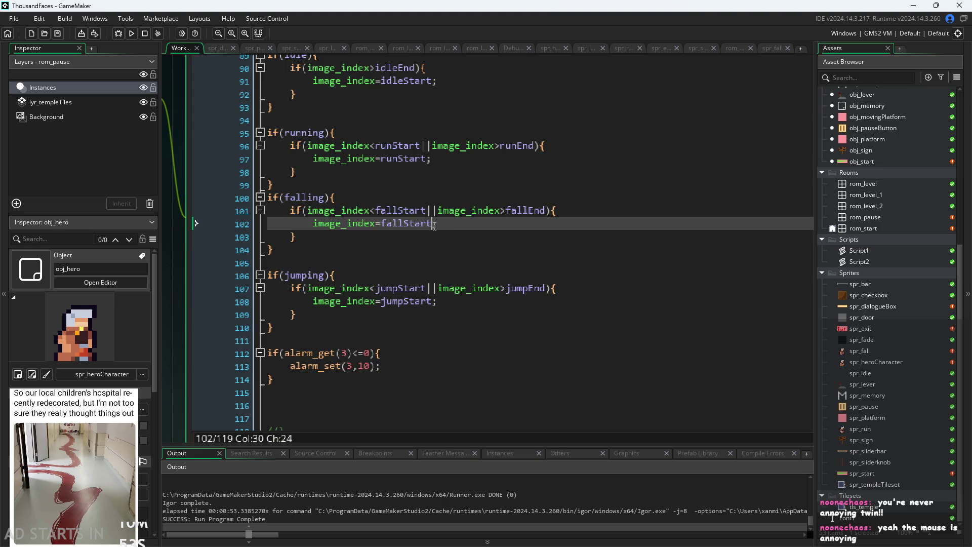
left_click(400, 196)
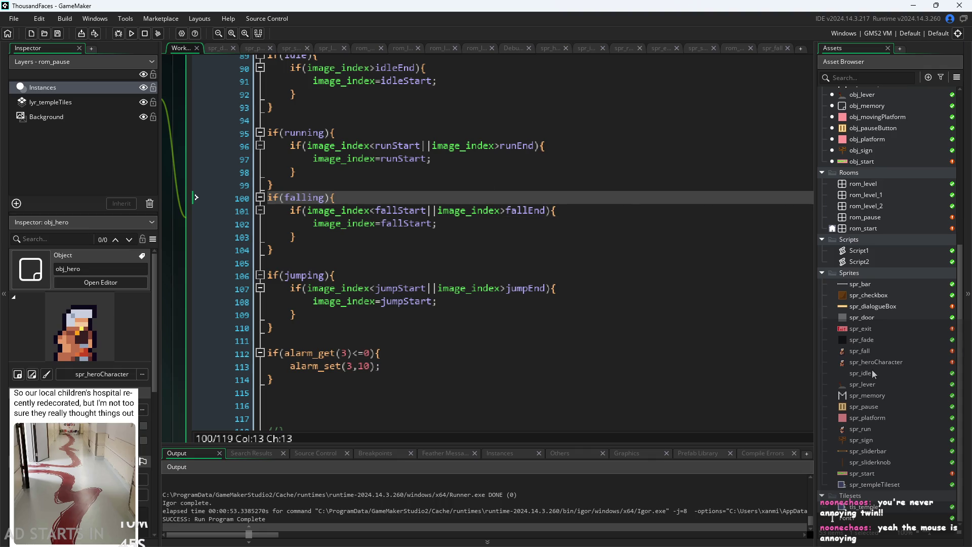
double_click(861, 351)
Open spr_heroCharacter and view frames 4 through 7, stepping back to frame 6.
left_click(882, 362)
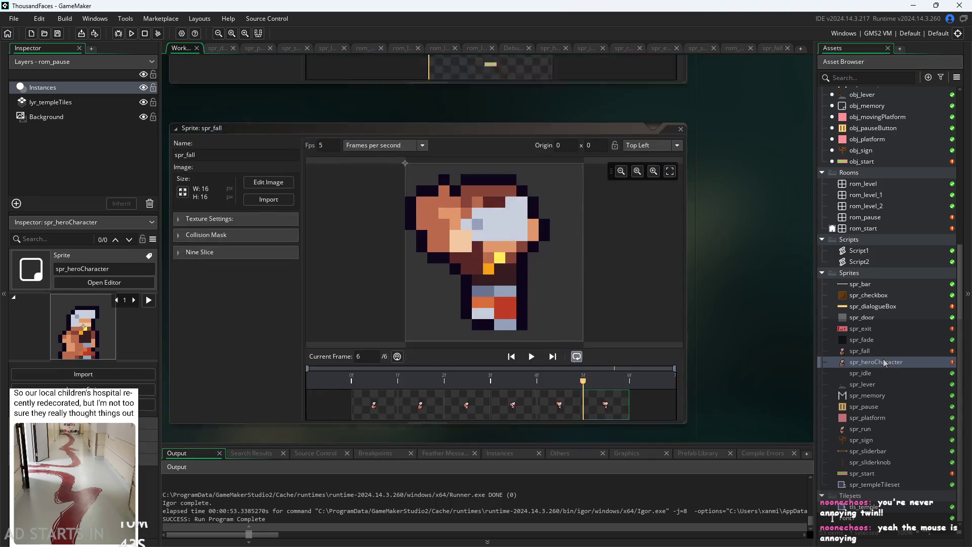
double_click(883, 362)
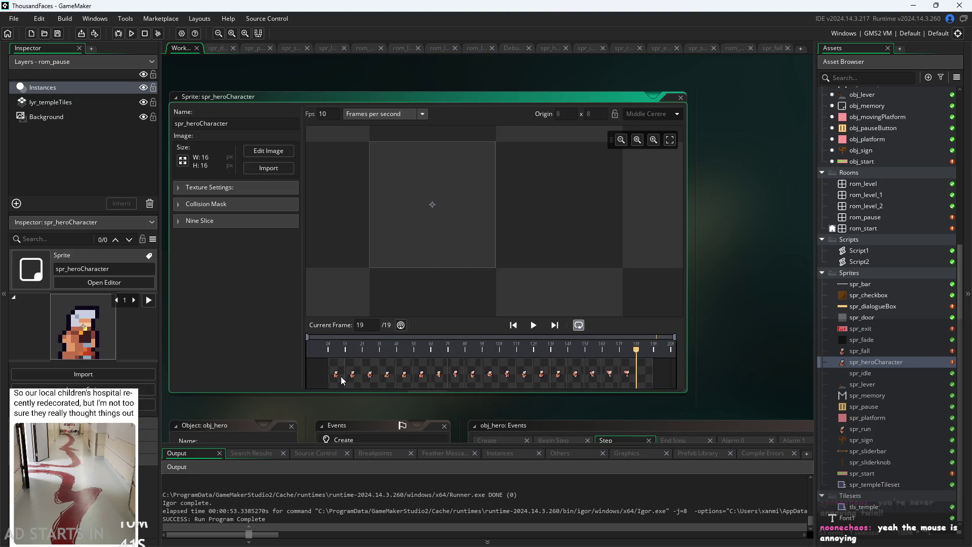
left_click(336, 373)
left_click(370, 373)
left_click(386, 375)
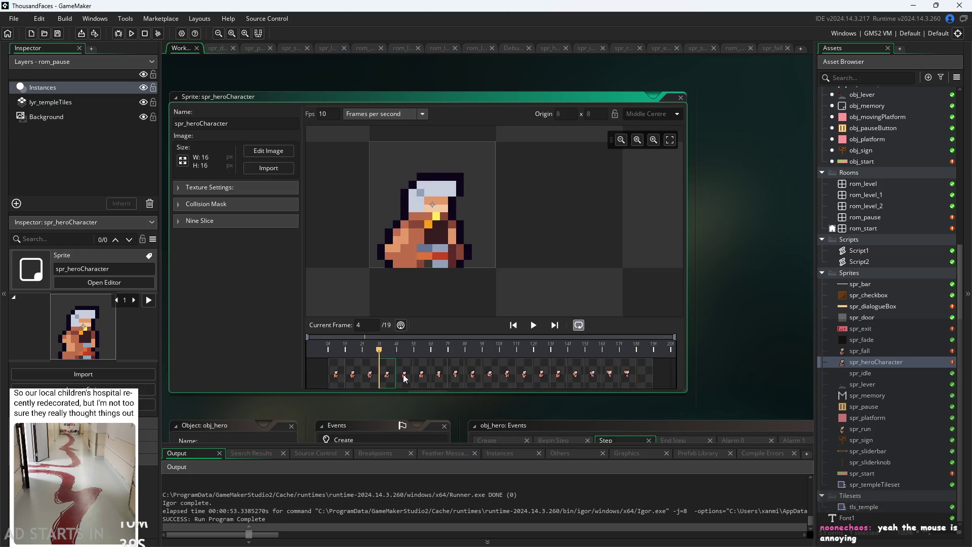
left_click(404, 376)
left_click(421, 376)
left_click(438, 375)
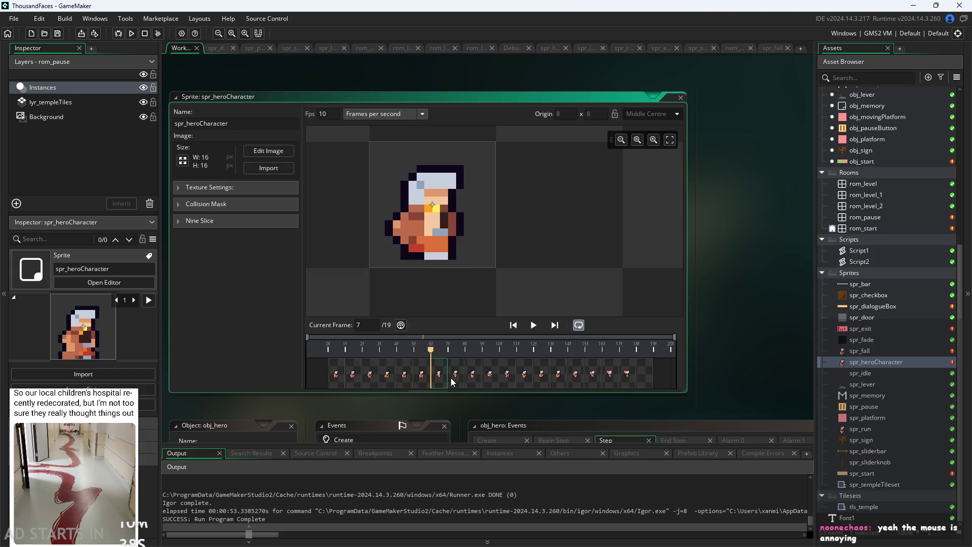
left_click(425, 380)
Step through the hero sprite from frame 1 to frame 7.
left_click(339, 386)
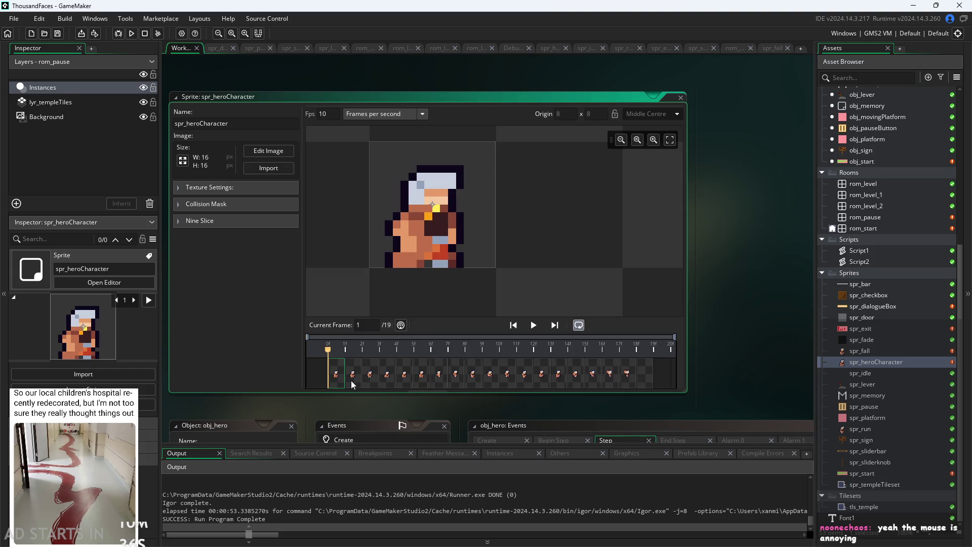
left_click(352, 384)
left_click(370, 384)
left_click(388, 383)
left_click(404, 383)
left_click(422, 383)
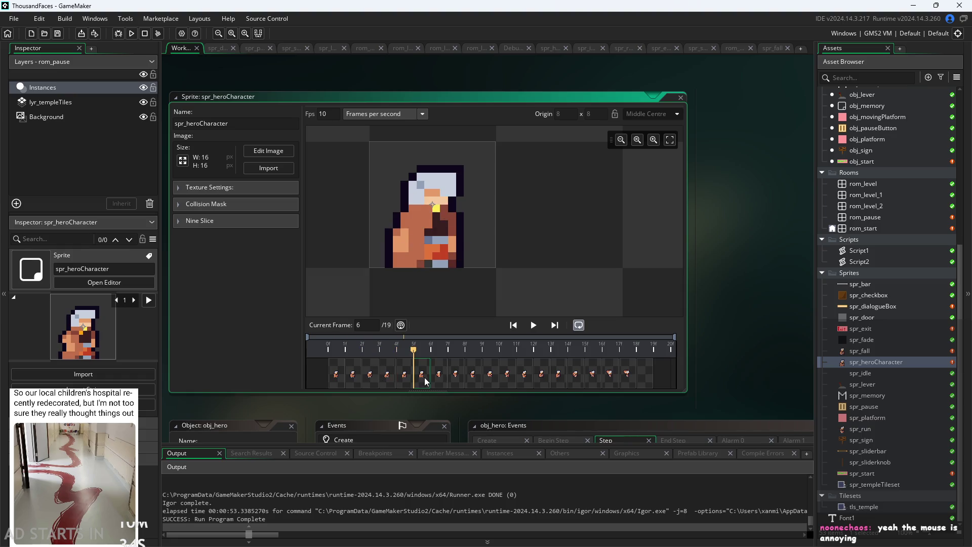
left_click(440, 383)
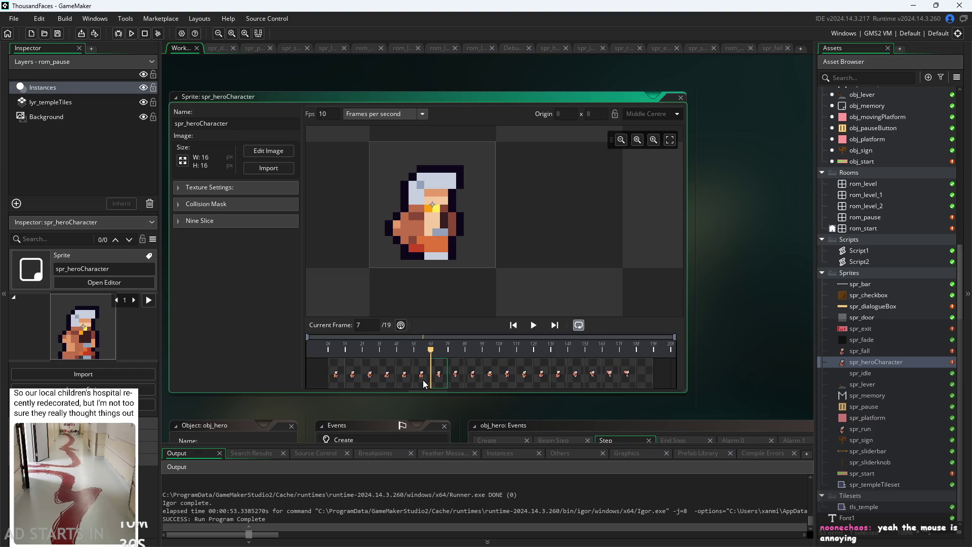
Step again from frame 1 to frame 6, then run the game.
left_click(338, 385)
left_click(356, 384)
left_click(371, 383)
left_click(388, 383)
left_click(405, 384)
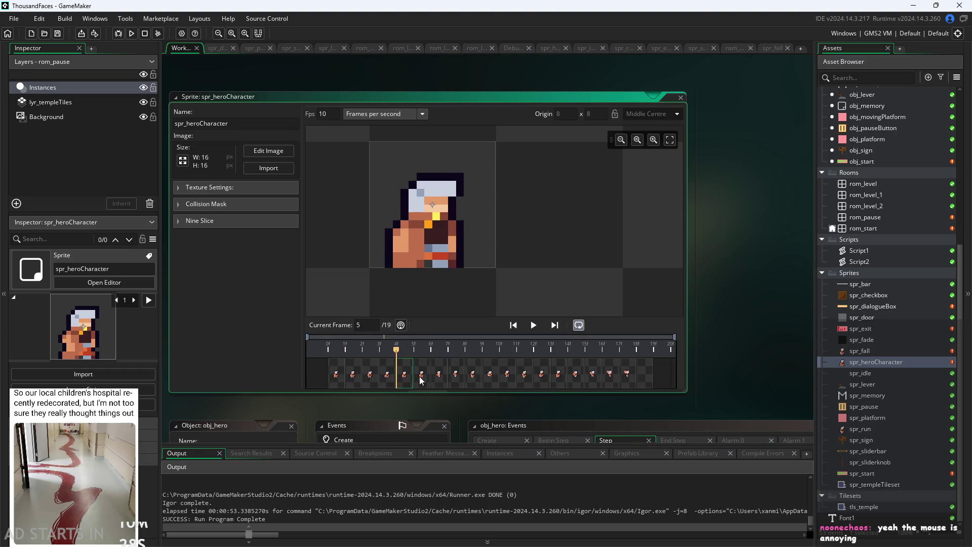
left_click(421, 381)
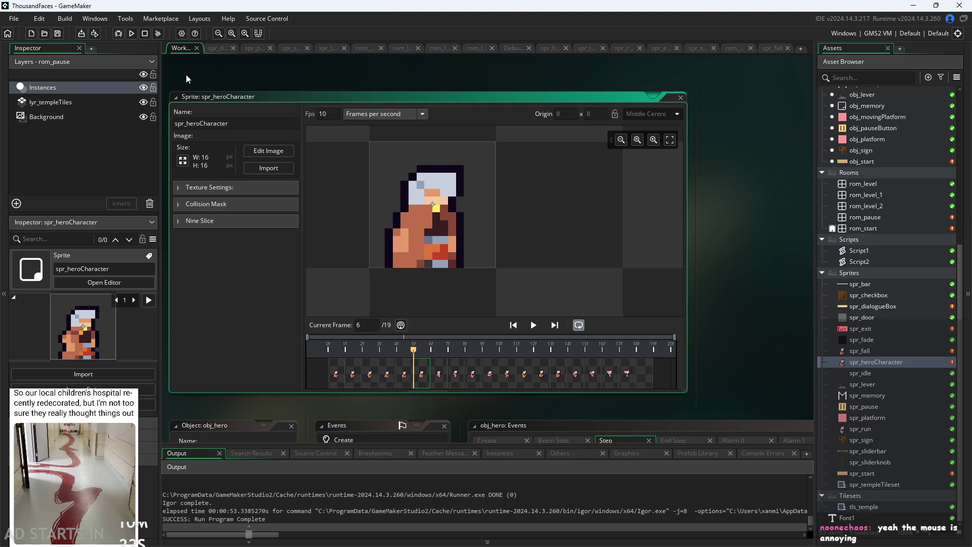
left_click(131, 33)
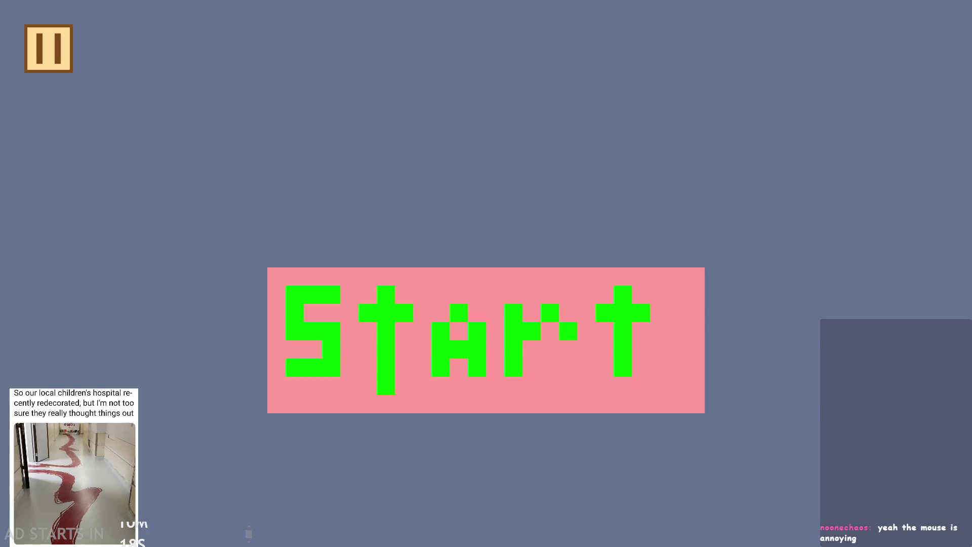
Start the level, enable Debug Stats and Pause Button on Right Side, then resume play.
left_click(365, 304)
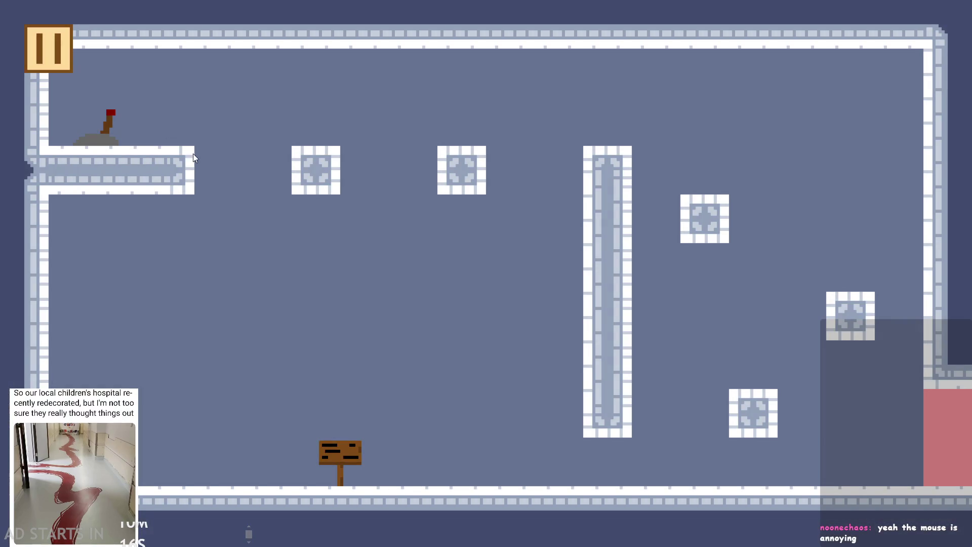
left_click(32, 46)
left_click(189, 163)
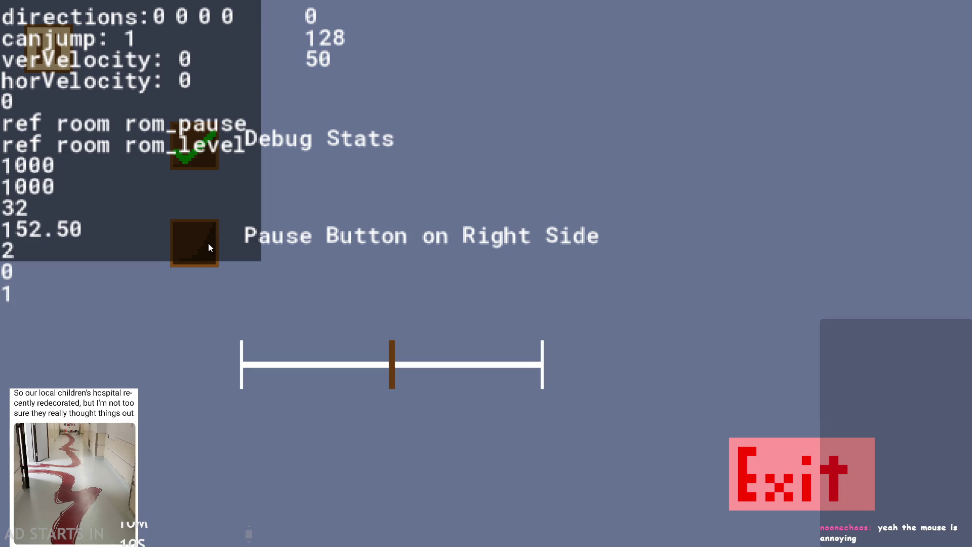
left_click(209, 244)
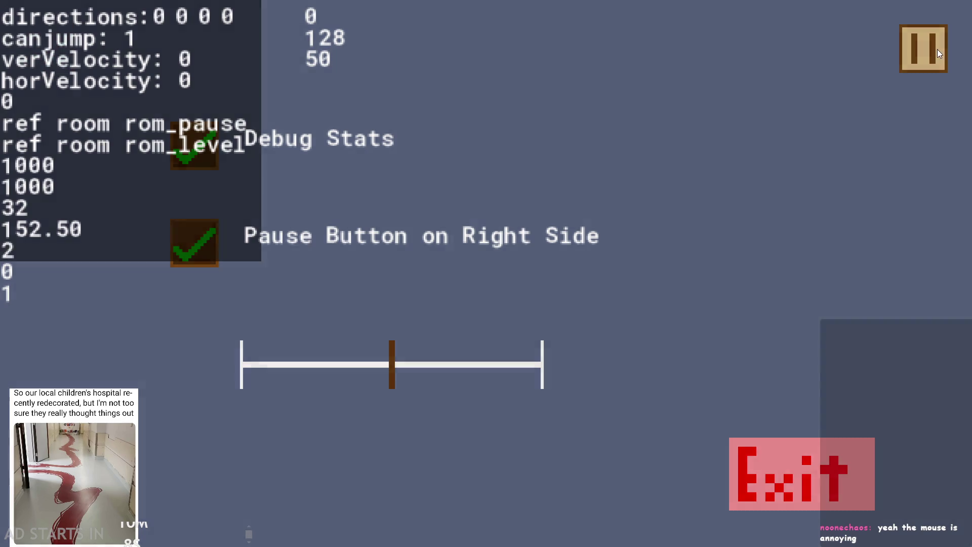
left_click(938, 50)
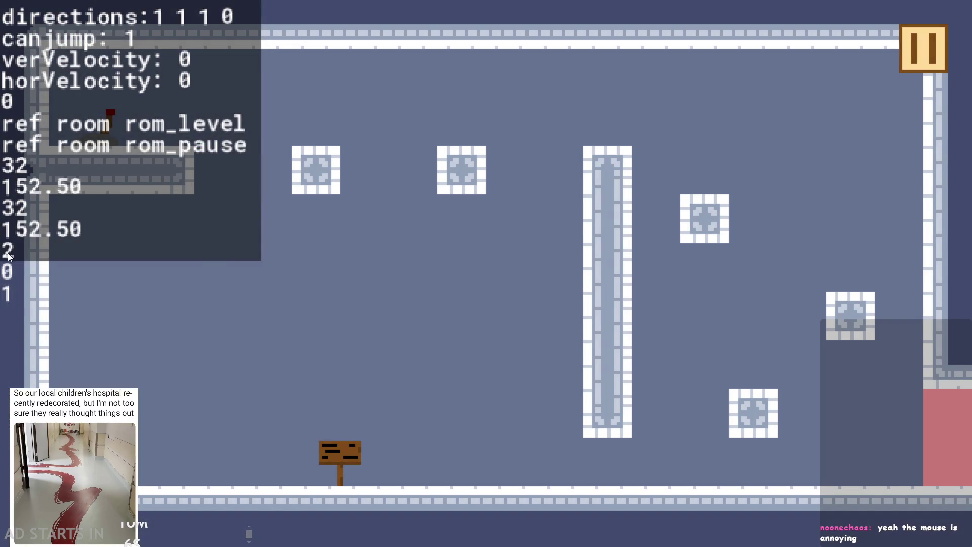
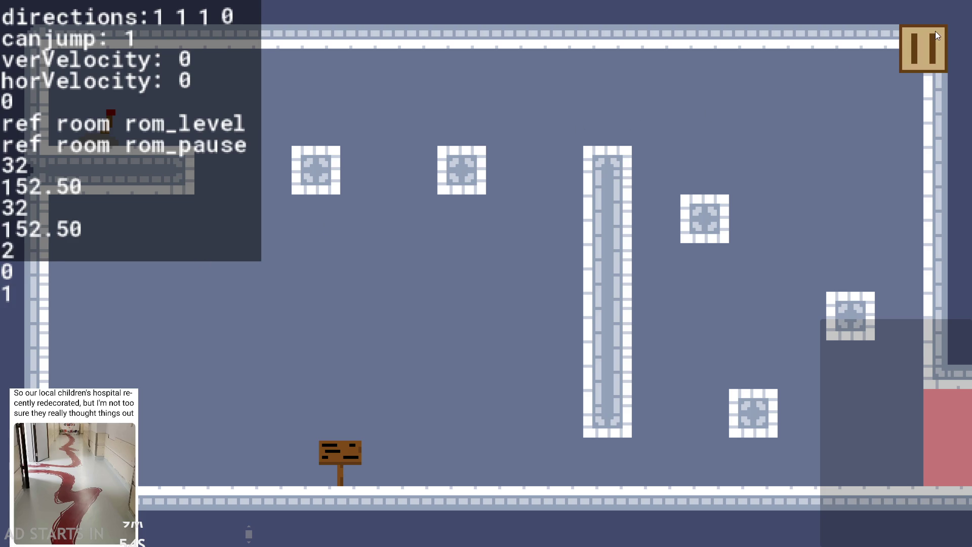
Pause and quit the game test that is already running.
left_click(931, 44)
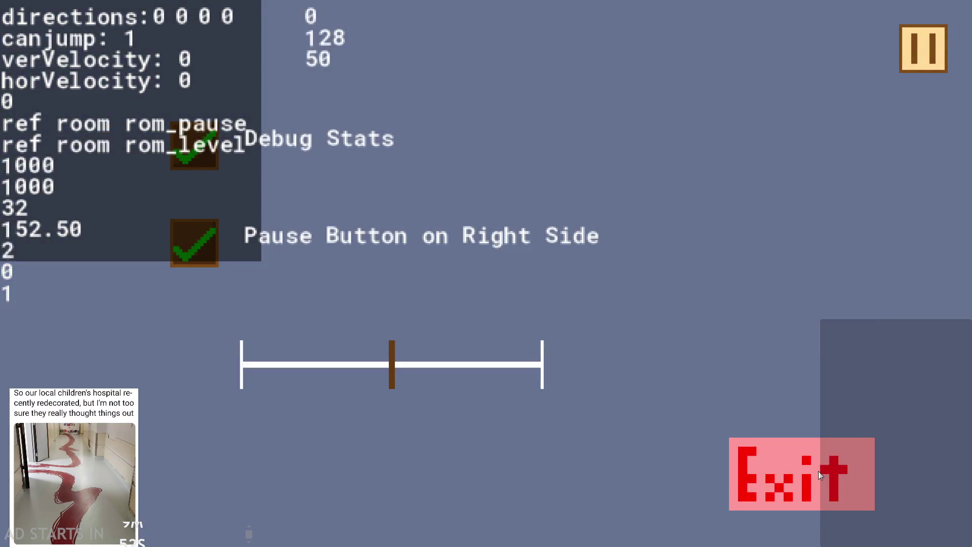
left_click(819, 470)
scroll(883, 128, "up", 3)
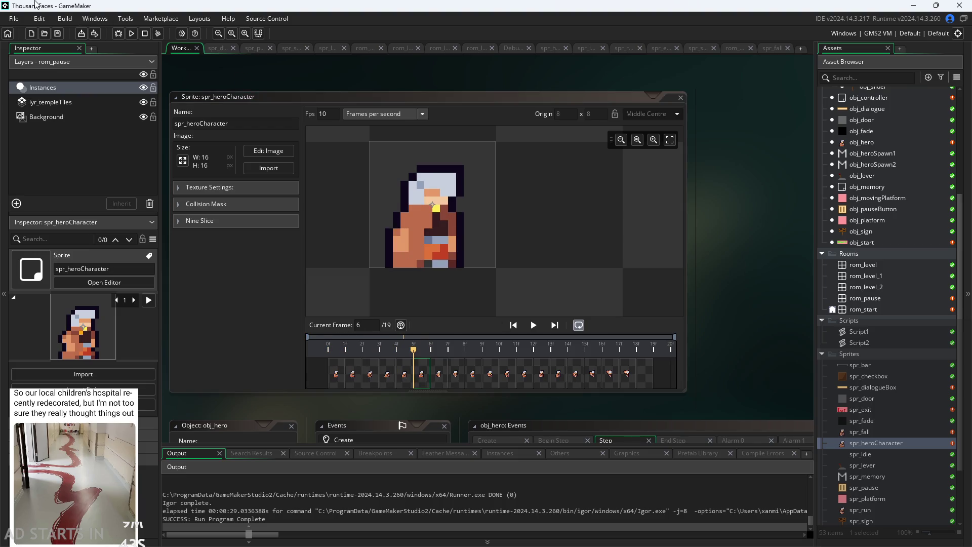
Test-run the game with Debug Stats and Pause Button on Right Side enabled, then exit.
left_click(131, 33)
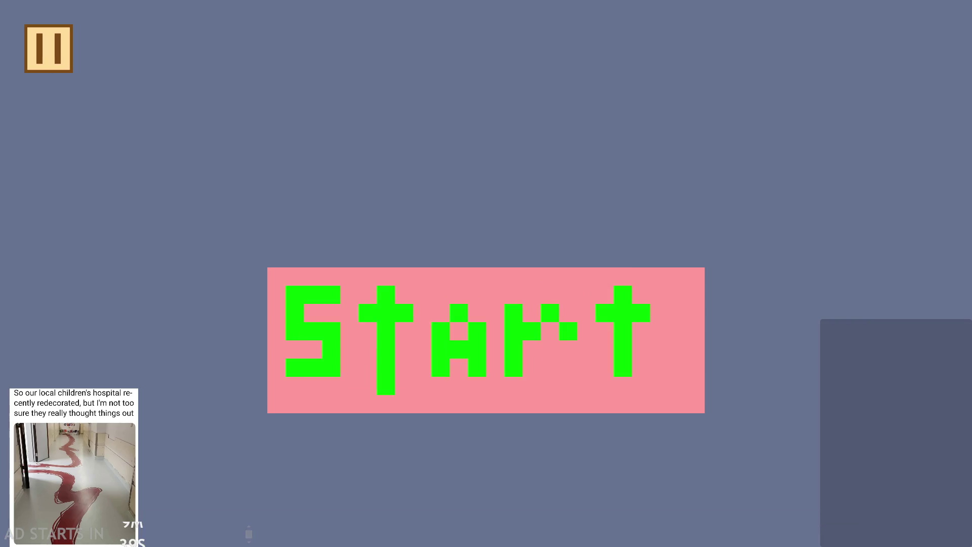
left_click(389, 356)
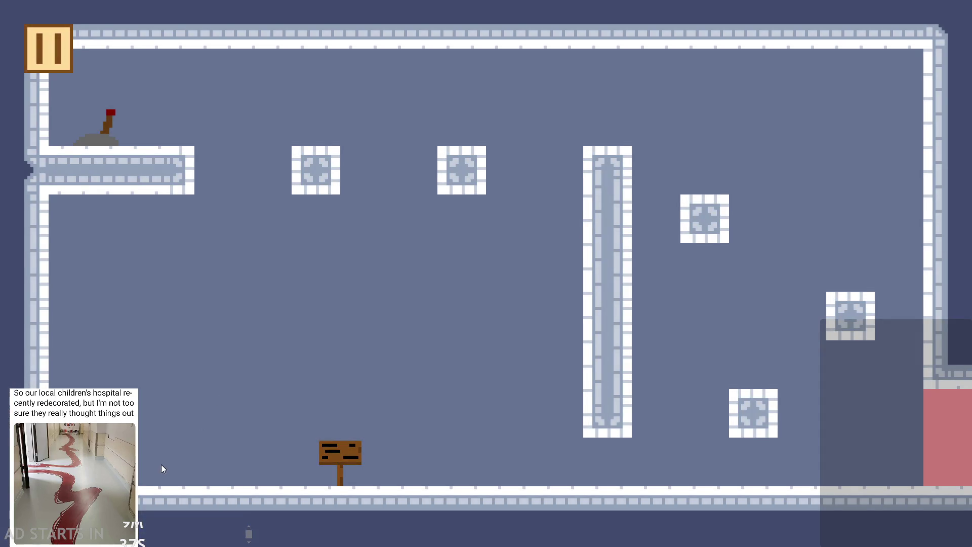
left_click(62, 63)
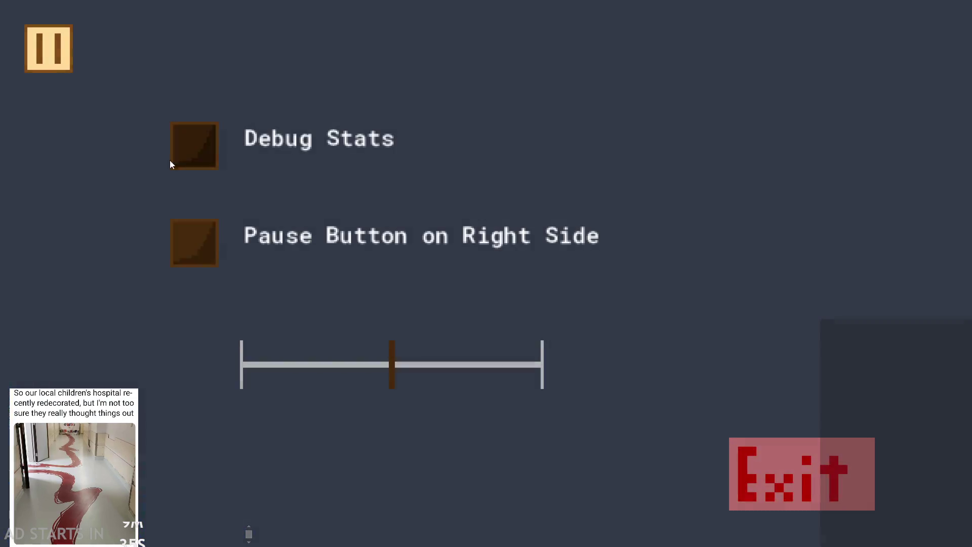
left_click(173, 160)
left_click(182, 254)
left_click(904, 61)
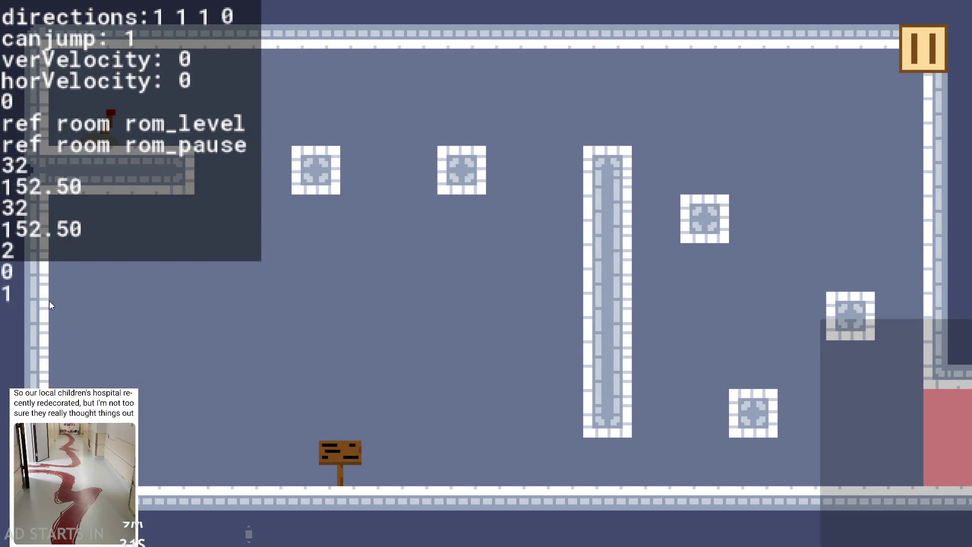
left_click(912, 58)
left_click(800, 470)
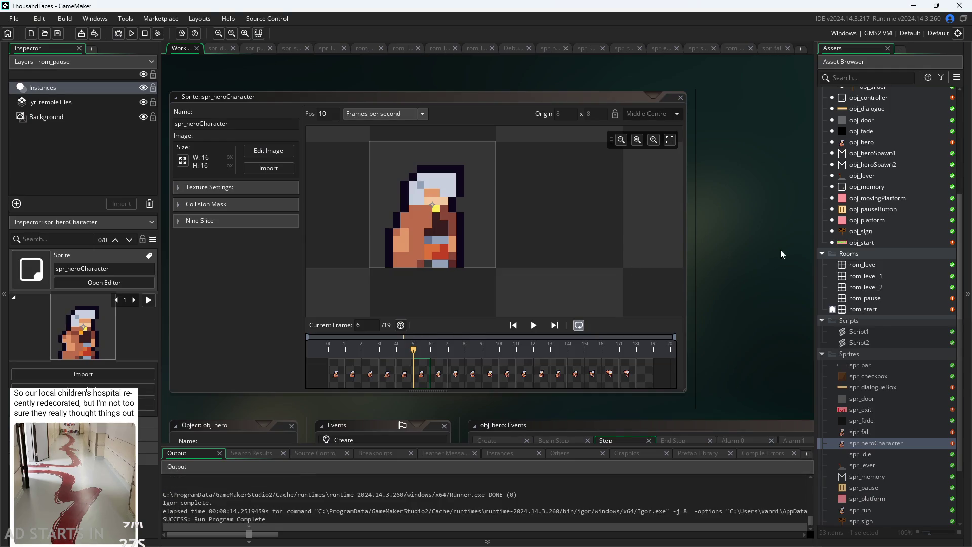
Delete the empty 19th frame from spr_heroCharacter.
left_click(645, 386)
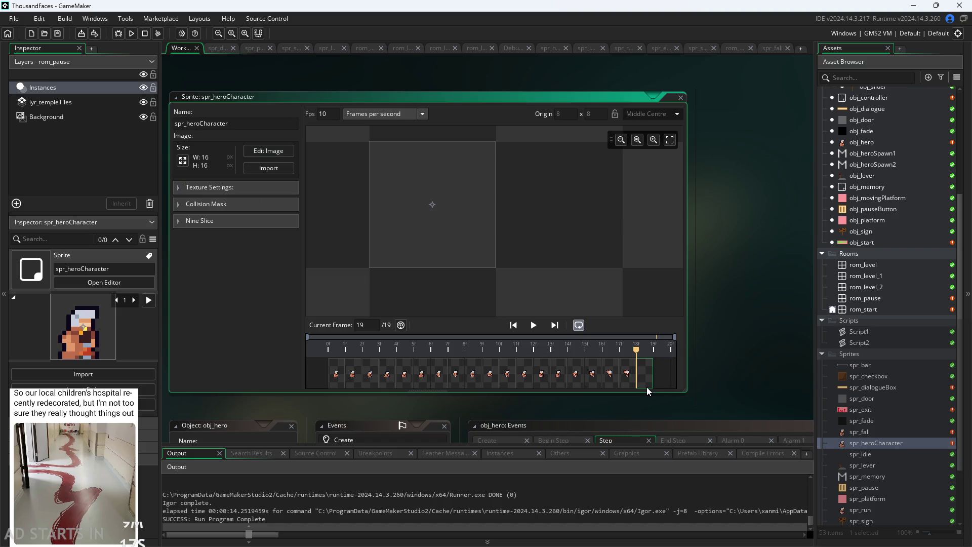
key("Delete")
left_click(503, 295)
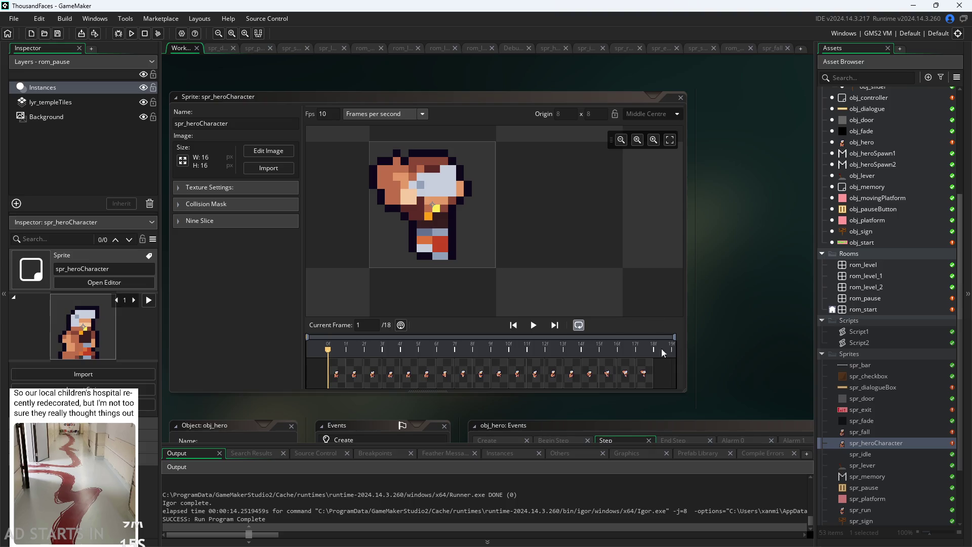
Check the sprite's first and new last frames, then open obj_hero's Step event code.
left_click(644, 383)
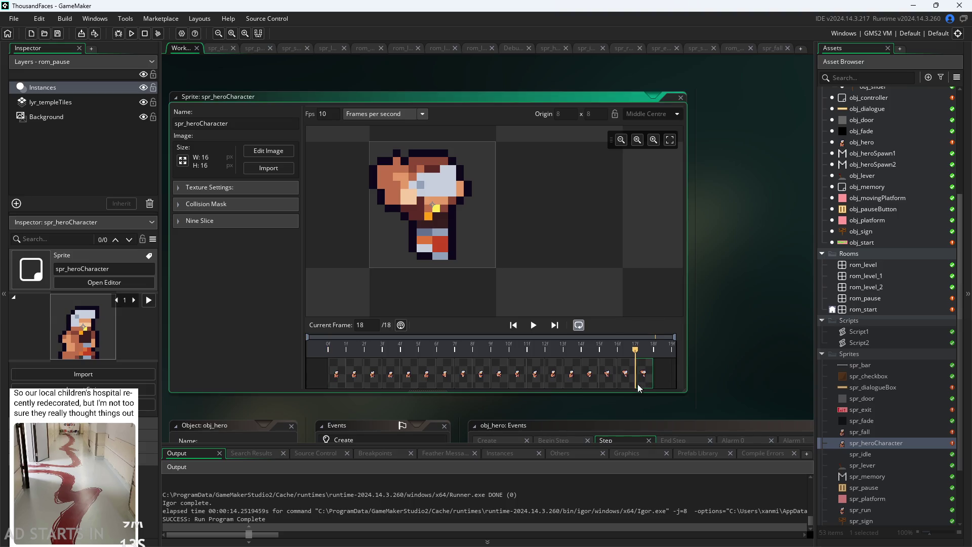
left_click(338, 370)
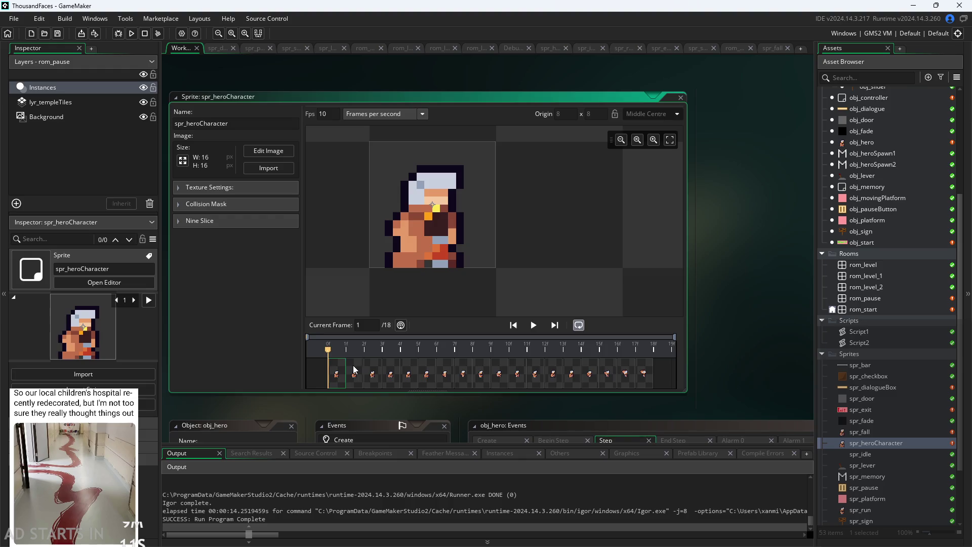
left_click(646, 383)
left_click(809, 248)
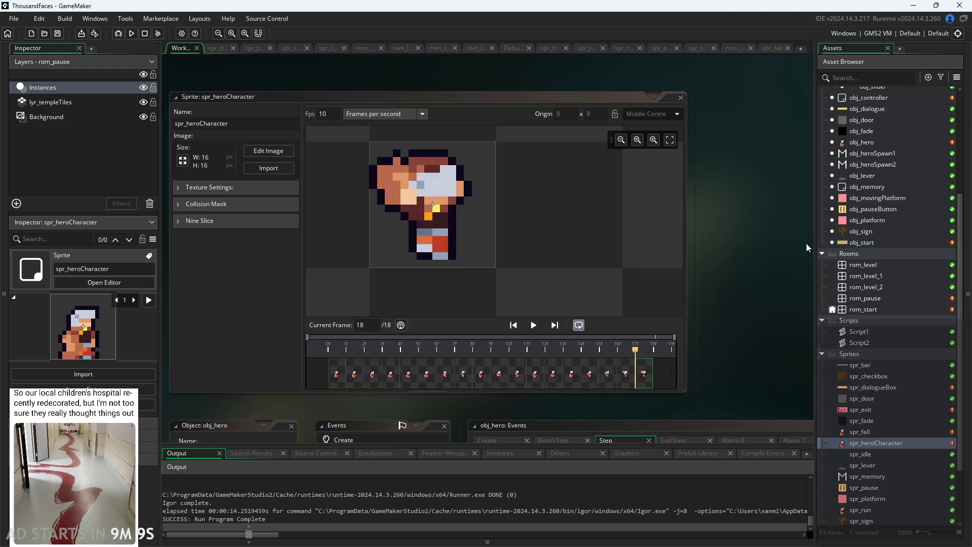
double_click(881, 142)
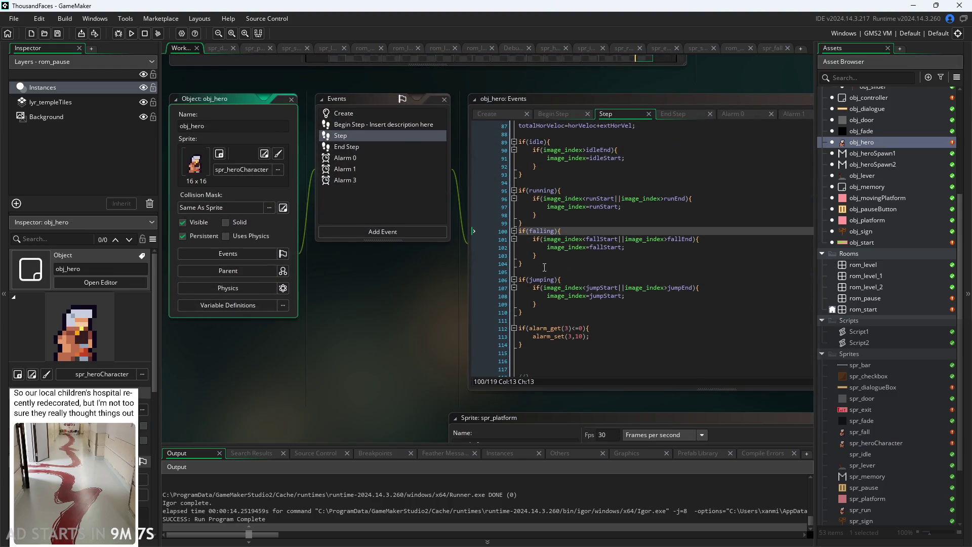
Review the Create frame-range variables and the jumping frame-range check on line 107.
scroll(447, 306, "up", 3)
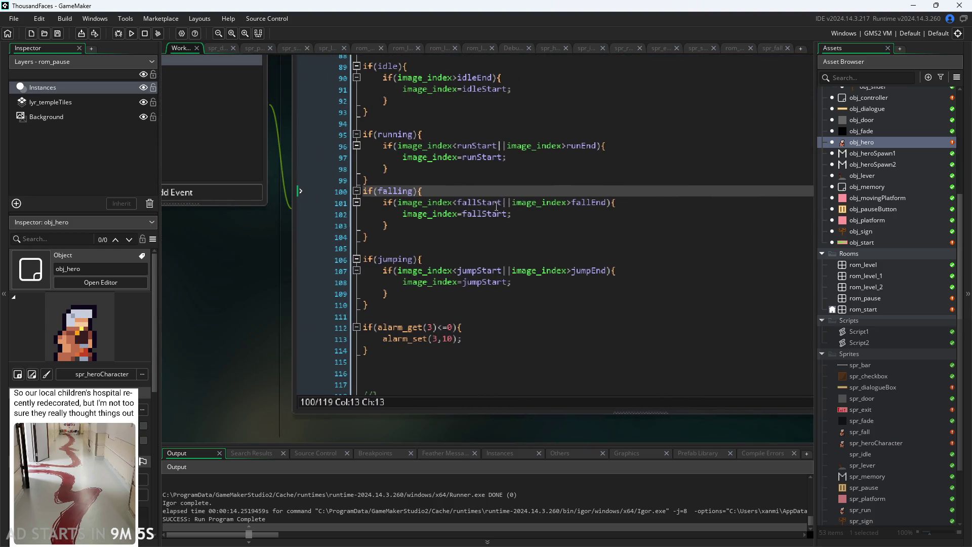
scroll(423, 267, "up", 3)
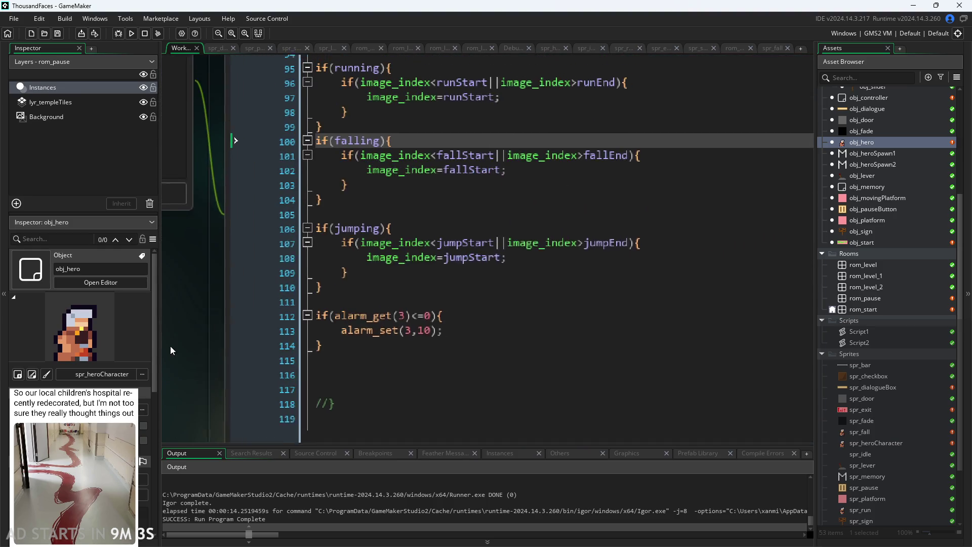
scroll(424, 211, "down", 3)
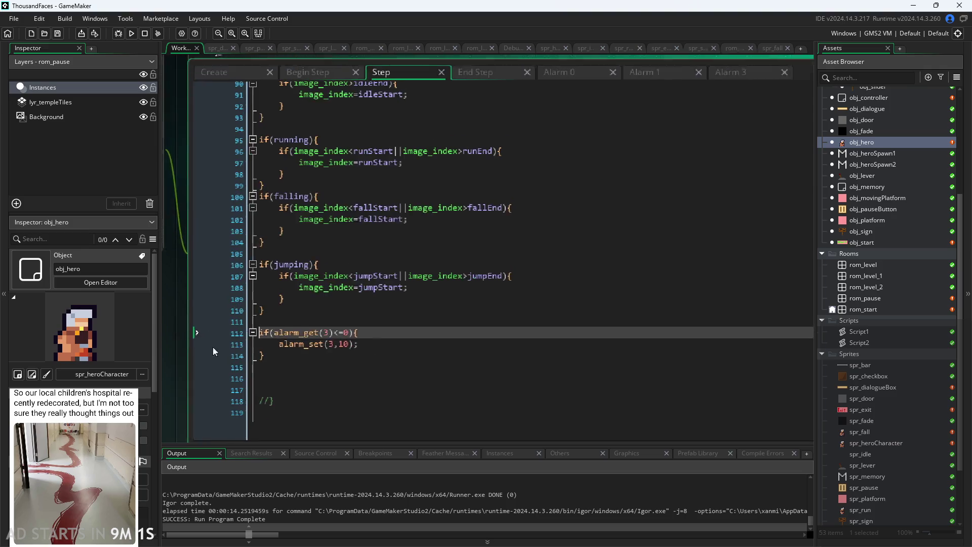
key("ctrl+Tab")
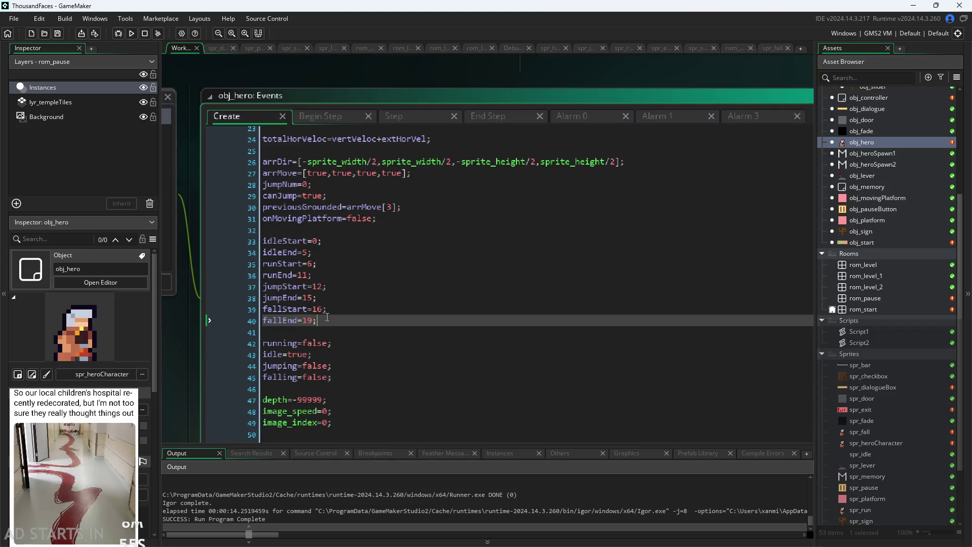
left_click(433, 125)
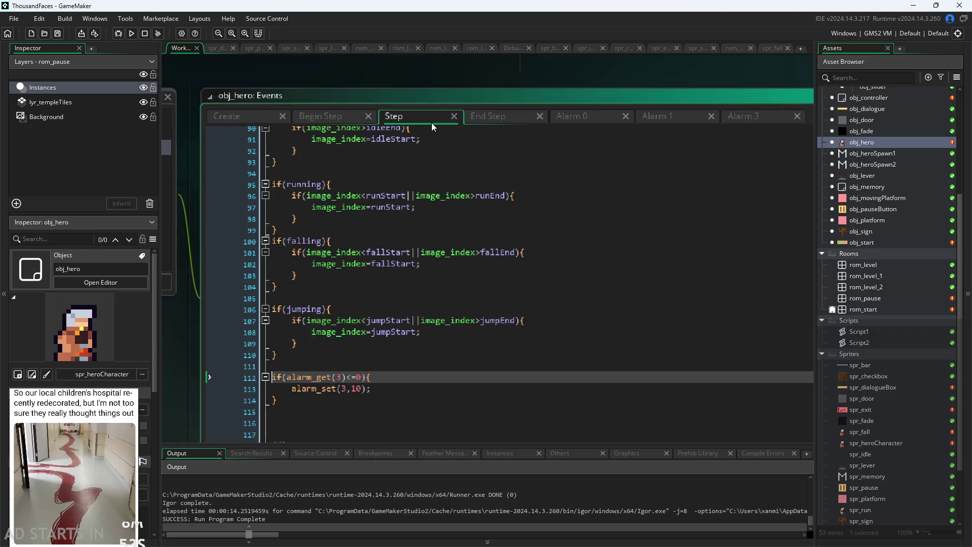
left_click(439, 322)
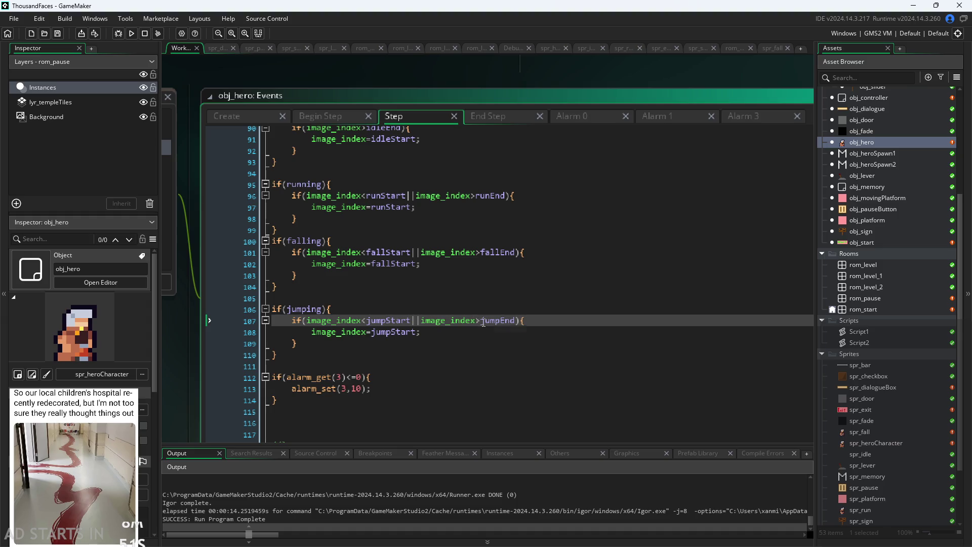
left_click(441, 328)
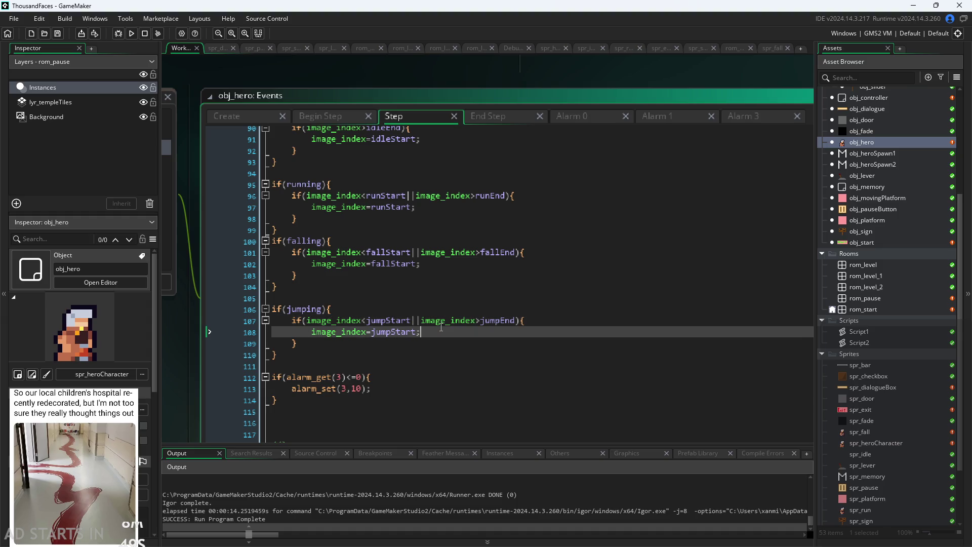
left_click(397, 321)
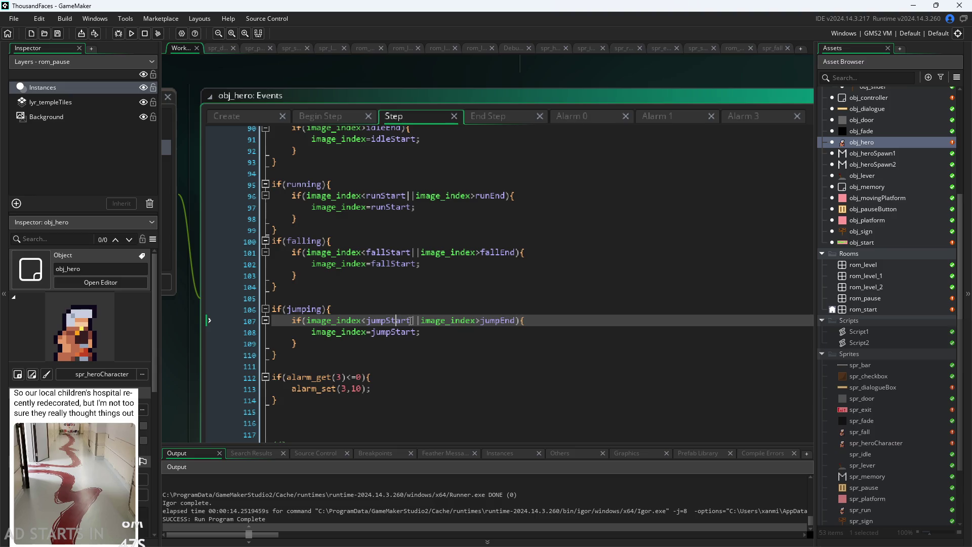
left_click(445, 343)
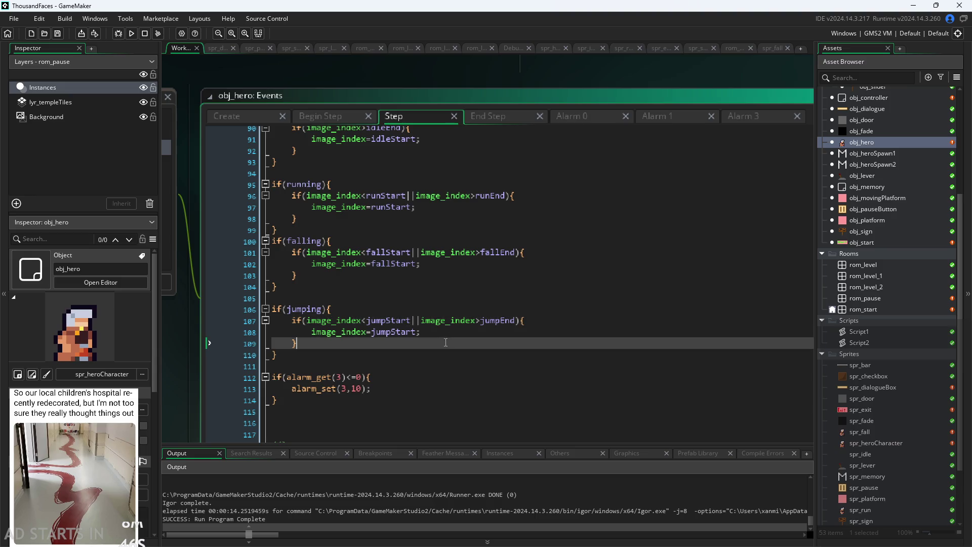
Test the jump animation from the title screen, then close the game with Alt+F4.
left_click(131, 33)
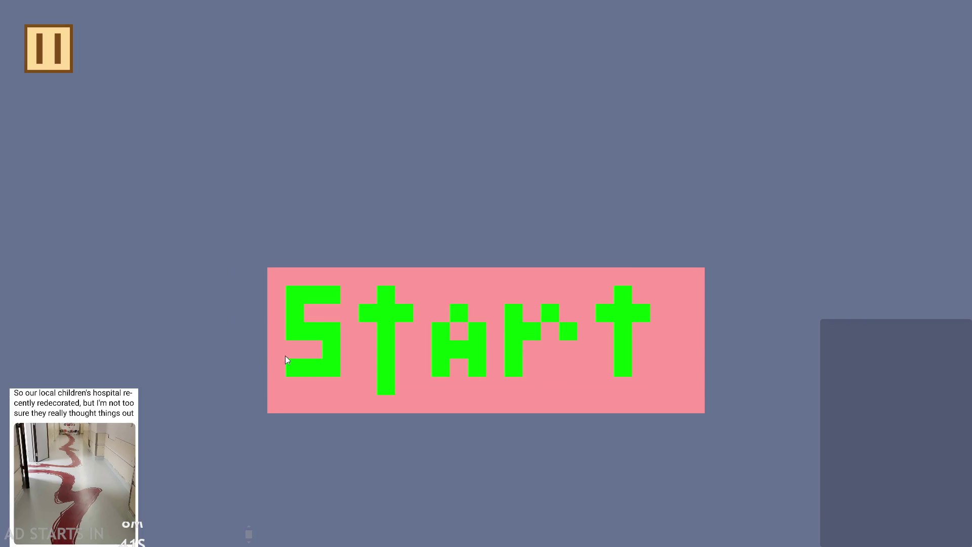
left_click(286, 359)
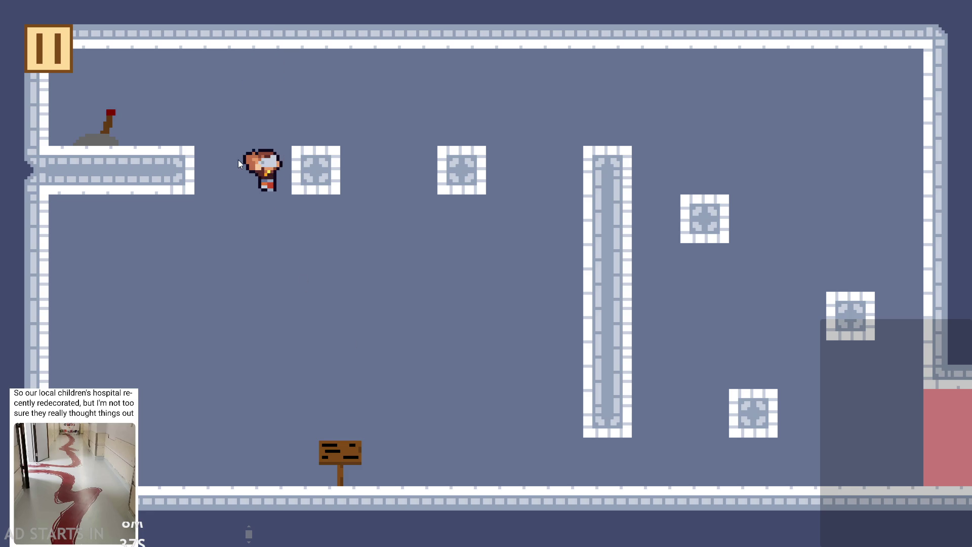
left_click(53, 43)
key("alt+F4")
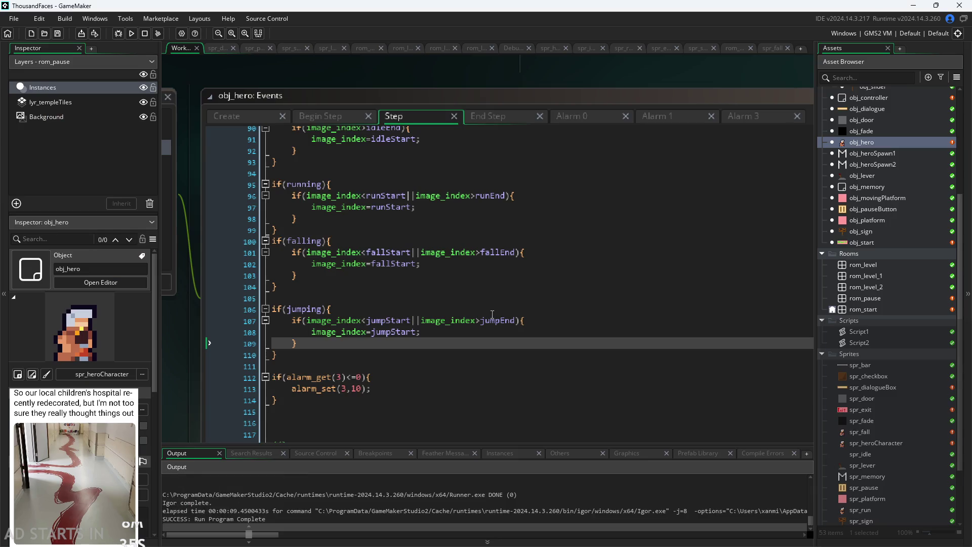
Re-examine jumpStart and jumpEnd in the line 107 jumping condition and run the game again.
left_click(414, 331)
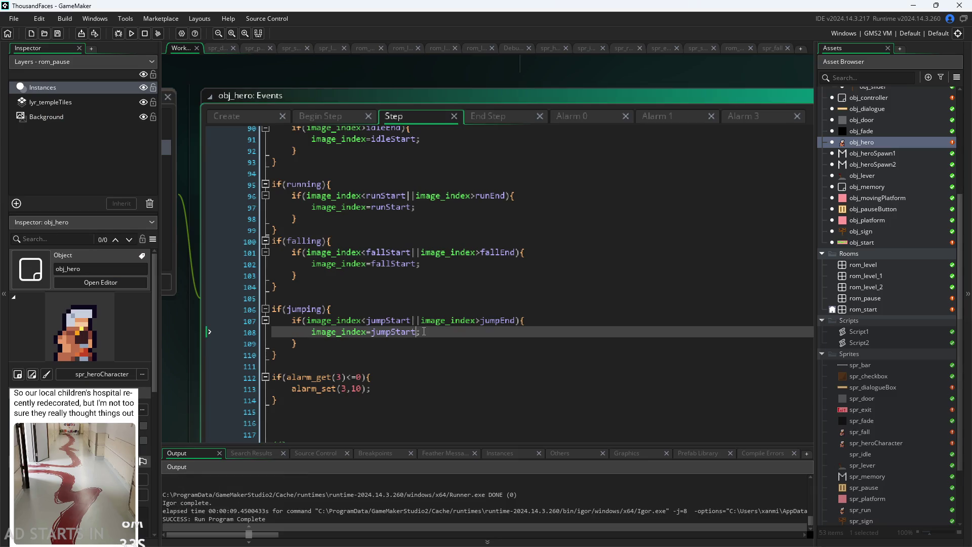
left_click(453, 323)
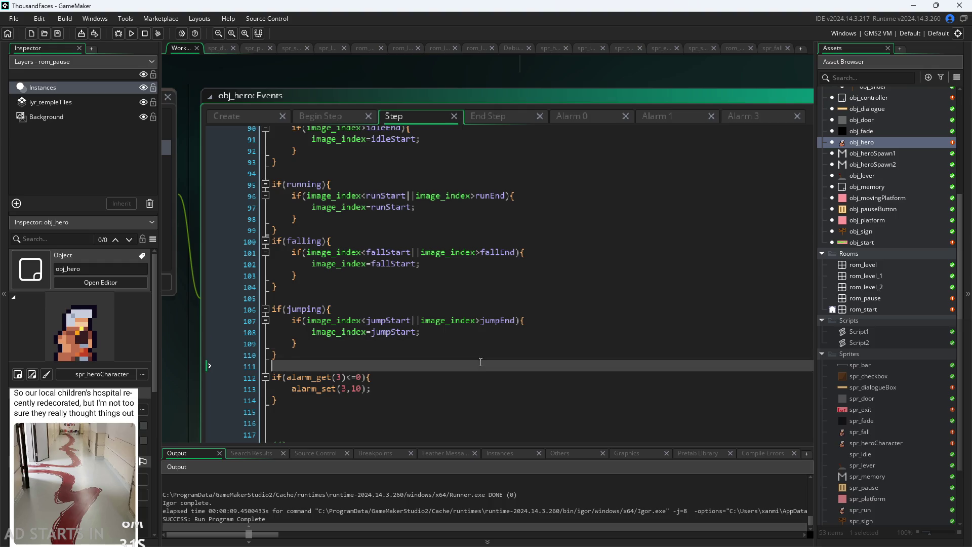
left_click(489, 331)
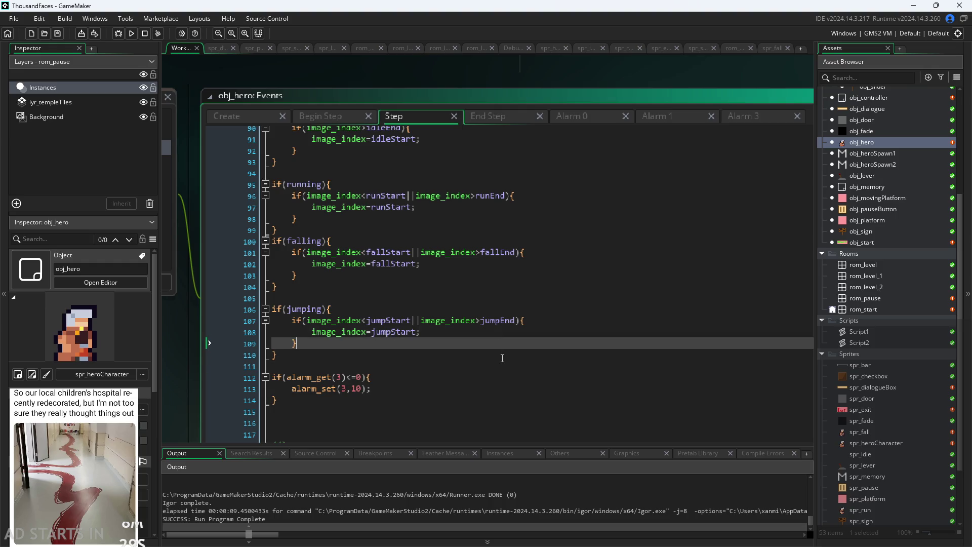
left_click(496, 320)
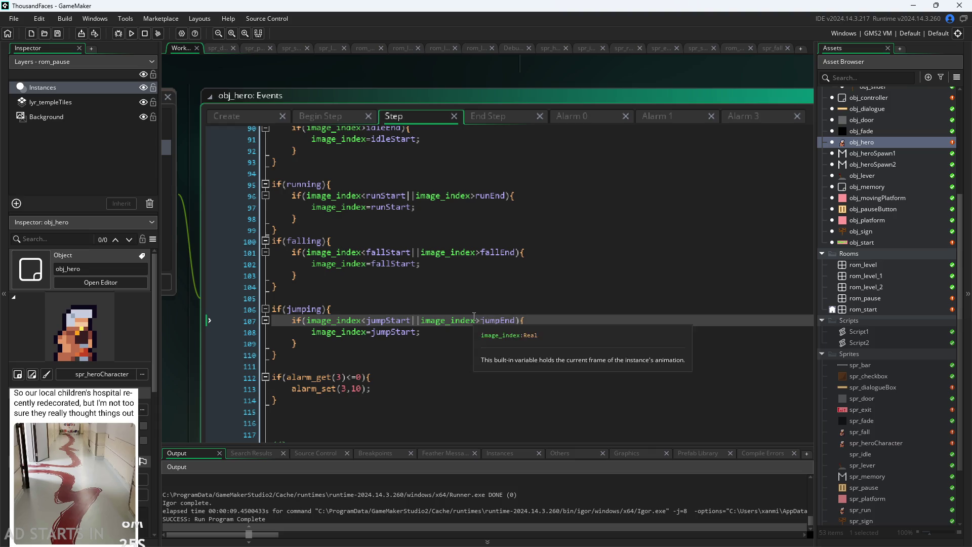
left_click(133, 33)
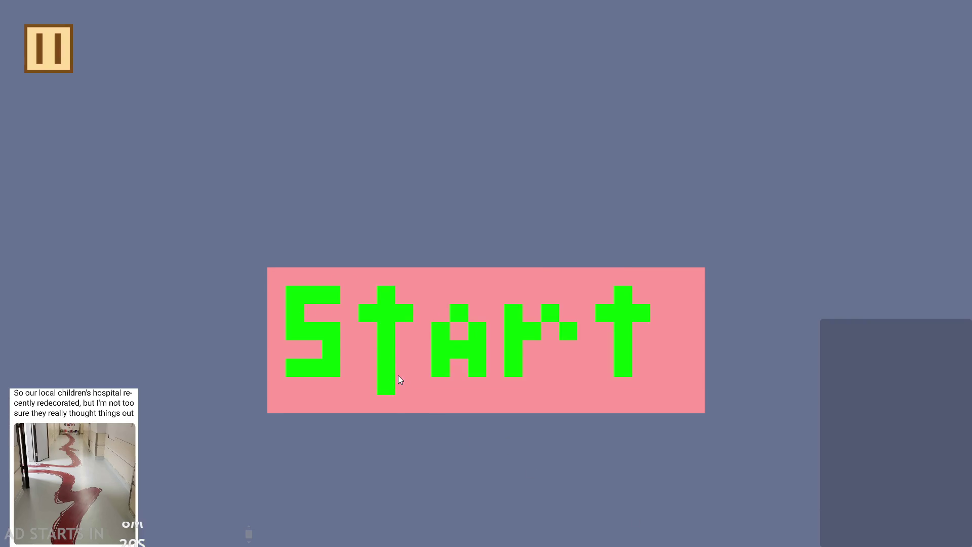
Start the game and turn on Debug Stats and the right-side Pause Button.
left_click(399, 379)
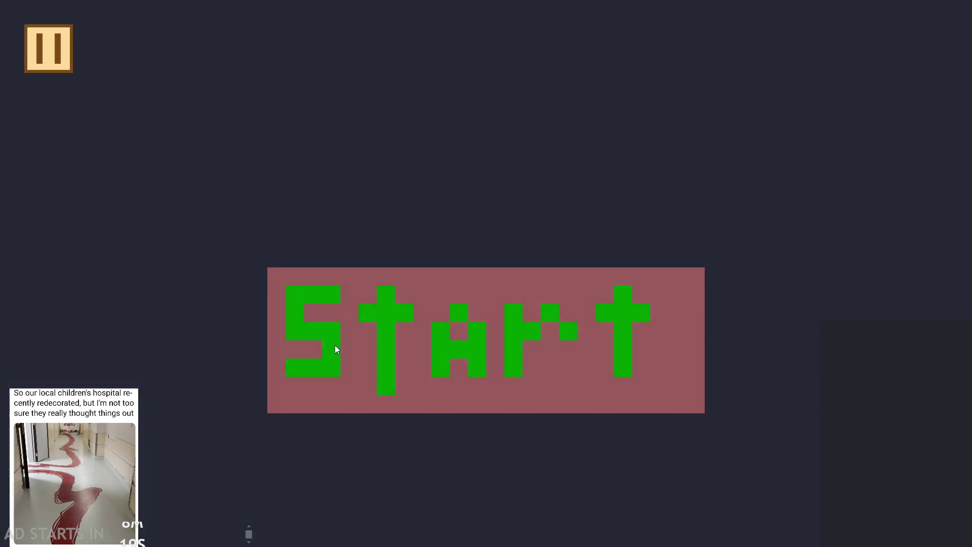
key("Right")
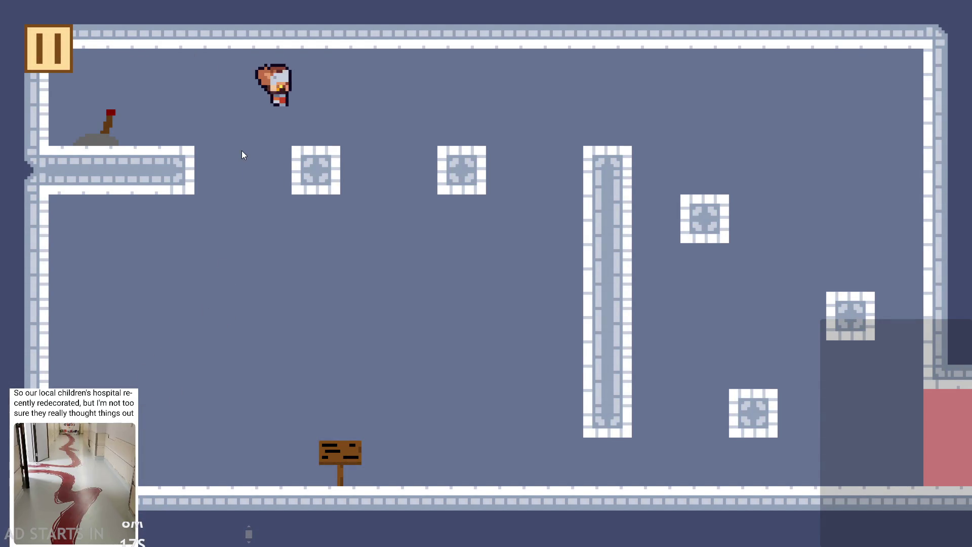
key("Left")
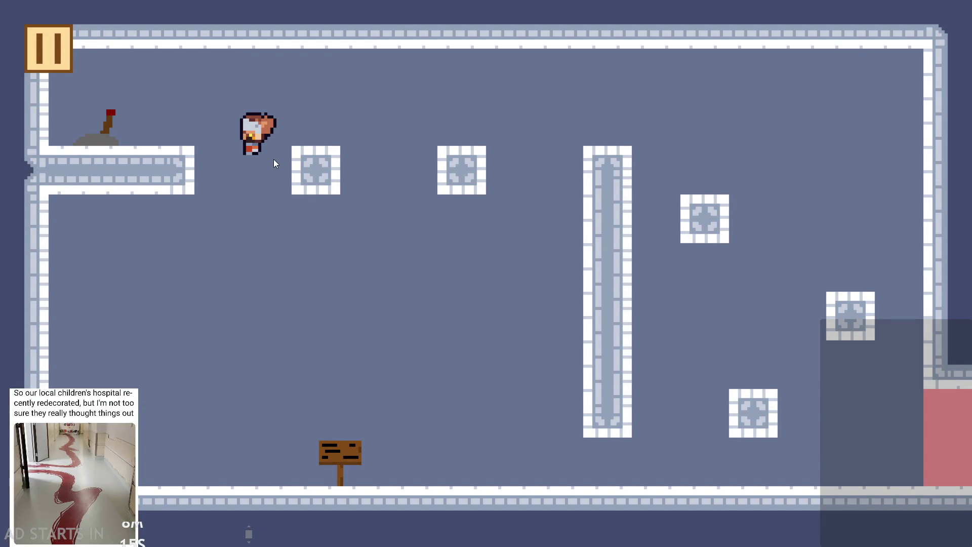
left_click(55, 49)
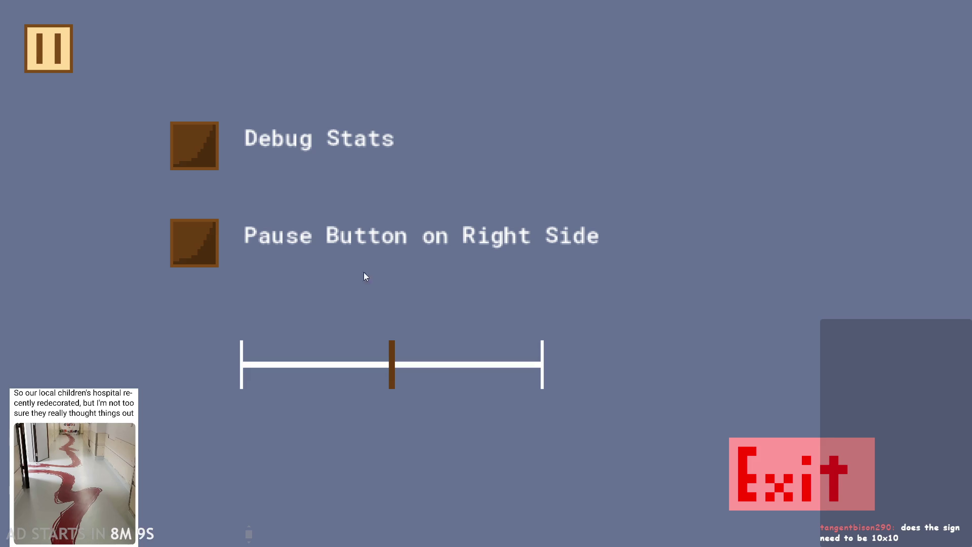
left_click(196, 167)
left_click(195, 237)
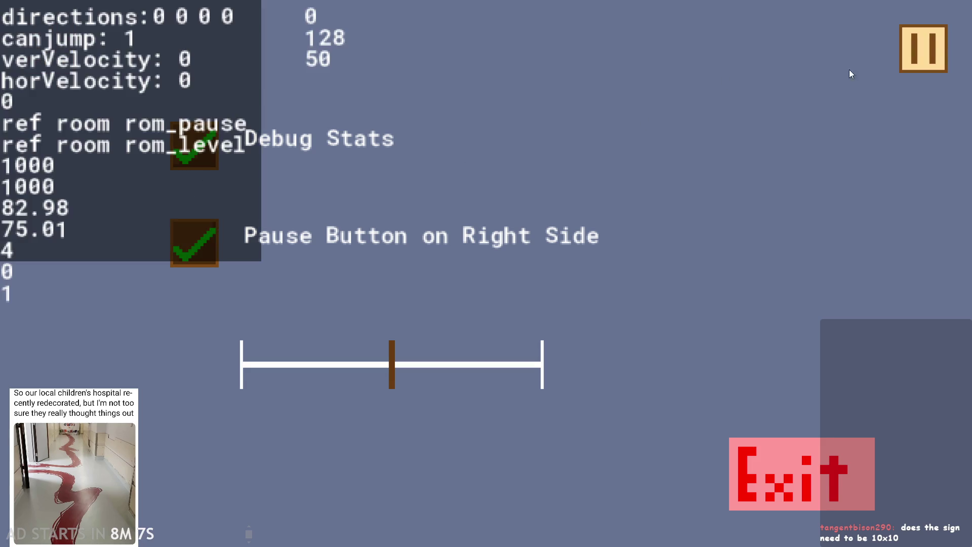
left_click(917, 60)
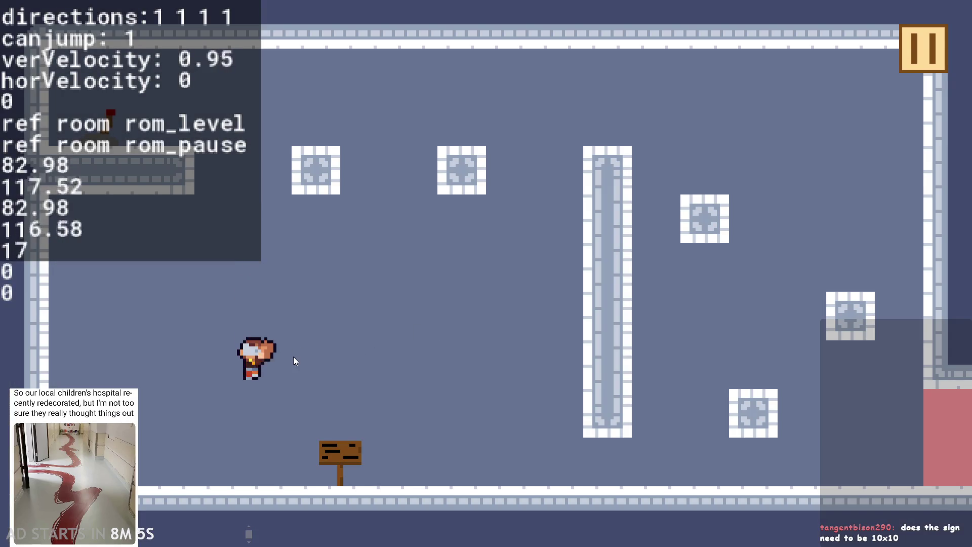
Jump the hero repeatedly to watch the jump-to-fall animation frames.
left_click(199, 290)
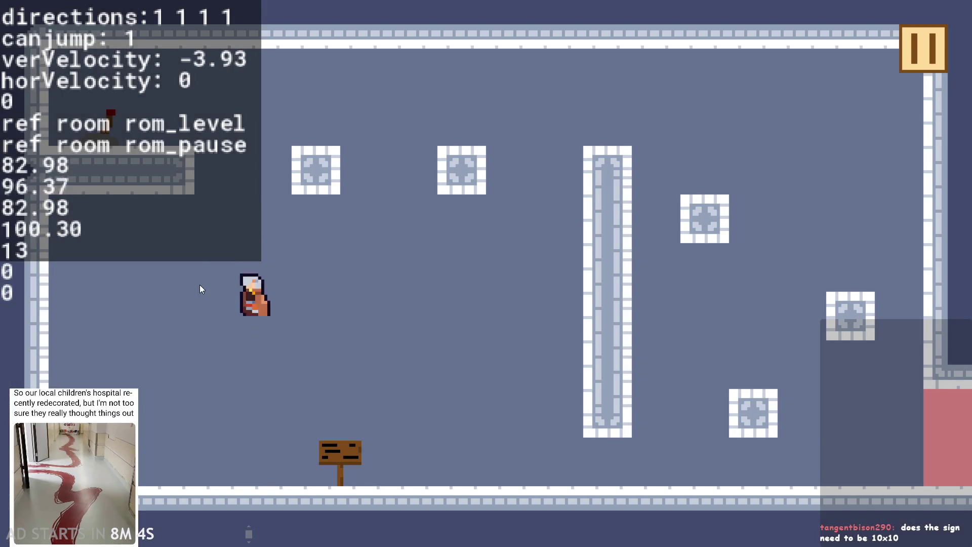
left_click(223, 175)
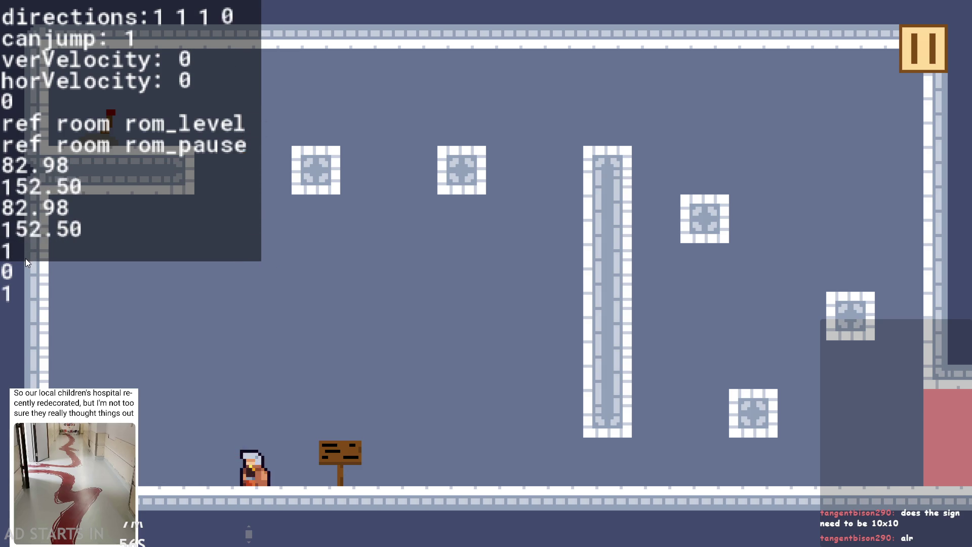
left_click(263, 365)
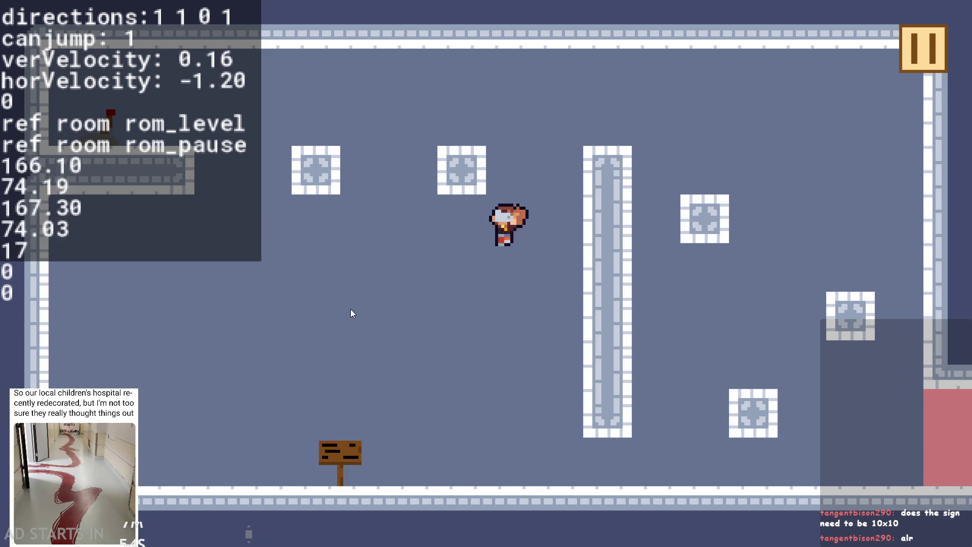
left_click(400, 399)
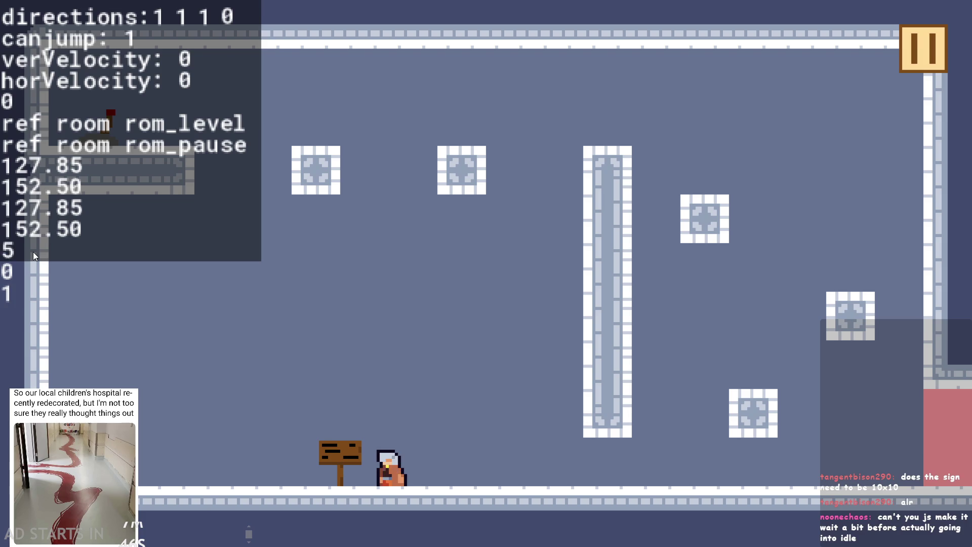
key("space")
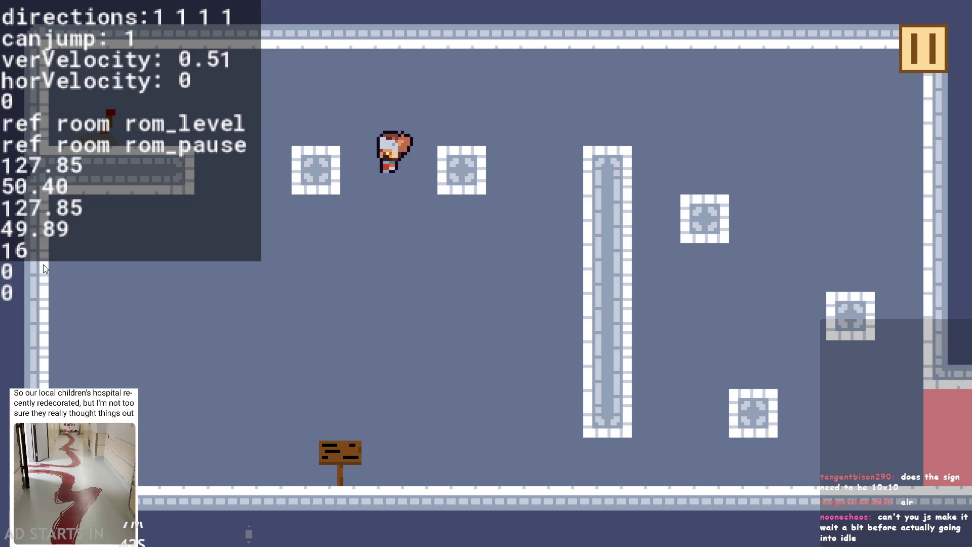
key("space")
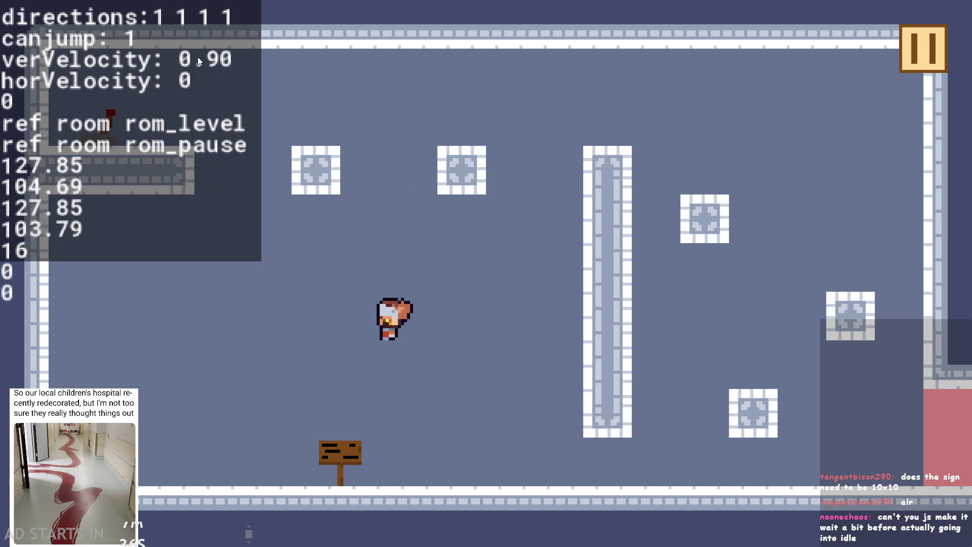
key("space")
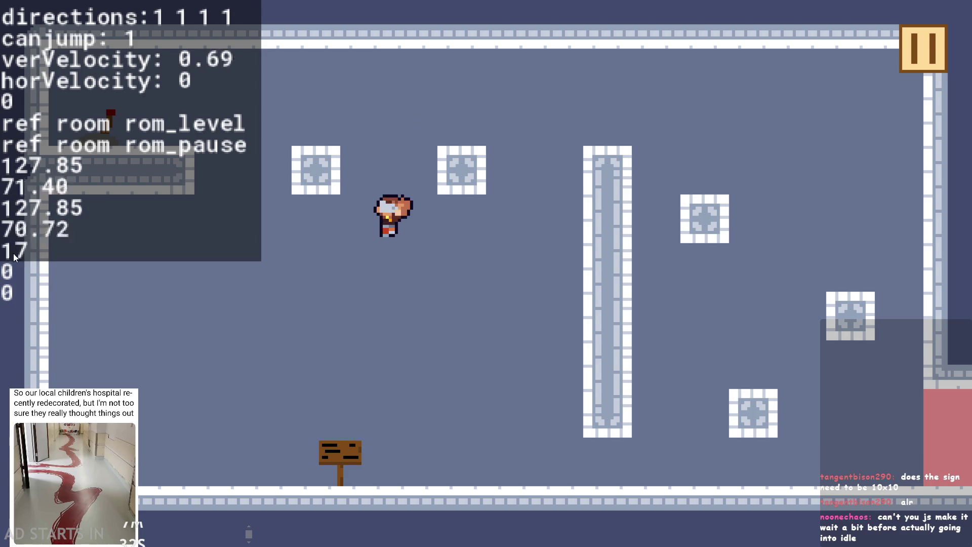
key("space")
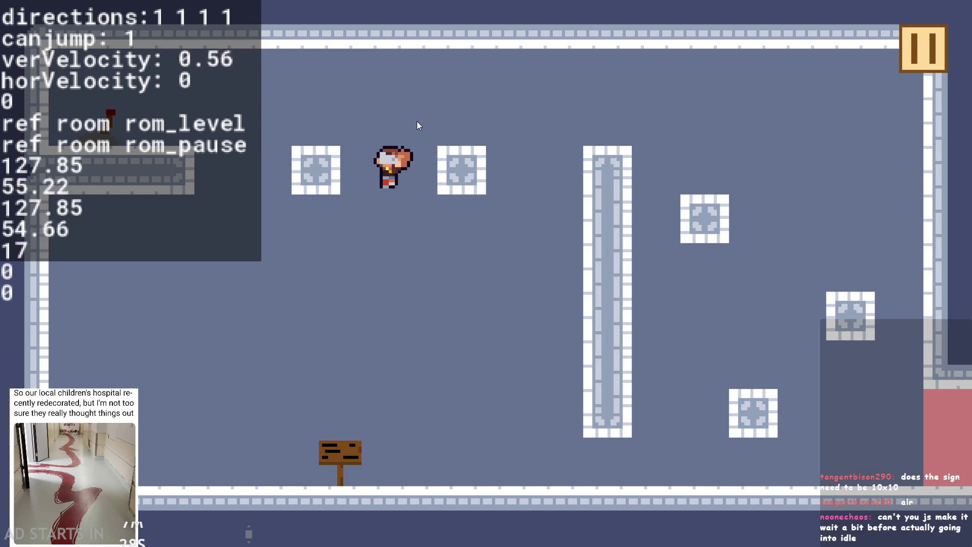
key("space")
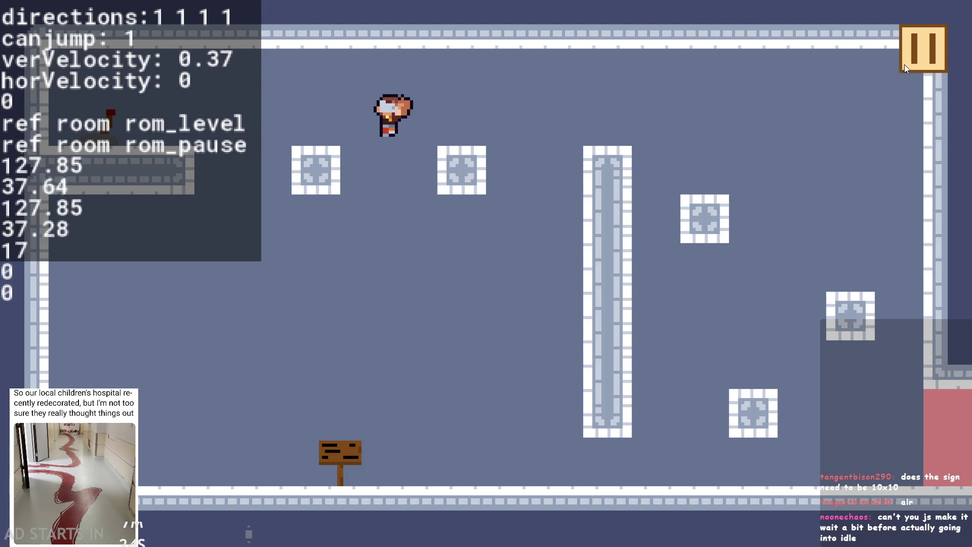
Pause and exit the game, returning to obj_hero's Step code.
left_click(915, 51)
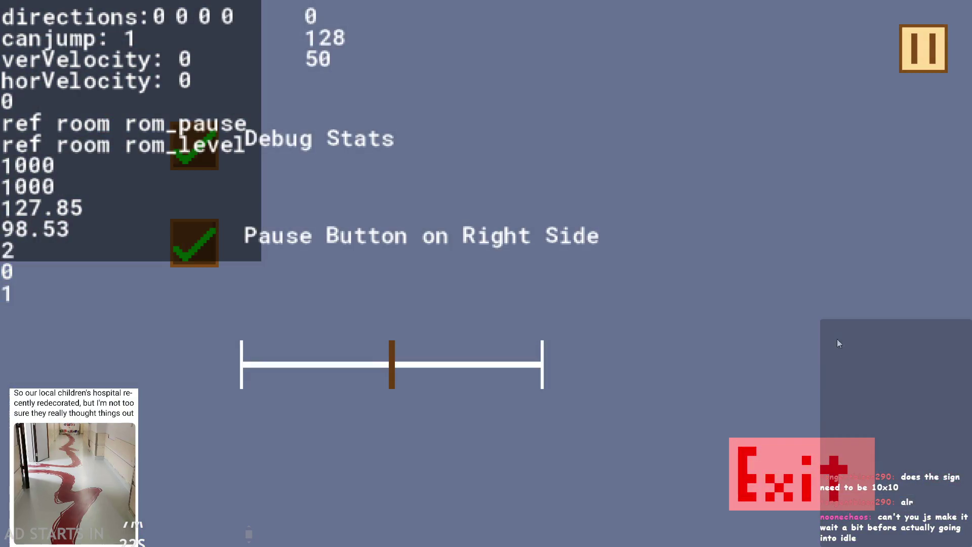
left_click(799, 454)
left_click(375, 320)
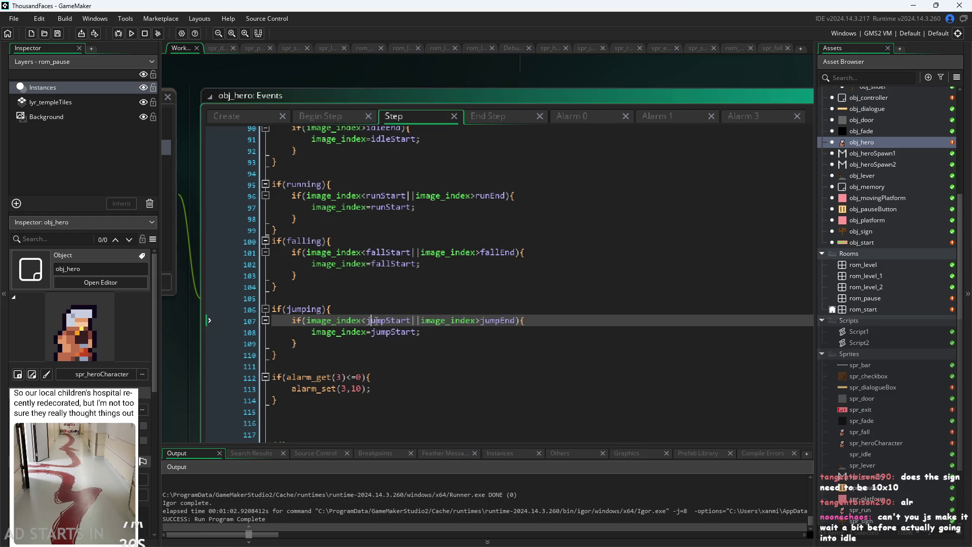
Check the fallStart and fallEnd values on lines 39–40 of obj_hero's Create code.
left_click(256, 117)
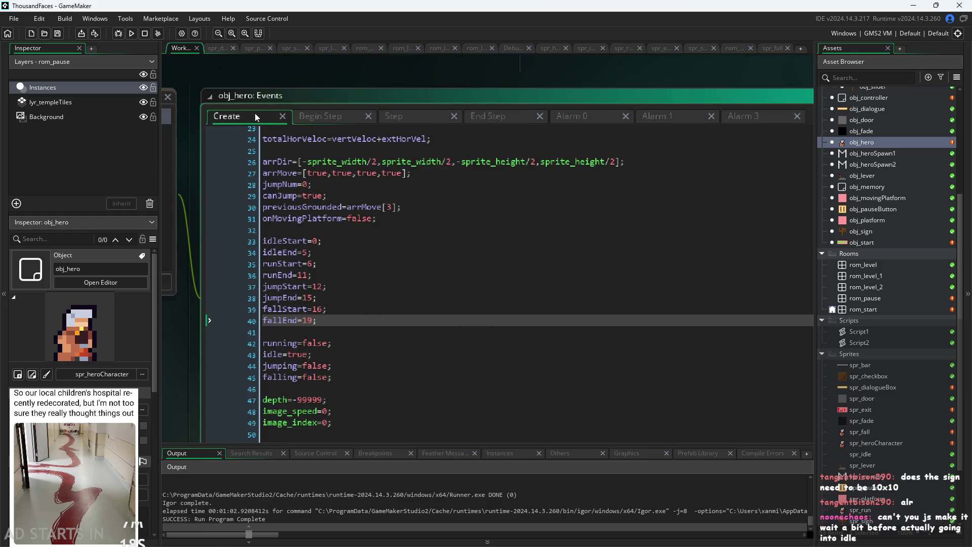
left_click(324, 310)
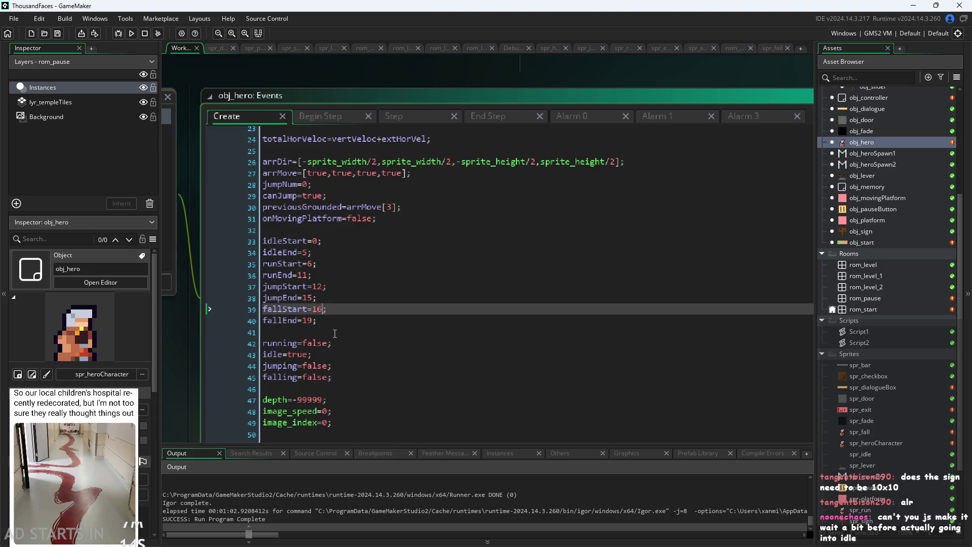
left_click(310, 319)
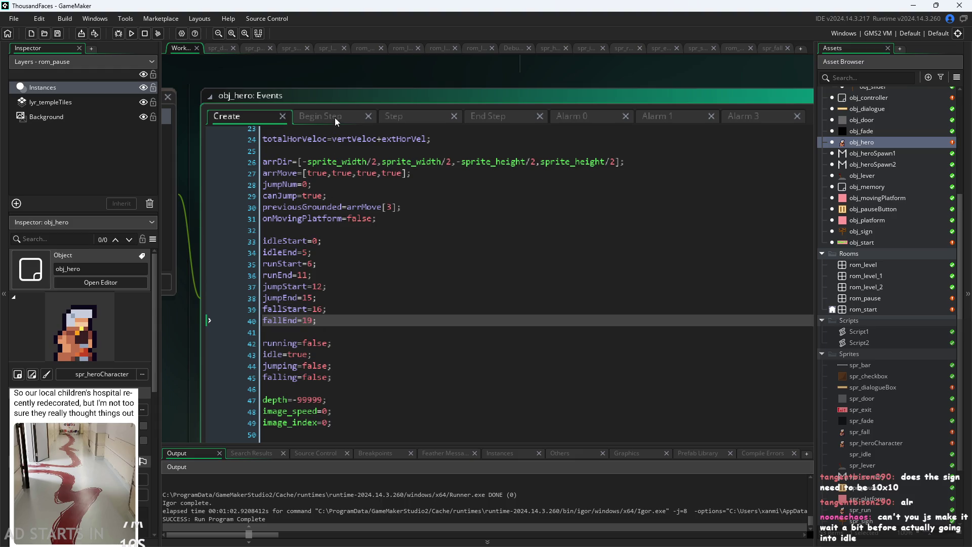
left_click(397, 120)
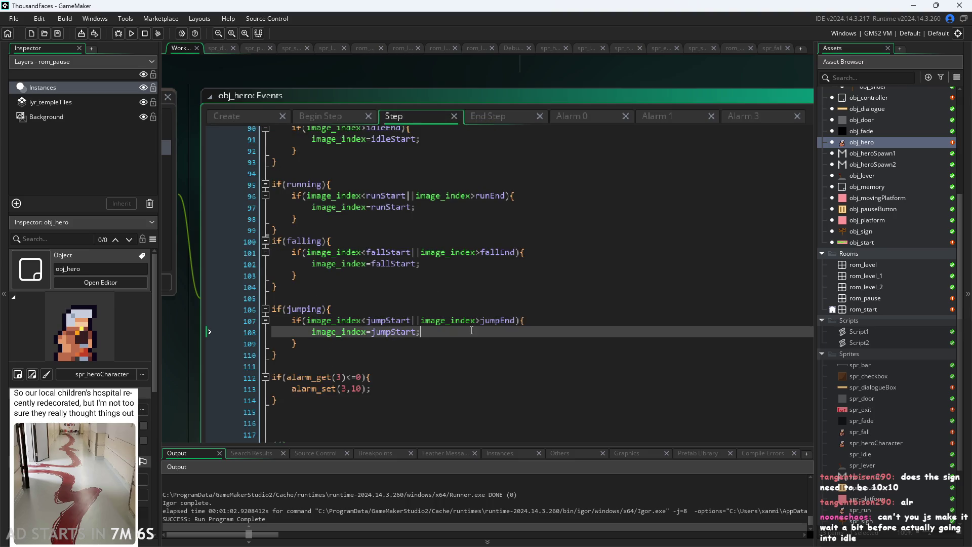
Insert a blank line after the running block in the Step event and save.
left_click(455, 279)
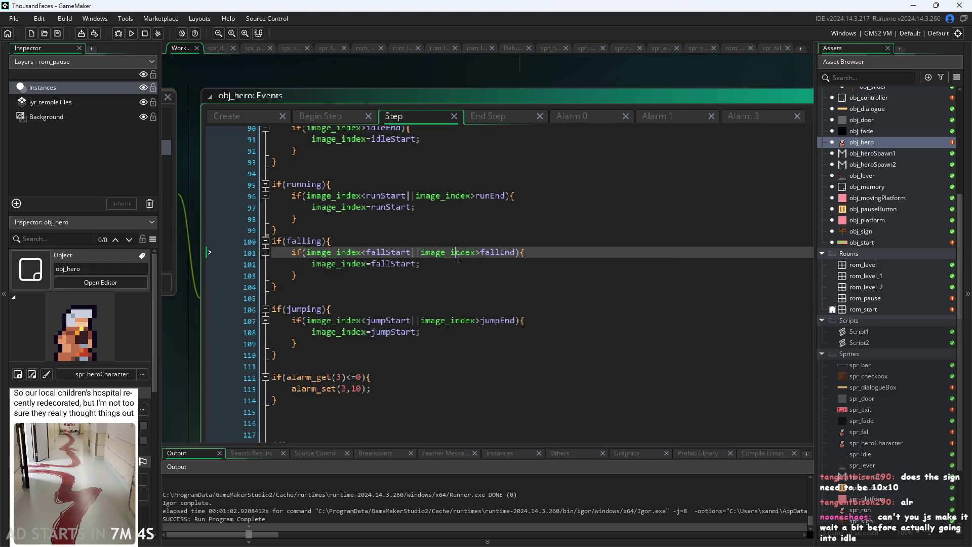
left_click(443, 269)
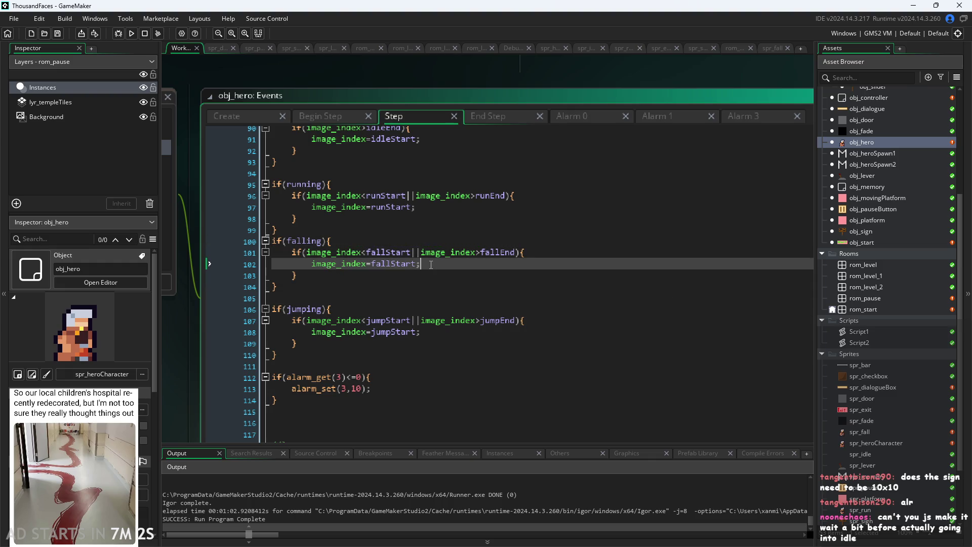
left_click(418, 279)
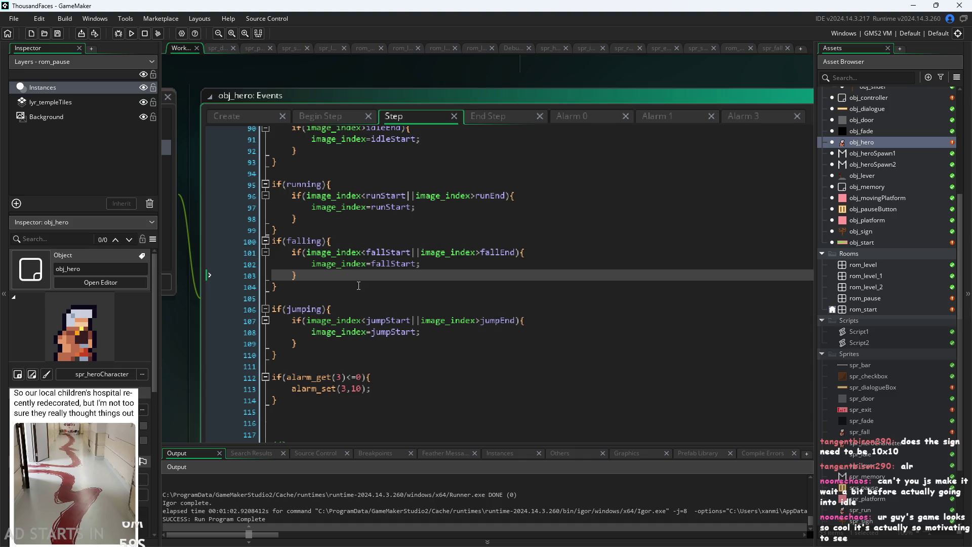
scroll(359, 283, "up", 1)
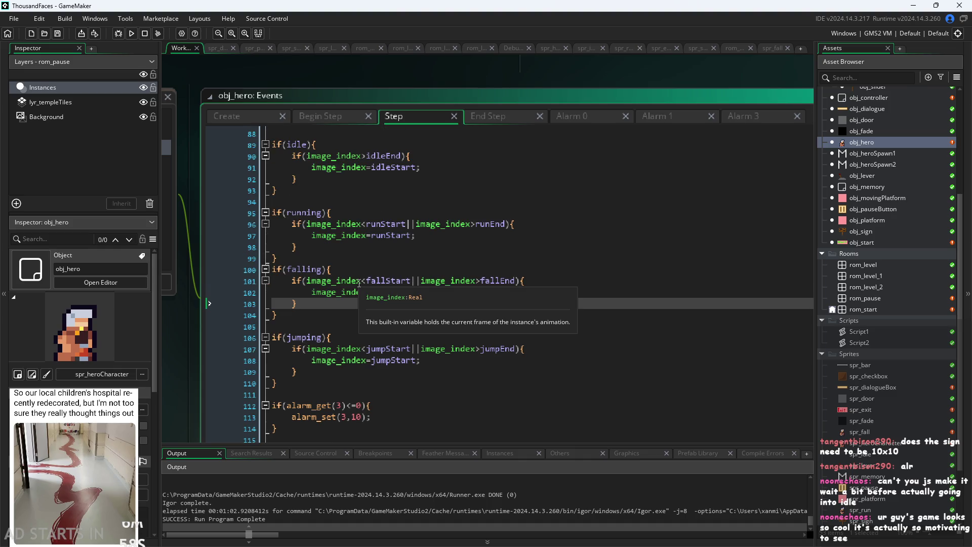
left_click(338, 328)
left_click(350, 262)
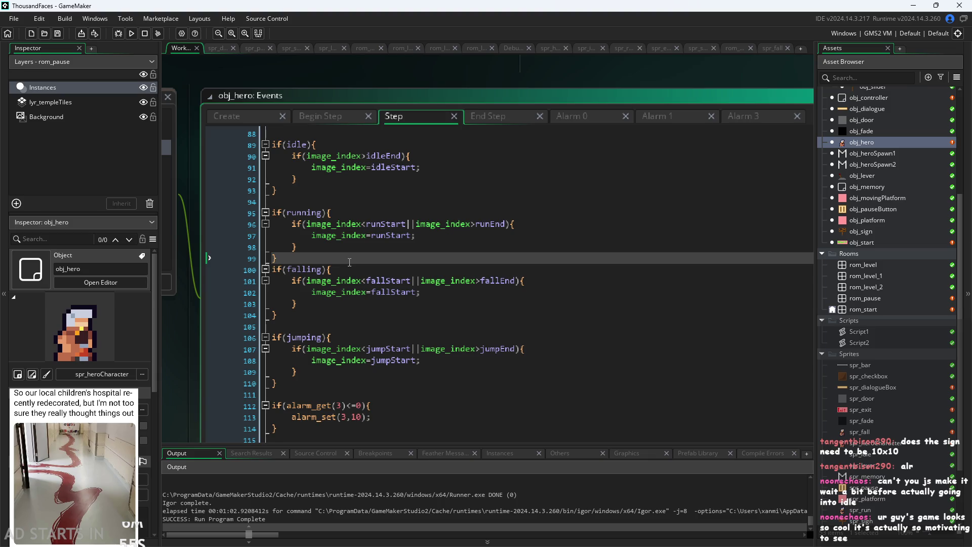
key("Return")
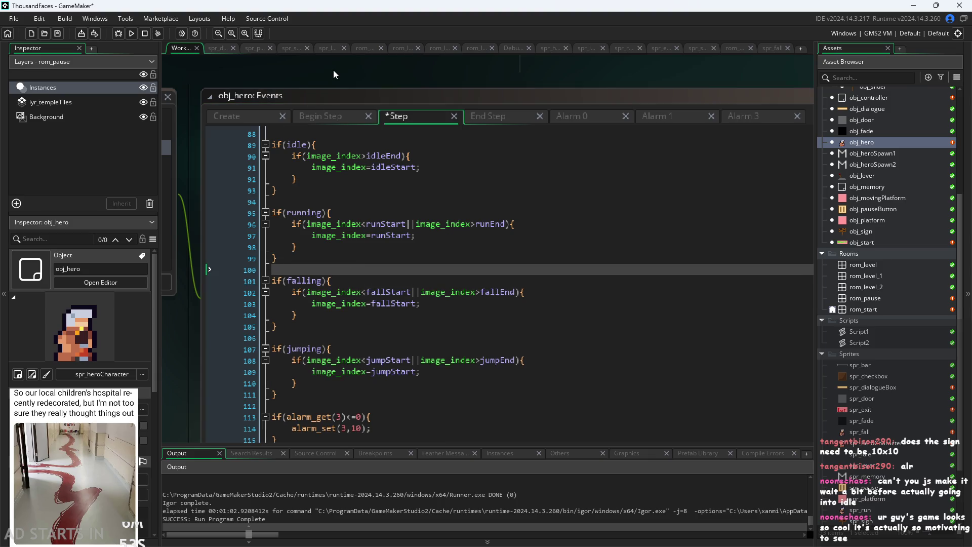
key("ctrl+s")
Scroll through the Step code and open the obj_start object.
scroll(274, 85, "down", 2)
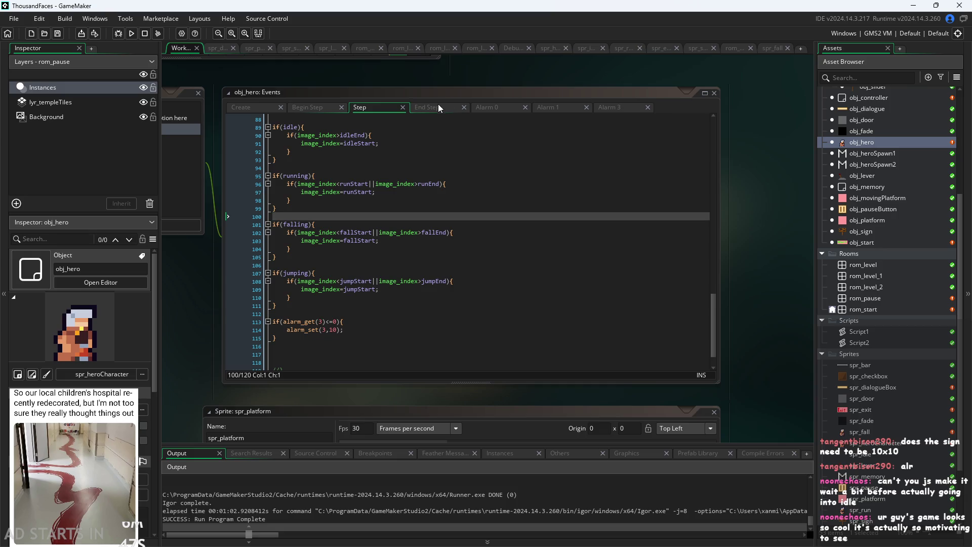
scroll(408, 236, "up", 20)
scroll(408, 236, "down", 20)
scroll(405, 284, "down", 3)
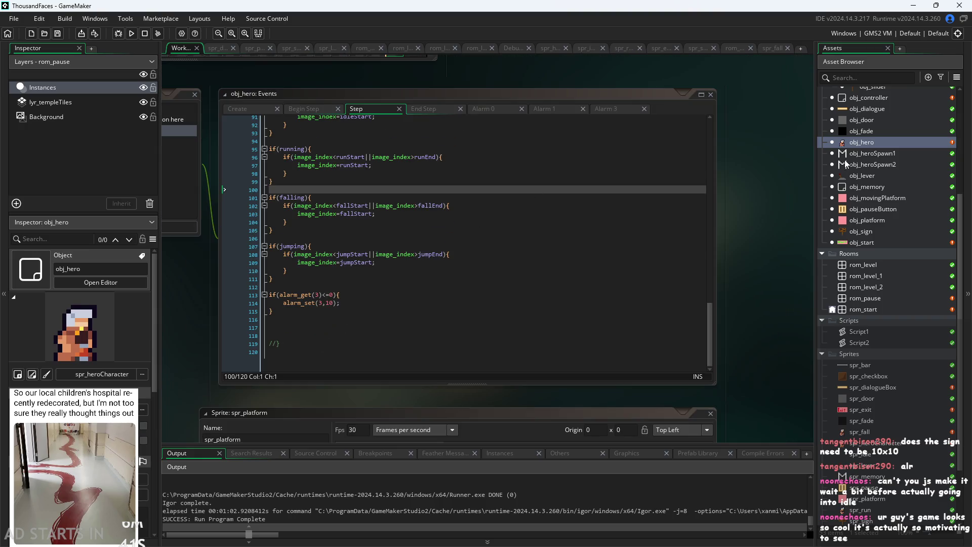
double_click(859, 243)
Open obj_sign and review the box text lines in its Create code.
double_click(861, 232)
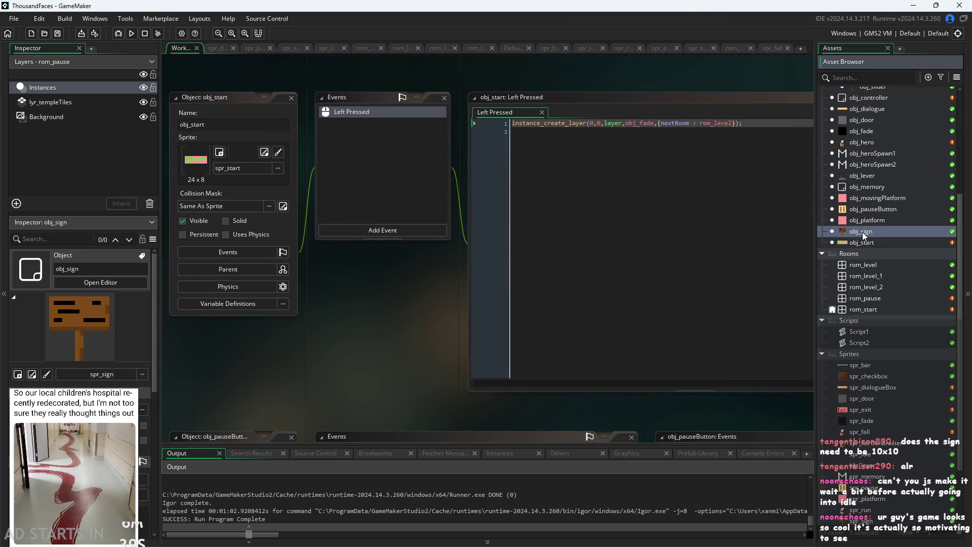
left_click_drag(456, 279, 397, 310)
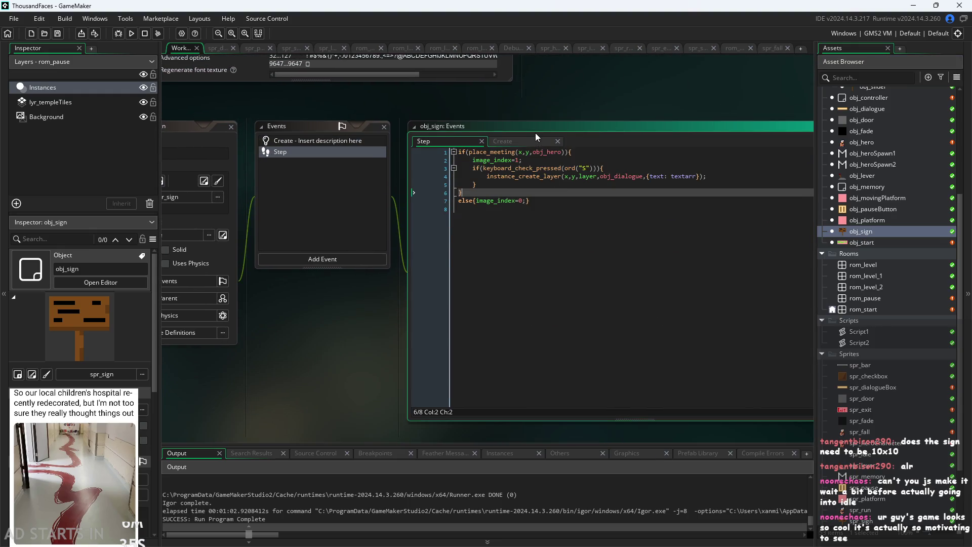
mouse_move(633, 174)
left_click(502, 142)
left_click(503, 167)
scroll(514, 213, "up", 3)
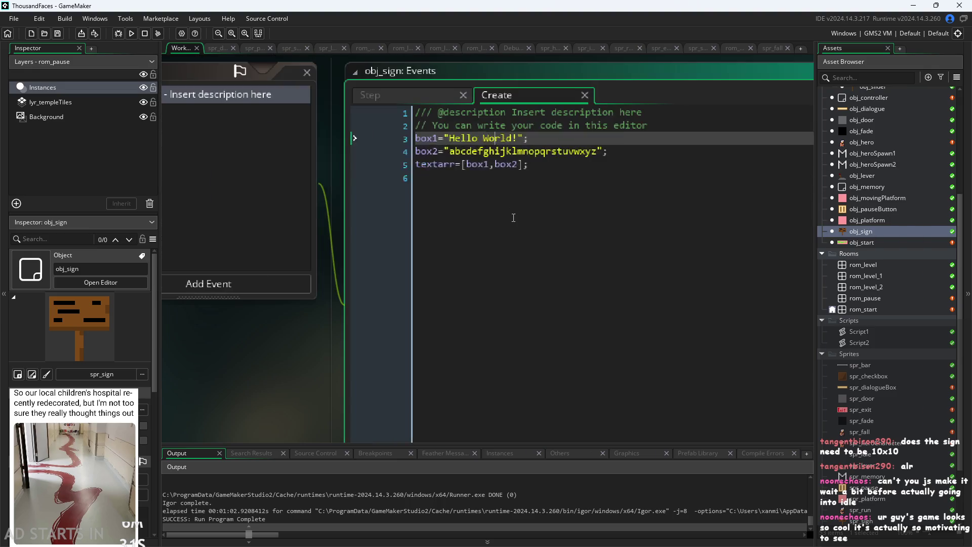
left_click(428, 155)
left_click(428, 163)
left_click(419, 111)
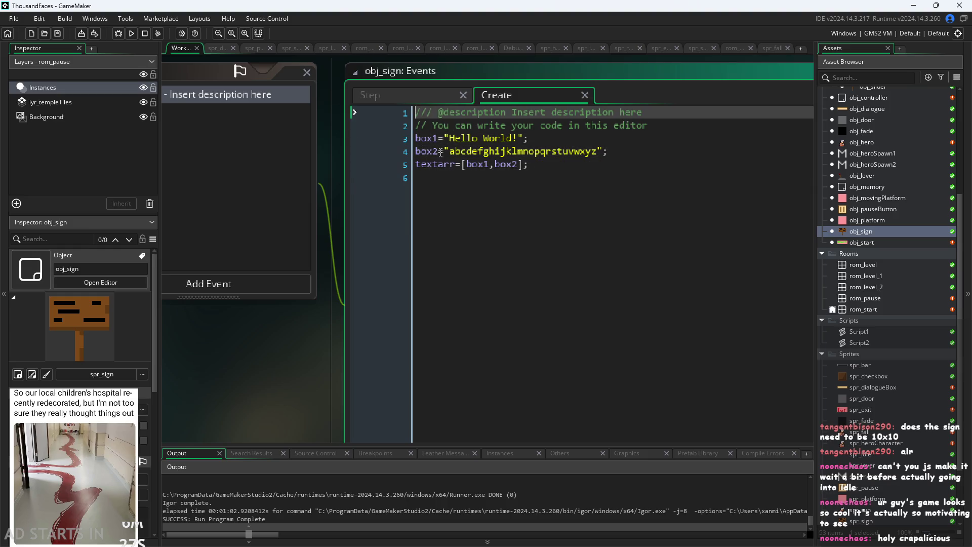
Inspect the dialogue-creating line in obj_sign's Step code, then open obj_dialogue.
left_click(413, 98)
left_click(584, 159)
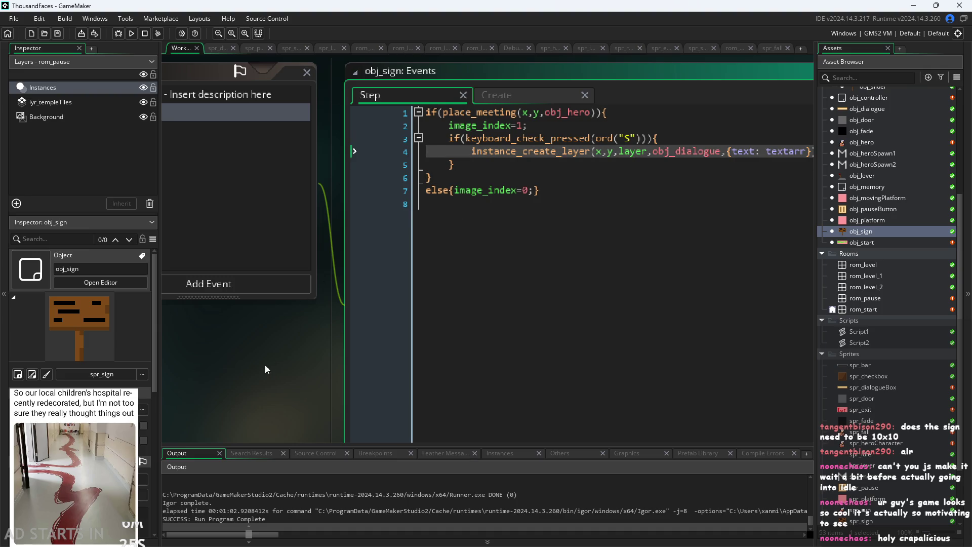
mouse_move(533, 186)
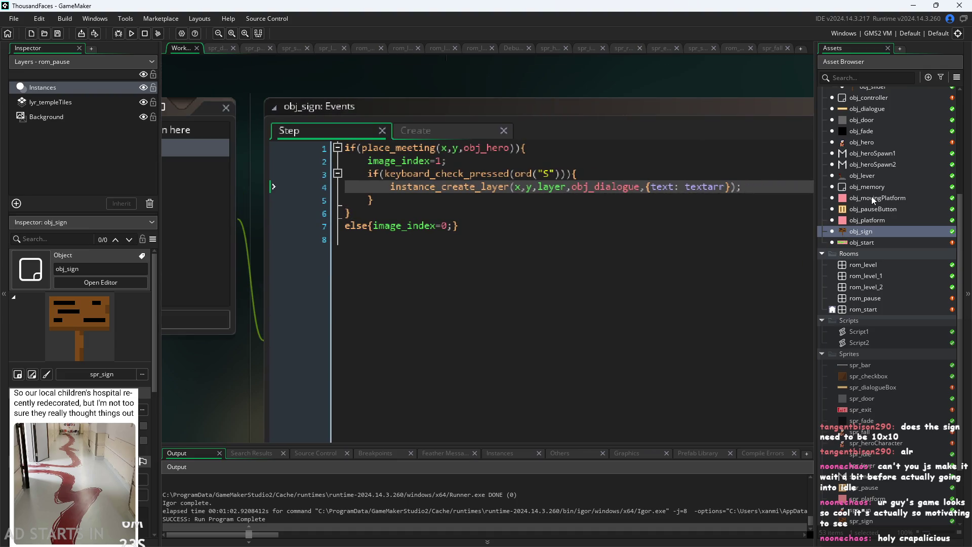
scroll(891, 198, "up", 2)
double_click(885, 151)
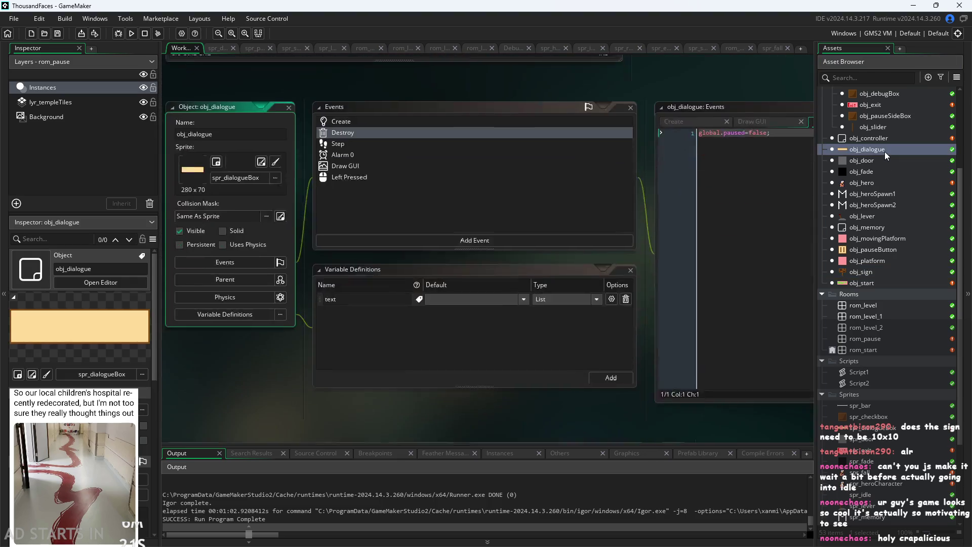
Review obj_dialogue's Create code variables and its instance_destroy line.
scroll(443, 257, "up", 3)
left_click(463, 80)
scroll(409, 192, "down", 2)
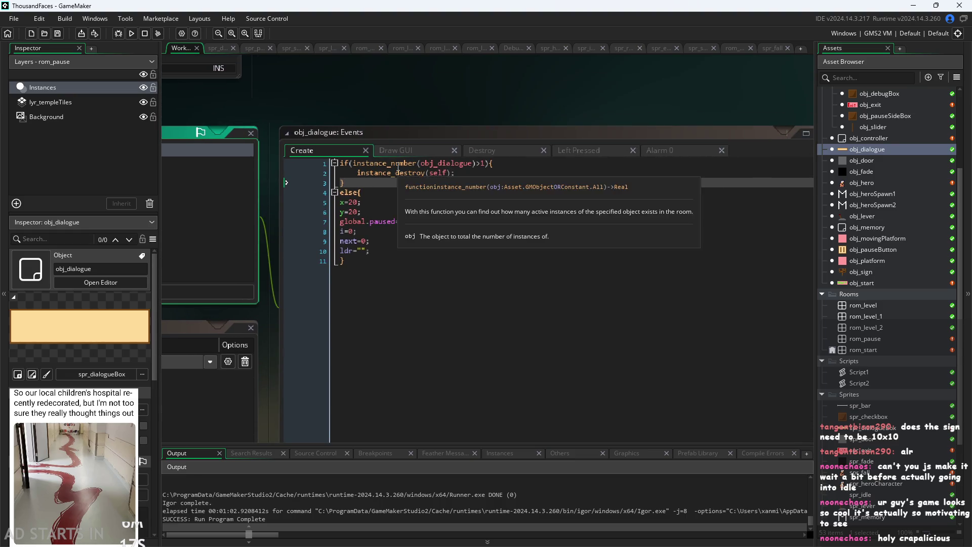
left_click(410, 228)
left_click(437, 172)
key("End")
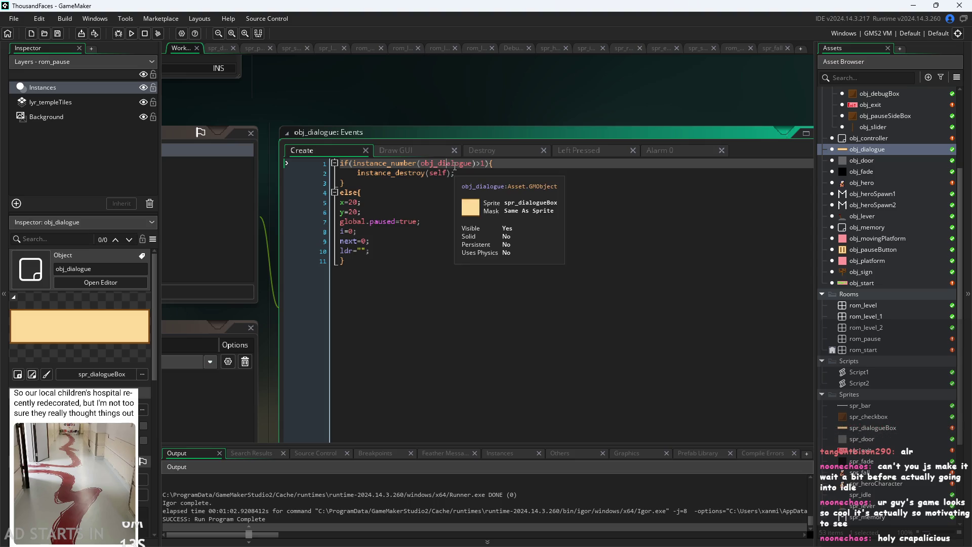
Read the Draw GUI code's text-splitting lines and the alarm_set(0,10) check.
left_click(397, 151)
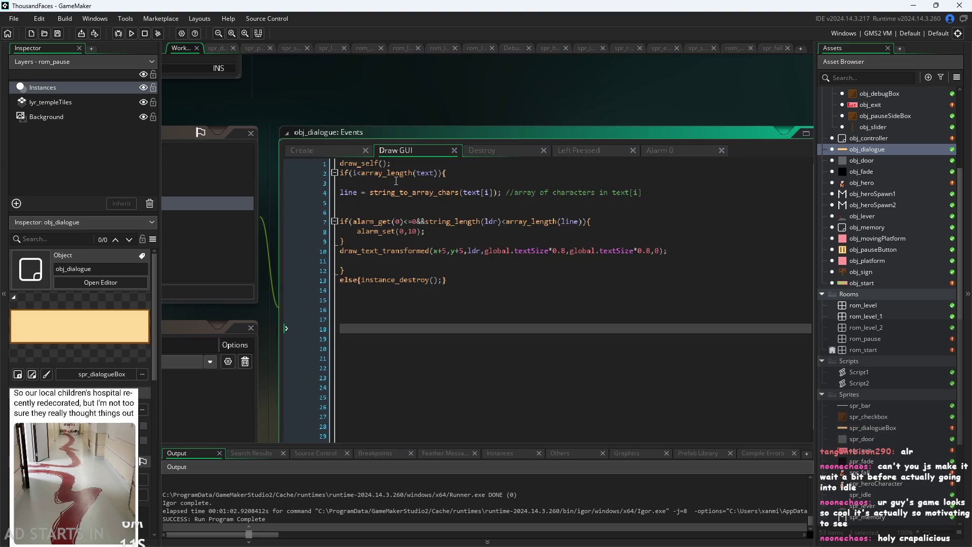
left_click(508, 191)
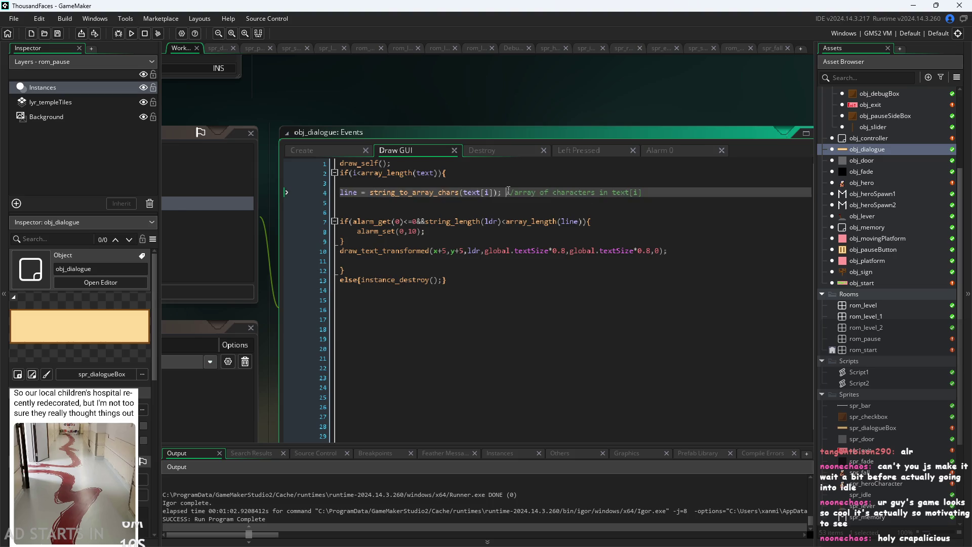
left_click(400, 183)
left_click(398, 203)
left_click(397, 211)
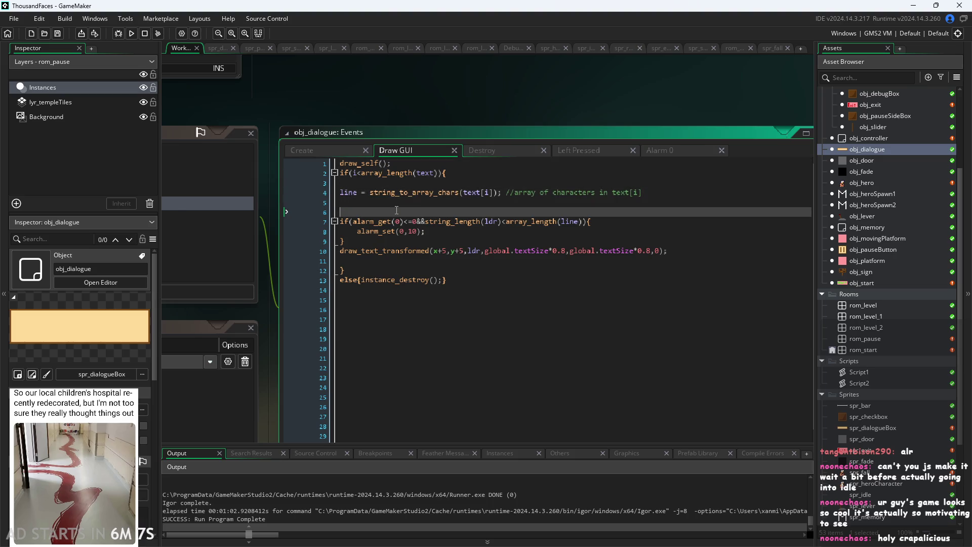
left_click(494, 223)
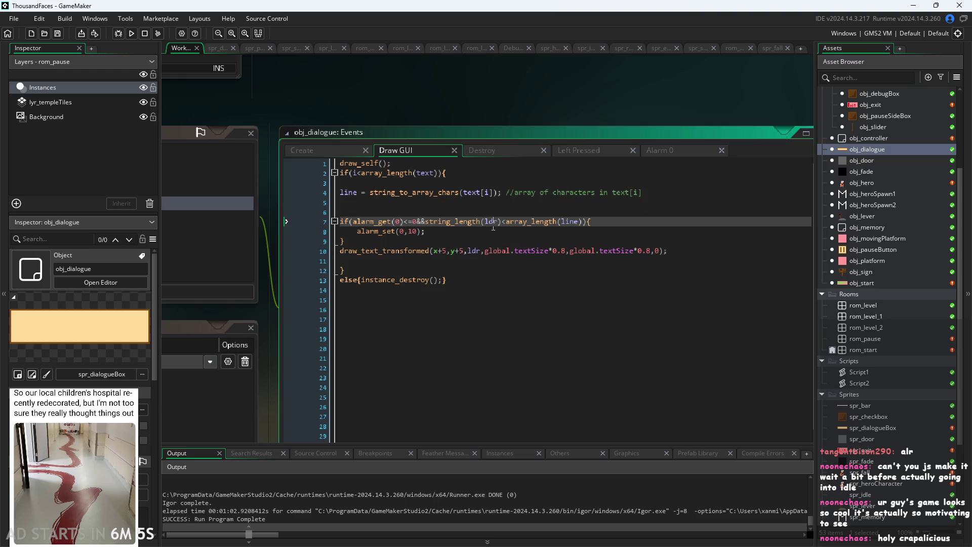
left_click(477, 228)
Select the string_to_array_chars call on line 4 and open Script1.
scroll(398, 207, "up", 1)
mouse_move(361, 187)
left_mouse_down()
mouse_move(724, 188)
mouse_move(510, 199)
left_mouse_up()
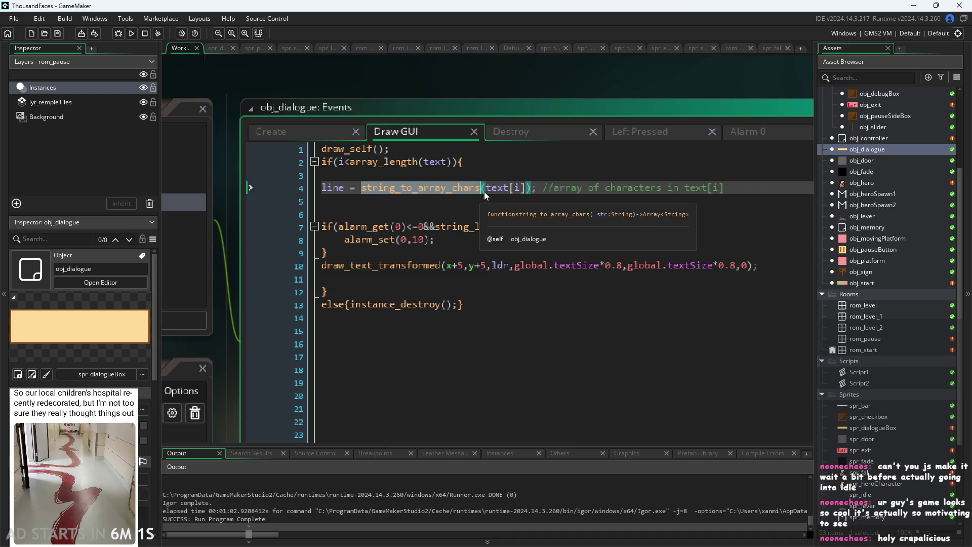
key("Down")
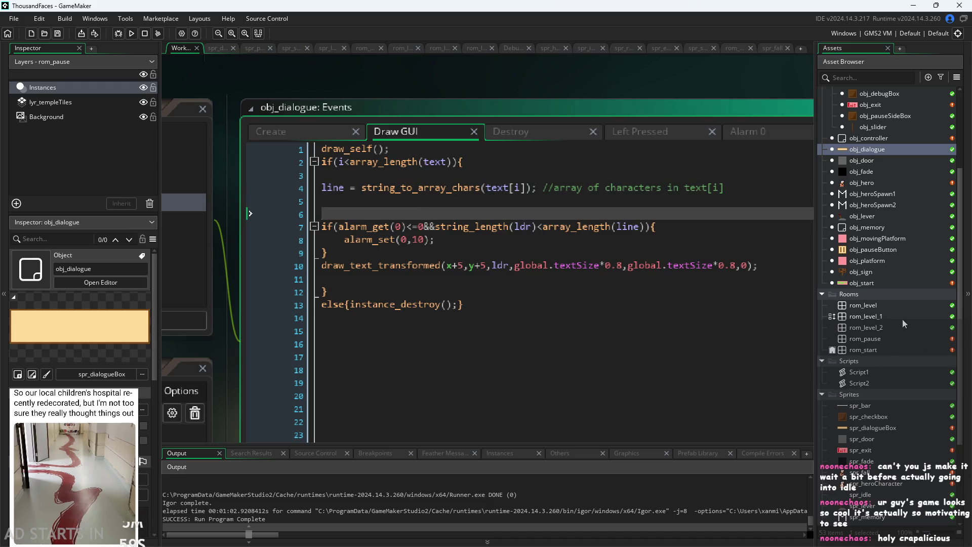
double_click(882, 375)
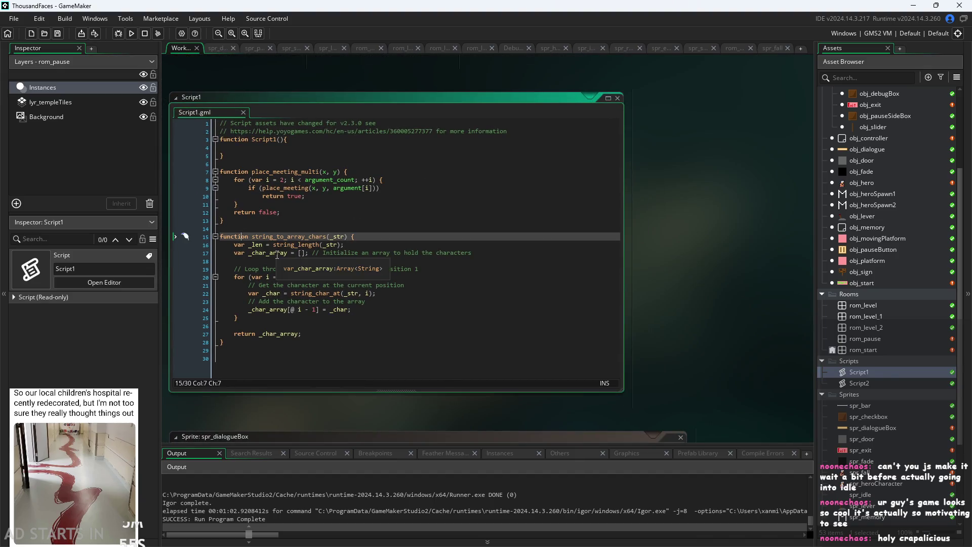
Review Script1's place_meeting_multi and string_to_array_chars functions, then shrink it to a floating window.
mouse_move(375, 342)
left_mouse_down()
mouse_move(245, 269)
mouse_move(243, 228)
left_mouse_up()
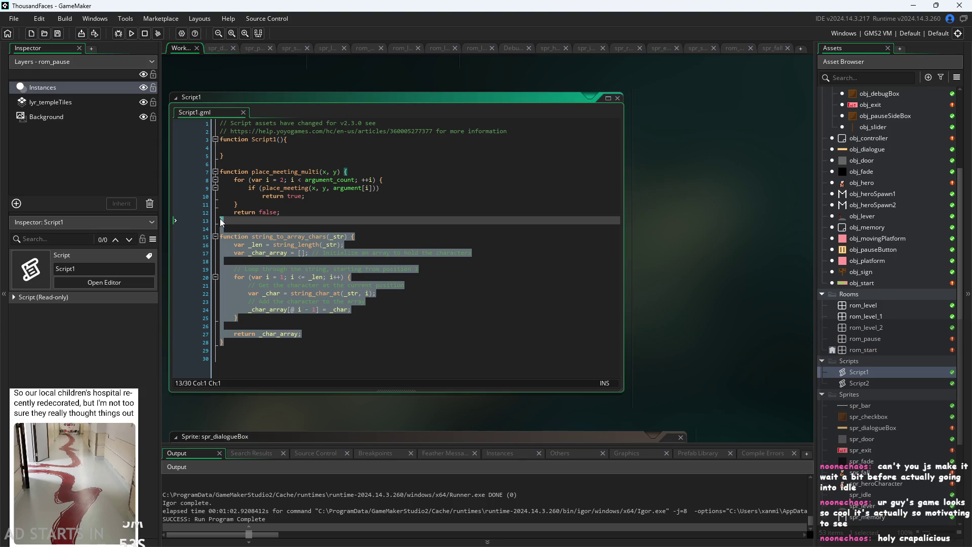
left_click(250, 229)
scroll(255, 237, "up", 2, "ctrl")
left_click(314, 146)
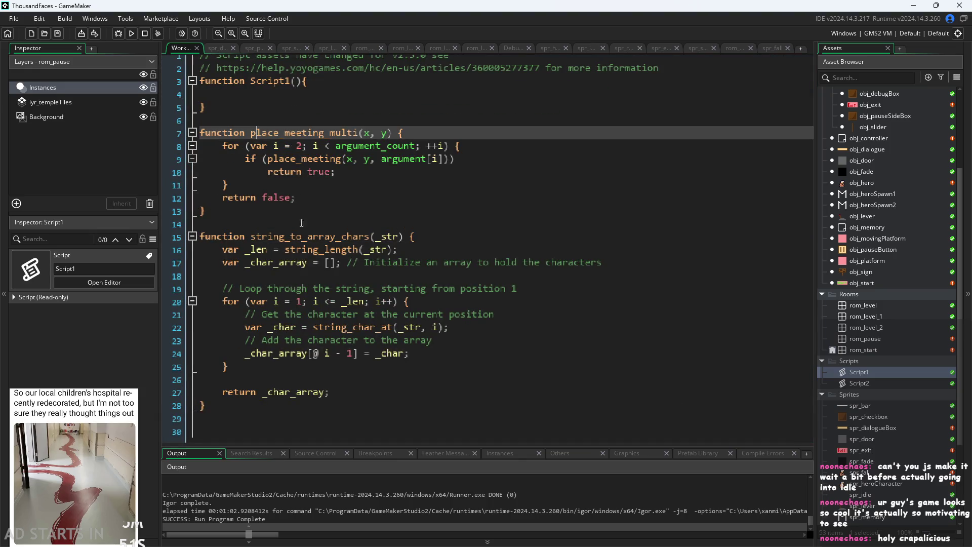
left_click(314, 236)
left_click(314, 216)
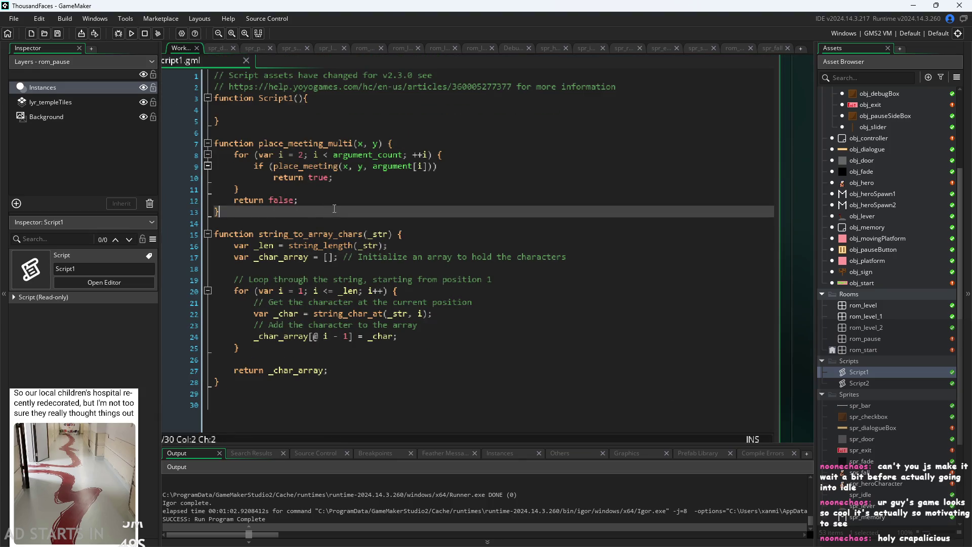
left_click_drag(335, 208, 213, 144)
left_click(330, 144)
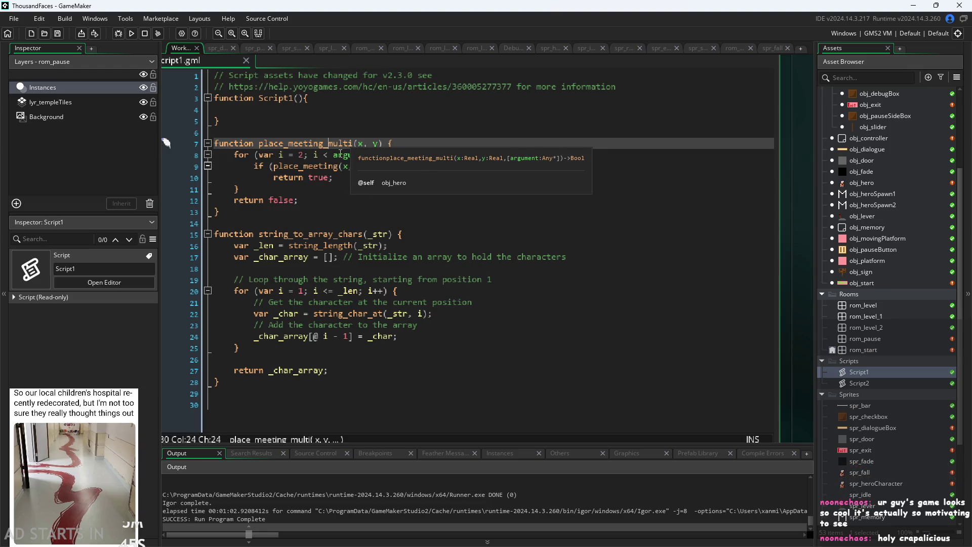
key("ctrl+m")
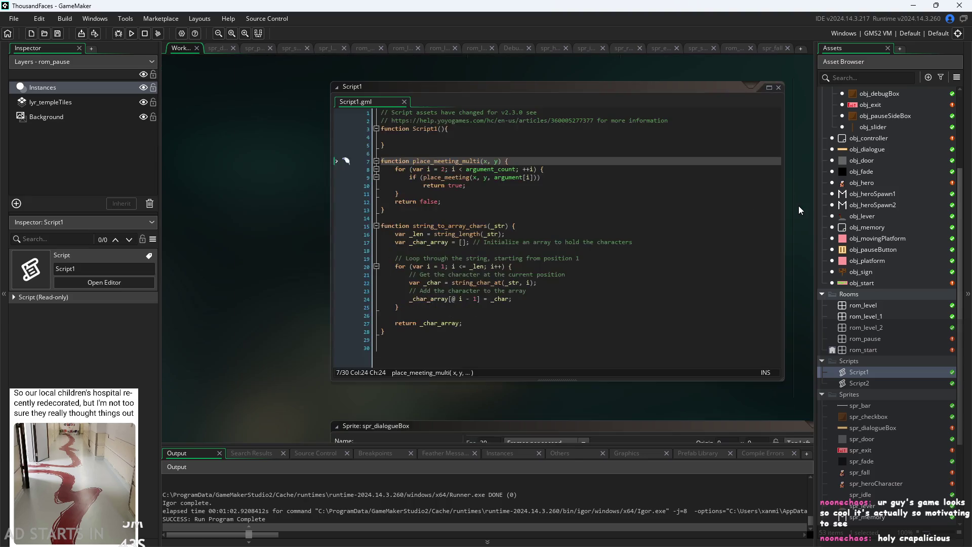
Open Script2 and delete it from the project.
double_click(885, 383)
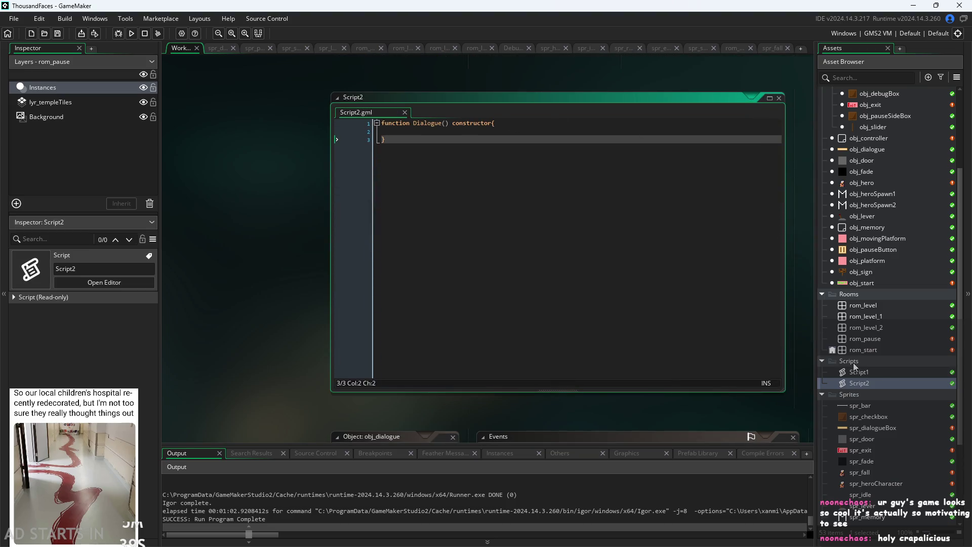
right_click(910, 389)
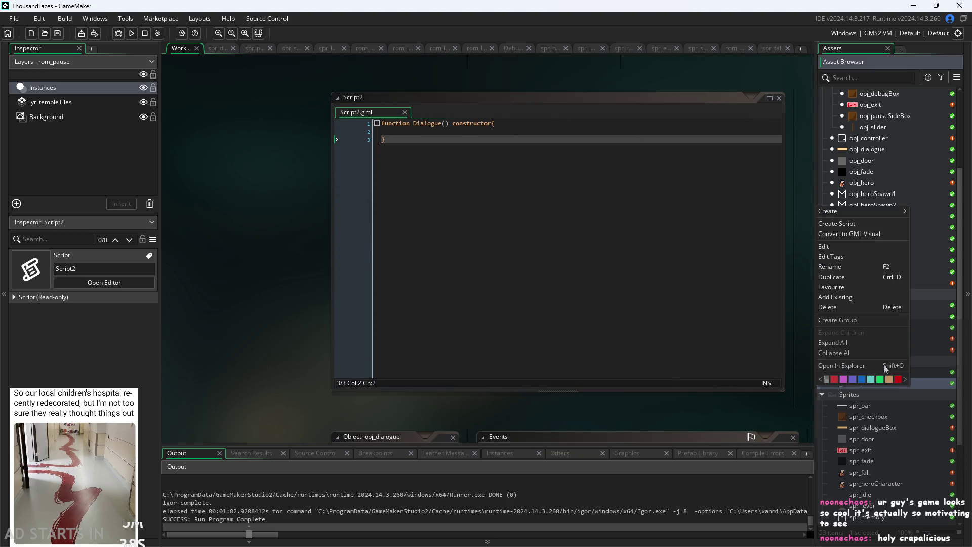
left_click(853, 314)
left_click(507, 298)
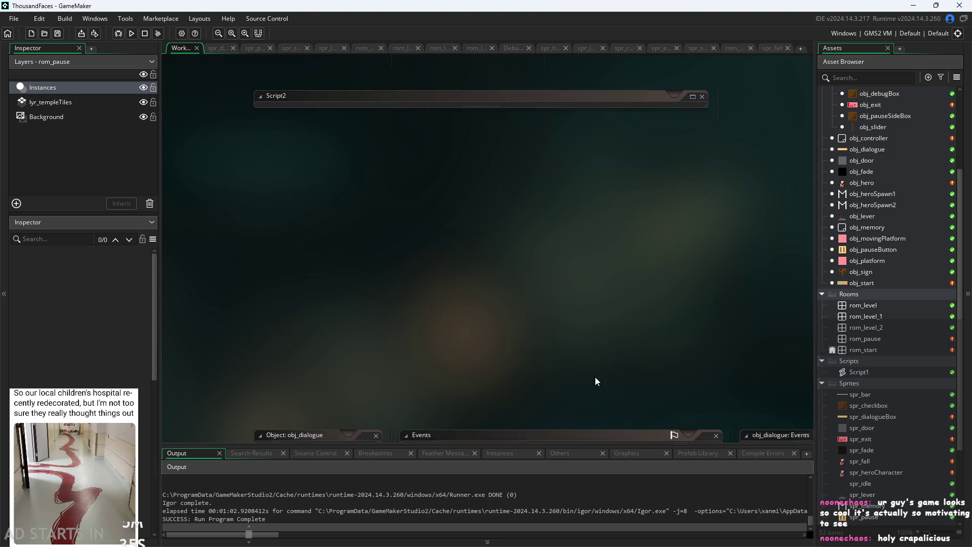
Reopen obj_dialogue's editor from the Asset Browser.
scroll(881, 282, "up", 3)
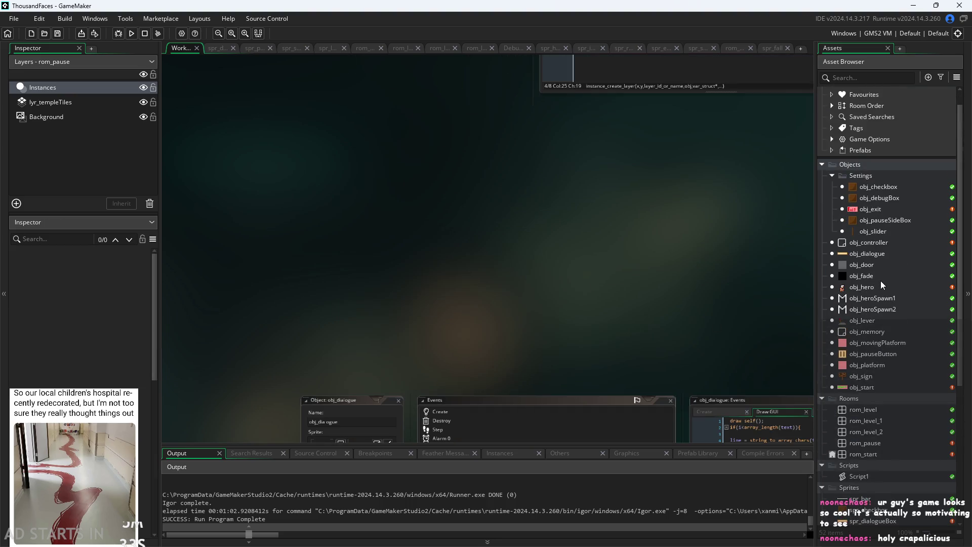
double_click(876, 259)
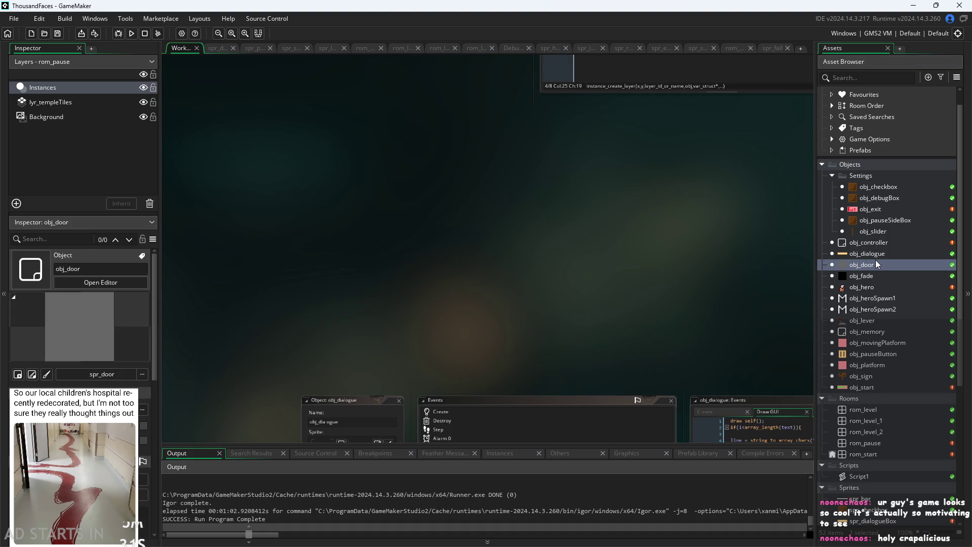
double_click(877, 253)
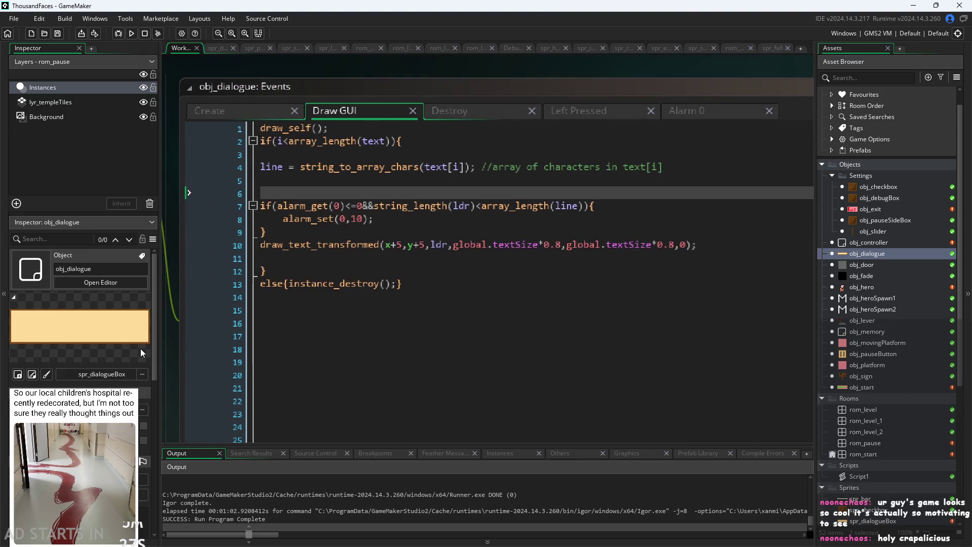
left_click(379, 183)
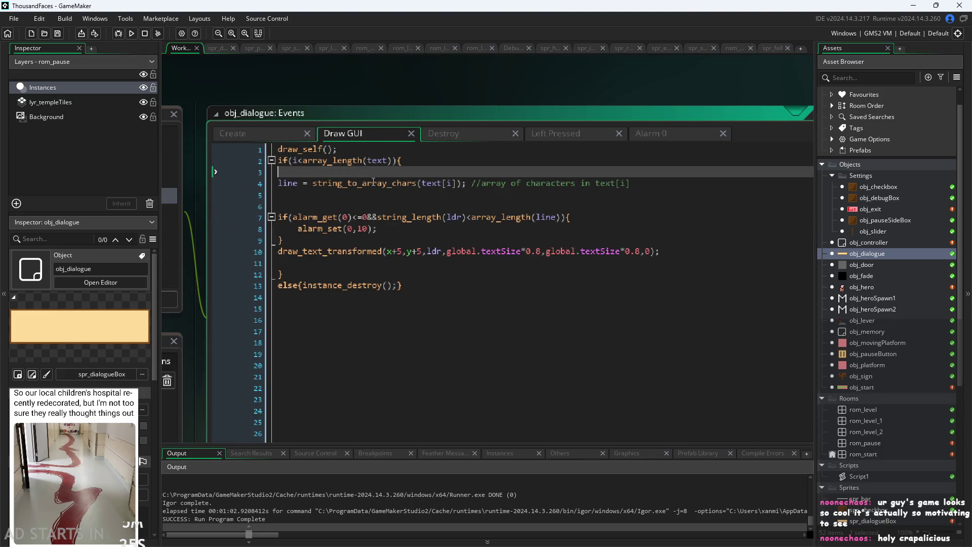
left_click(334, 183)
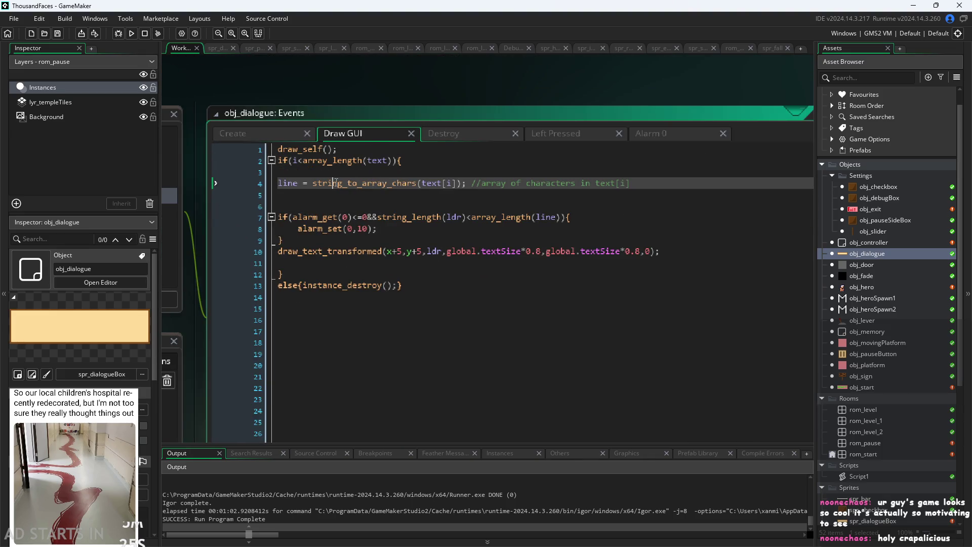
left_click(414, 168)
key("Home")
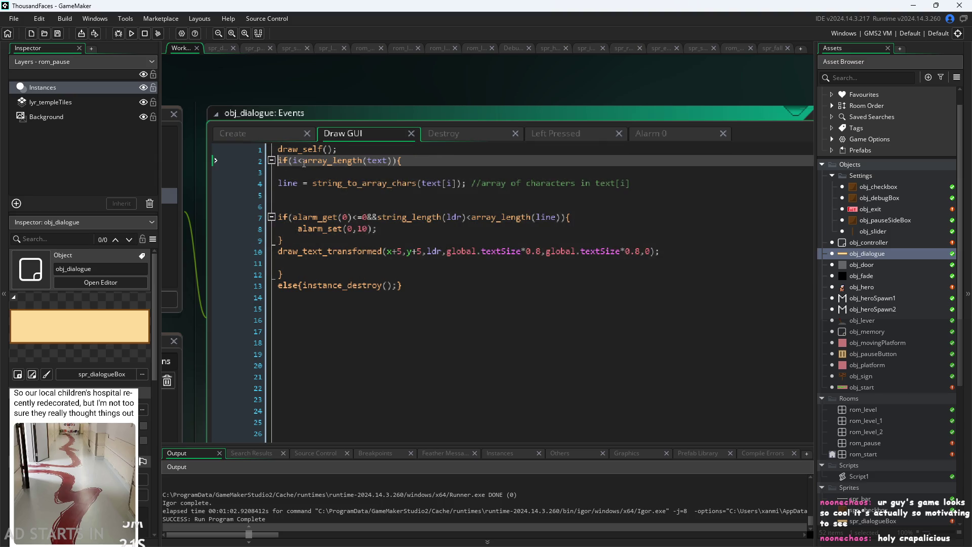
left_click(437, 183)
left_click(329, 184)
left_click(448, 217)
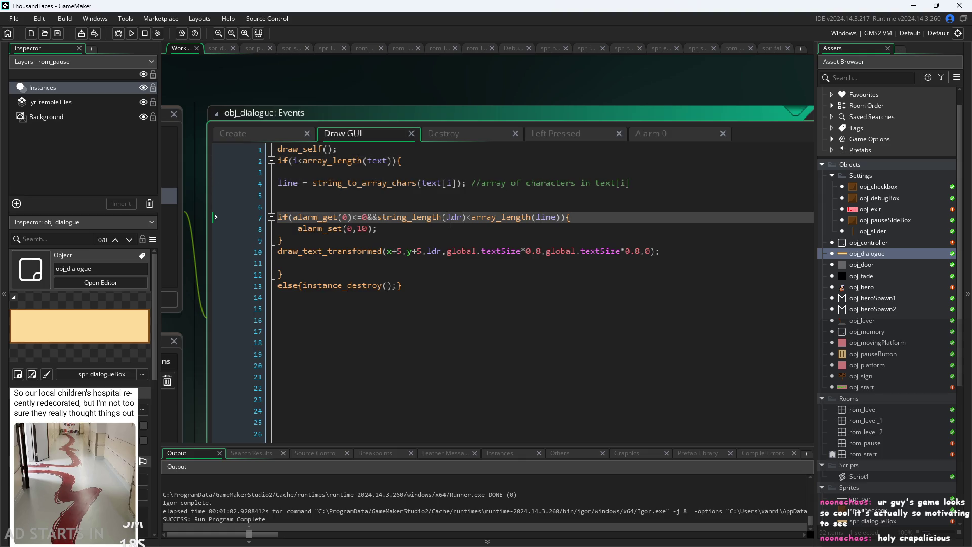
left_click(290, 221)
left_click(319, 217)
left_click(374, 228)
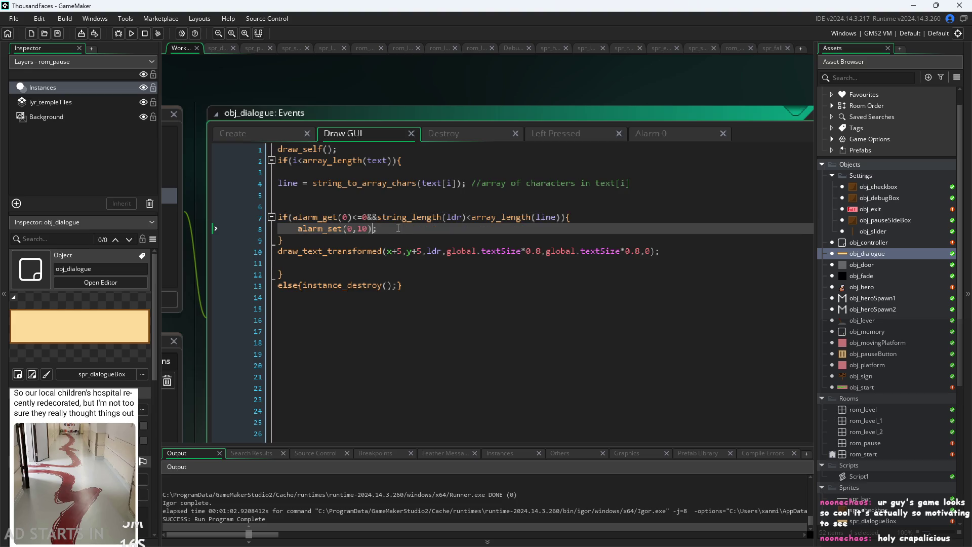
left_click(398, 217)
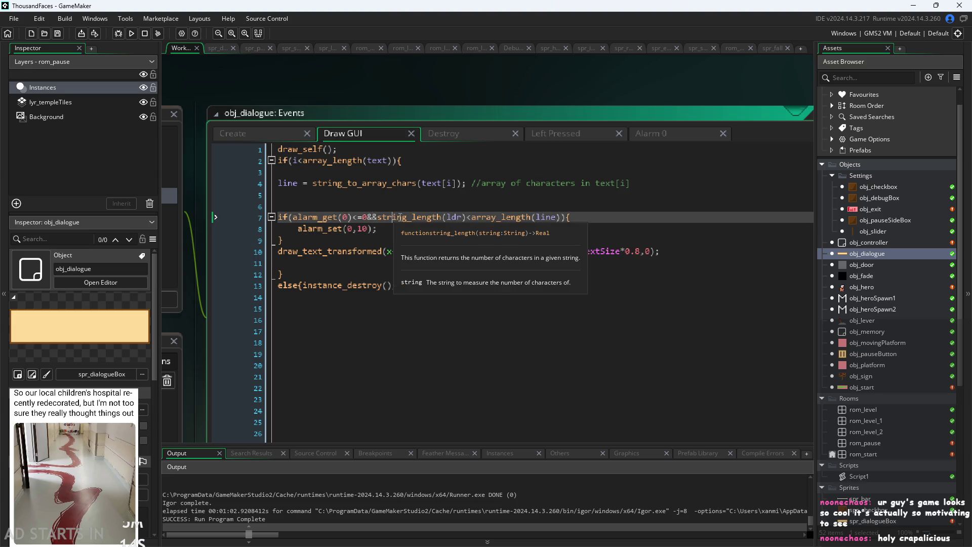
left_click(432, 218)
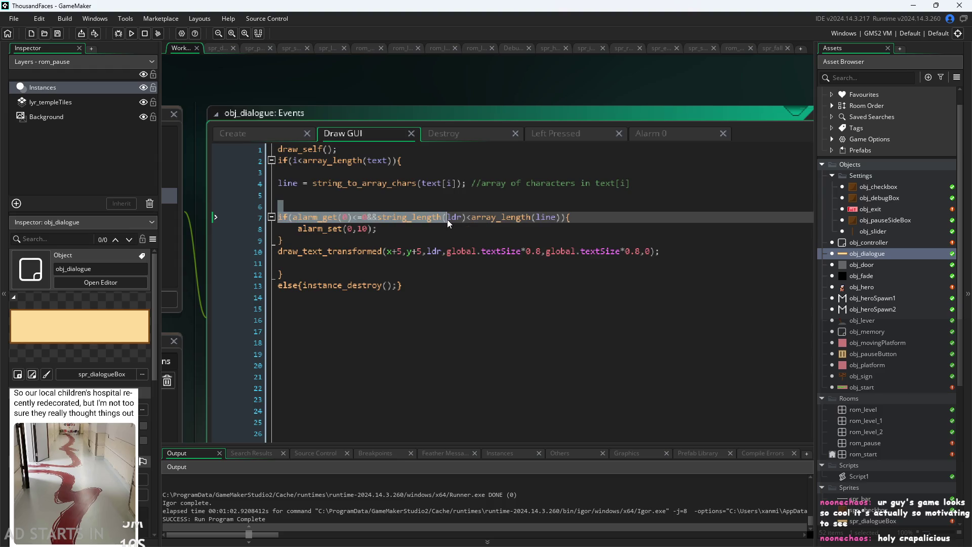
double_click(452, 218)
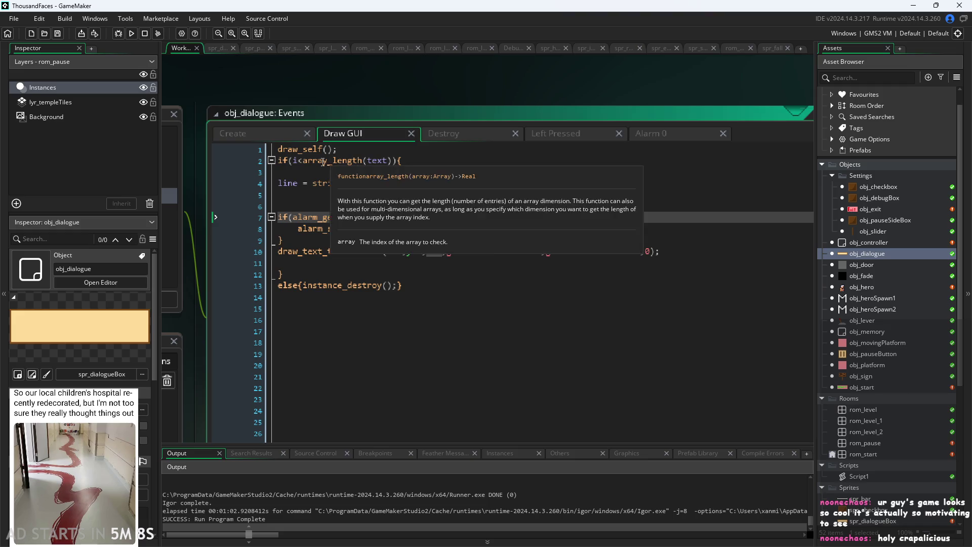
key("F12")
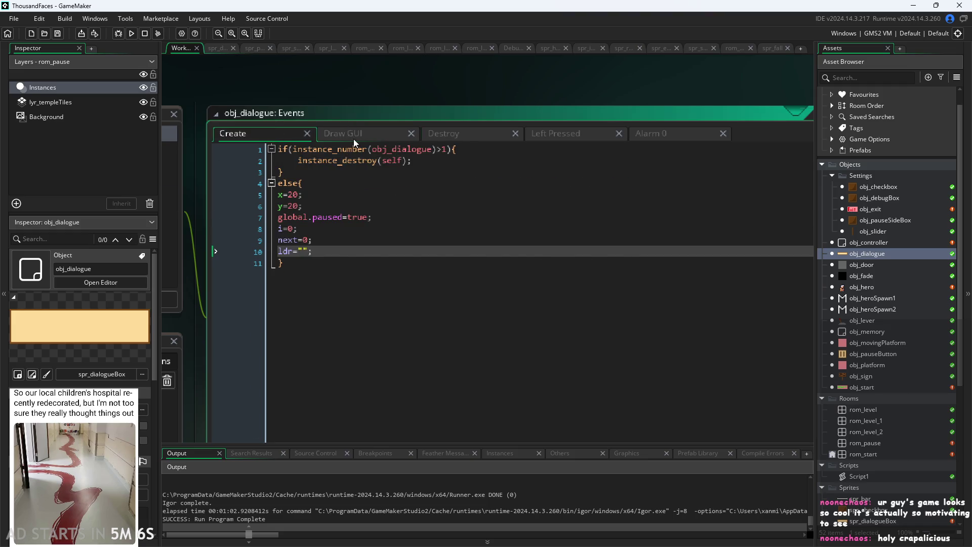
left_click(448, 134)
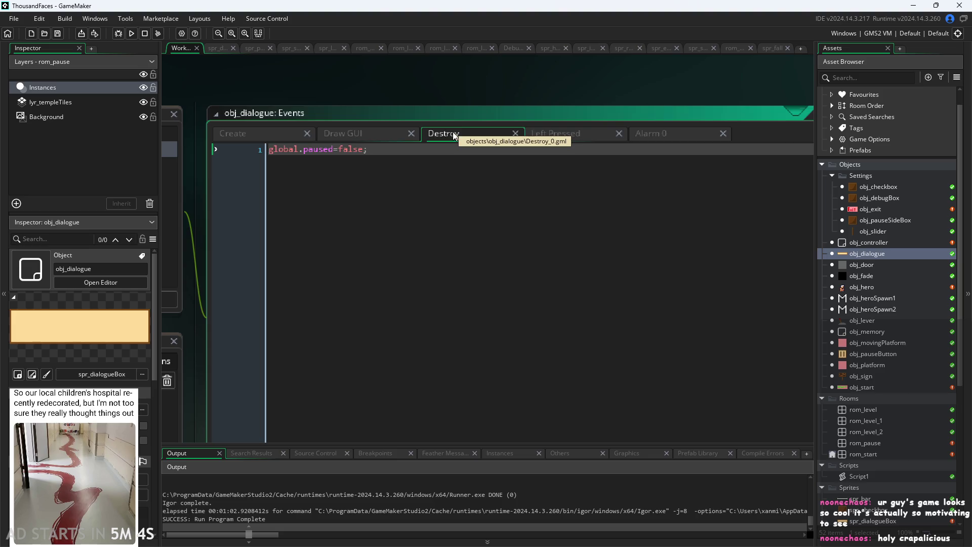
scroll(481, 104, "down", 1)
left_click(564, 106)
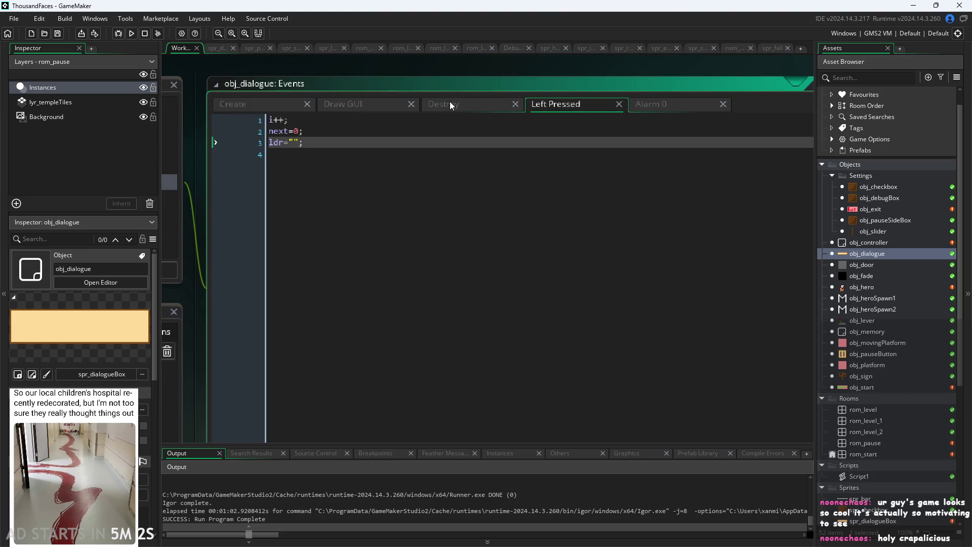
left_click(668, 107)
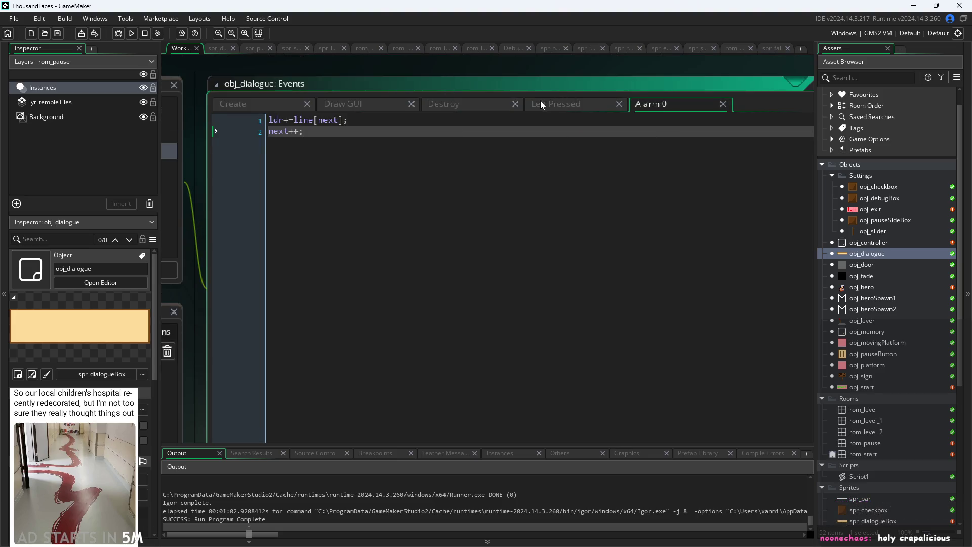
left_click(541, 105)
scroll(542, 68, "down", 1)
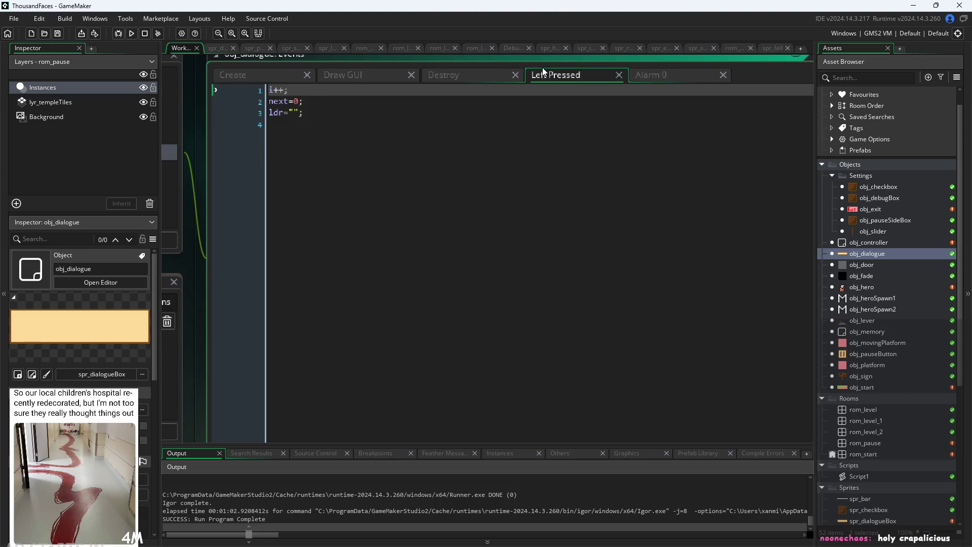
scroll(542, 68, "down", 3)
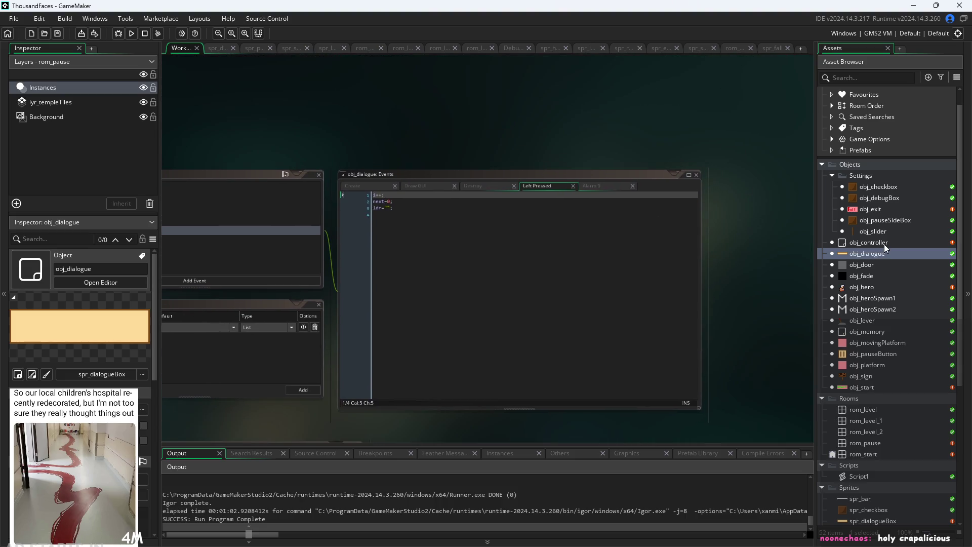
scroll(735, 255, "down", 3)
Open obj_hero's Step event code and scroll to the jumping and falling blocks.
scroll(645, 208, "up", 2)
scroll(427, 275, "up", 3)
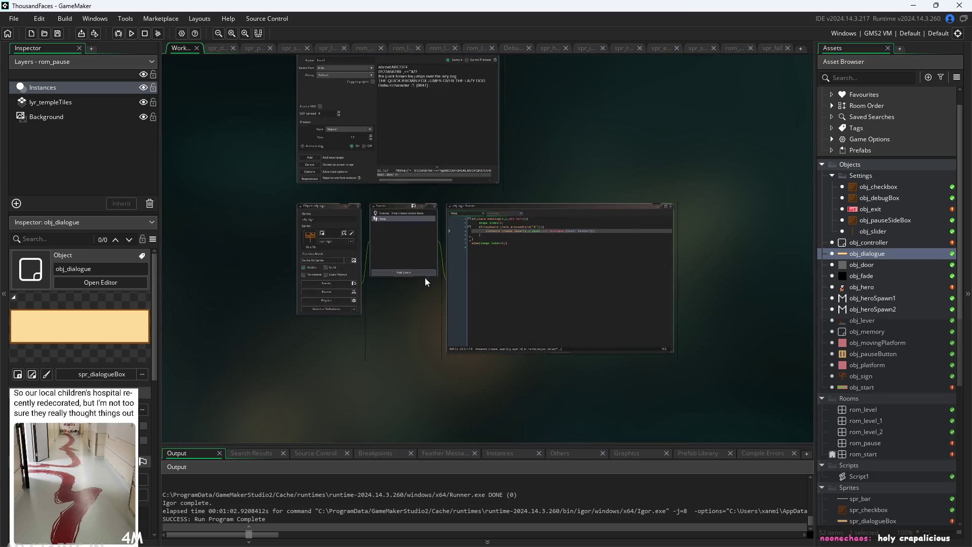
scroll(433, 323, "down", 1)
scroll(433, 323, "up", 1)
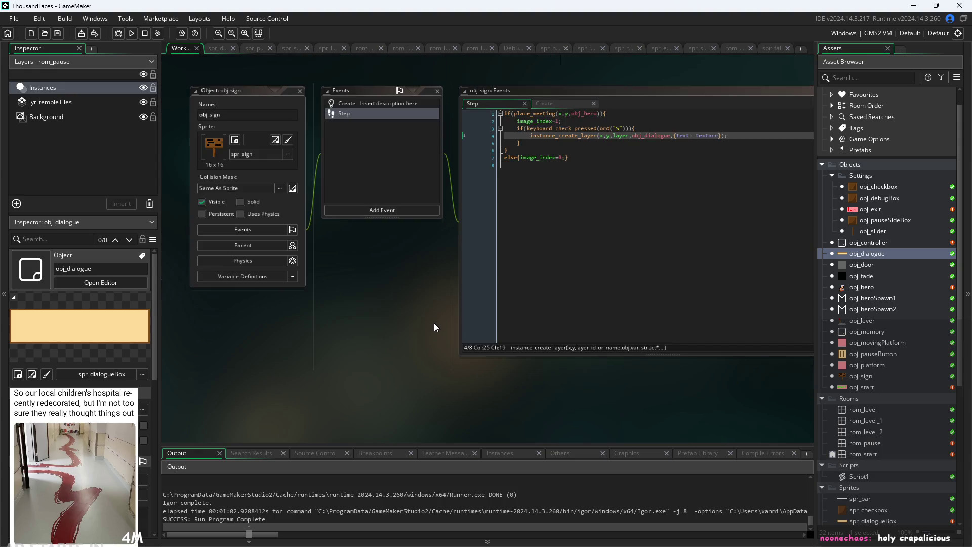
double_click(858, 287)
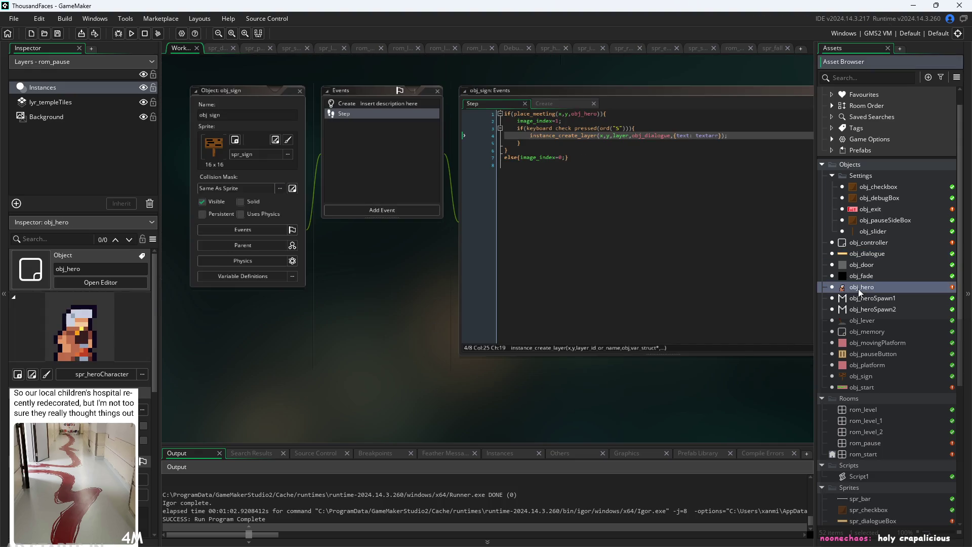
scroll(268, 318, "right", 4)
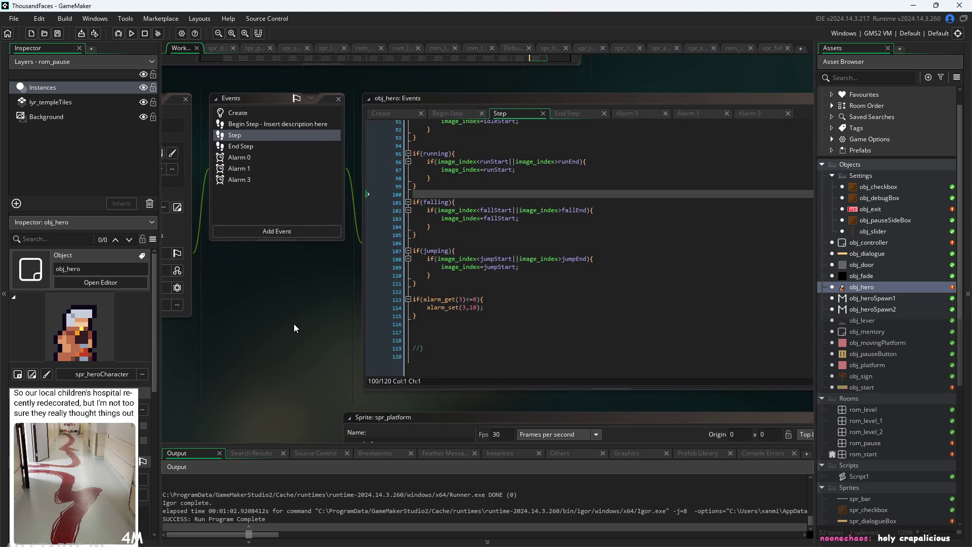
scroll(298, 336, "up", 3)
scroll(289, 345, "down", 1)
left_click(339, 251)
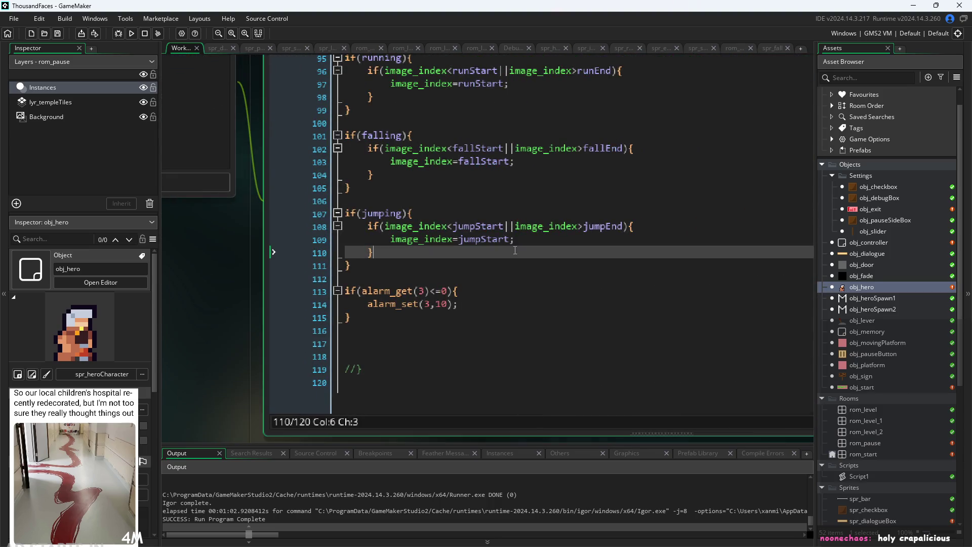
scroll(338, 317, "down", 1)
scroll(398, 267, "up", 1)
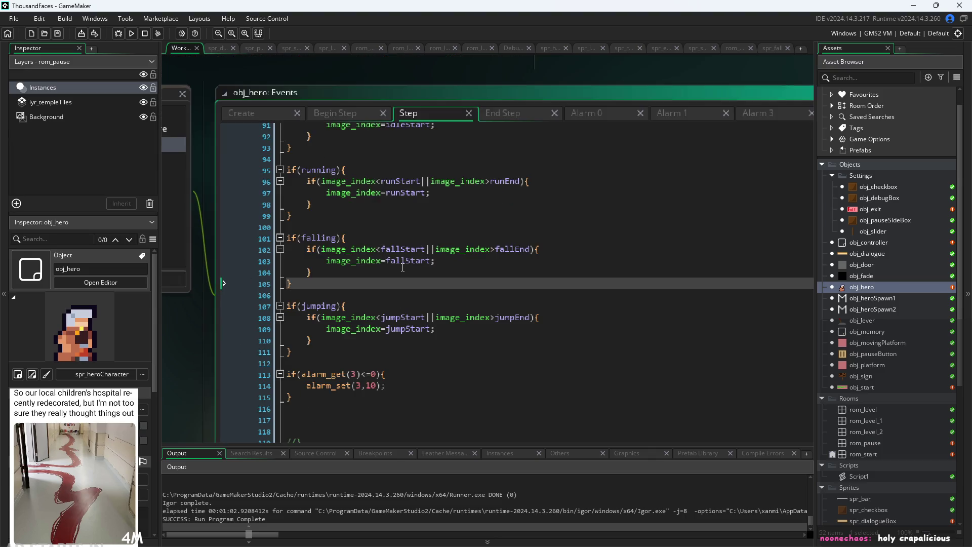
left_click(411, 260)
Find the falling condition on line 102 that compares image_index with fallStart and fallEnd.
left_click(402, 249)
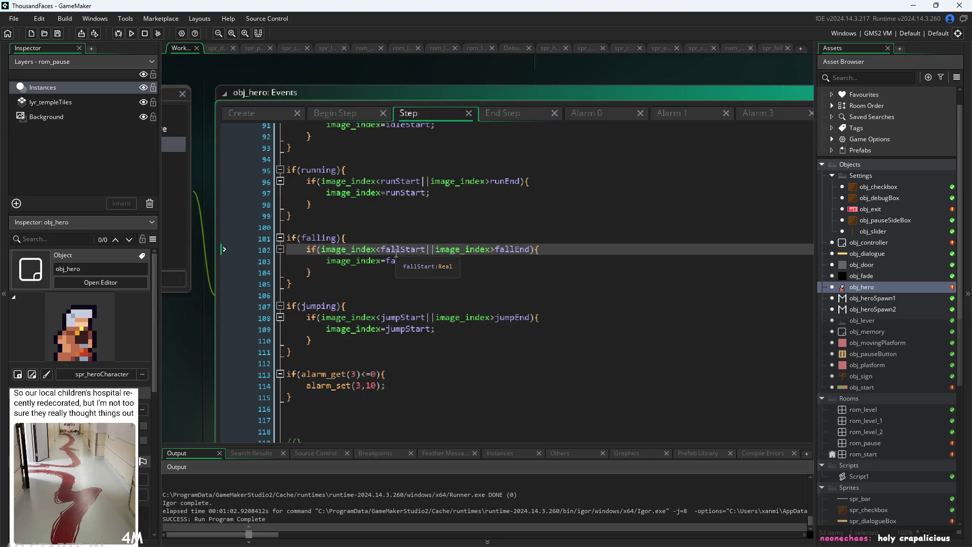
scroll(465, 275, "up", 1)
left_click(400, 243)
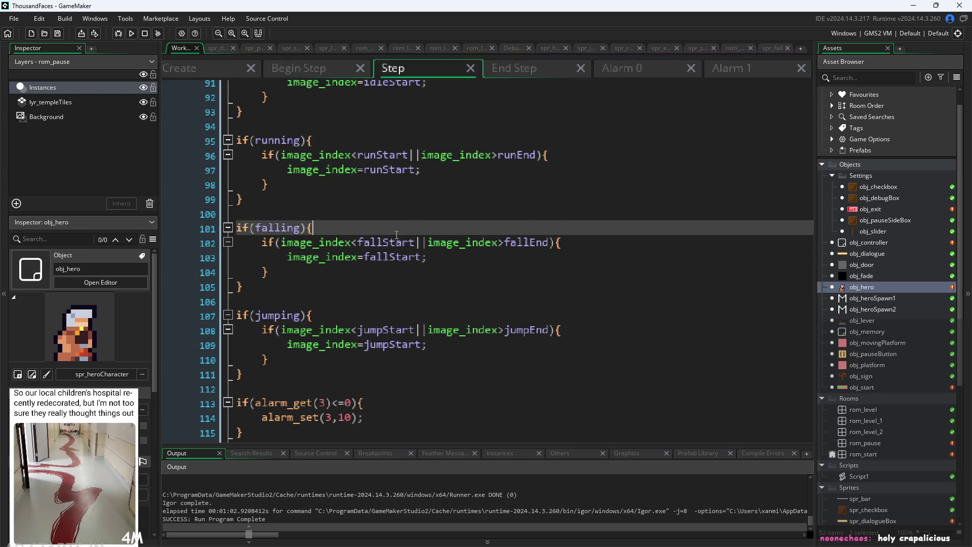
left_click(398, 259)
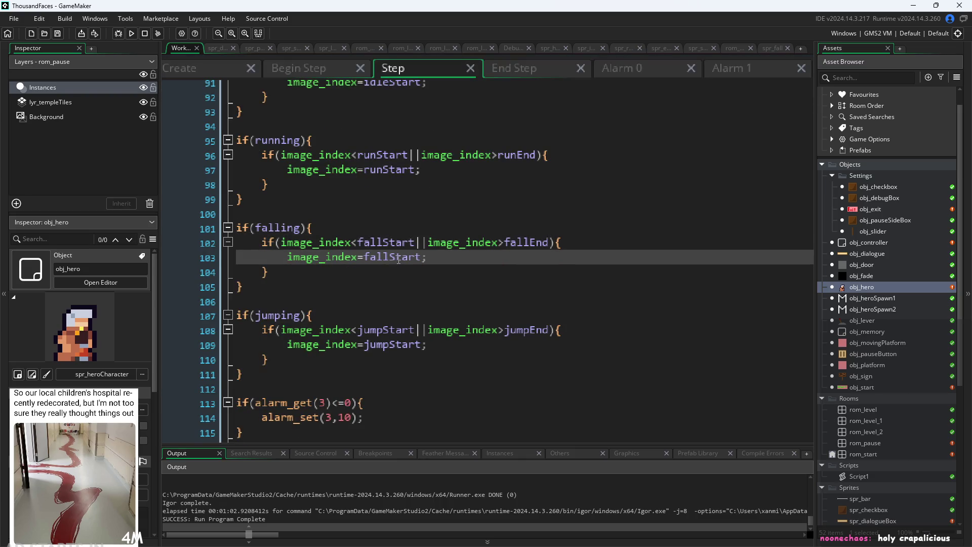
left_click(506, 243)
left_click(415, 248)
left_click(423, 258)
left_click(393, 245)
left_click(388, 258)
left_click(363, 245)
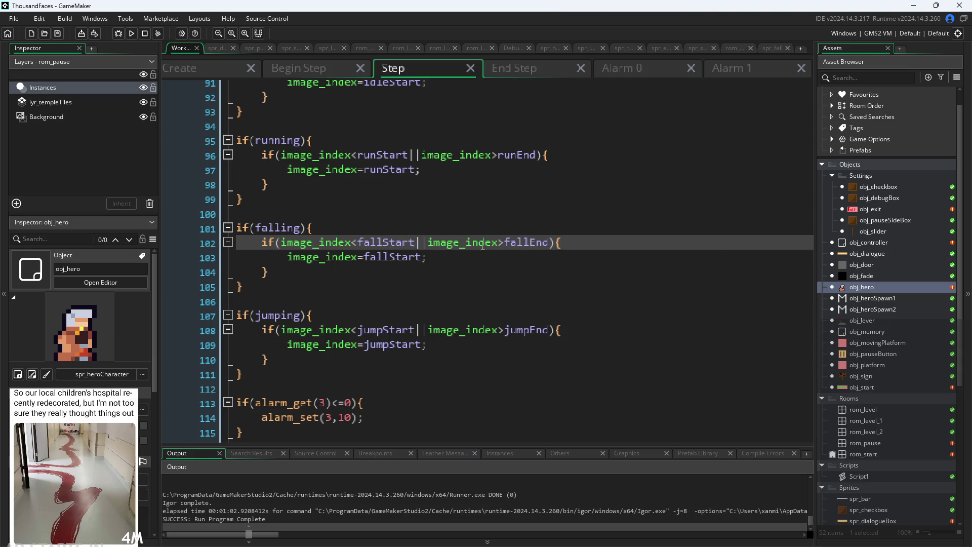
left_click(410, 259)
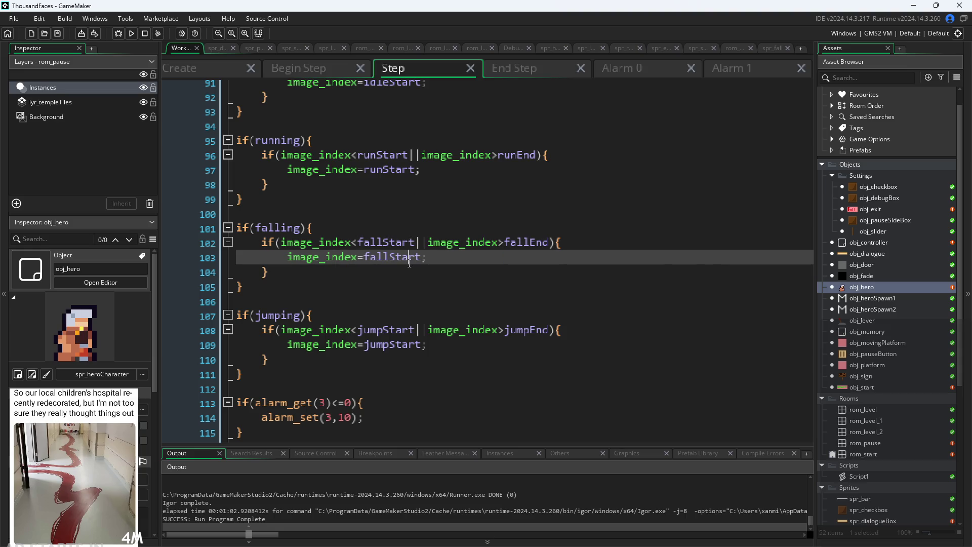
Change the falling check to image_index<=fallStart || image_index>=fallEnd.
left_click(360, 242)
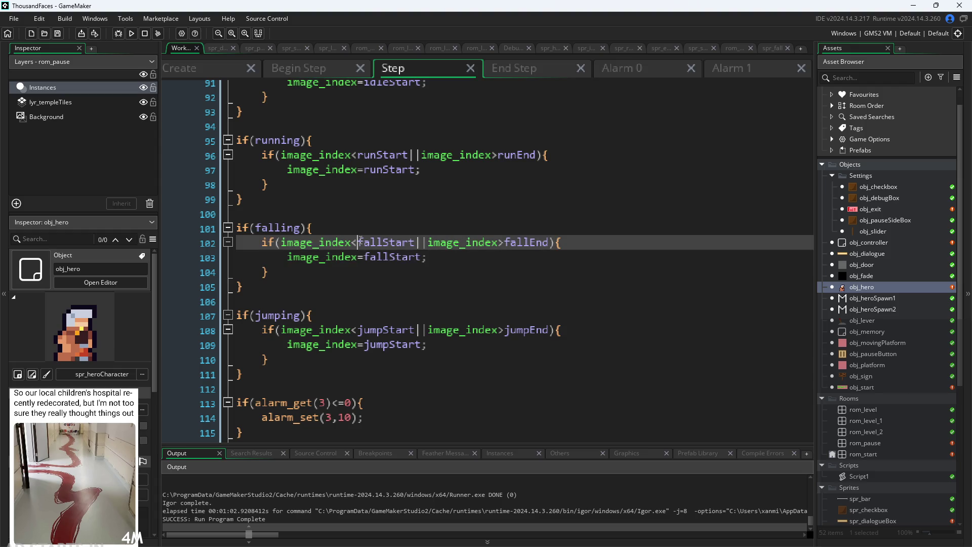
type("=")
left_click(511, 242)
type("=")
Save the Step event with Ctrl+S and launch a test run with F5.
left_click(507, 302)
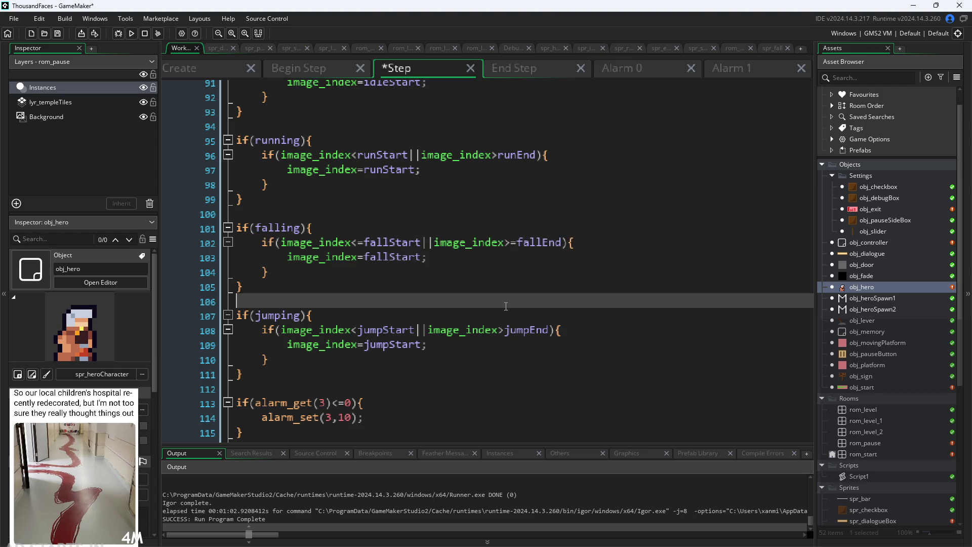
key("ctrl+s")
key("F5")
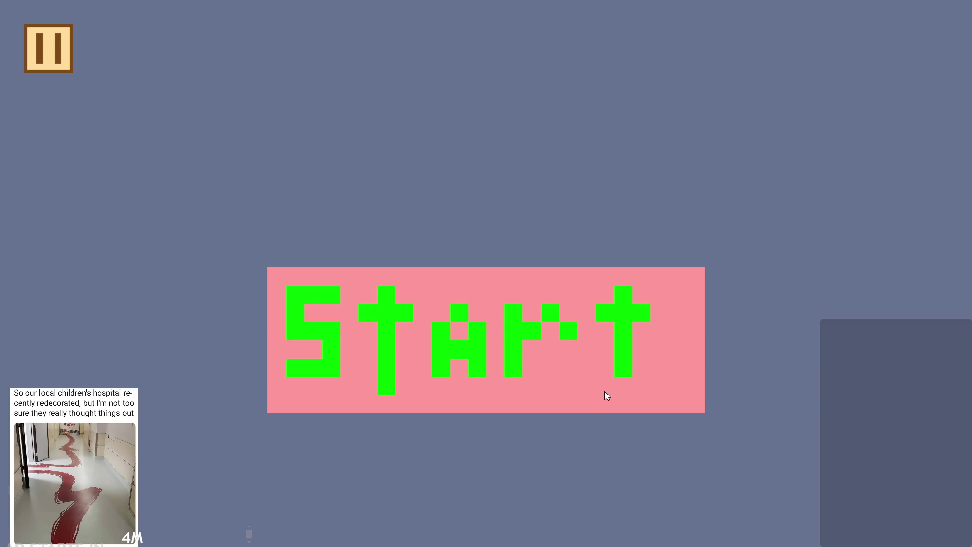
Start the game, jump twice, and dash the hero right and up past the pillar.
left_click(604, 390)
key("space")
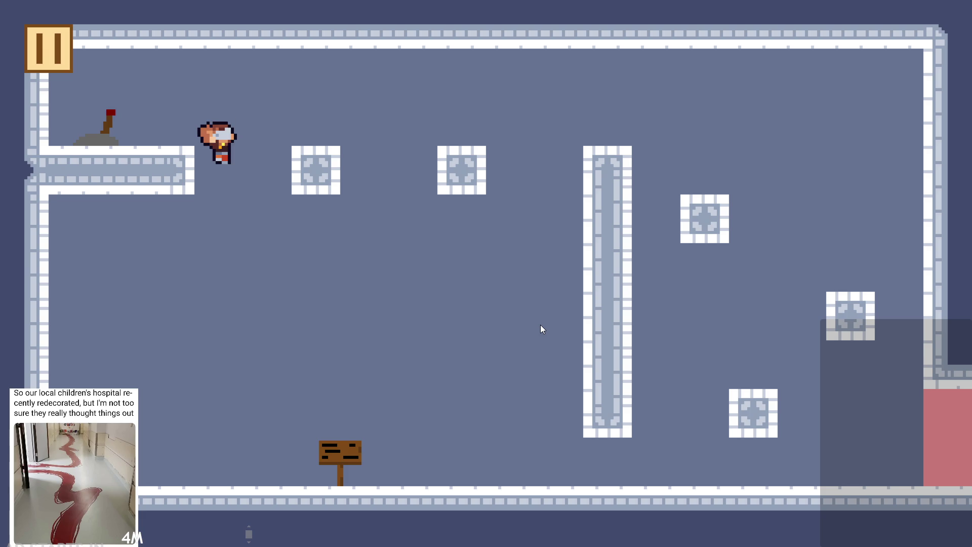
key("space")
key("Right")
key("x")
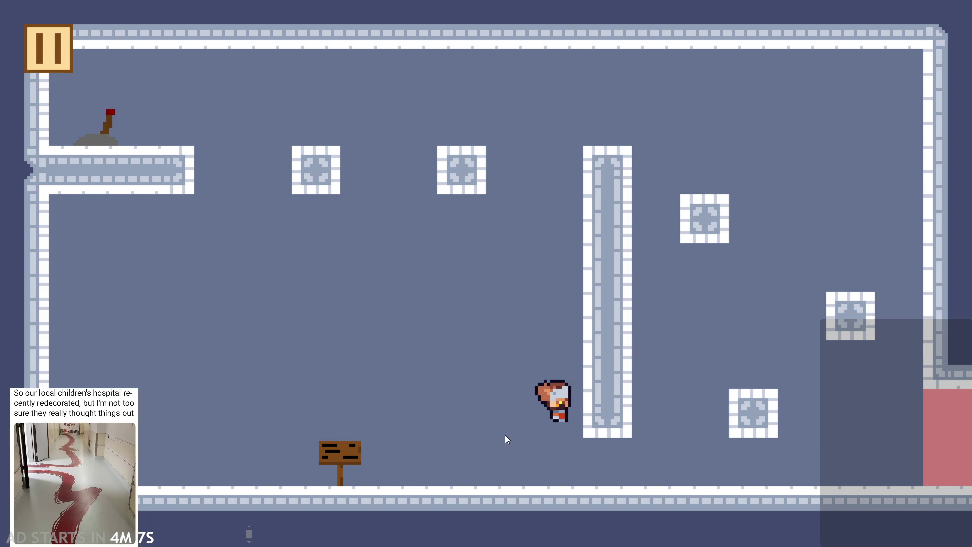
key("Up")
key("x")
Launch the hero to the ceiling and steer it left and right while falling, then pause.
key("Left")
key("Right")
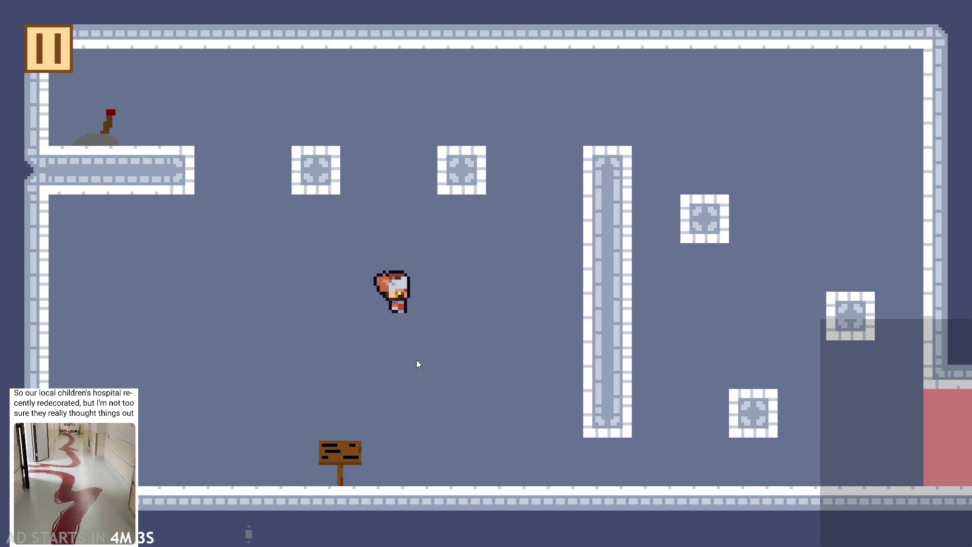
key("x")
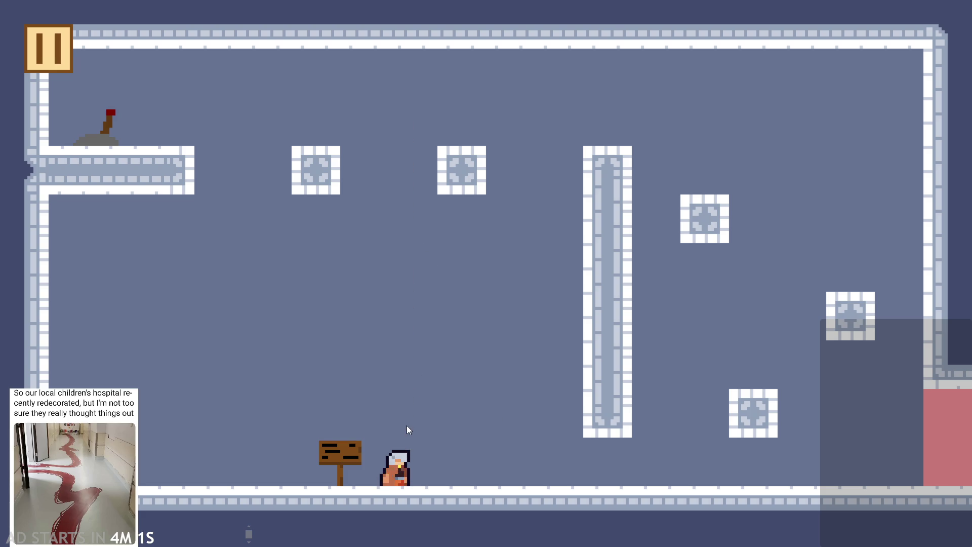
key("Left")
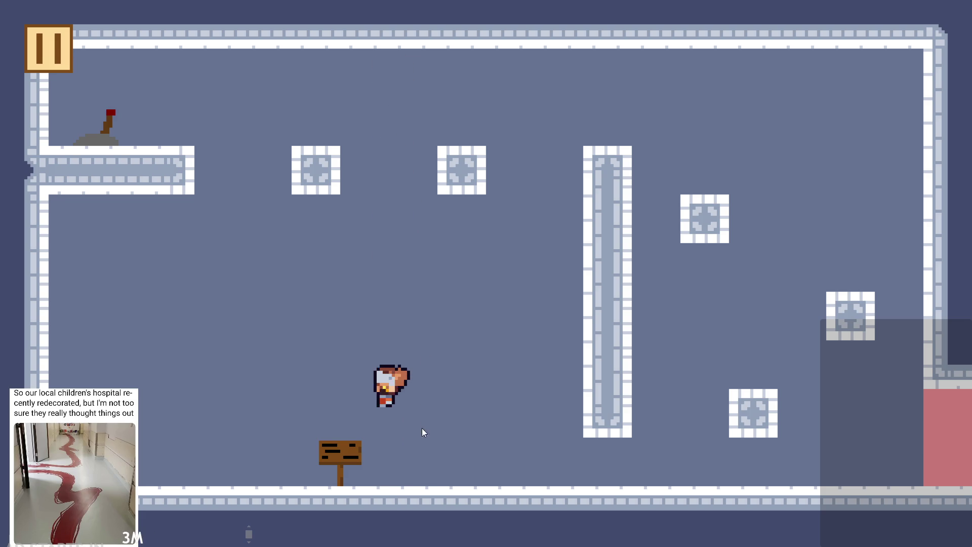
key("x")
key("Left")
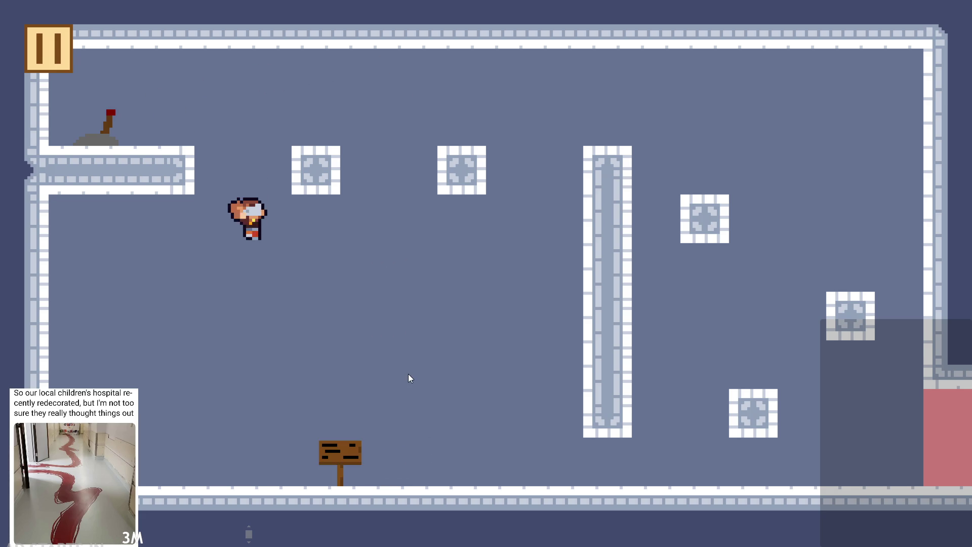
left_click(47, 52)
Exit the game and compare the Step falling check with fallStart=16 and fallEnd=19 in the Create event.
left_click(824, 460)
left_click(487, 242)
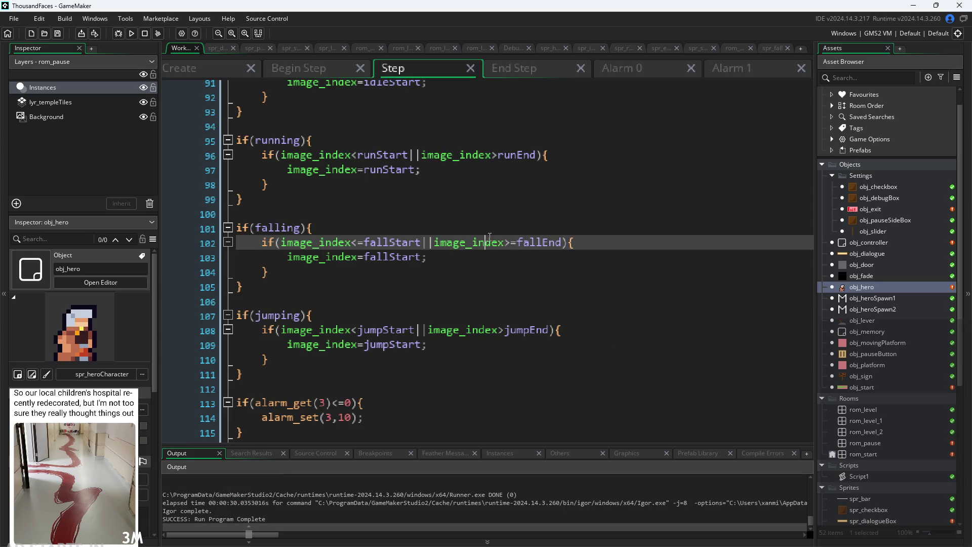
left_click(397, 256)
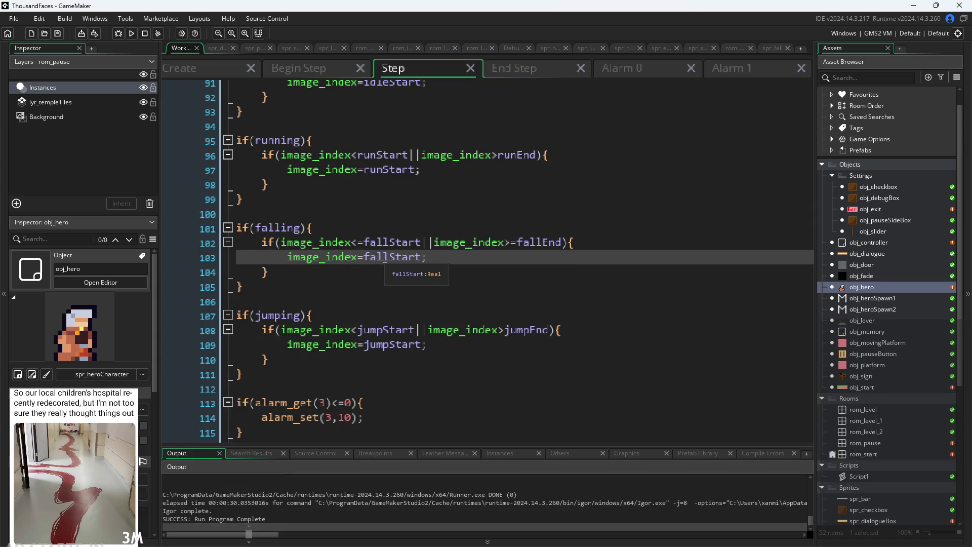
left_click(222, 69)
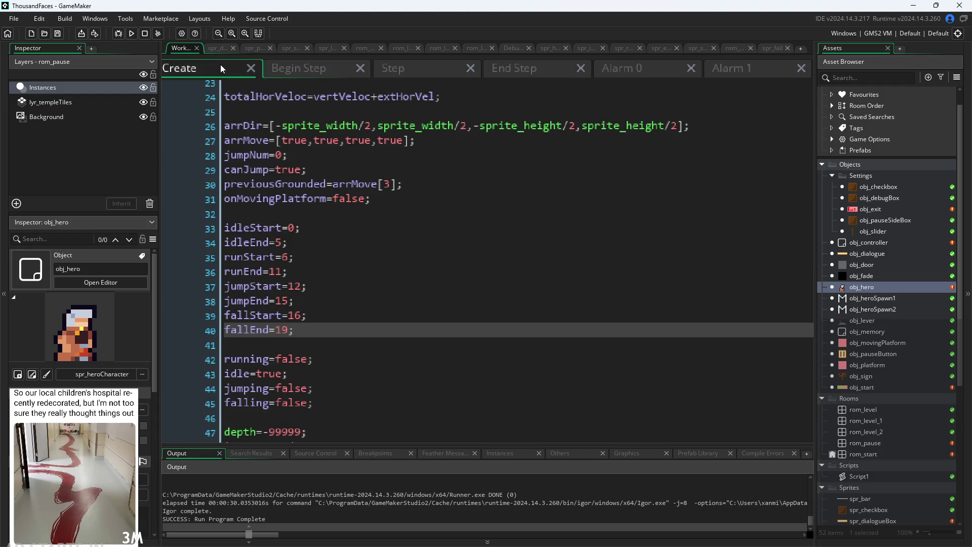
left_click(332, 318)
left_click(398, 64)
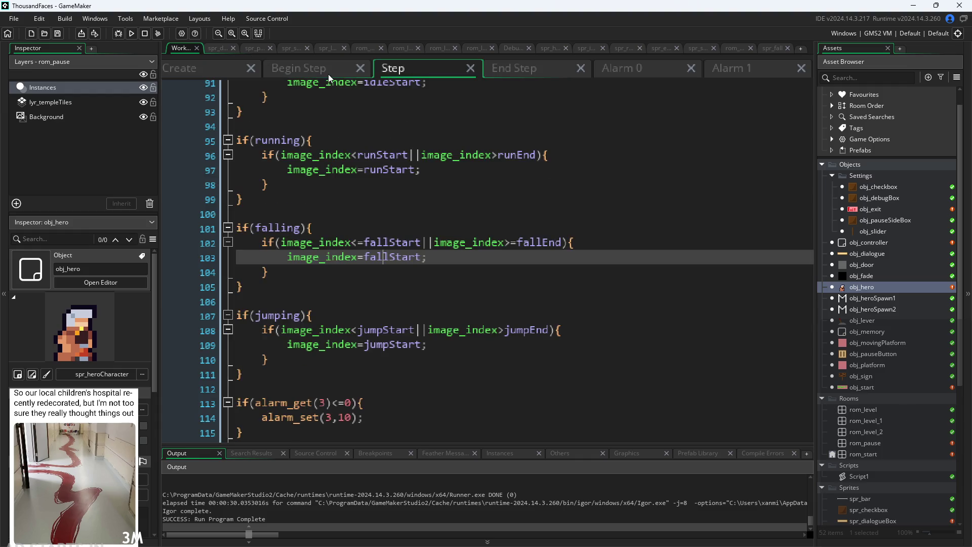
left_click(545, 242)
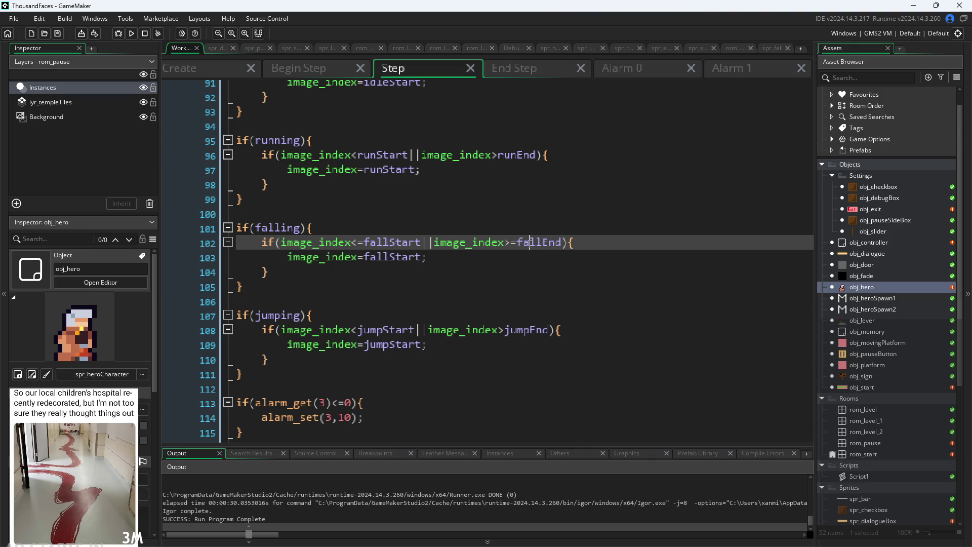
left_click(234, 70)
triple_click(367, 329)
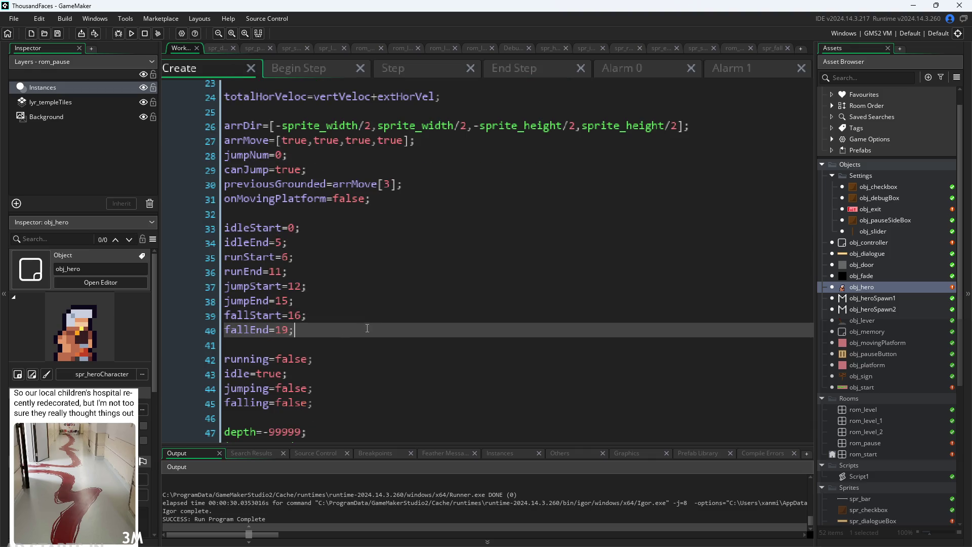
left_click(416, 74)
Open a hero sprite from the Asset Browser and select spr_heroCharacter.
scroll(891, 456, "down", 4)
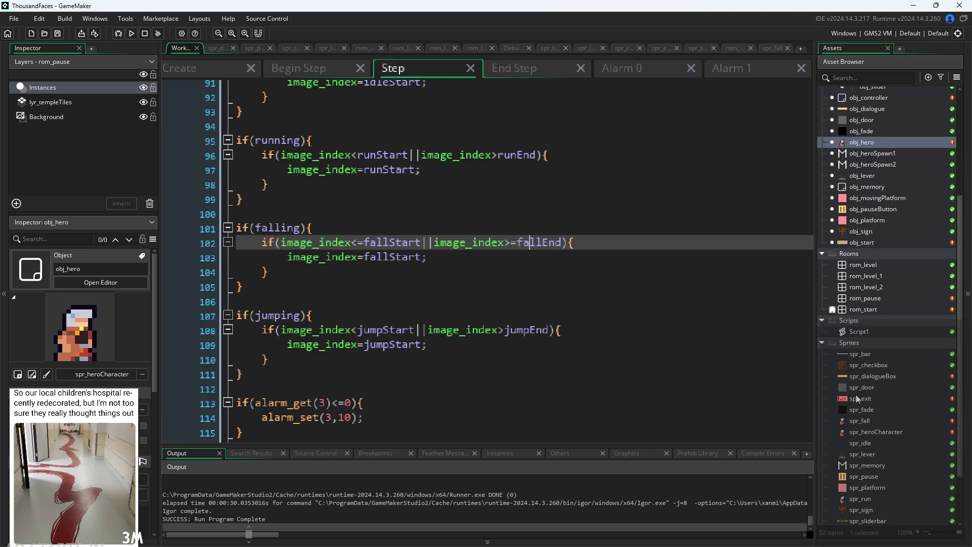
double_click(863, 422)
left_click(872, 433)
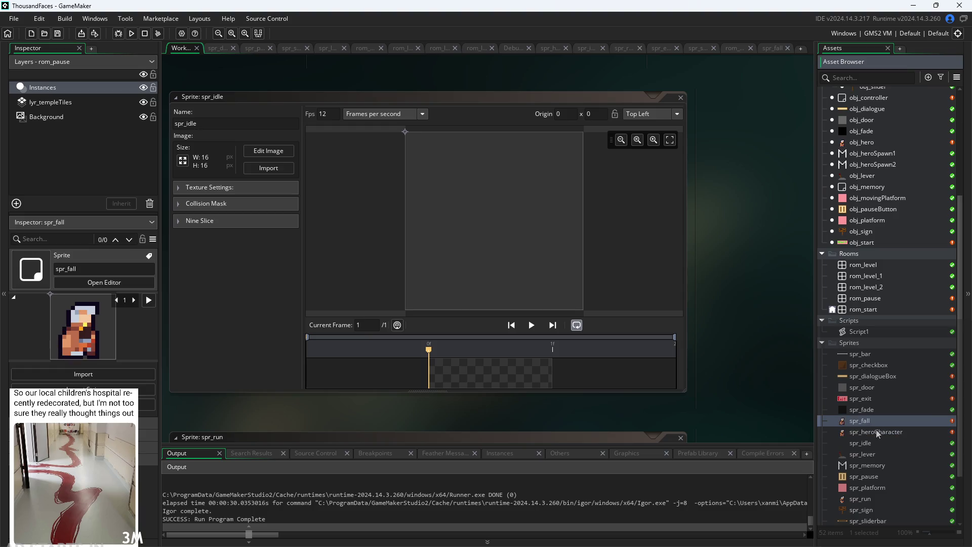
Open spr_heroCharacter in the image editor and step through frames 2 to 13.
double_click(869, 432)
left_click(255, 150)
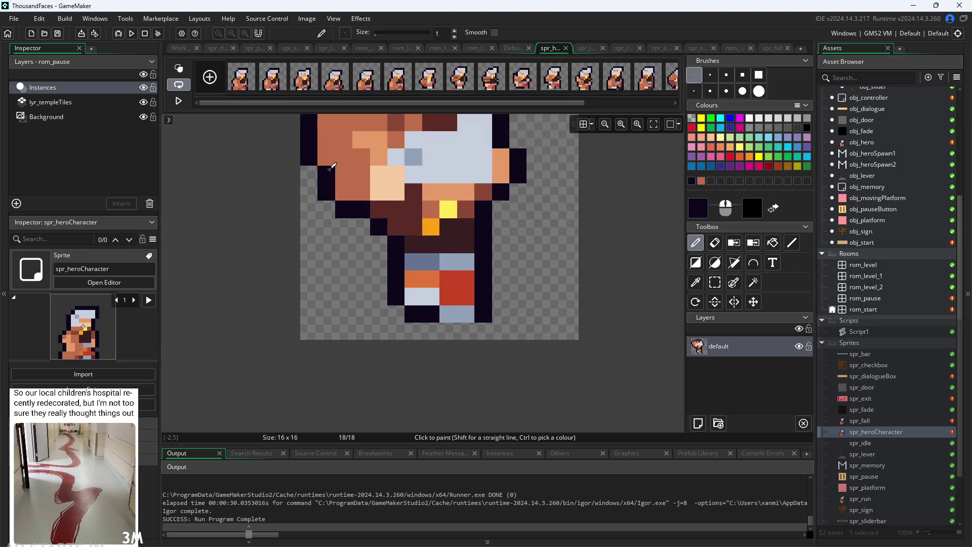
left_click(273, 79)
left_click(306, 81)
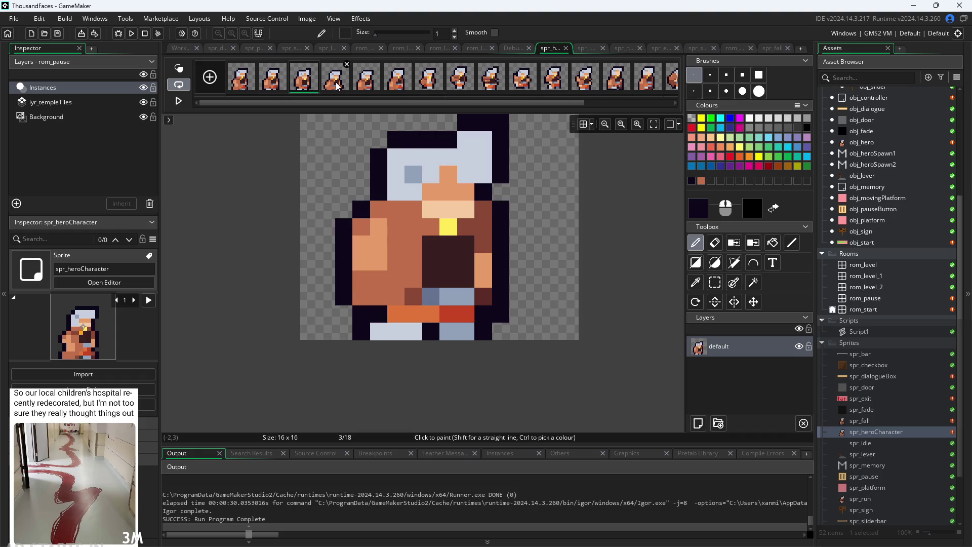
left_click(338, 81)
left_click(370, 81)
left_click(401, 81)
left_click(433, 81)
left_click(459, 81)
left_click(491, 81)
left_click(523, 81)
left_click(553, 81)
left_click(585, 81)
left_click(620, 85)
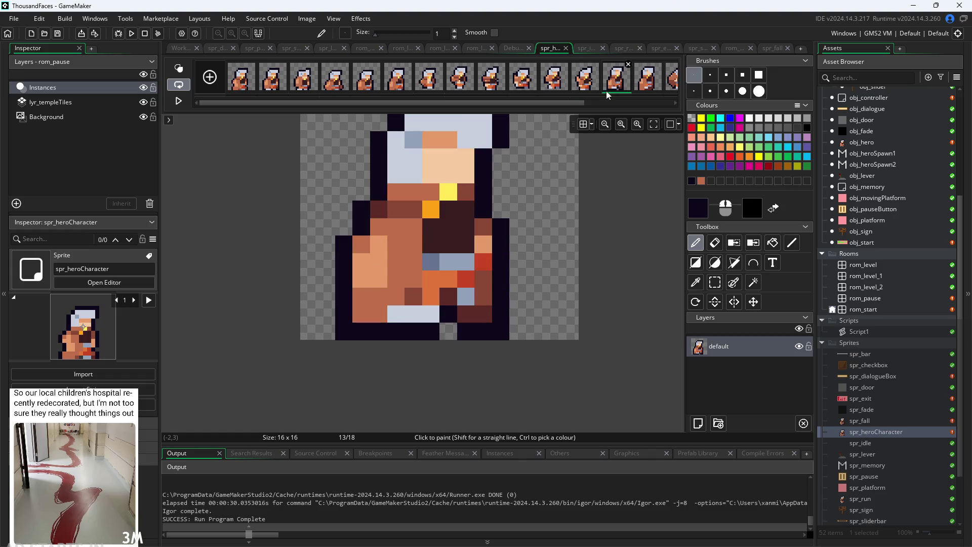
Scroll the frame strip right and view the remaining frames up to frame 18.
left_click_drag(555, 102, 731, 103)
left_click(540, 86)
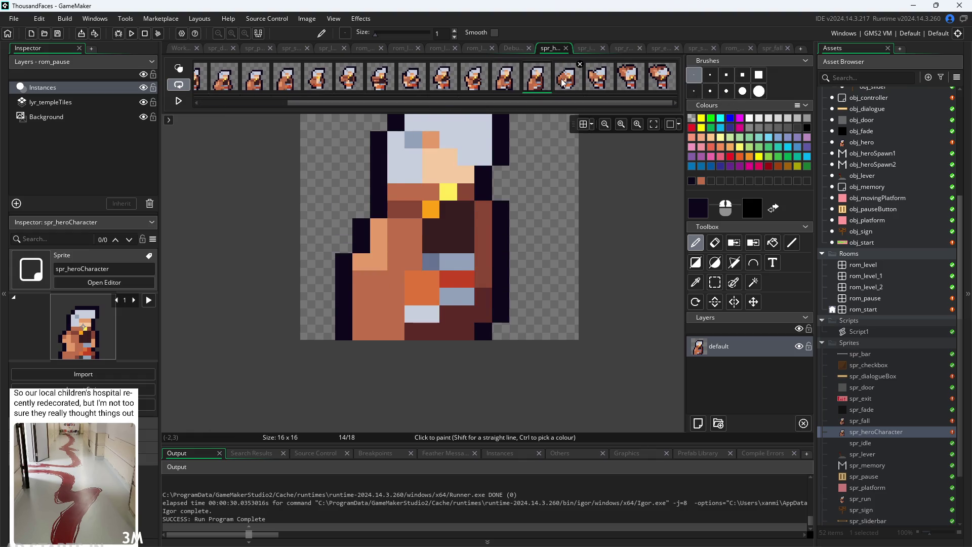
left_click(563, 80)
left_click(600, 81)
left_click(630, 81)
left_click(668, 82)
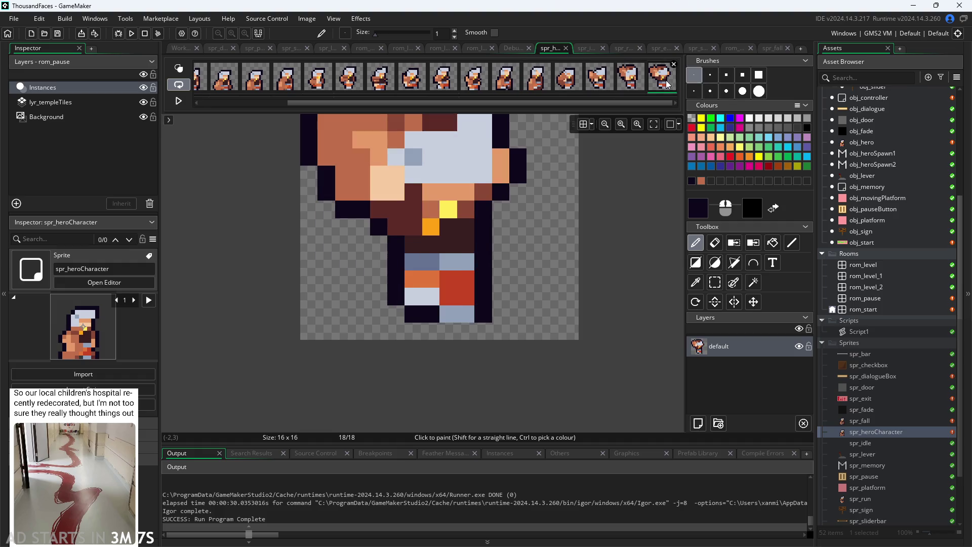
Go back over frames 15 to 12, flipping between falling frames 13 and 14.
left_click(567, 80)
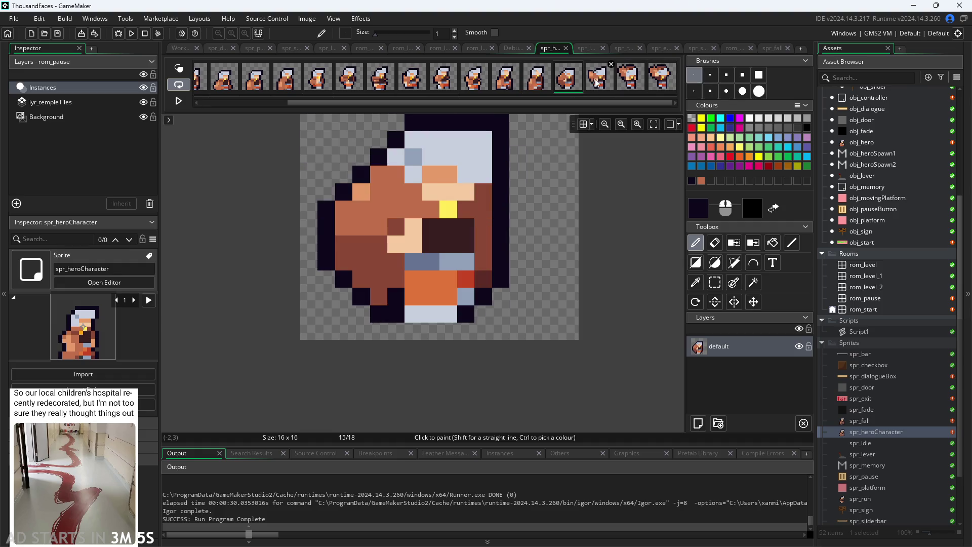
left_click(532, 88)
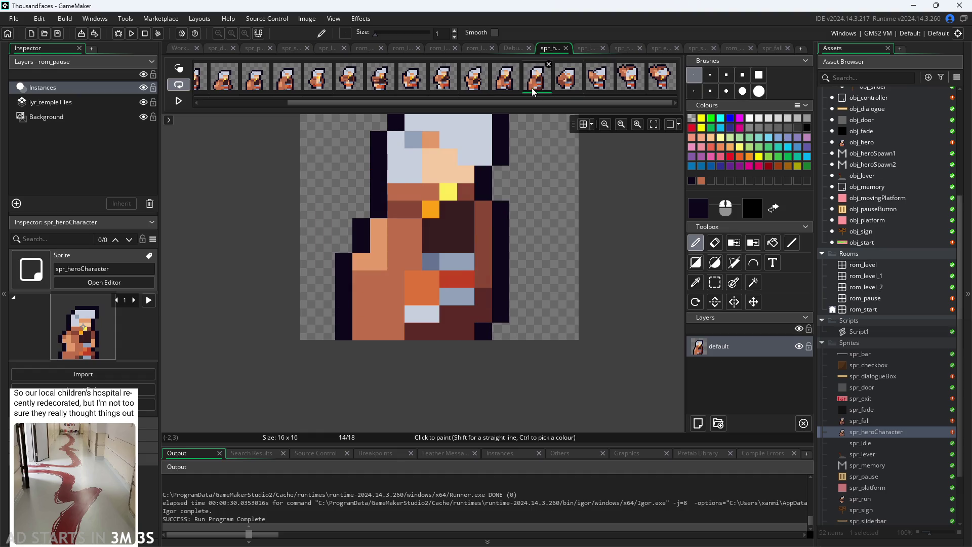
left_click(514, 87)
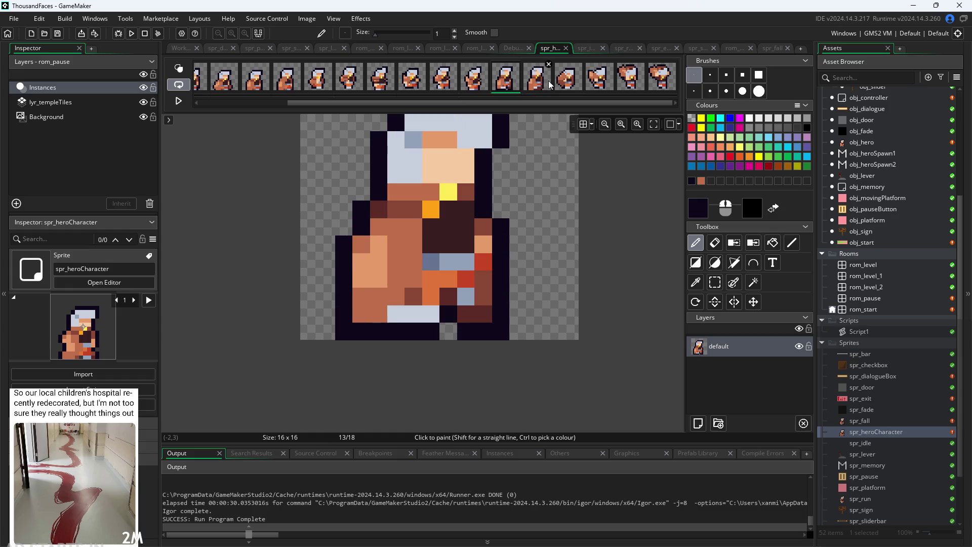
left_click(476, 81)
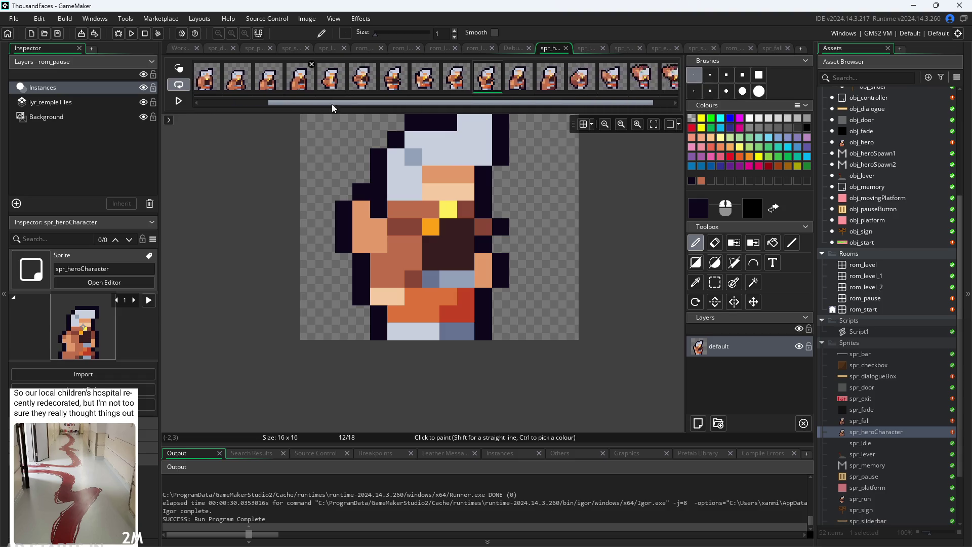
left_click(508, 96)
left_click(556, 87)
left_click(520, 86)
left_click(556, 87)
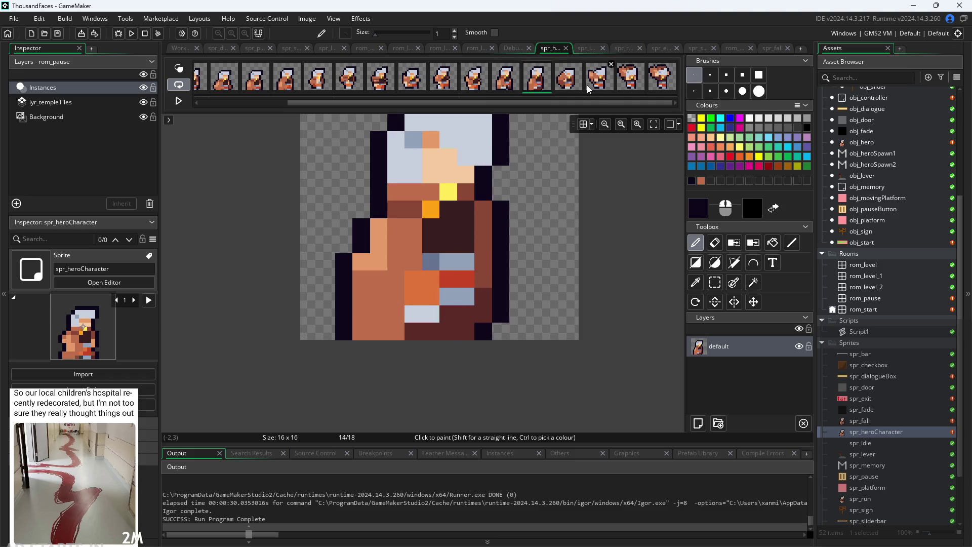
left_click(505, 80)
left_click(456, 234)
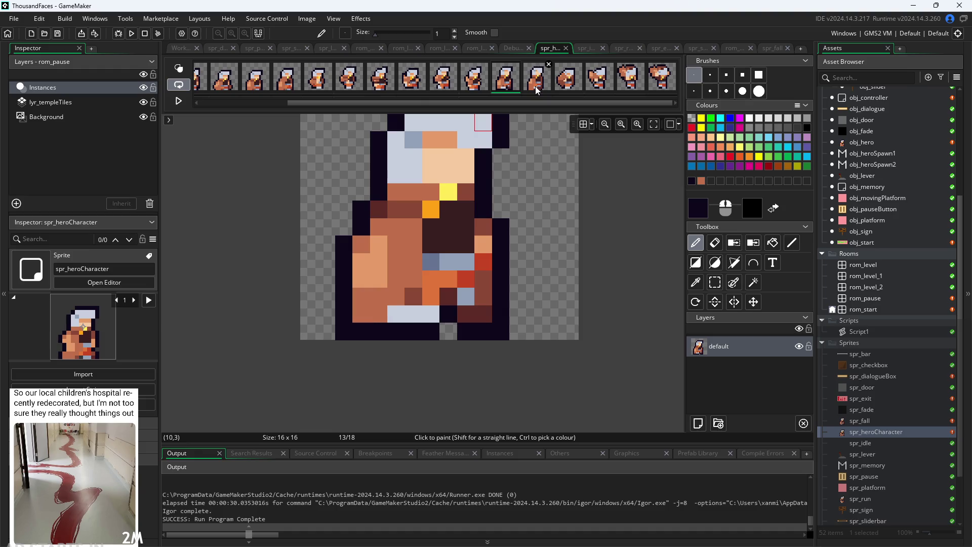
Compare falling frames 13 through 16 one by one, ending on frame 15.
left_click(537, 90)
left_click(583, 88)
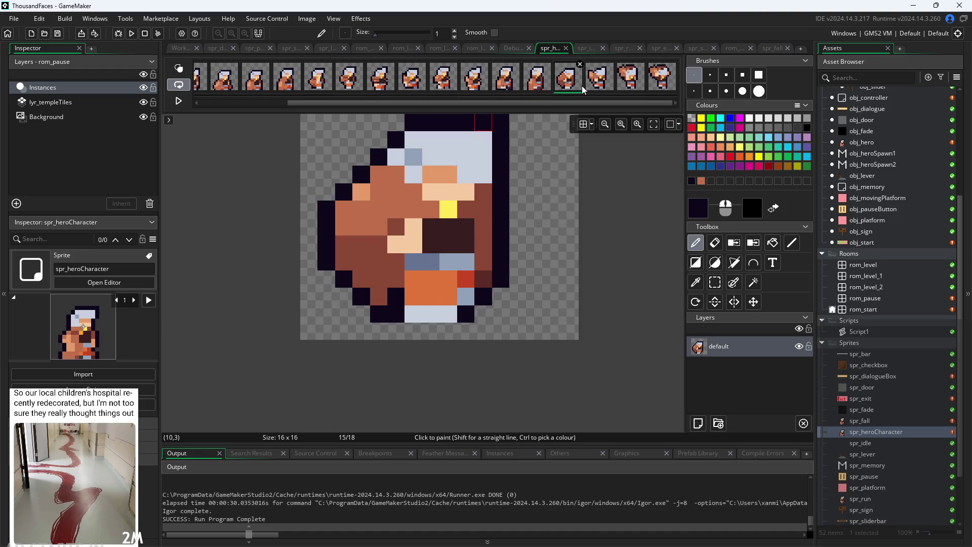
left_click(505, 91)
left_click(541, 93)
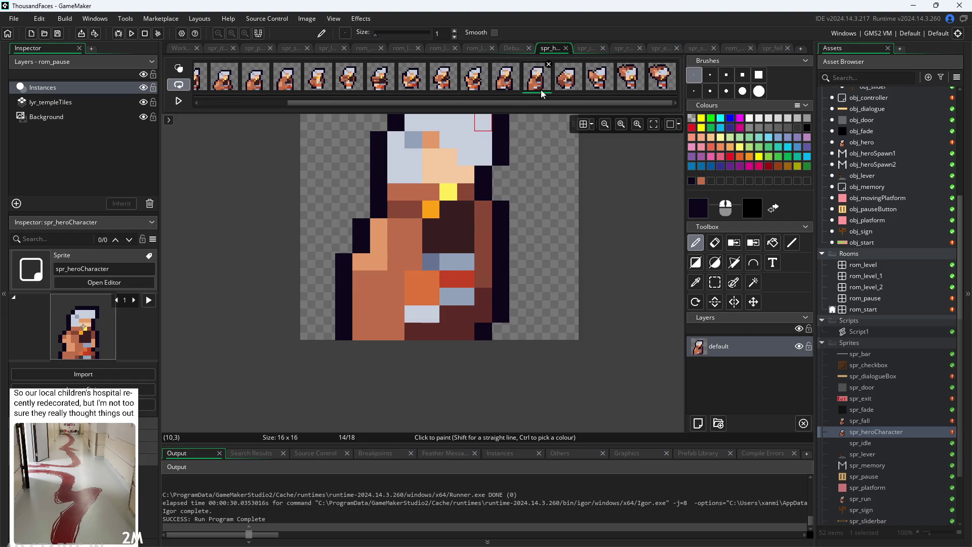
left_click(576, 91)
left_click(605, 90)
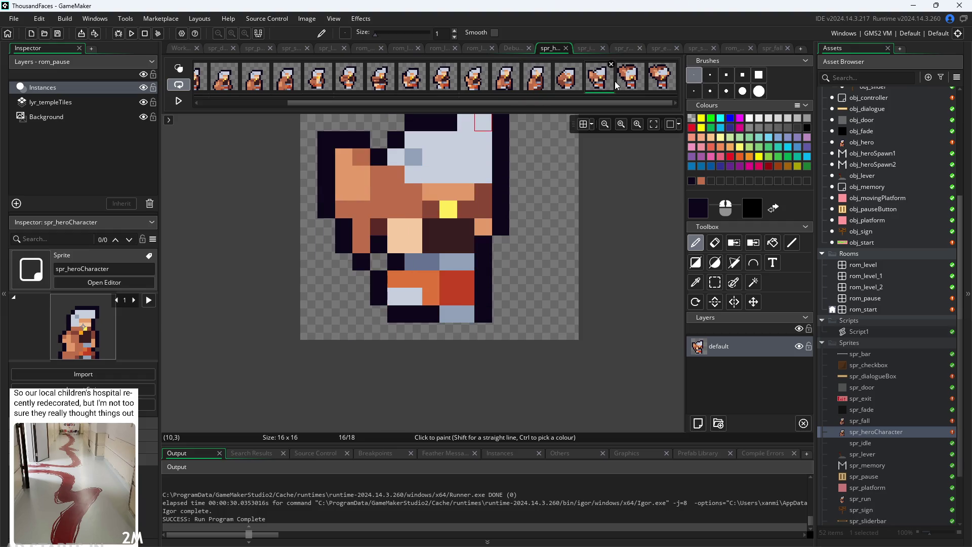
left_click(576, 89)
left_click(544, 91)
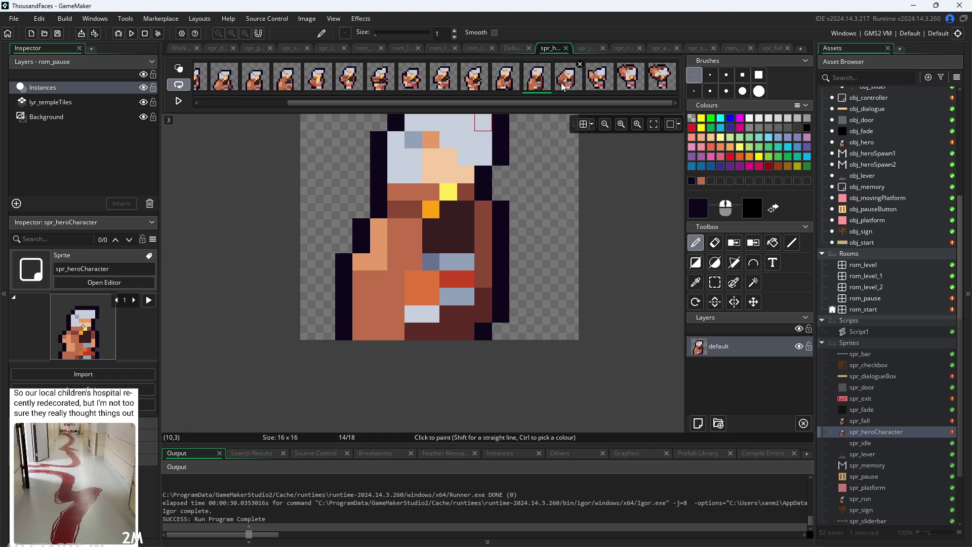
left_click(564, 87)
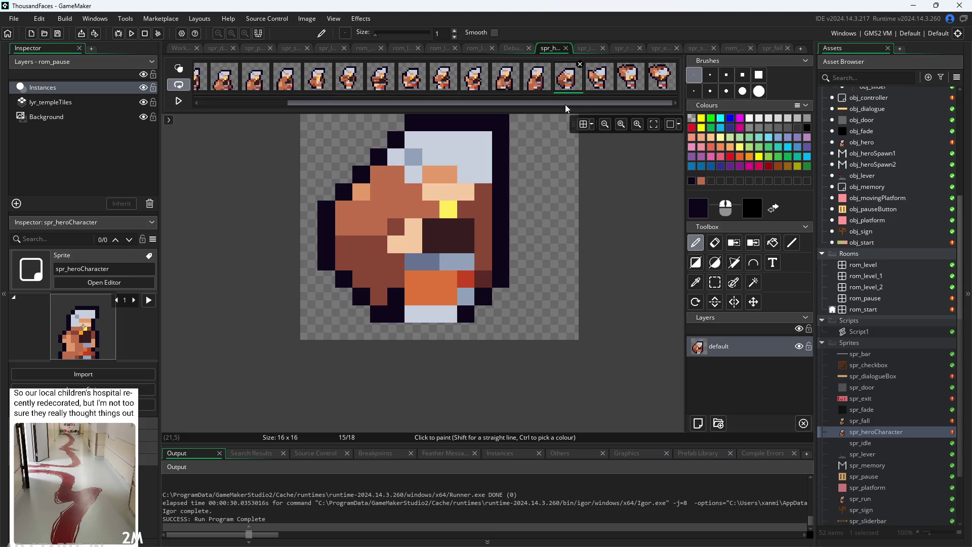
Play through the hero's frames 1 to 12 in order.
left_click_drag(565, 104, 478, 105)
left_click(246, 81)
left_click(265, 90)
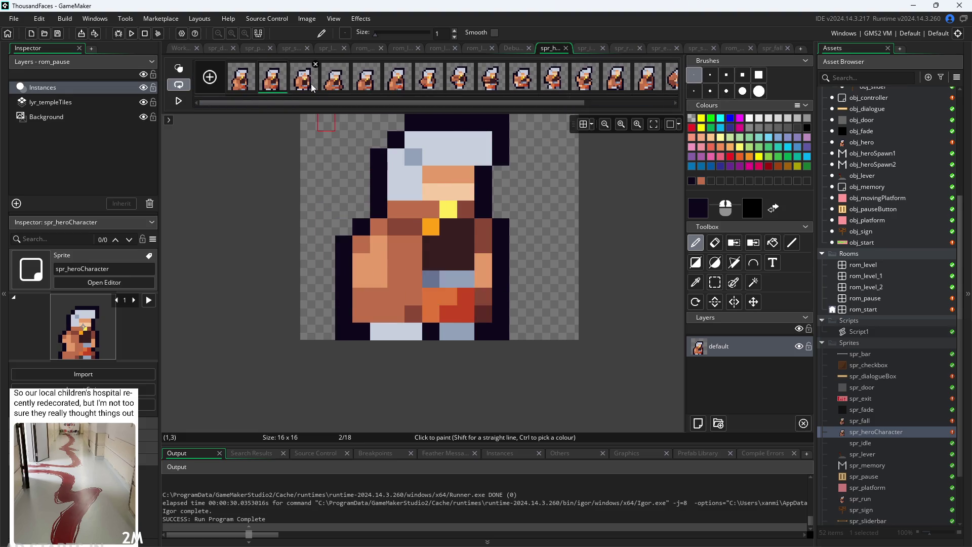
left_click(303, 87)
left_click(334, 87)
left_click(366, 87)
left_click(408, 92)
left_click(431, 88)
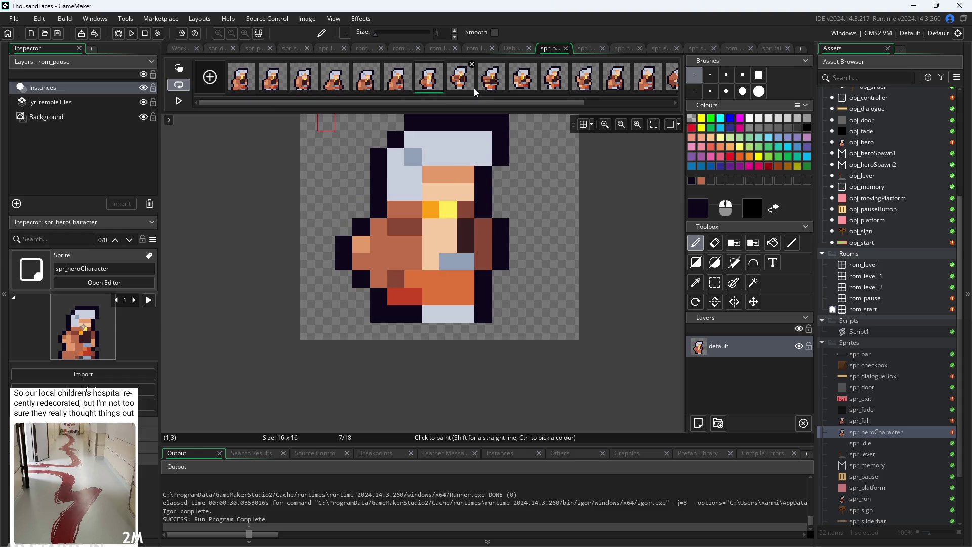
left_click(467, 90)
left_click(490, 87)
left_click(525, 87)
left_click(554, 87)
left_click(587, 87)
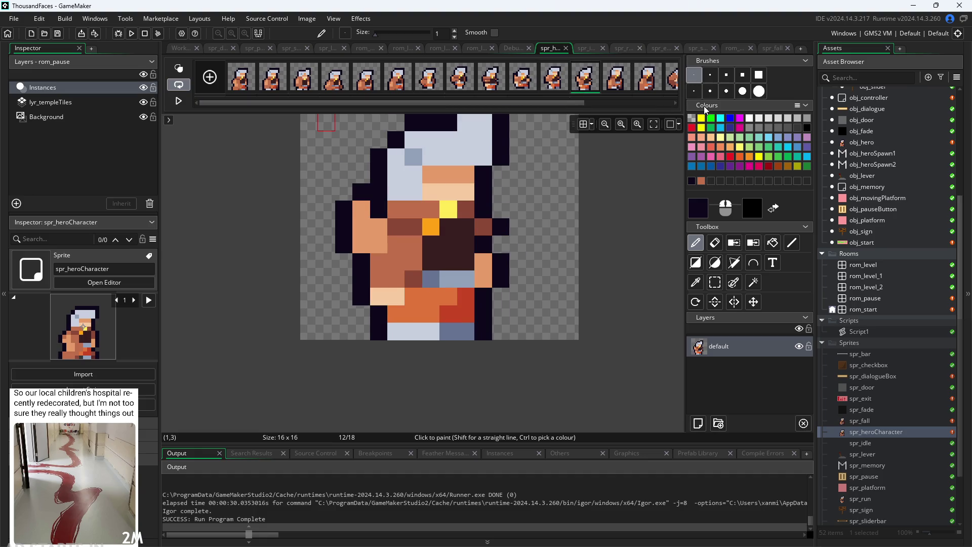
Review falling frames 13 to 16, returning to frame 15.
left_click_drag(567, 103, 654, 103)
left_click(505, 84)
left_click(537, 84)
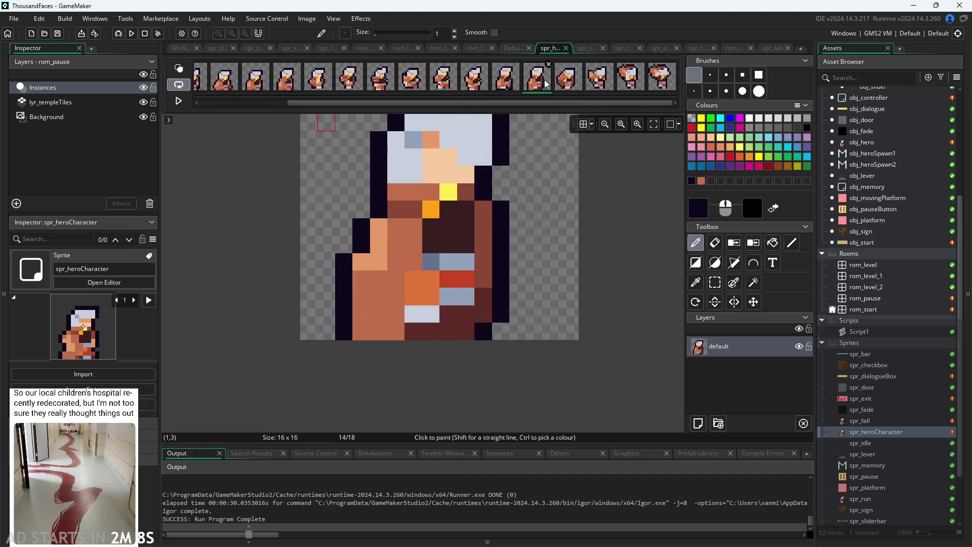
left_click(567, 83)
left_click(600, 84)
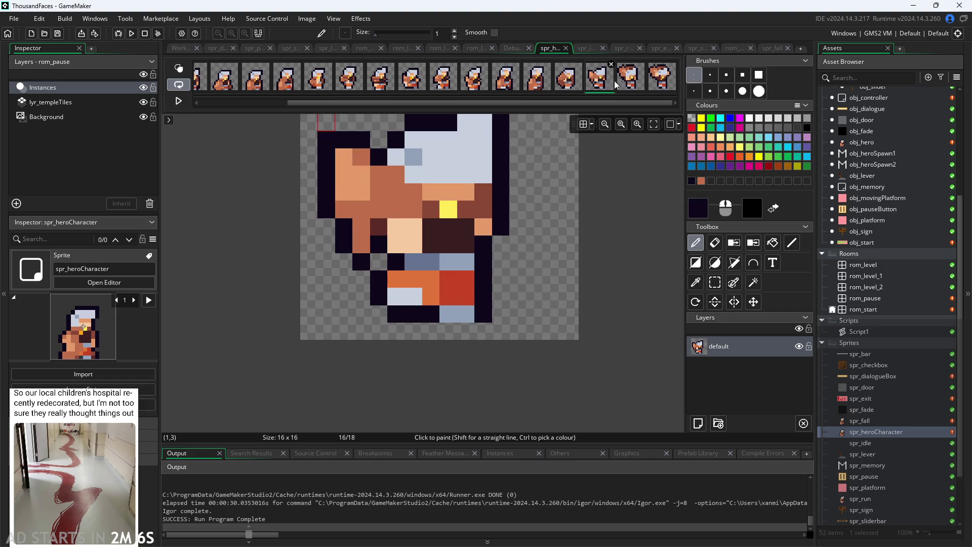
left_click(577, 90)
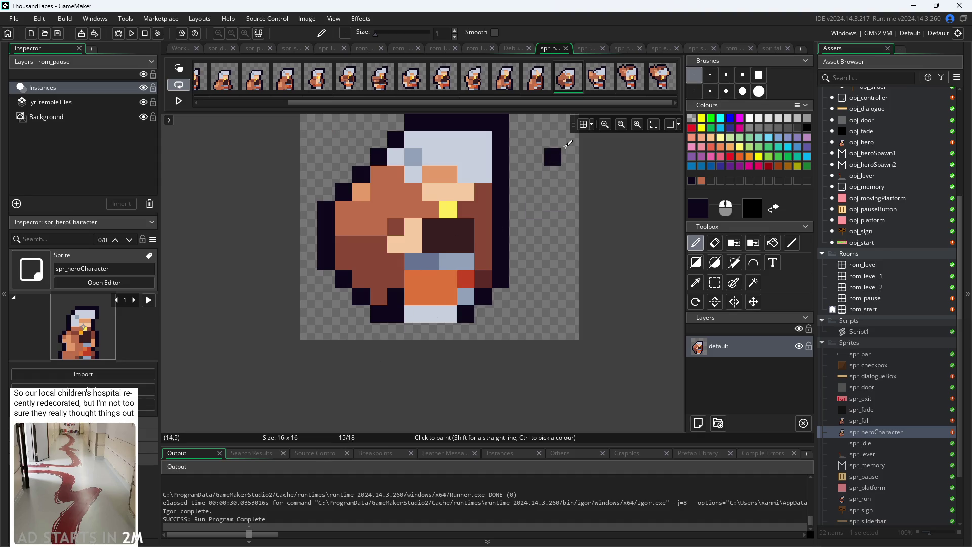
left_click(538, 90)
left_click(561, 92)
Paint one pixel on frame 15 and undo it, then reopen the obj_hero editor.
left_click(467, 262)
key("ctrl+z")
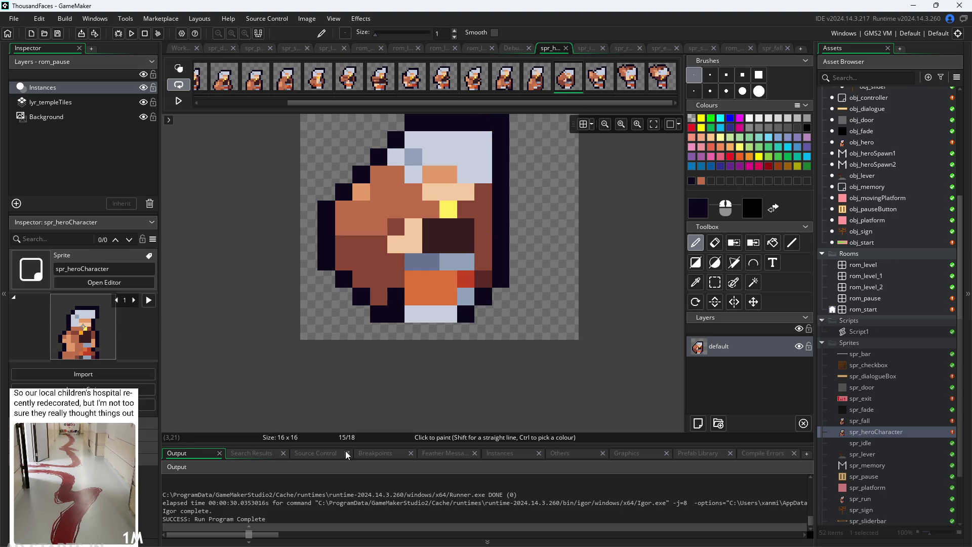
scroll(878, 173, "up", 1)
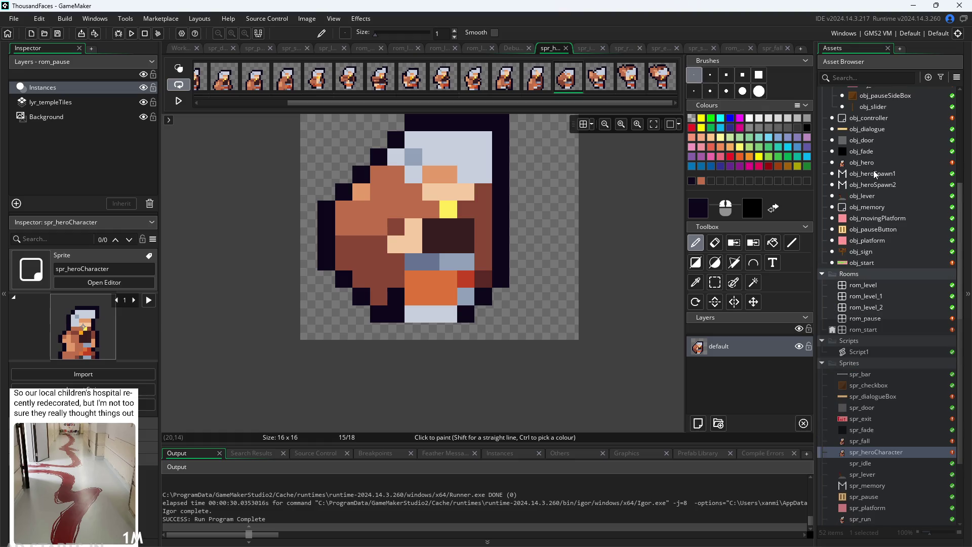
double_click(871, 164)
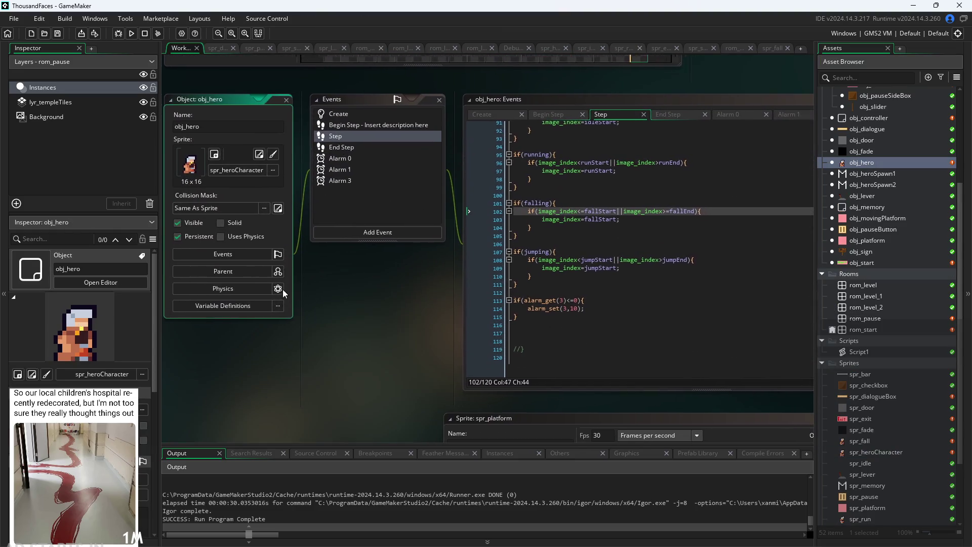
In obj_hero's Create event, add a jumpFall=14 line after fallEnd, replacing maxHeight.
left_click(472, 116)
scroll(440, 285, "up", 1)
scroll(440, 285, "right", 2)
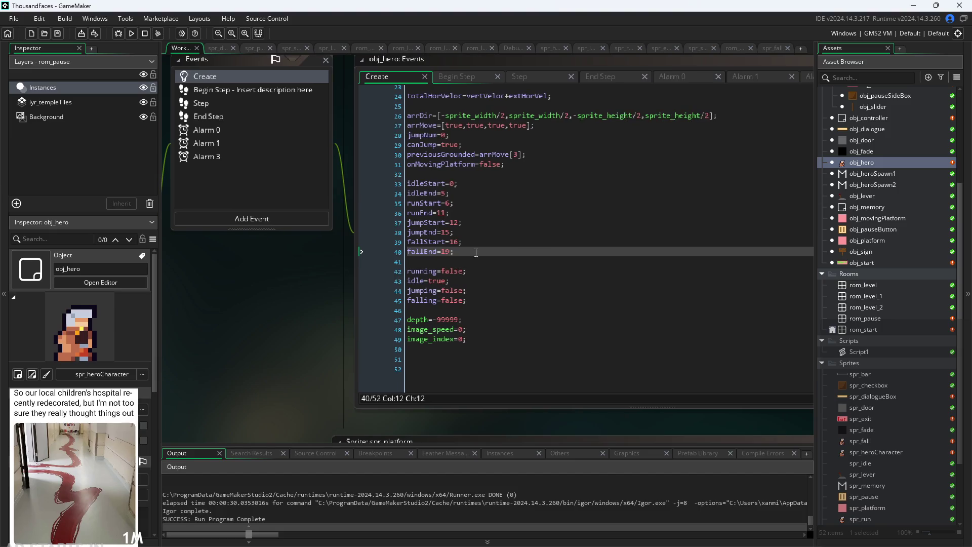
left_click(488, 252)
key("Return")
key("Return")
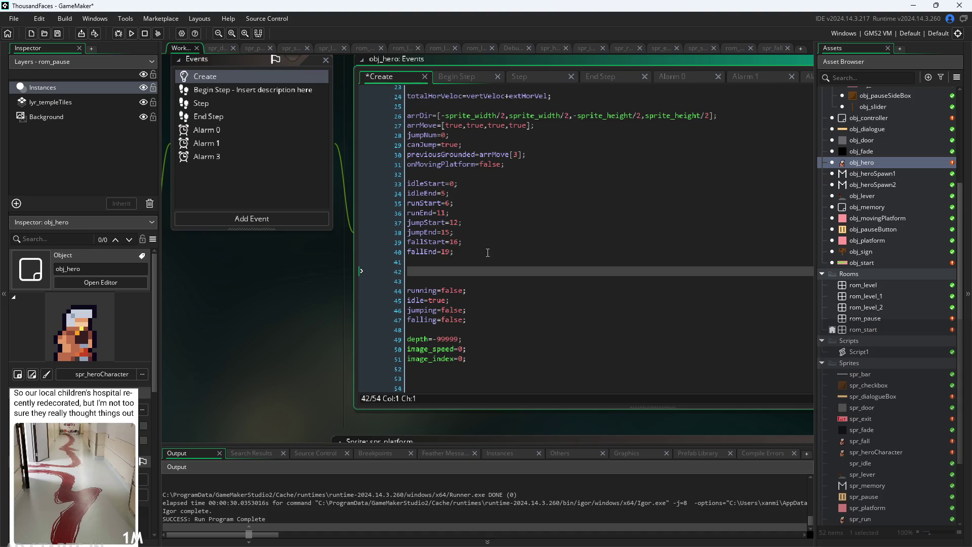
type("maxHeight")
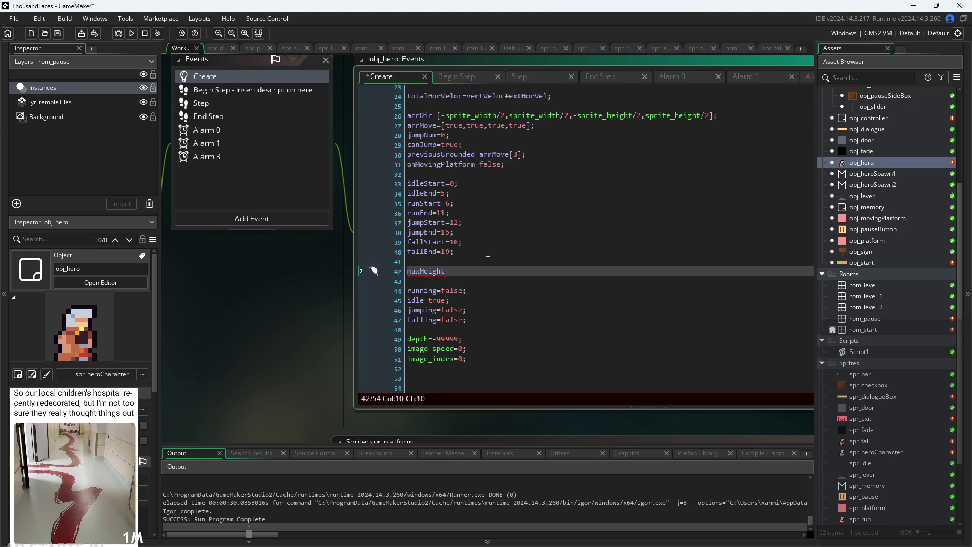
key("BackSpace")
key("BackSpace")
key("BackSpace")
key("BackSpace")
key("BackSpace")
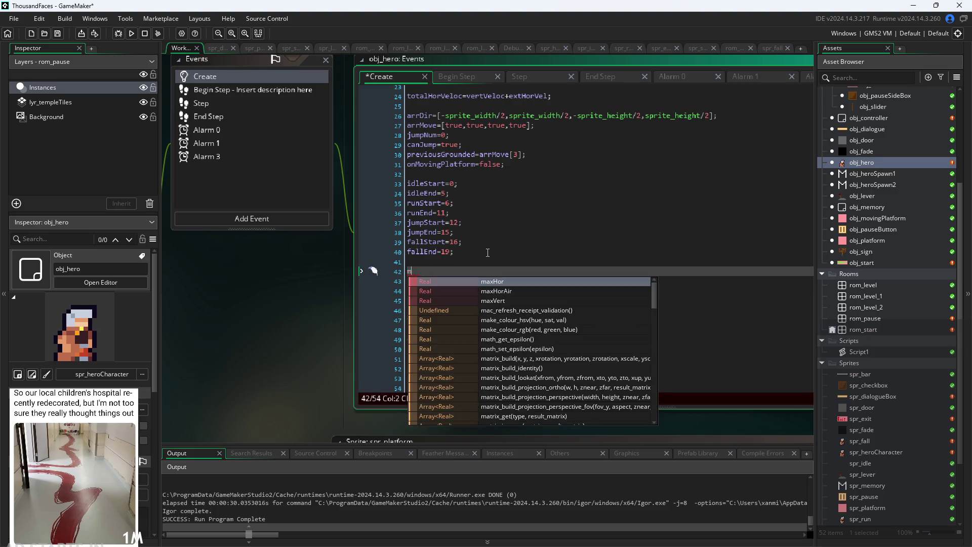
type("jumpFall")
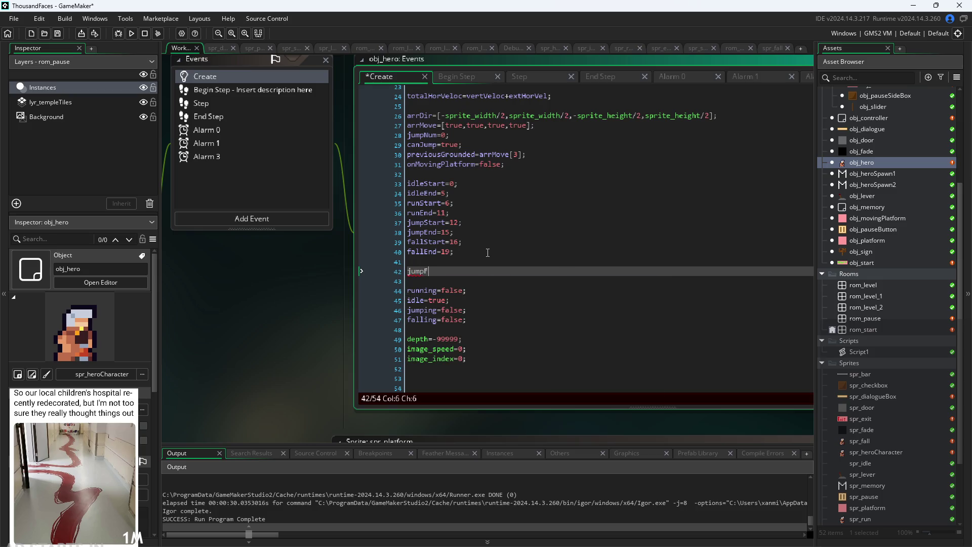
type("=14;")
Set jumpEnd to 14, fallStart to 15 and fallEnd to 17, then run a test build.
left_click(470, 236)
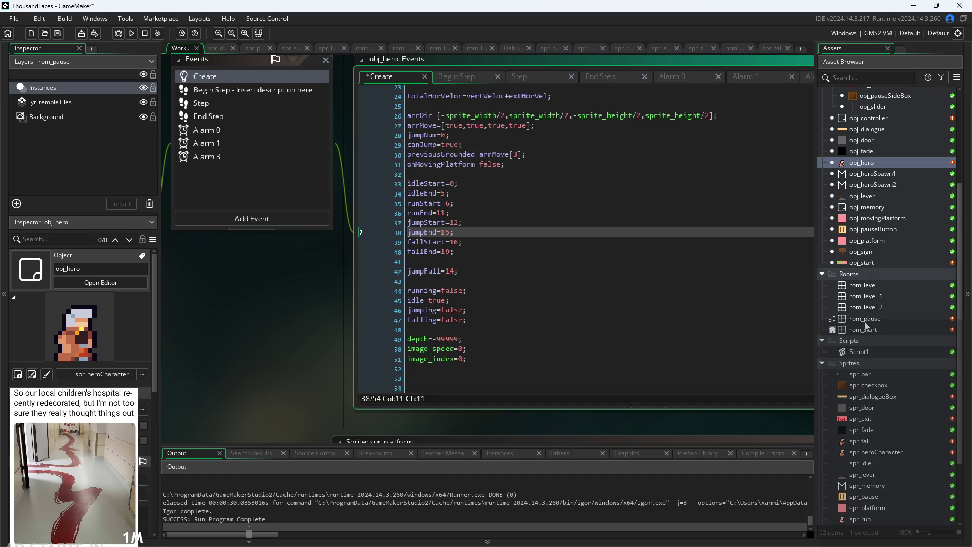
left_click(451, 232)
left_click(459, 223)
left_click(452, 232)
left_click(460, 241)
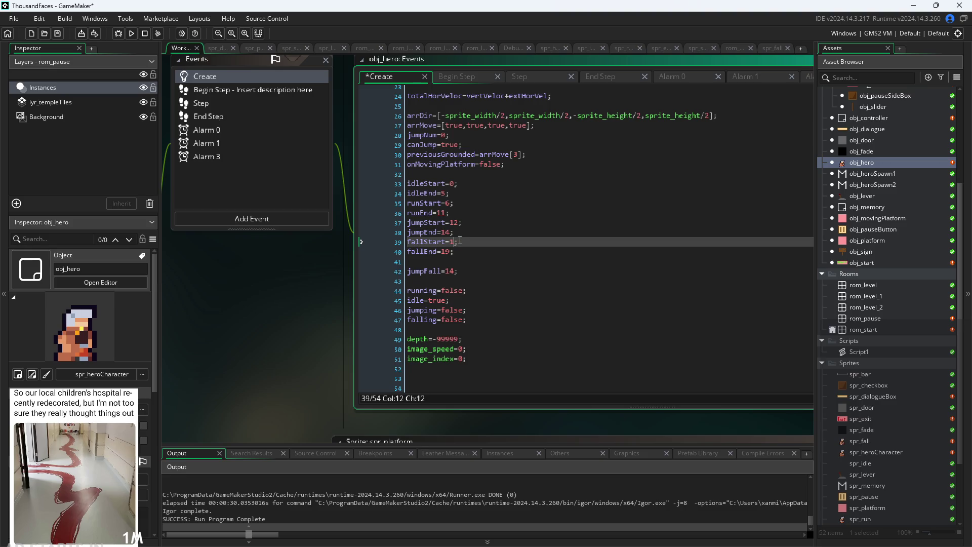
type("5")
key("Down")
key("Left")
key("BackSpace")
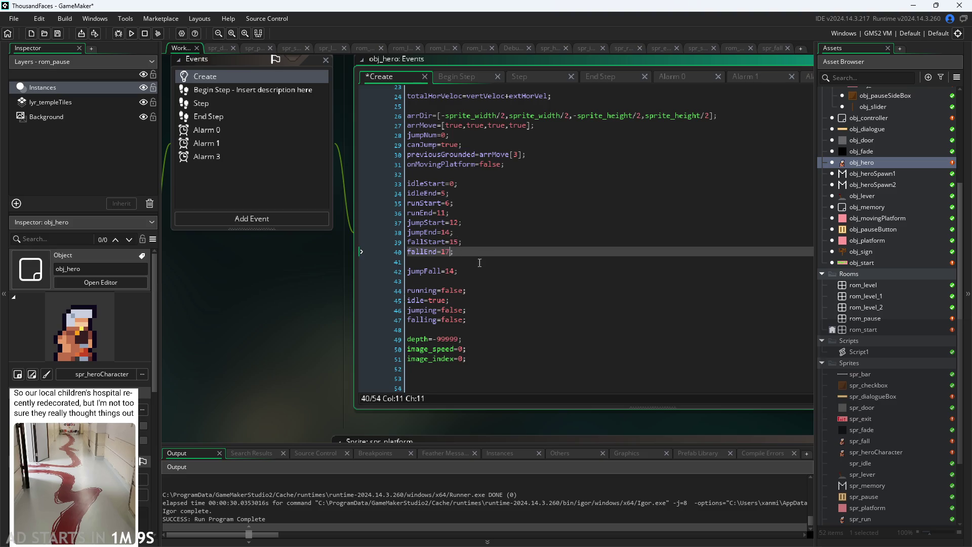
left_click(329, 349)
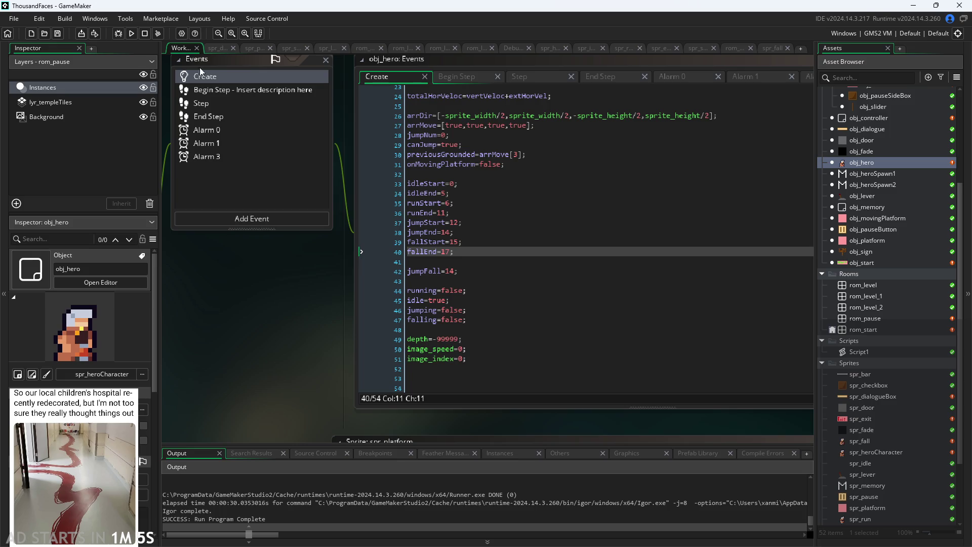
left_click(131, 33)
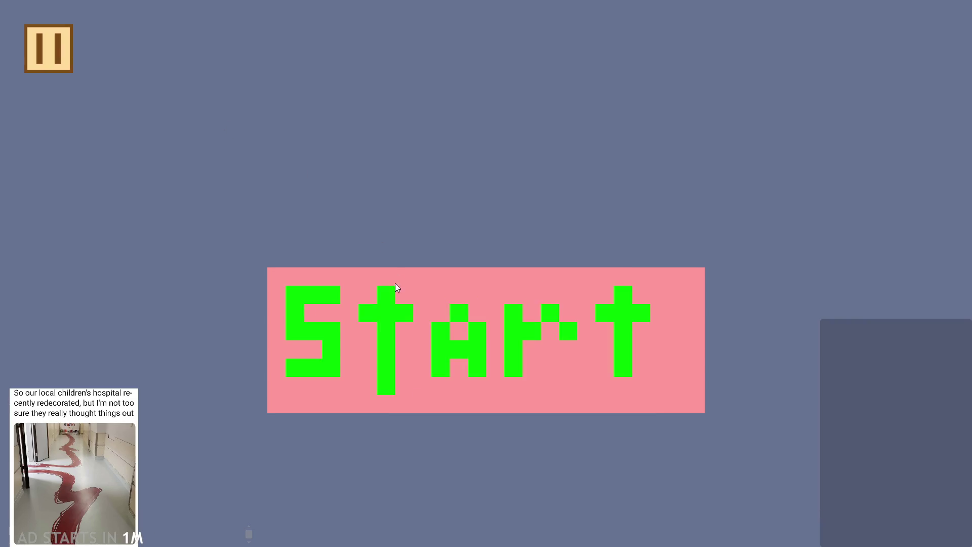
left_click(395, 283)
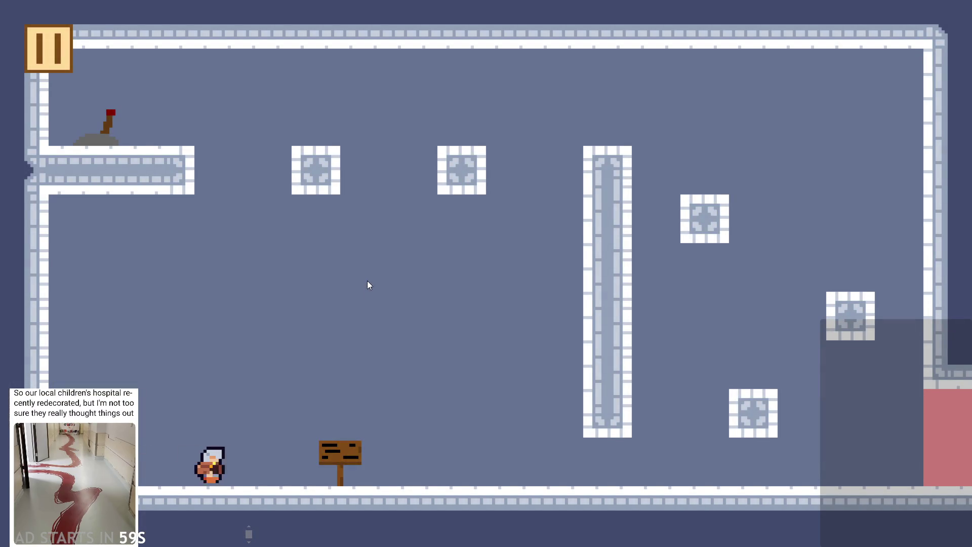
key("space")
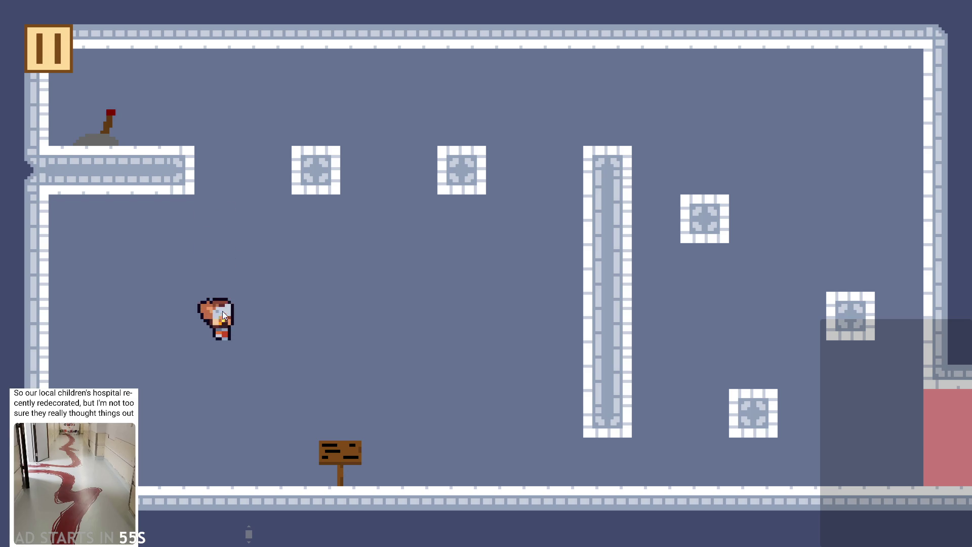
key("space")
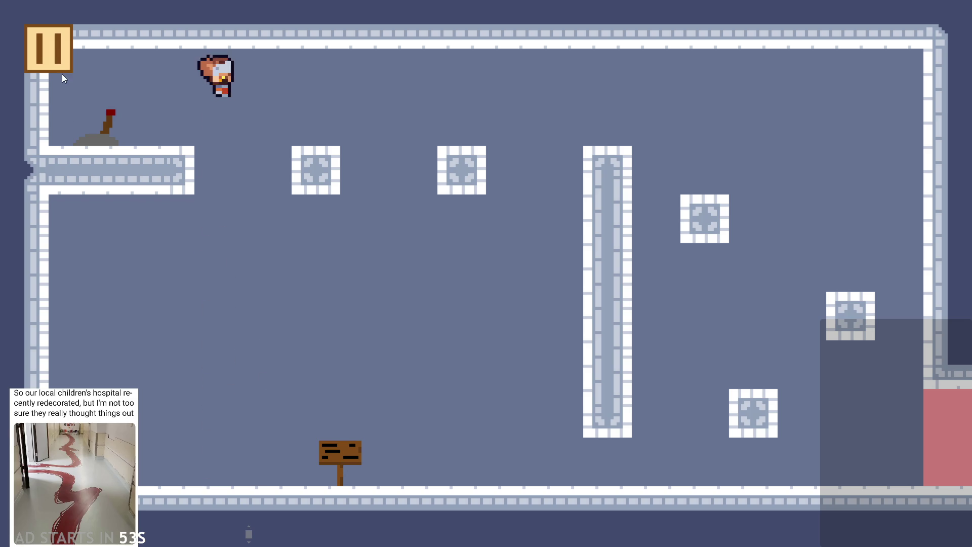
key("Escape")
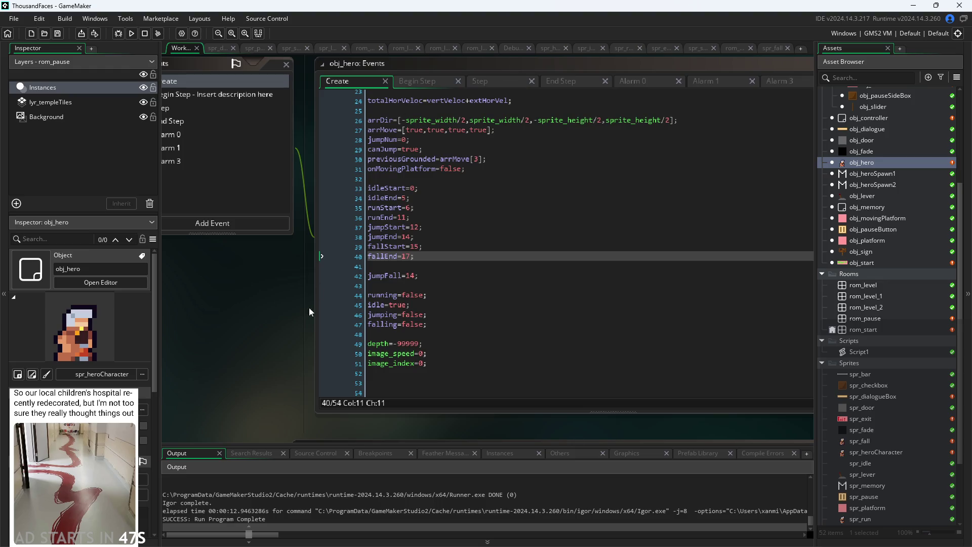
Review the hero's Begin Step and Step event code, then return to its Create code.
left_click(397, 89)
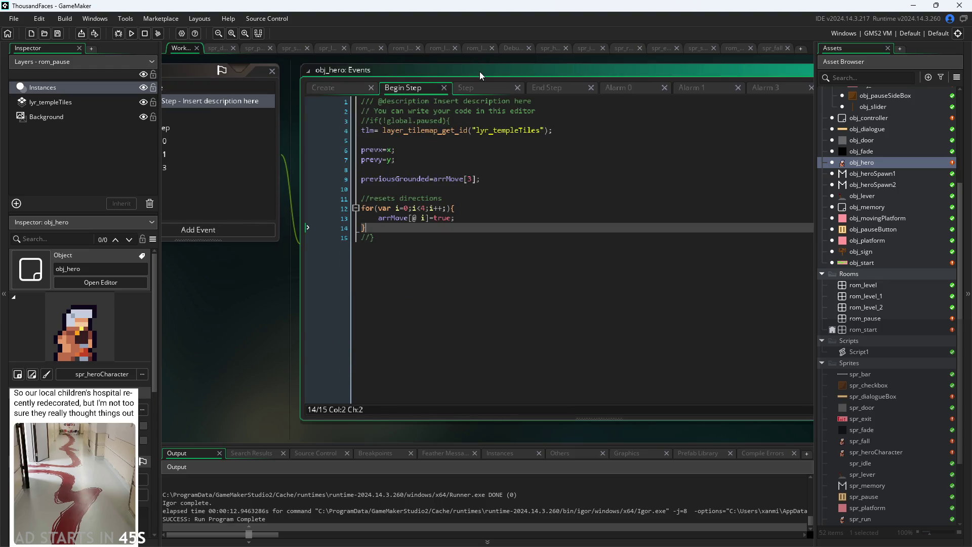
left_click(481, 89)
scroll(457, 167, "up", 15)
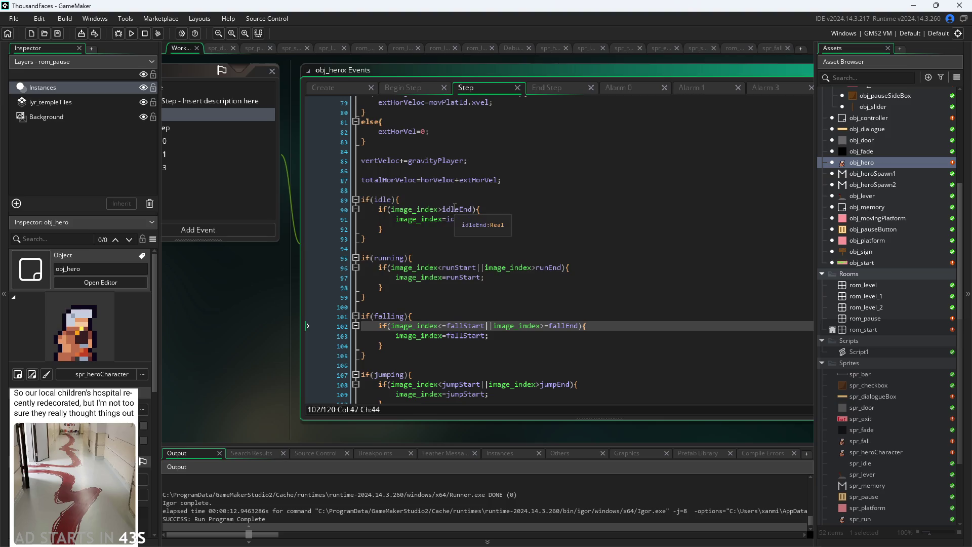
scroll(441, 234, "up", 3)
left_click(323, 88)
scroll(432, 299, "up", 3)
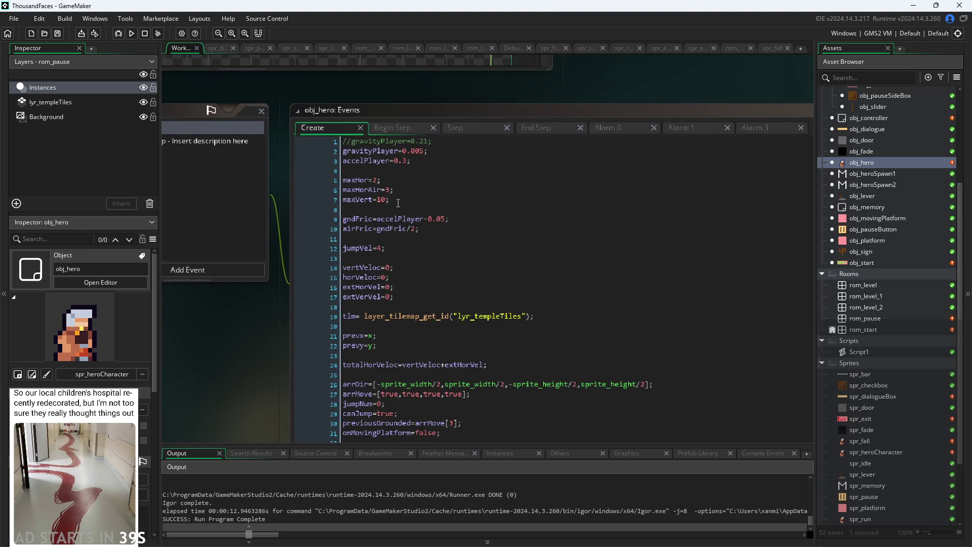
Comment out jumpVel=4, add jumpVel=1 directly below it, and run the game.
left_click_drag(405, 247, 297, 249)
key("ctrl+k")
key("Down")
key("Return")
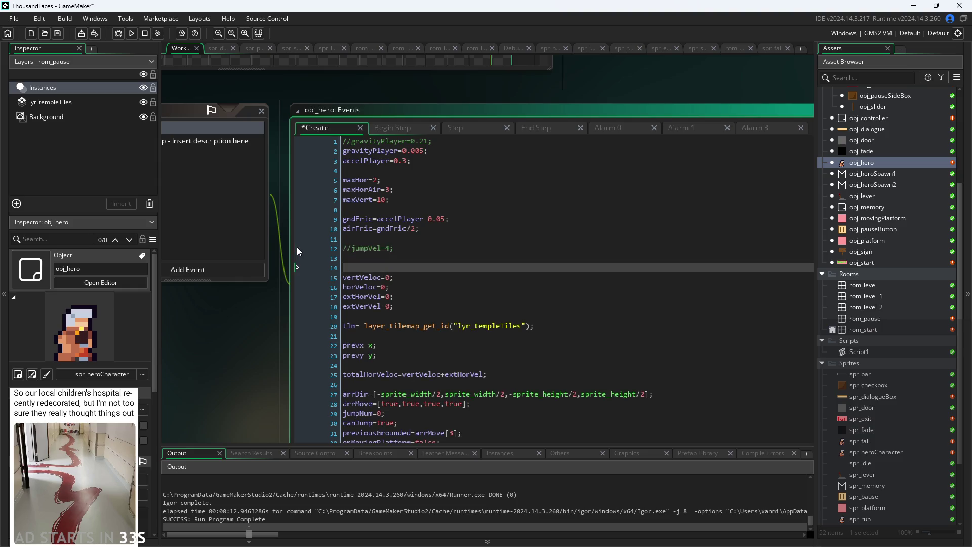
type("jumpVel")
type("=1;")
key("Home")
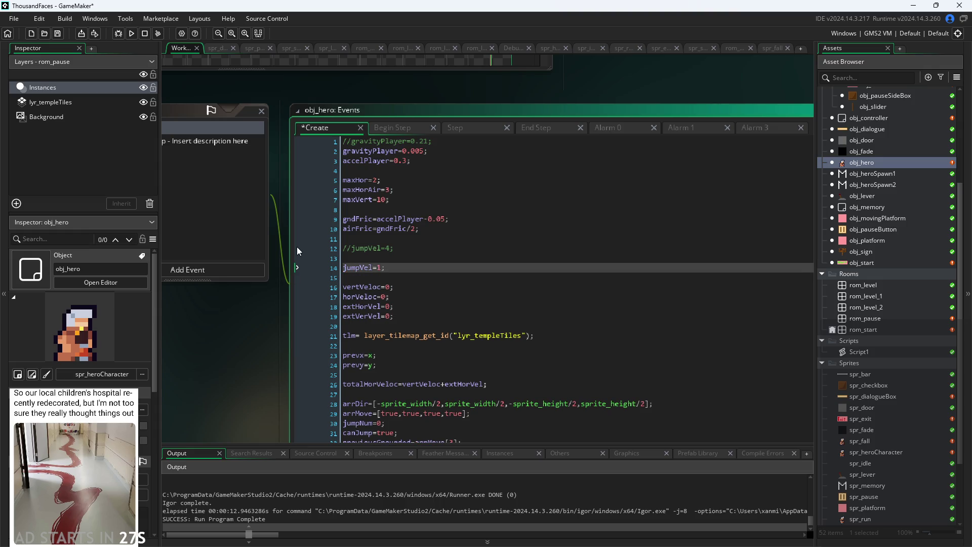
key("alt+Up")
key("F5")
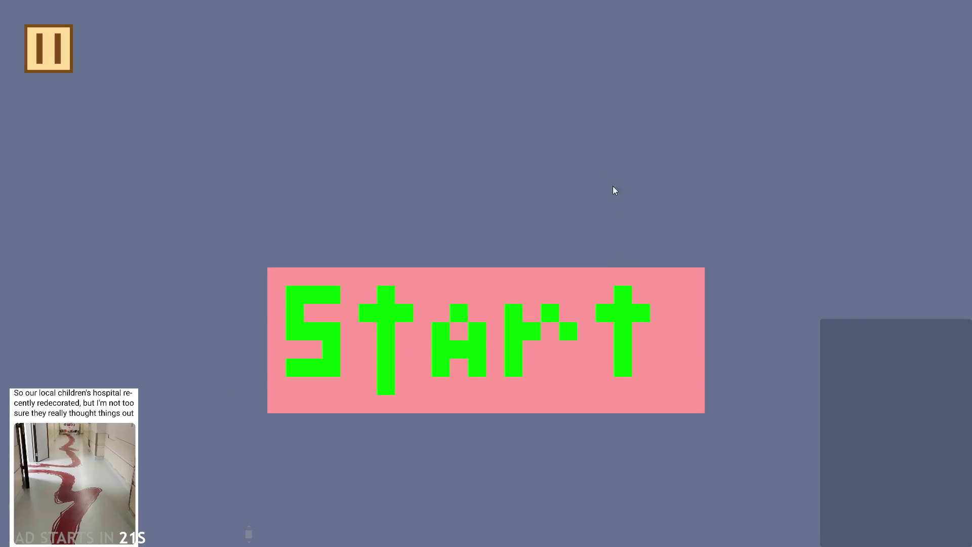
Start the game, test the jumpVel=1 jump while moving right, then exit via the pause menu.
left_click(554, 292)
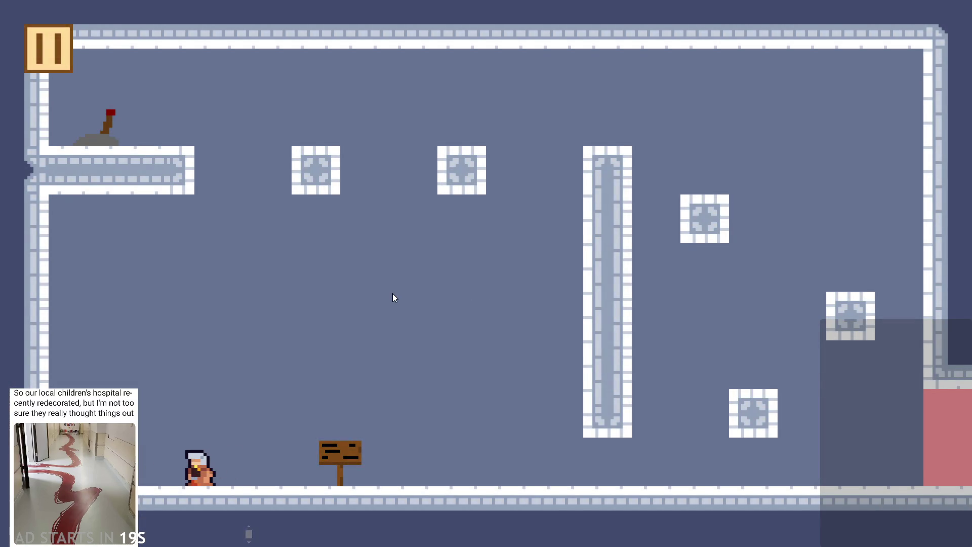
key("space")
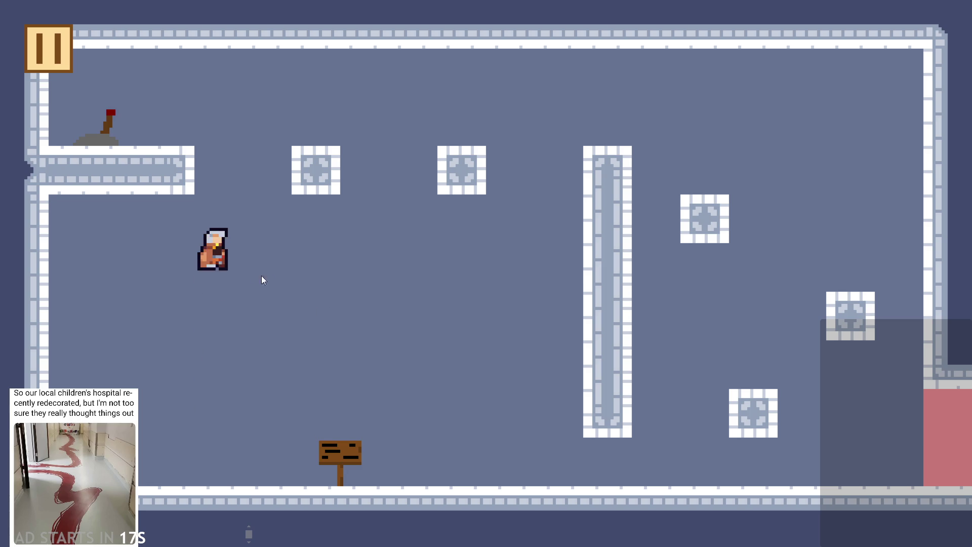
key("Right")
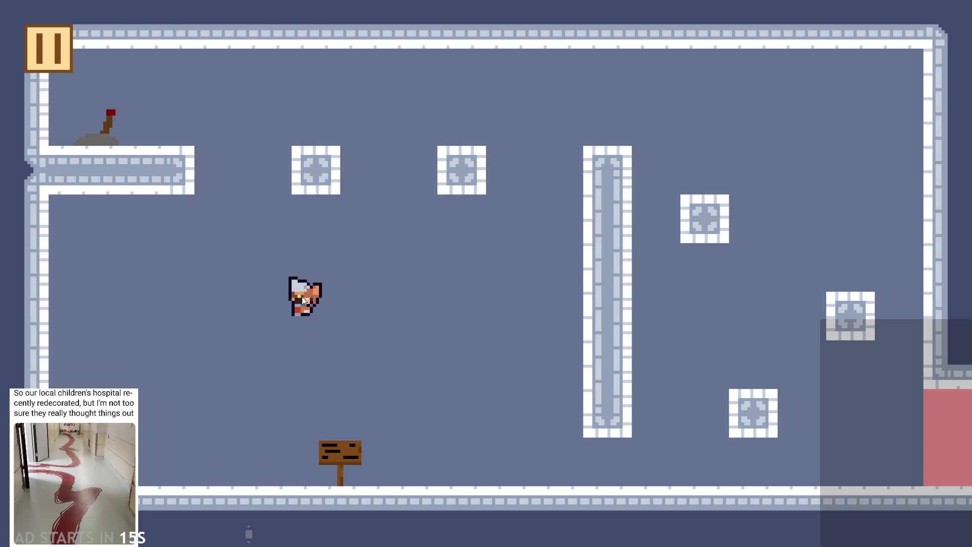
key("space")
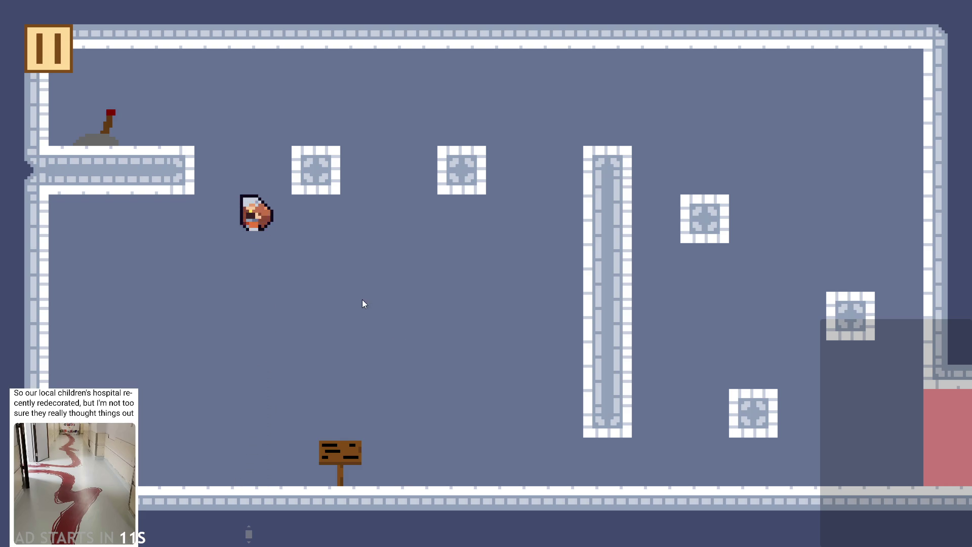
key("Right")
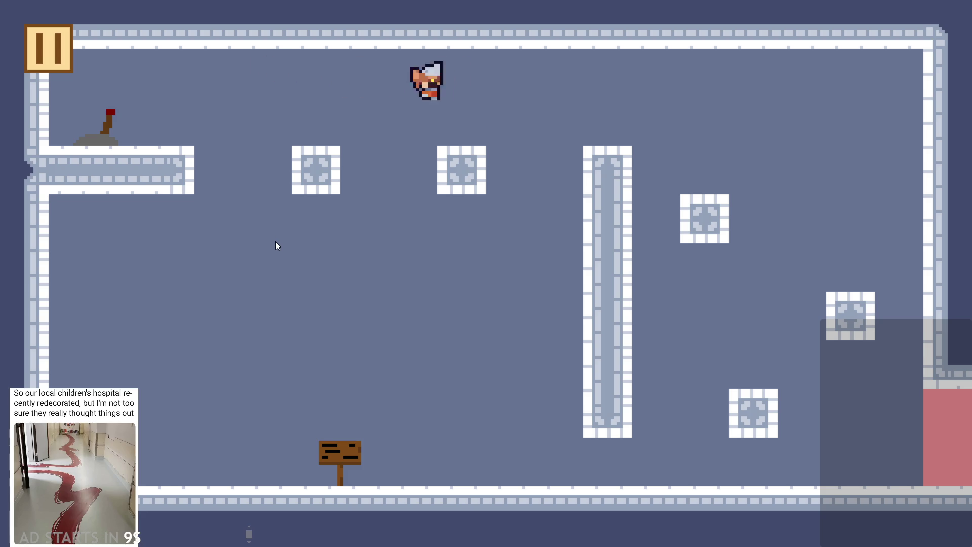
left_click(51, 41)
left_click(797, 447)
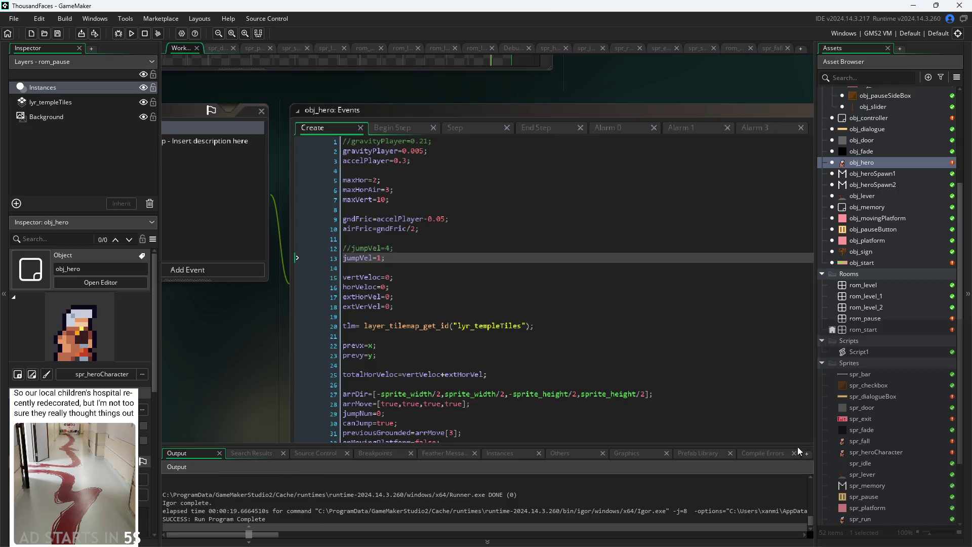
Open the spr_fall sprite and view its first three fall frames.
double_click(859, 441)
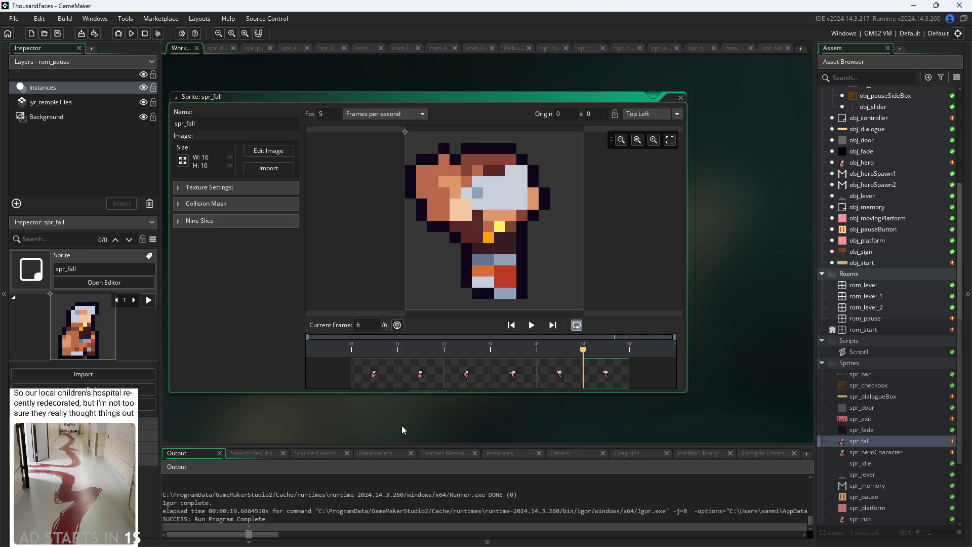
scroll(402, 418, "up", 1, "ctrl")
left_click(369, 365)
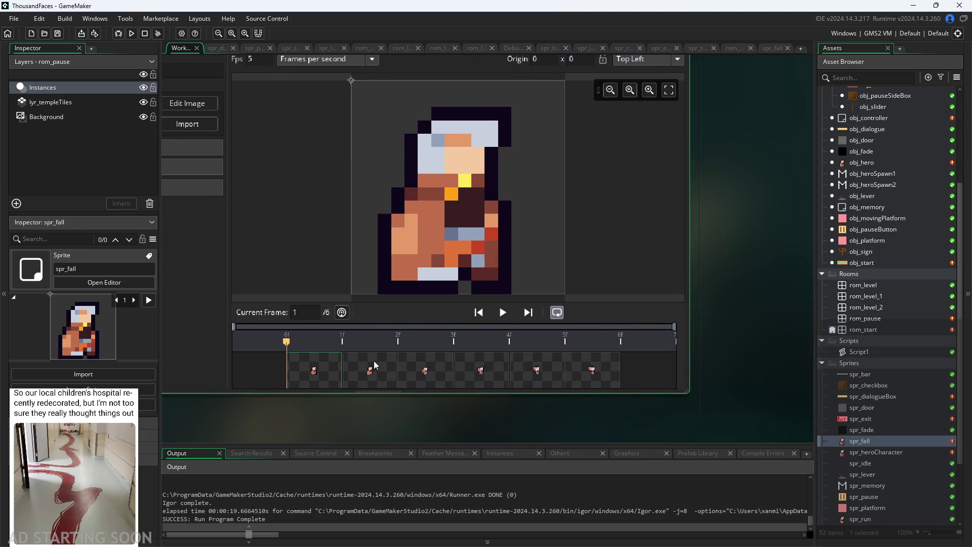
left_click(375, 364)
left_click(431, 377)
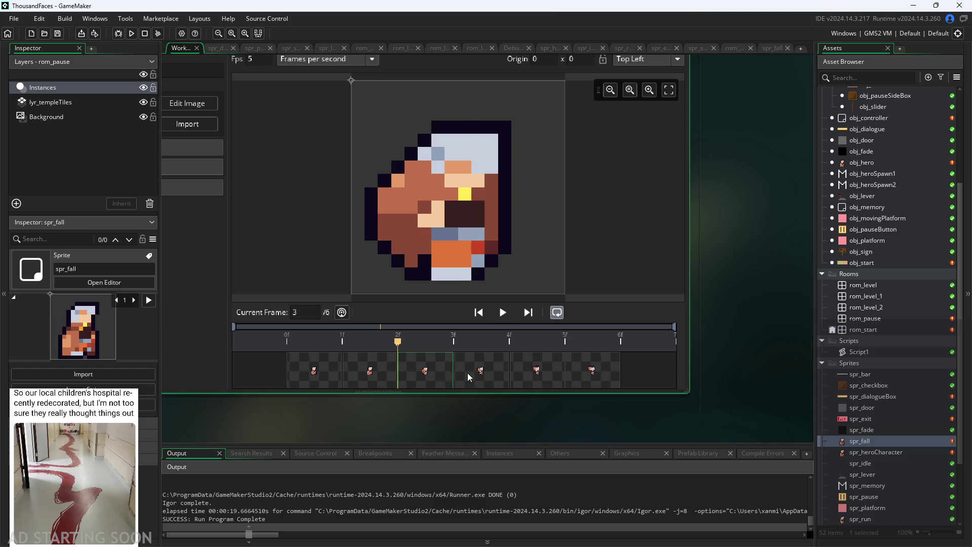
left_click(396, 373)
left_click(427, 373)
Flip back and forth between fall frames 4, 5 and 6 to compare them.
left_click(495, 373)
left_click(539, 373)
left_click(579, 378)
left_click(498, 381)
left_click(551, 376)
left_click(494, 378)
left_click(554, 377)
left_click(501, 377)
left_click(589, 380)
left_click(517, 376)
left_click(578, 373)
left_click(539, 379)
left_click(486, 370)
left_click(570, 359)
left_click(501, 357)
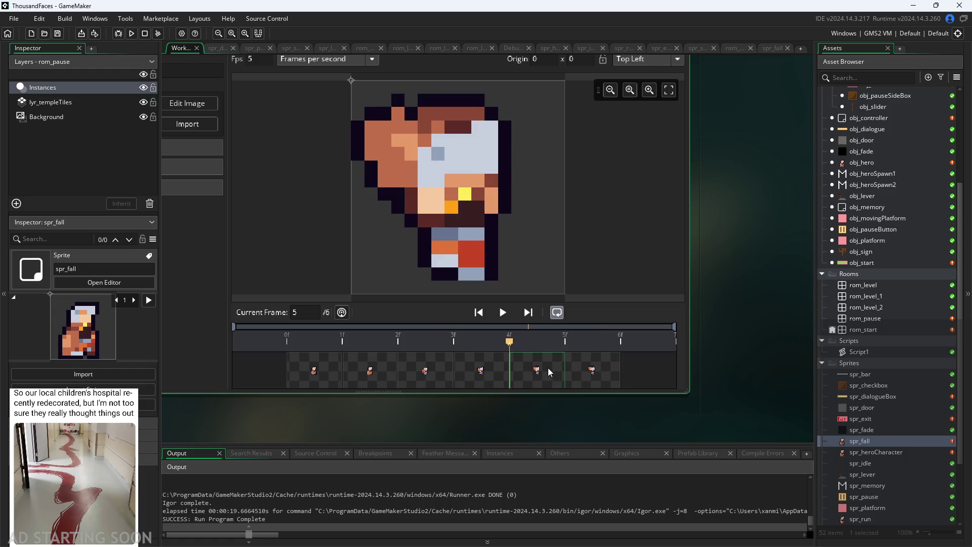
left_click(500, 357)
left_click(519, 363)
left_click(580, 372)
left_click(502, 365)
left_click(537, 370)
left_click(584, 372)
left_click(524, 370)
left_click(571, 371)
left_click(570, 373)
left_click(472, 372)
left_click(599, 377)
left_click(499, 378)
left_click(529, 378)
left_click(493, 379)
left_click(590, 376)
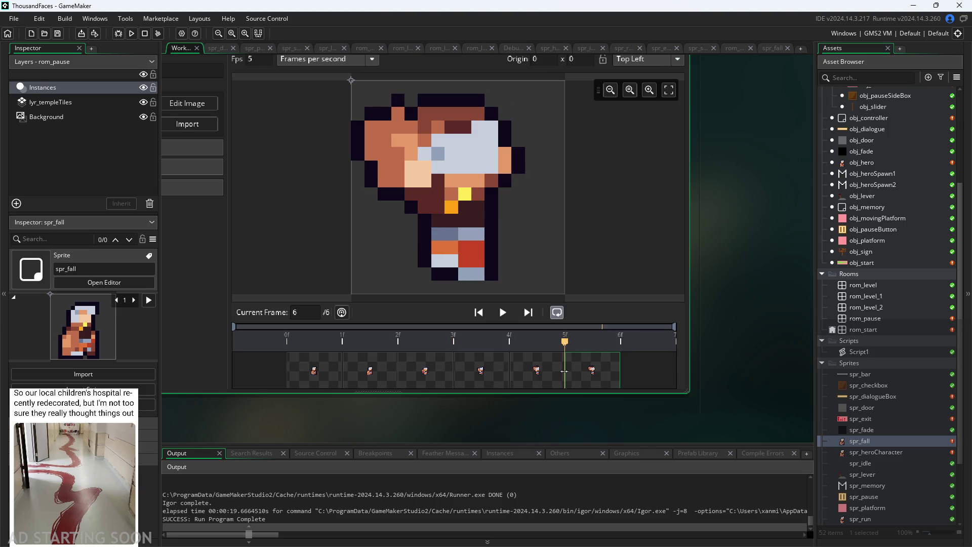
Open the spr_fall frames in the image editor for pixel editing.
left_click(489, 378)
left_click(594, 379)
double_click(500, 366)
left_click(431, 87)
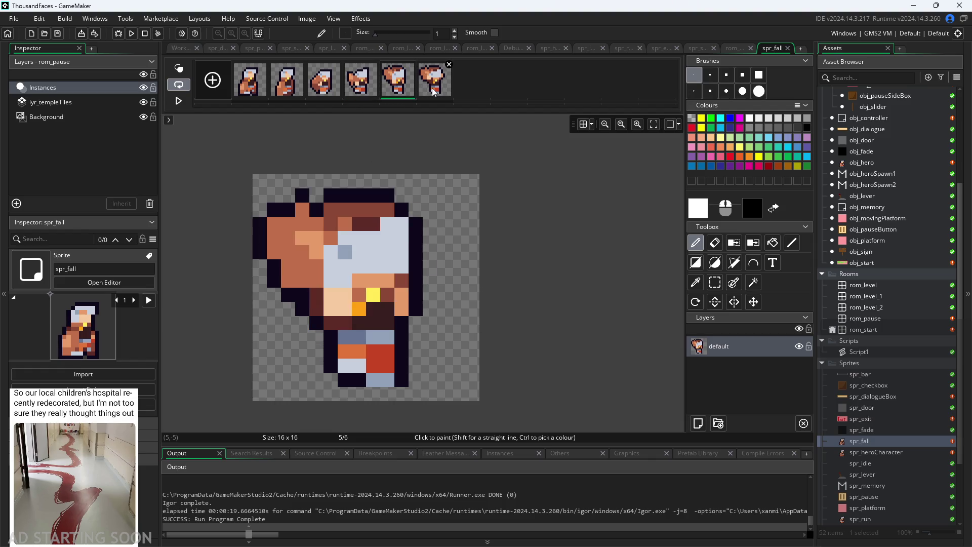
left_click(395, 84)
left_click(361, 81)
left_click(426, 90)
left_click(399, 81)
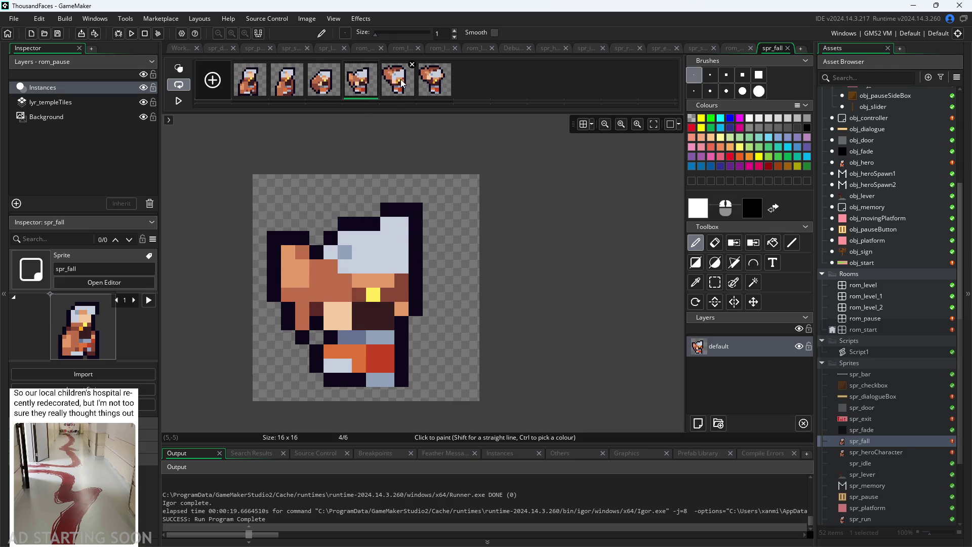
left_click(439, 85)
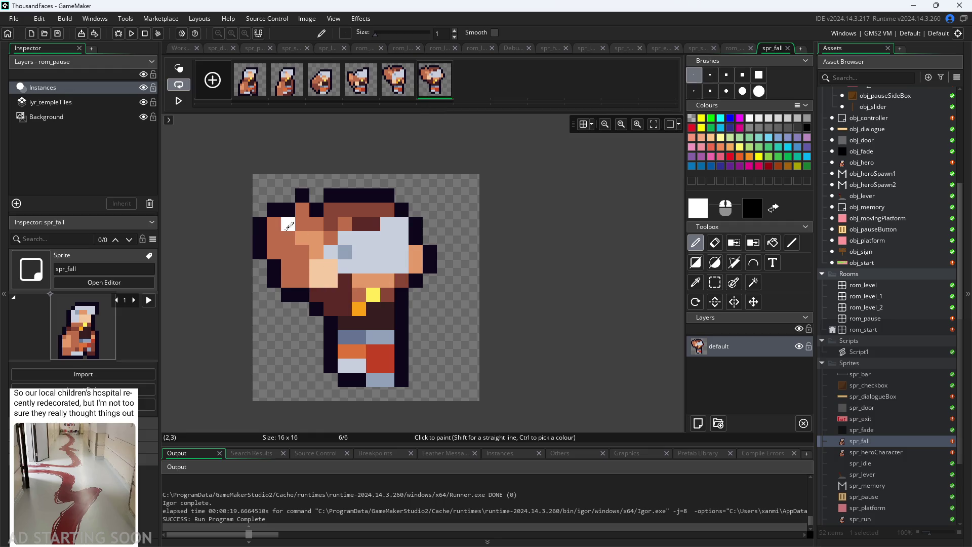
left_click(359, 91)
left_click(435, 81)
left_click(245, 76)
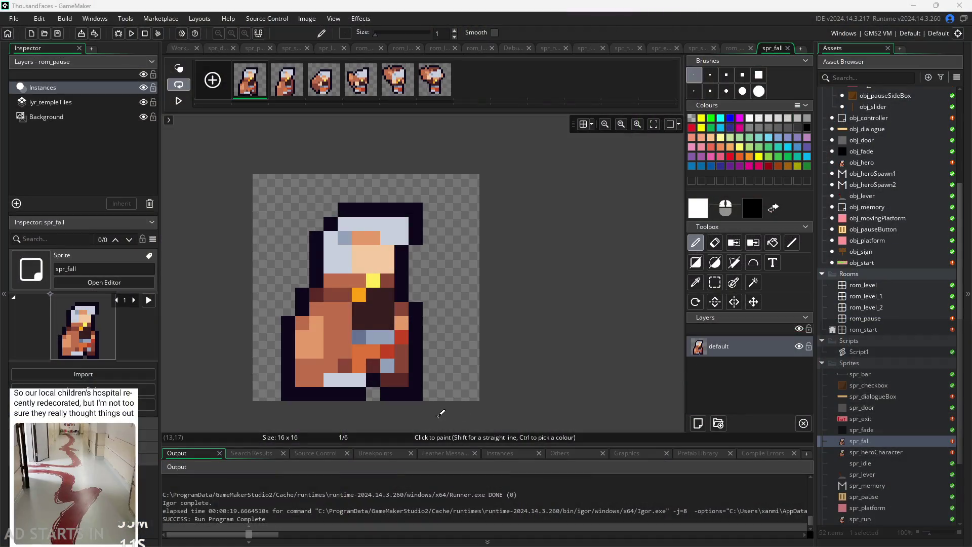
scroll(476, 357, "up", 1)
scroll(557, 355, "up", 1)
scroll(603, 335, "down", 2)
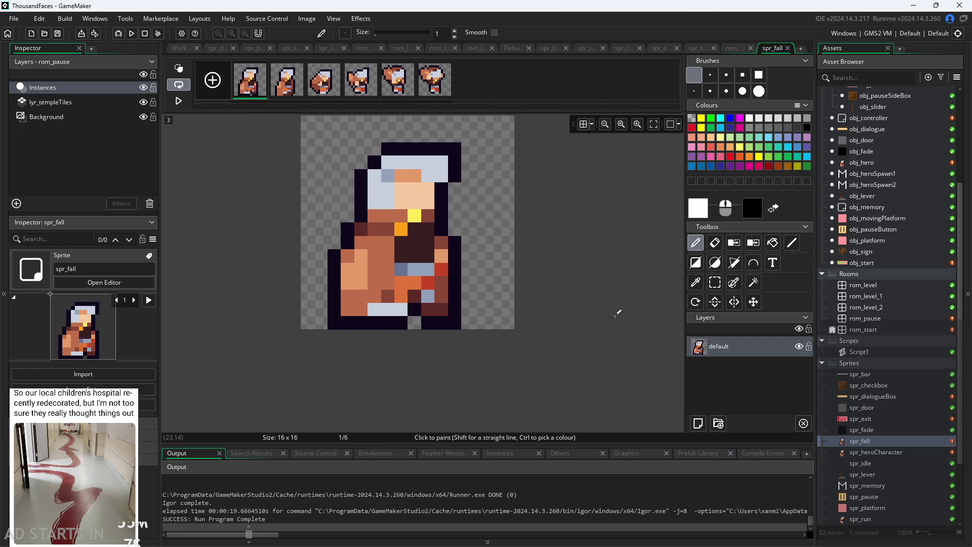
left_click_drag(606, 298, 603, 339)
scroll(603, 339, "up", 1)
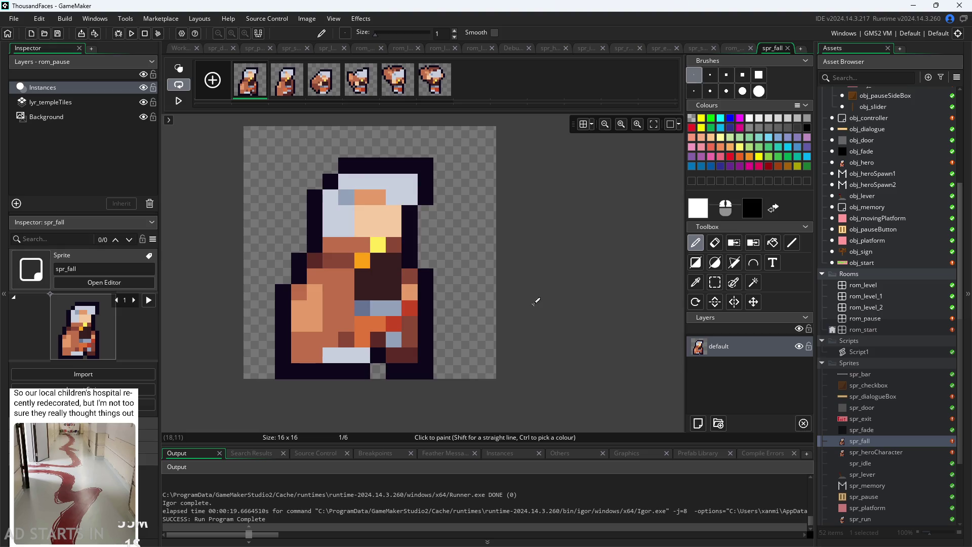
left_click(327, 81)
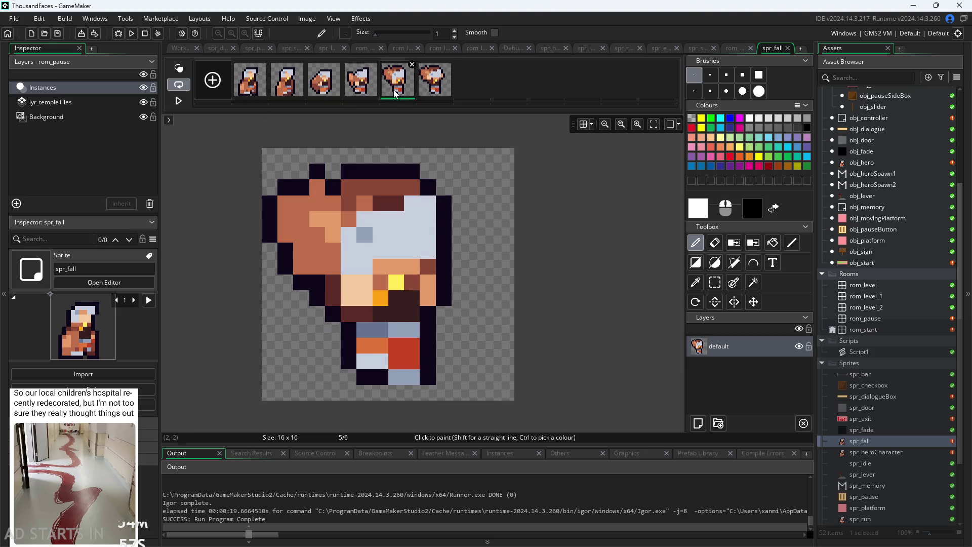
left_click(426, 97)
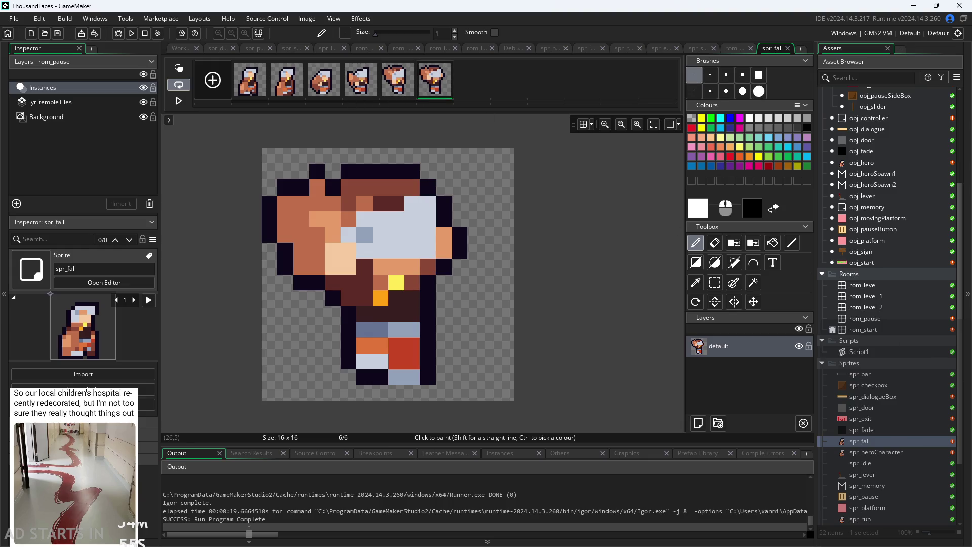
left_click(250, 80)
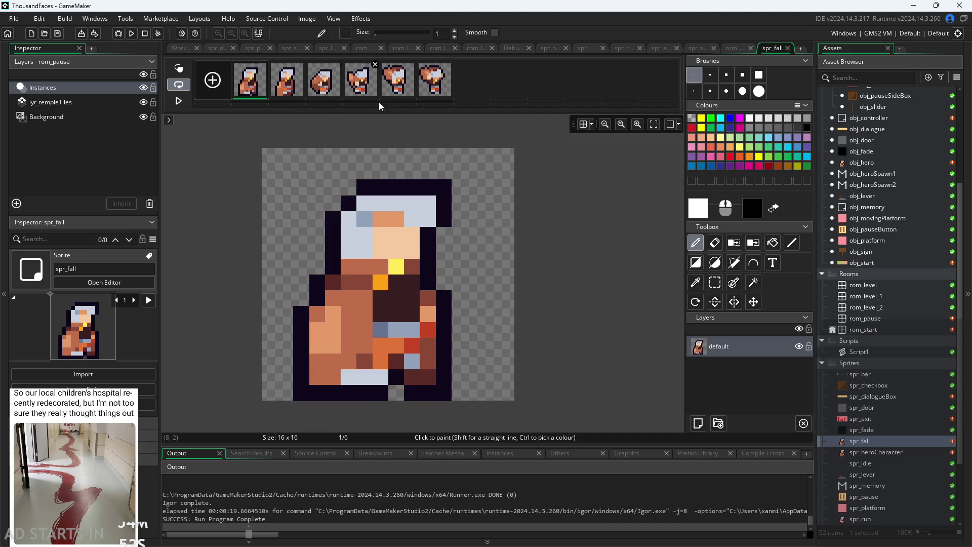
left_click(443, 250)
left_click(298, 83)
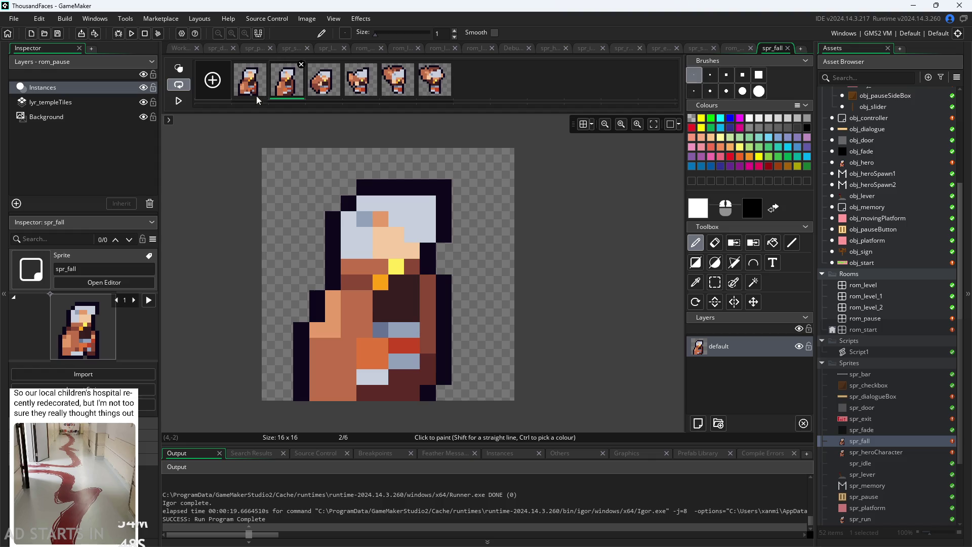
left_click(245, 82)
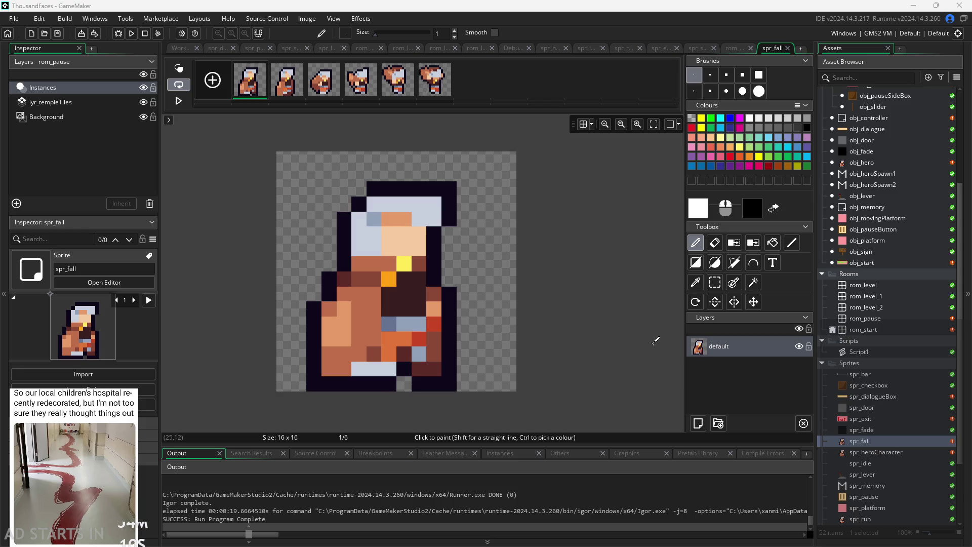
scroll(648, 331, "down", 2)
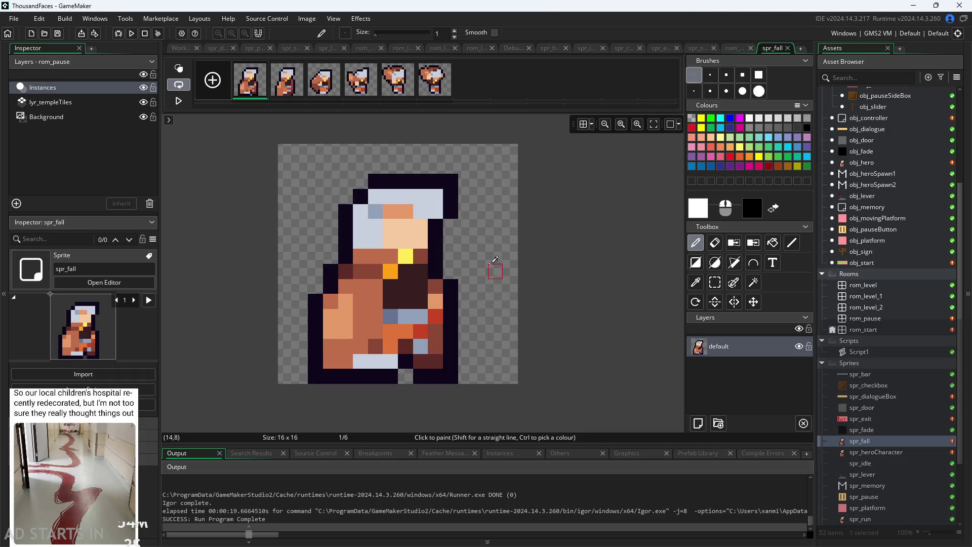
left_click(324, 80)
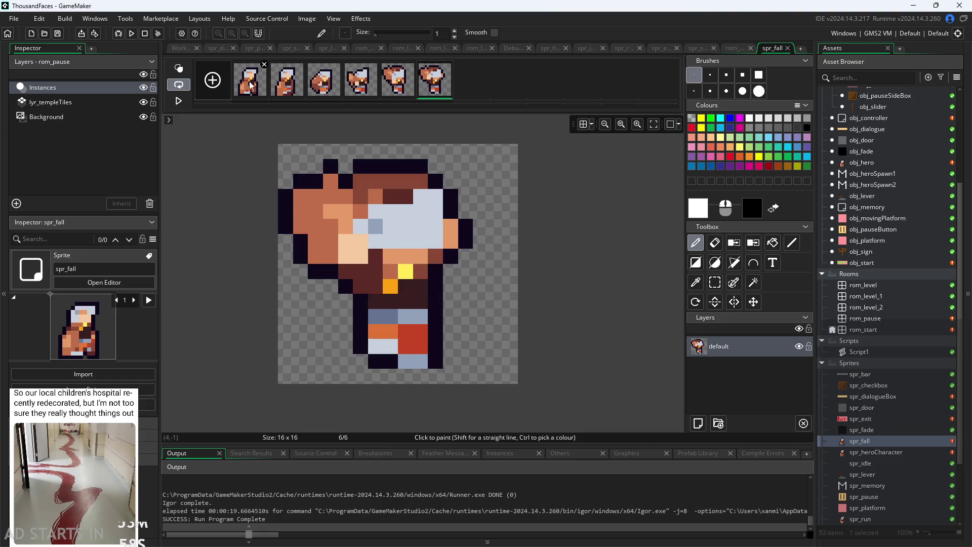
Step through the first three fall frames, comparing frame 1 against frame 2.
left_click(251, 85)
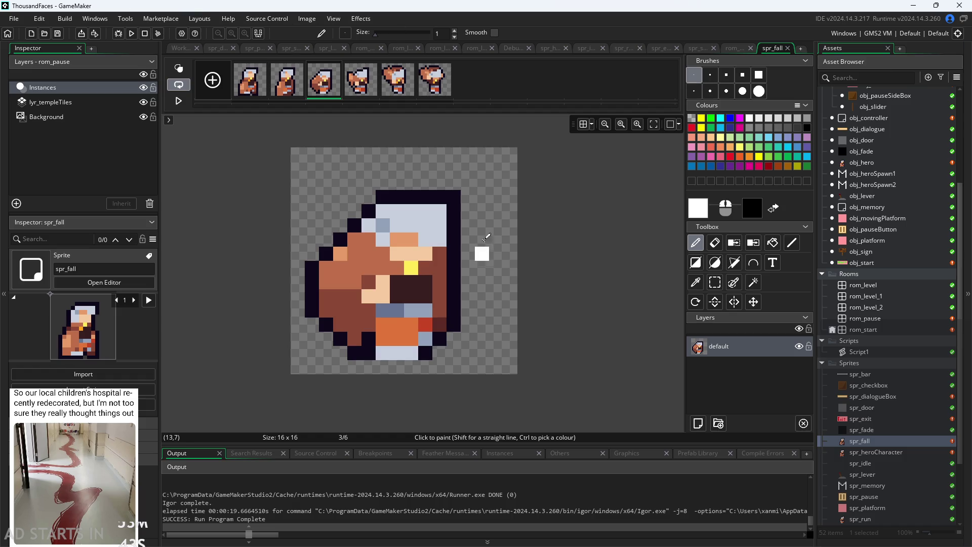
left_click(239, 83)
left_click(292, 94)
left_click(326, 95)
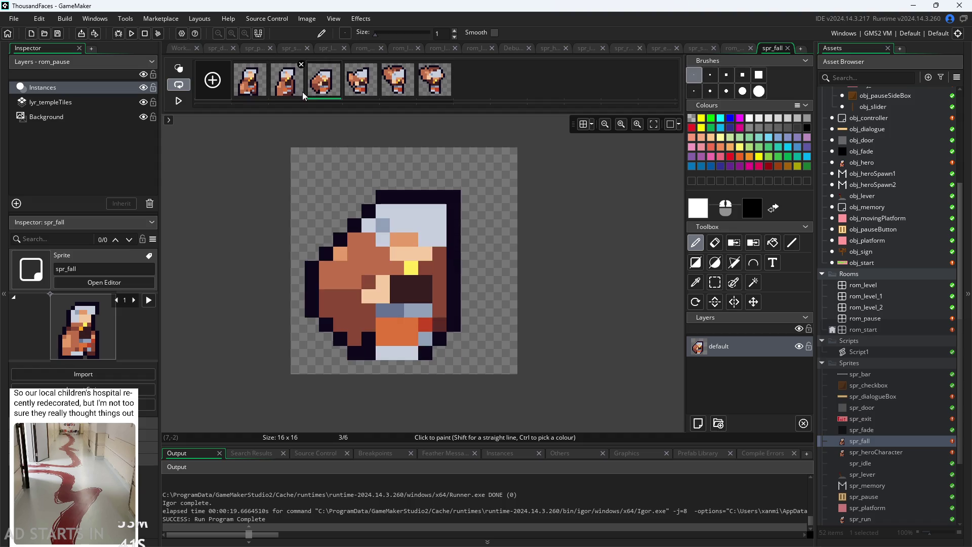
left_click(253, 94)
left_click(291, 94)
left_click(328, 96)
left_click(287, 94)
left_click(244, 96)
left_click(286, 95)
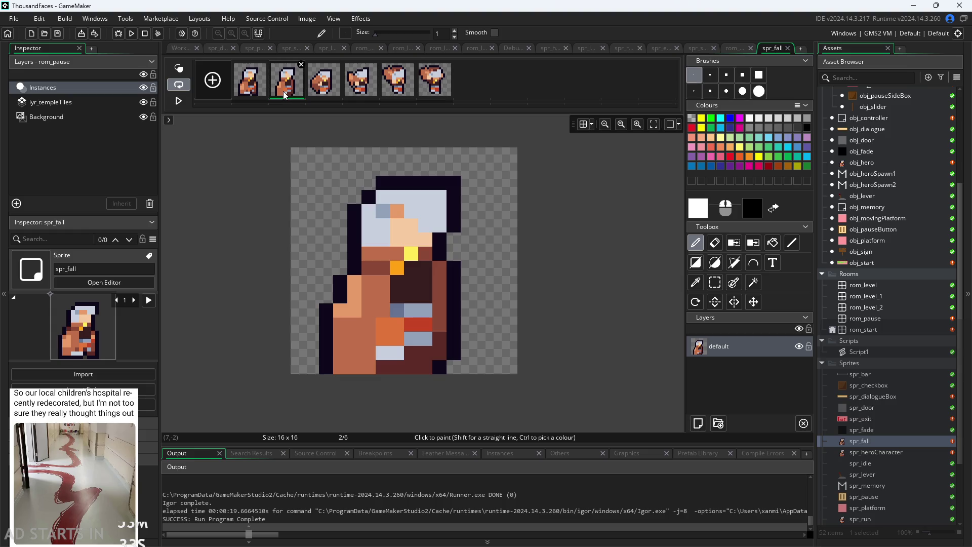
left_click(253, 94)
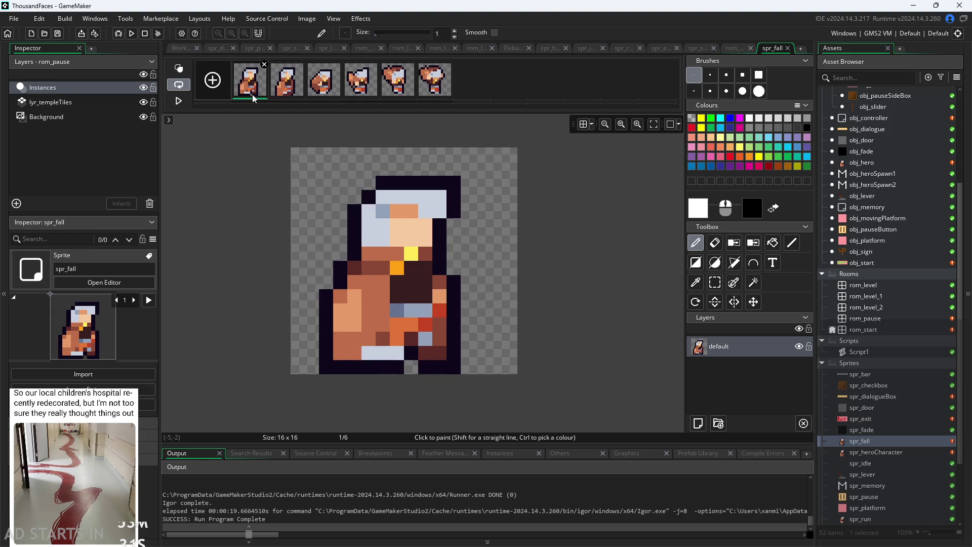
Delete the accidentally added empty frame so spr_fall has six frames again.
left_click(286, 92)
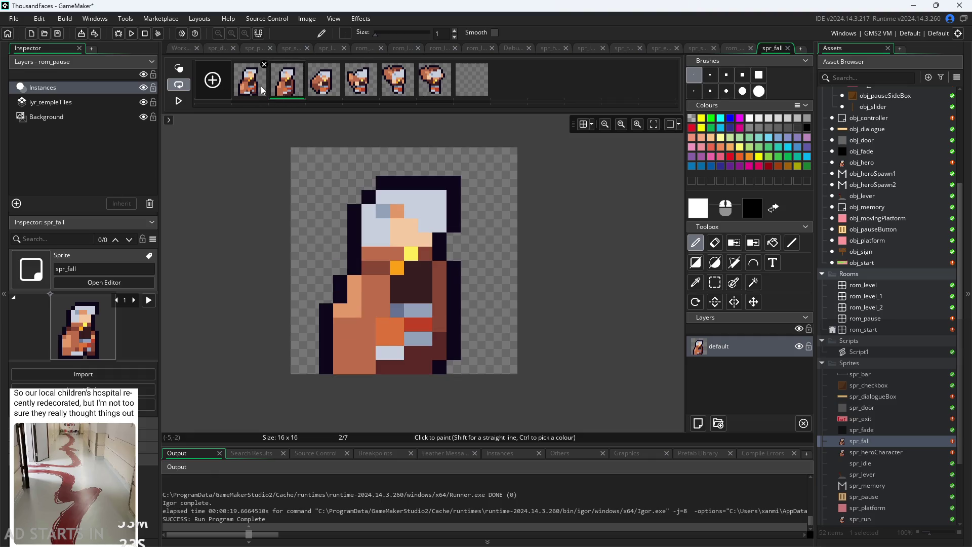
left_click(262, 90)
left_click(485, 65)
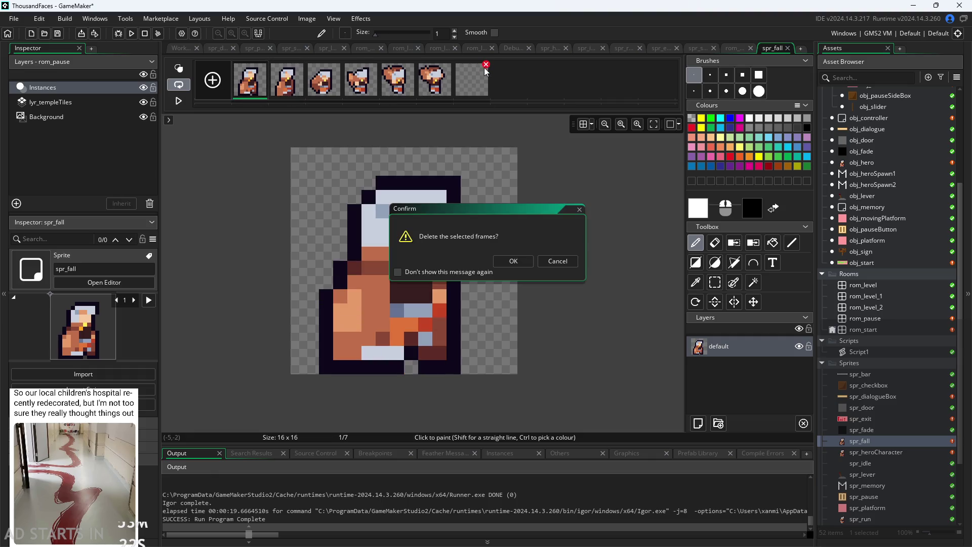
left_click(513, 261)
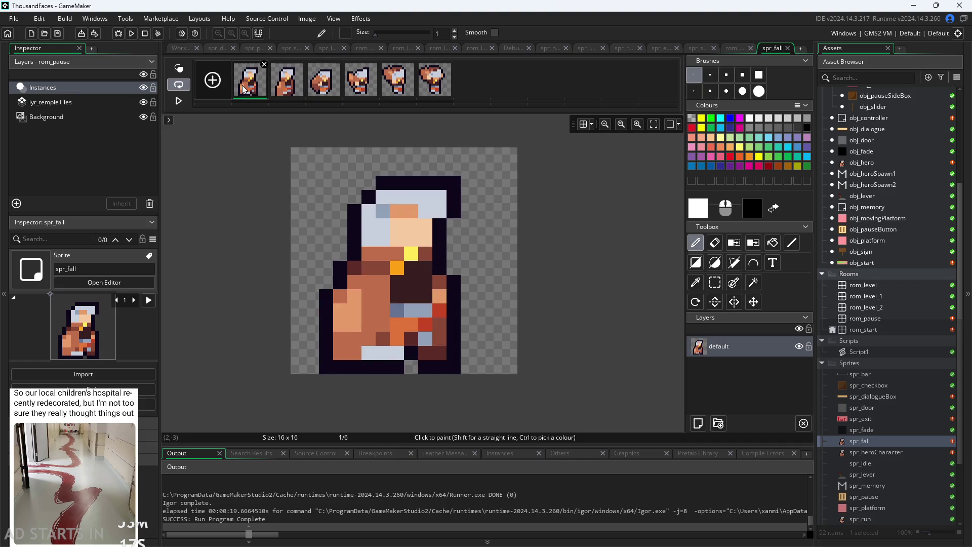
Preview fall frames three through six in sequence.
left_click(324, 80)
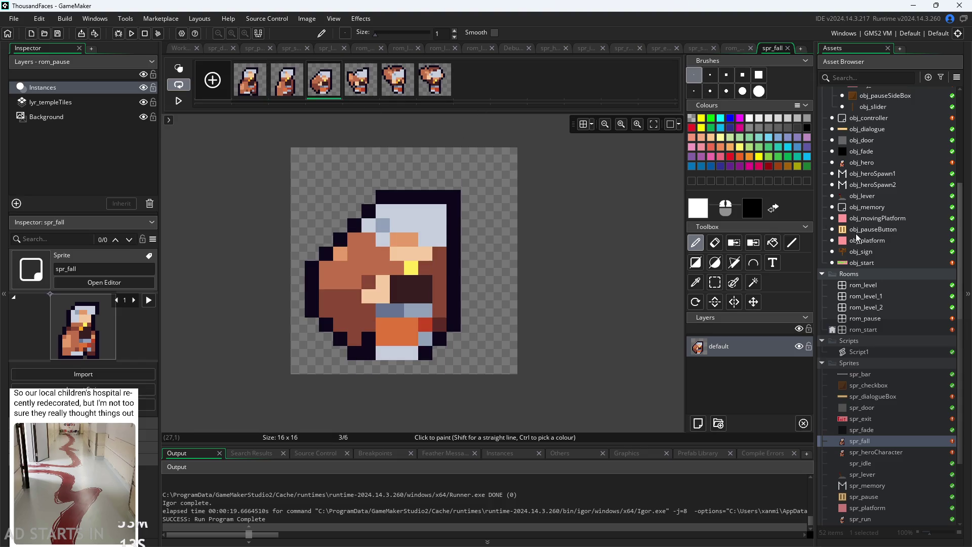
left_click(400, 84)
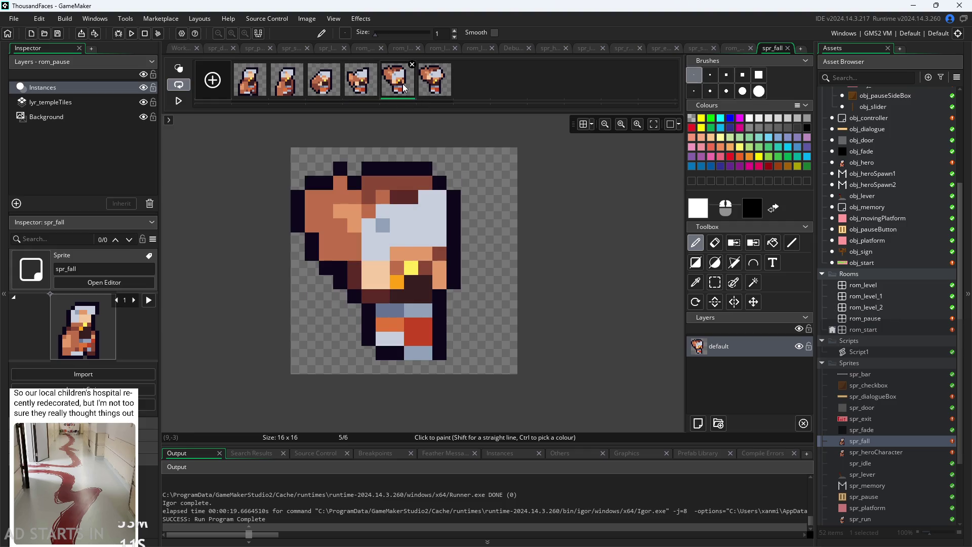
left_click(430, 89)
left_click(400, 86)
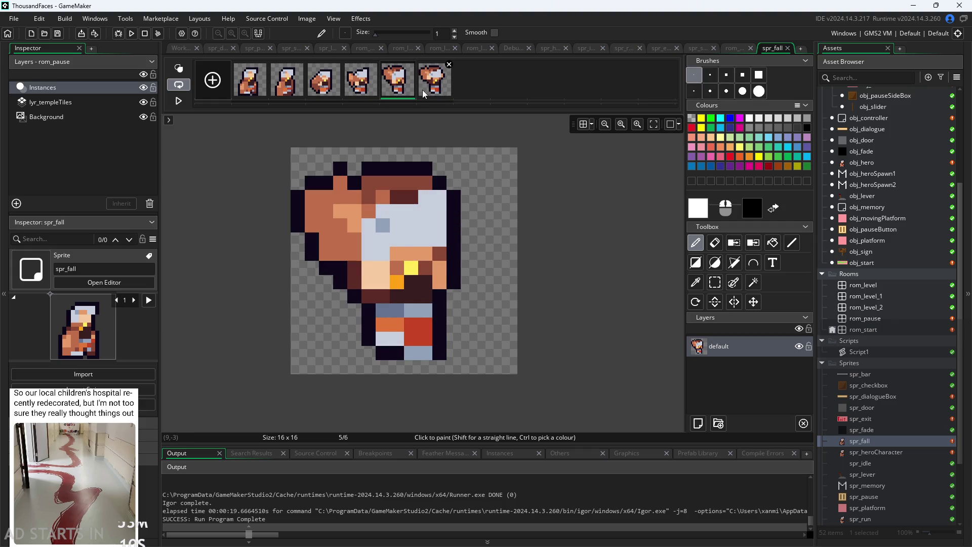
left_click(345, 90)
left_click(330, 92)
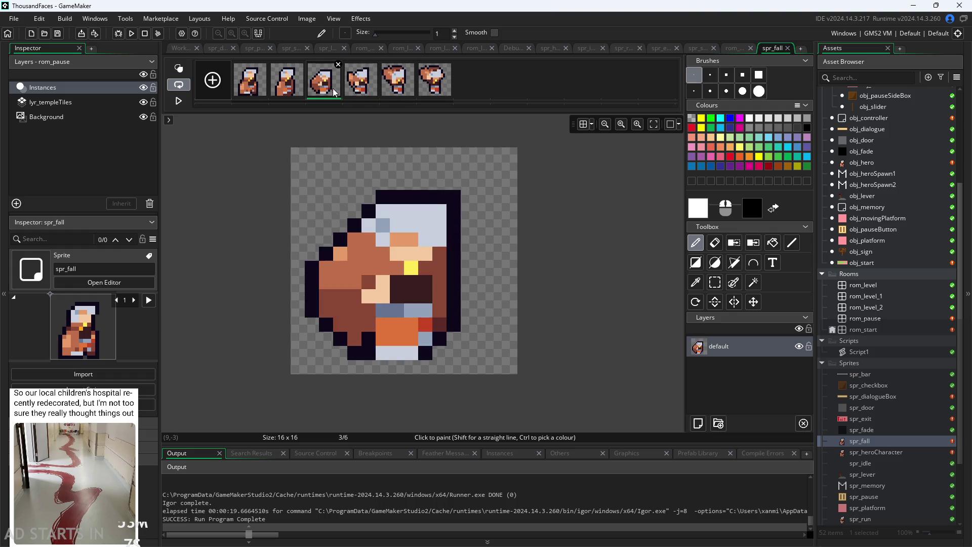
left_click(355, 97)
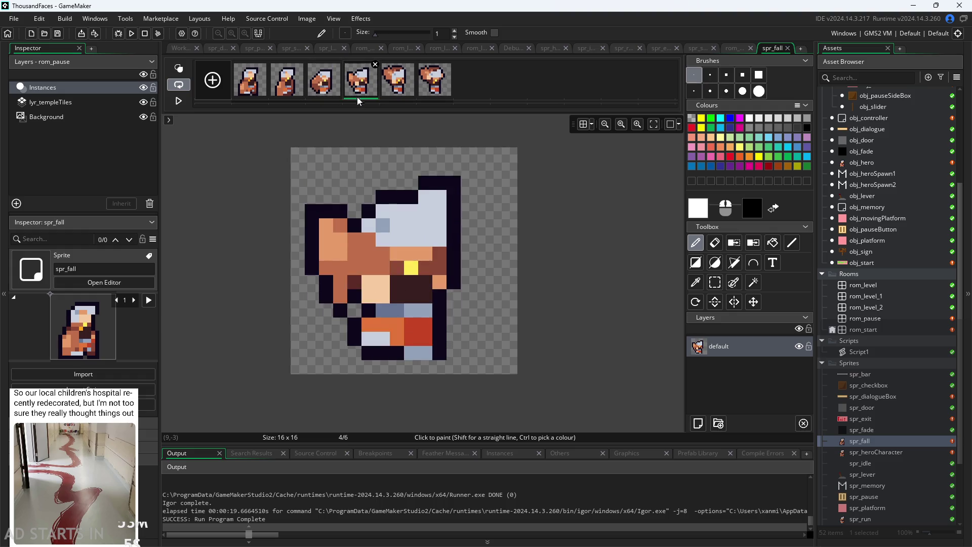
left_click(398, 90)
left_click(430, 92)
left_click(400, 91)
left_click(427, 93)
left_click(397, 89)
left_click(433, 92)
left_click(360, 88)
left_click(397, 88)
left_click(433, 93)
Flip between fall frames 1 and 2 to judge the motion, then open obj_hero.
left_click(397, 91)
left_click(250, 90)
left_click(287, 90)
left_click(245, 91)
left_click(285, 92)
left_click(264, 94)
left_click(276, 95)
left_click(253, 93)
left_click(283, 92)
left_click(253, 92)
left_click(284, 93)
left_click(253, 93)
left_click(284, 93)
left_click(251, 93)
left_click(282, 93)
left_click(251, 93)
left_click(281, 94)
left_click(251, 93)
left_click(279, 95)
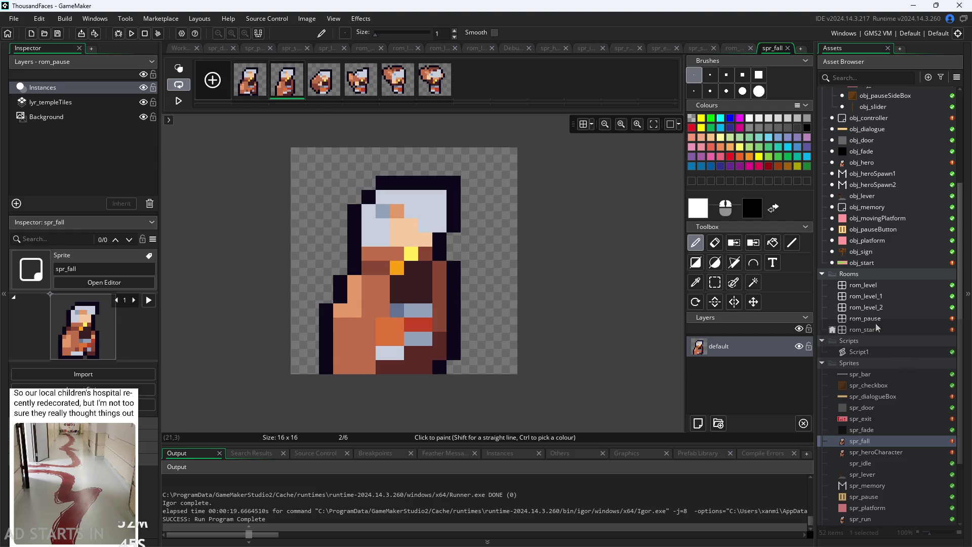
double_click(879, 162)
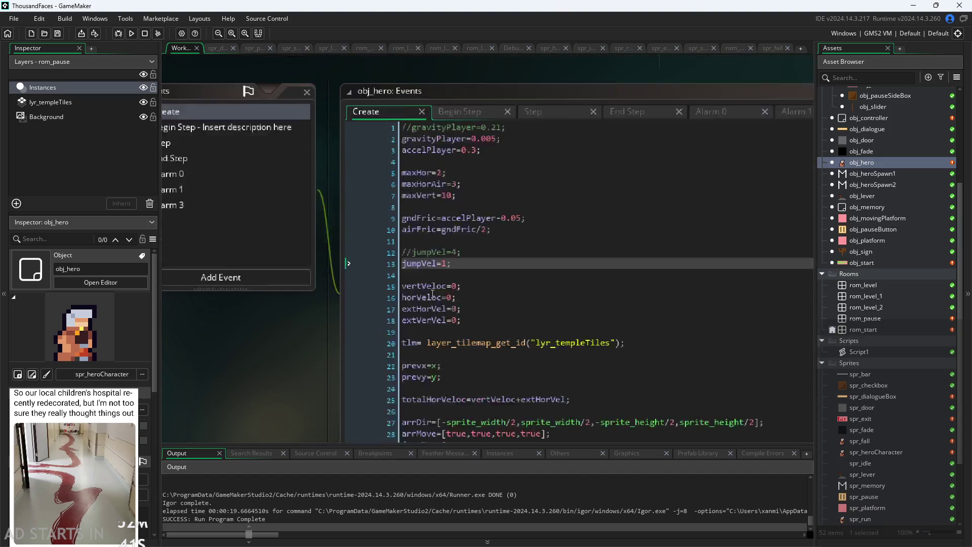
Change jumpEnd to 13 in obj_hero's Create code.
scroll(455, 219, "down", 6)
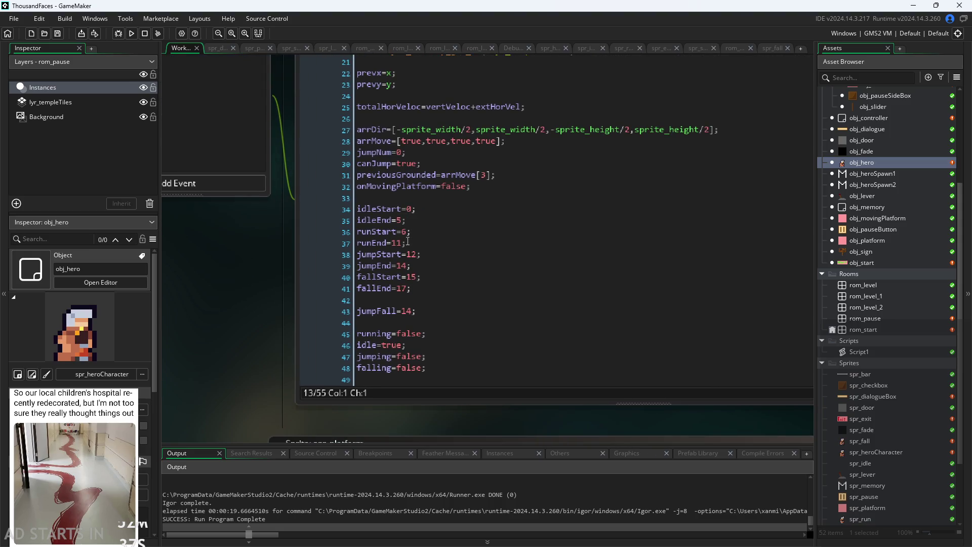
left_click(409, 266)
key("Delete")
type("3")
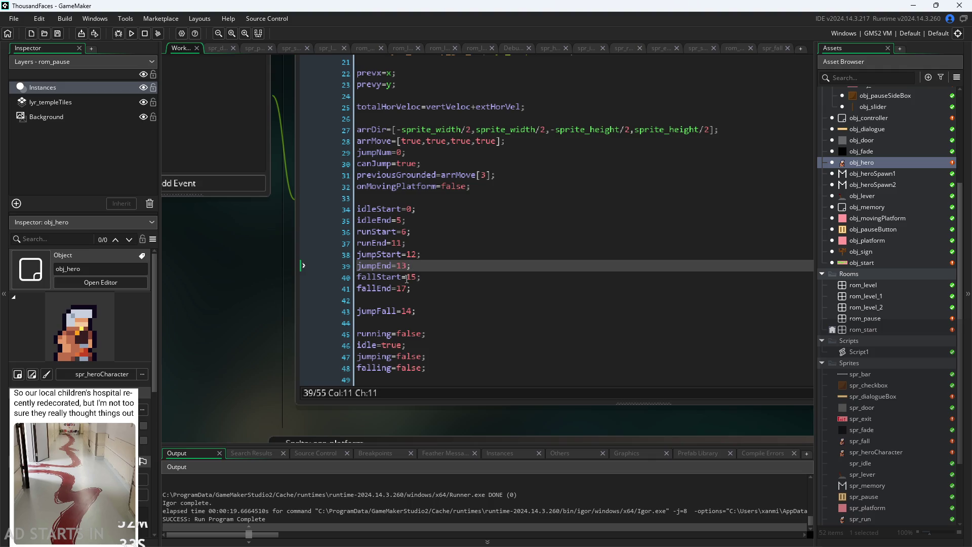
Rename jumpFall to jumpFallStart=14 and add a jumpFallEnd= line below it.
left_click(419, 276)
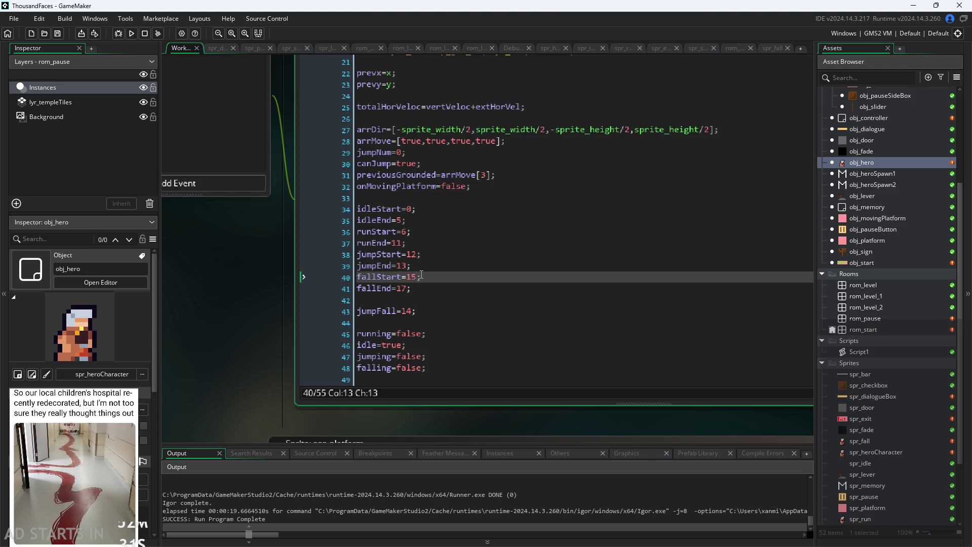
left_click(431, 308)
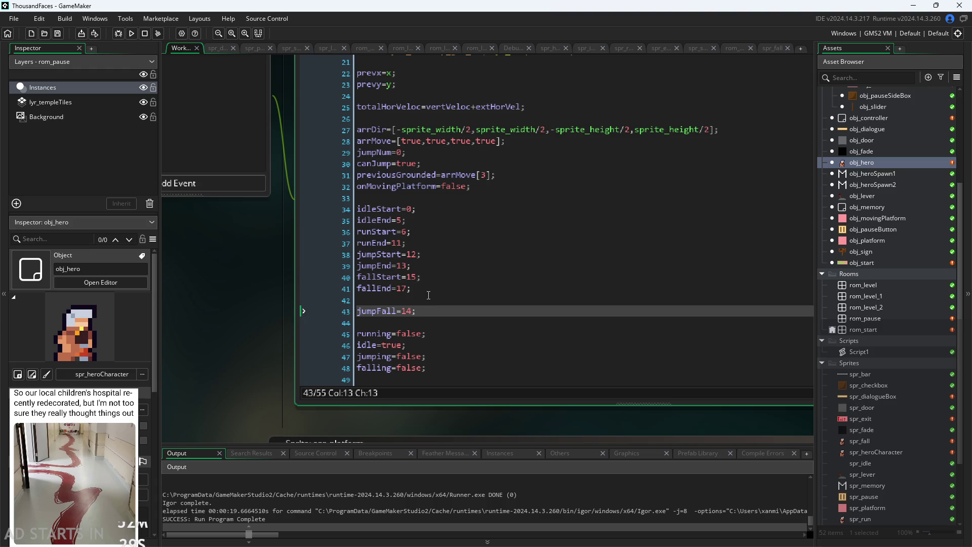
key("Return")
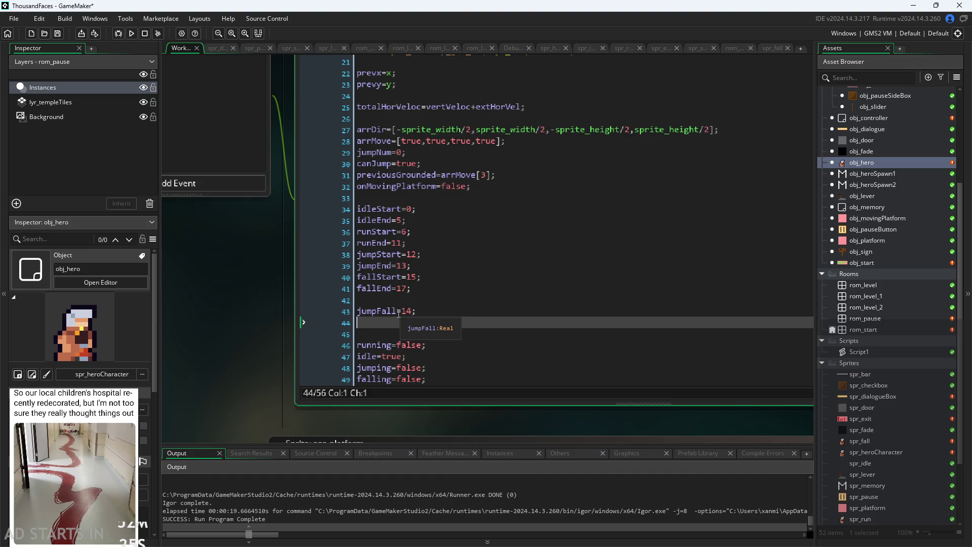
left_click(399, 312)
type("Start")
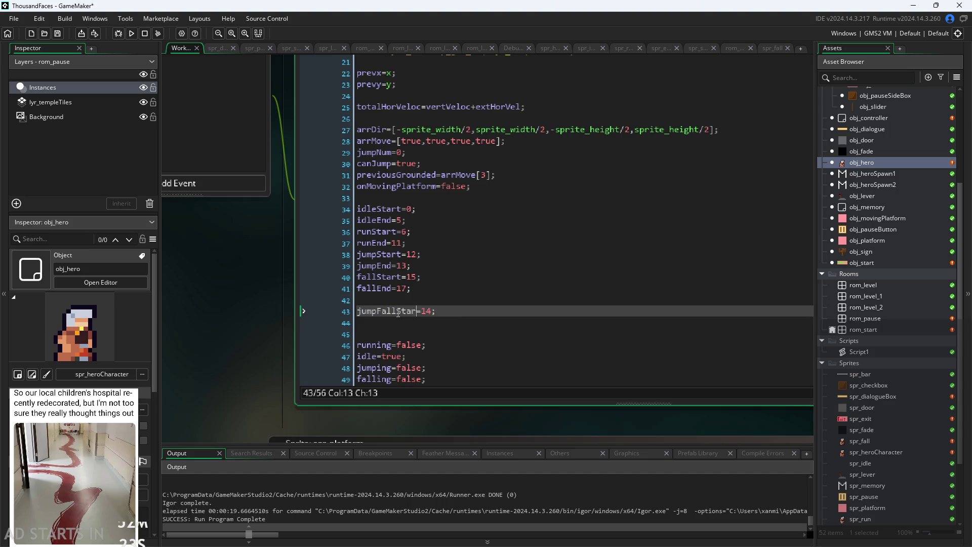
key("Down")
type("jump")
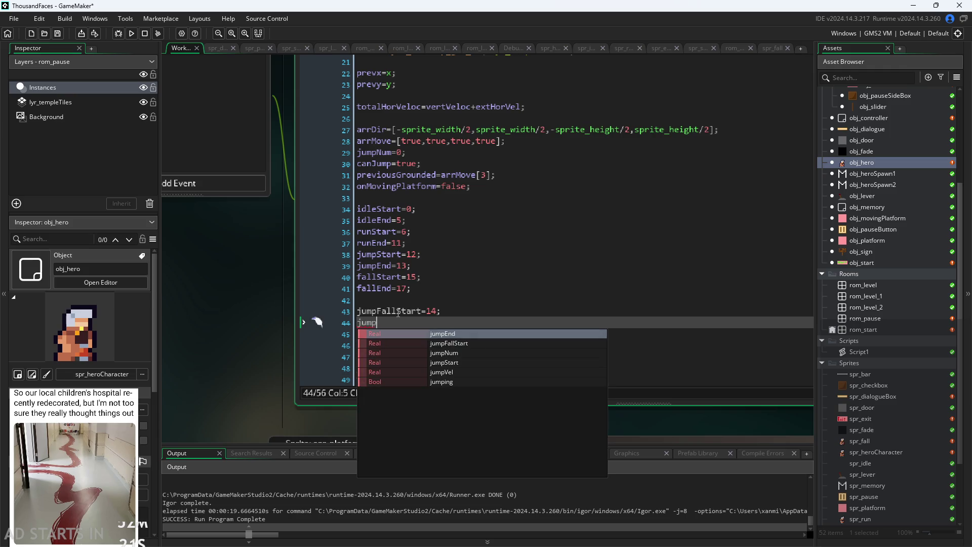
type("FallEnd=")
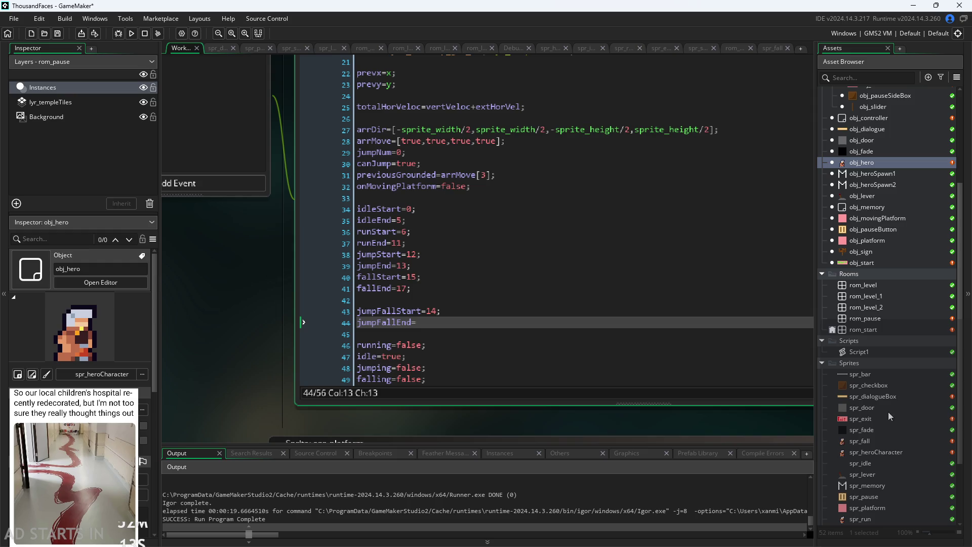
Open the spr_fall sprite and view fall frames three through six.
double_click(877, 450)
double_click(856, 441)
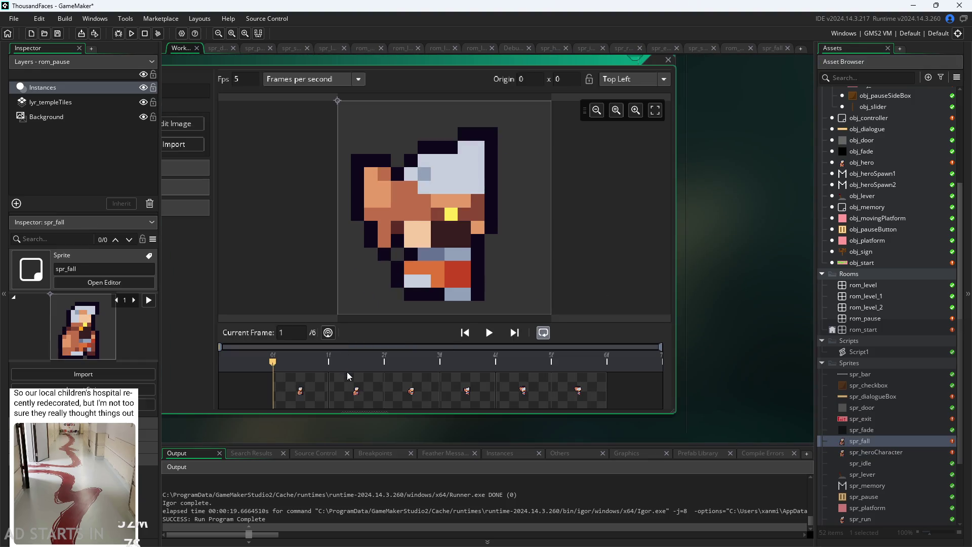
left_click(355, 389)
left_click(434, 395)
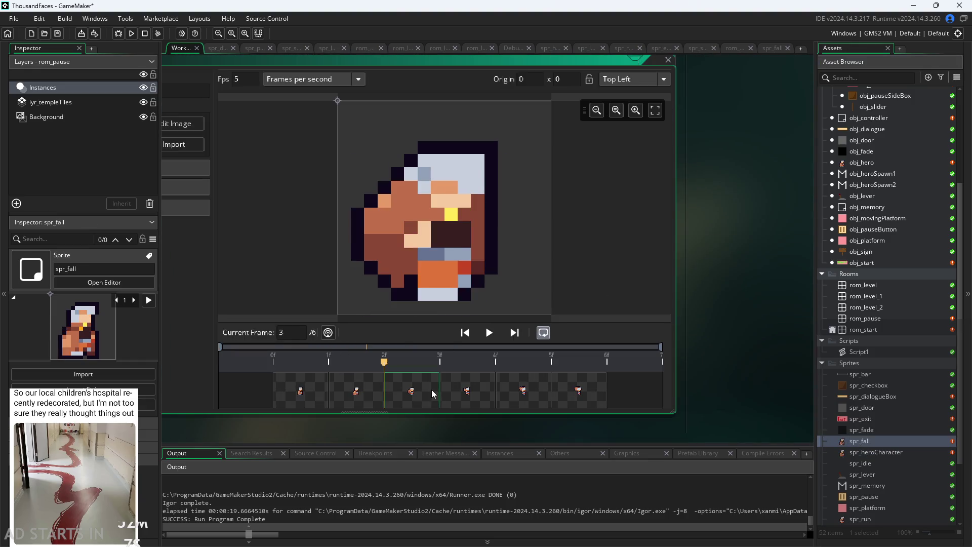
left_click(463, 391)
left_click(523, 390)
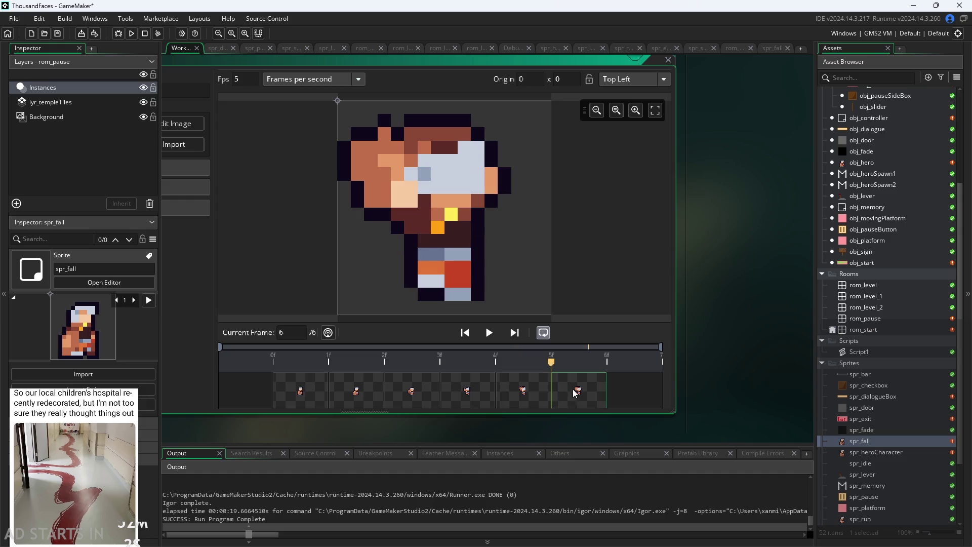
left_click(538, 402)
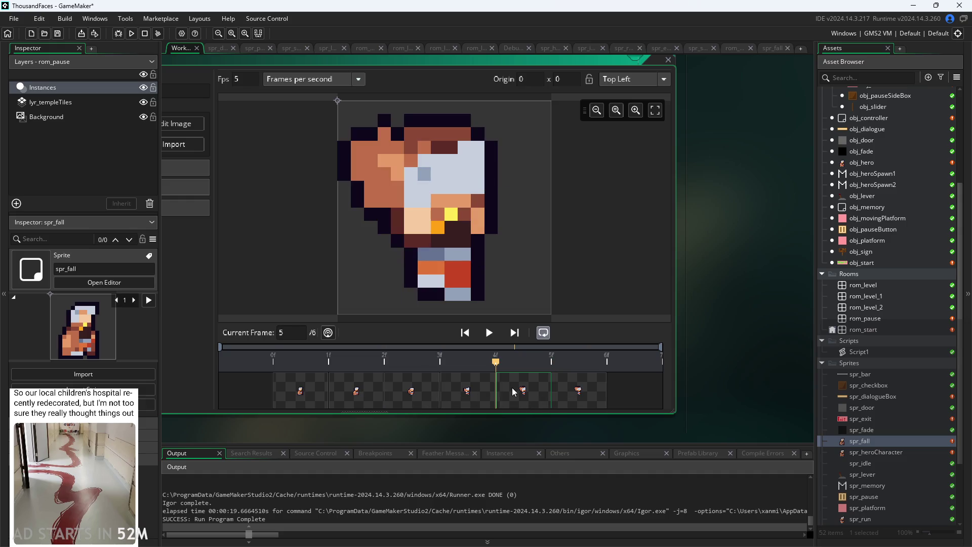
left_click(586, 383)
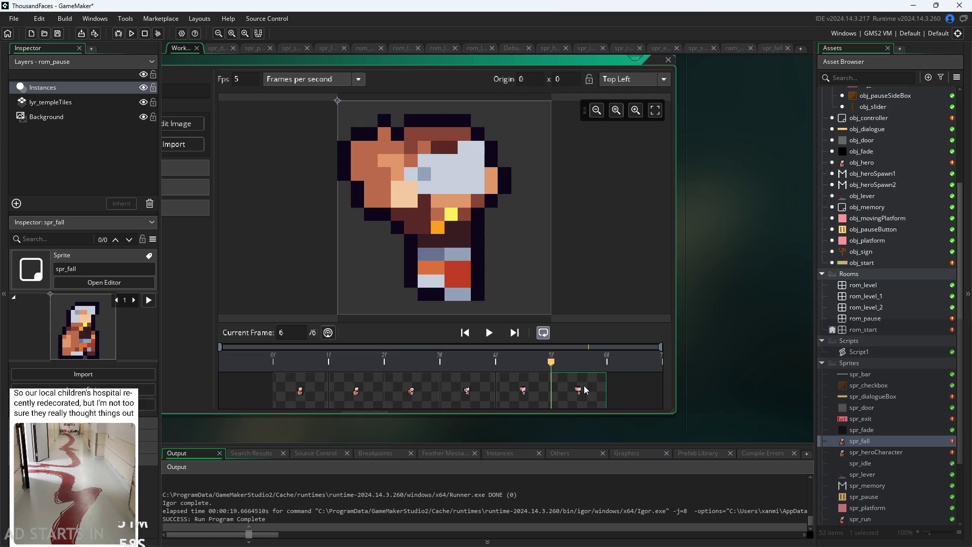
Compare fall frames five and six, step through frames 3–6 again, and reopen obj_hero's code.
left_click(436, 400)
left_click(466, 398)
left_click(436, 399)
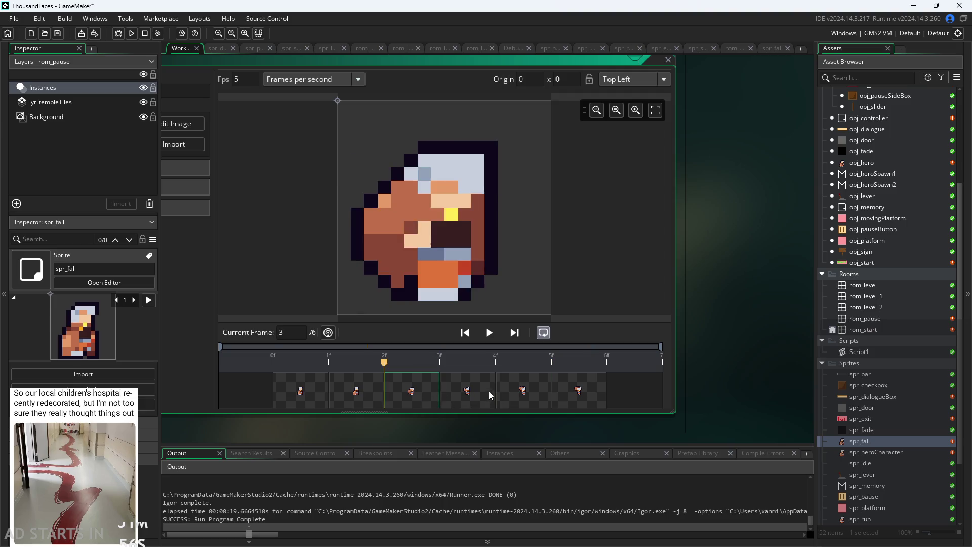
left_click(508, 395)
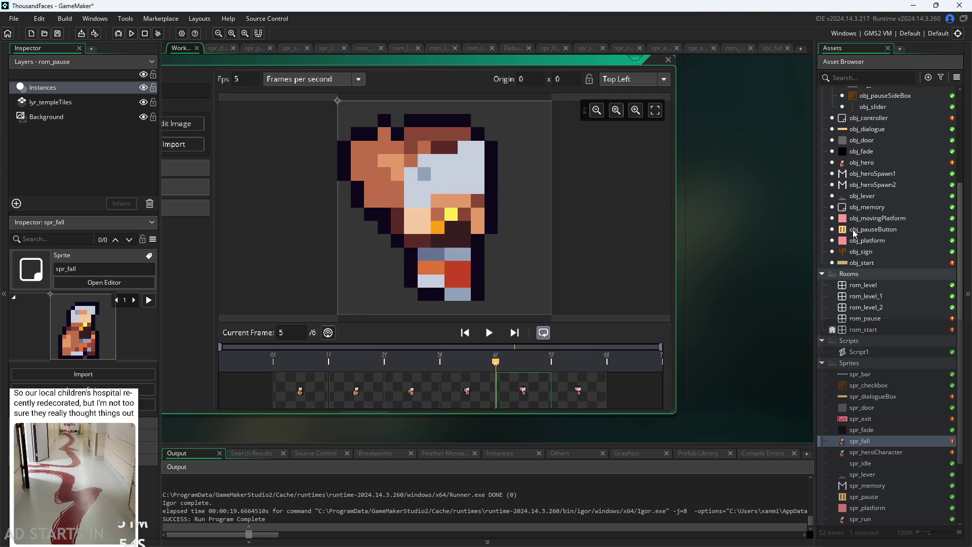
left_click(410, 396)
left_click(457, 392)
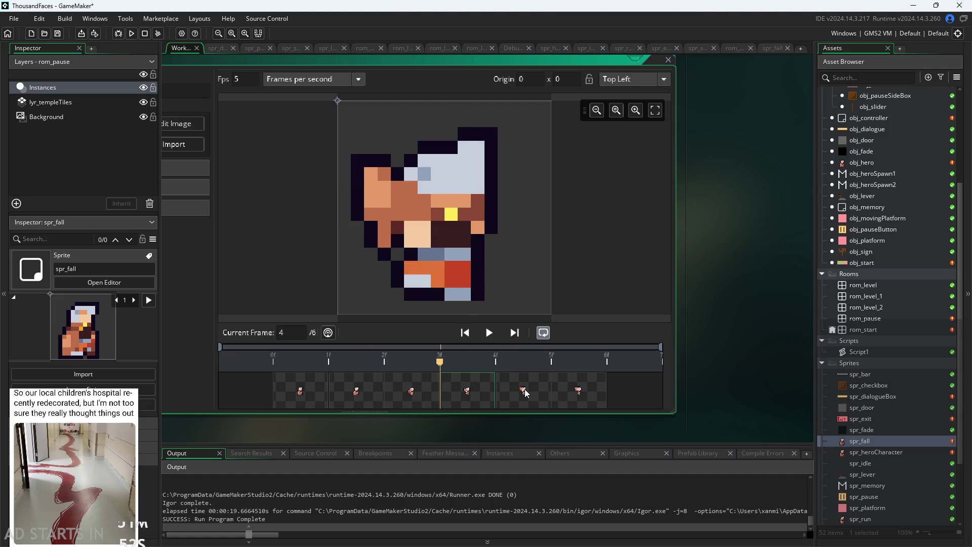
left_click(523, 393)
left_click(576, 389)
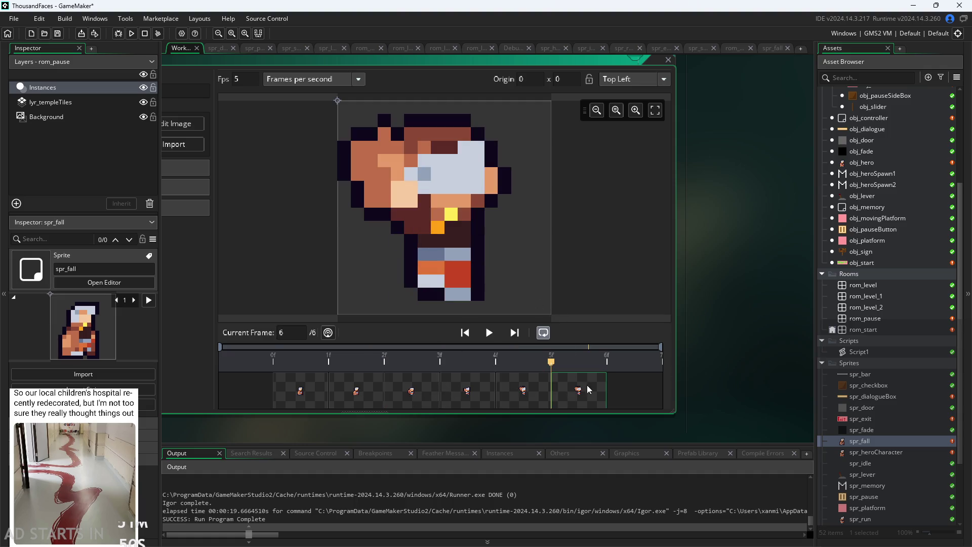
double_click(865, 163)
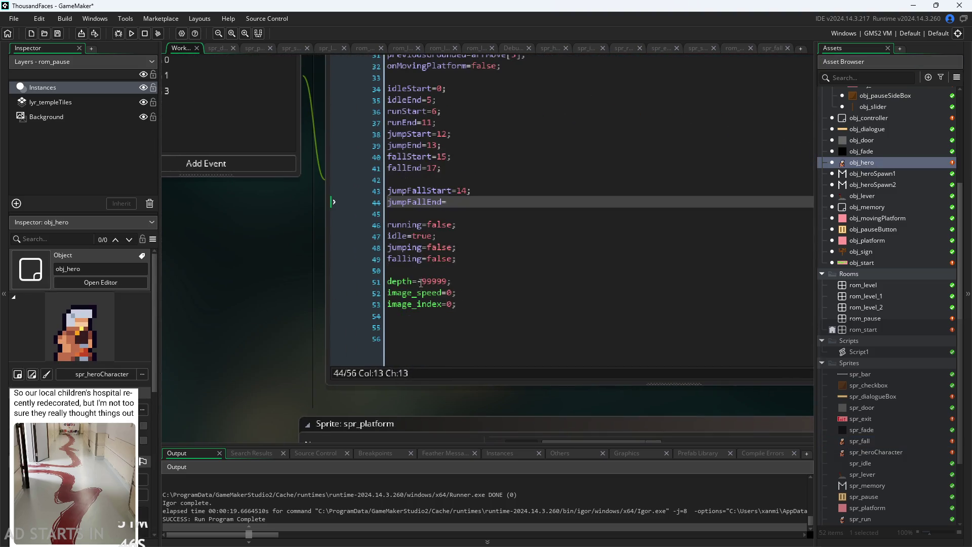
Edit the Create code so fallStart changes from 15 to 17 and jumpFallEnd is 16.
left_click(445, 241)
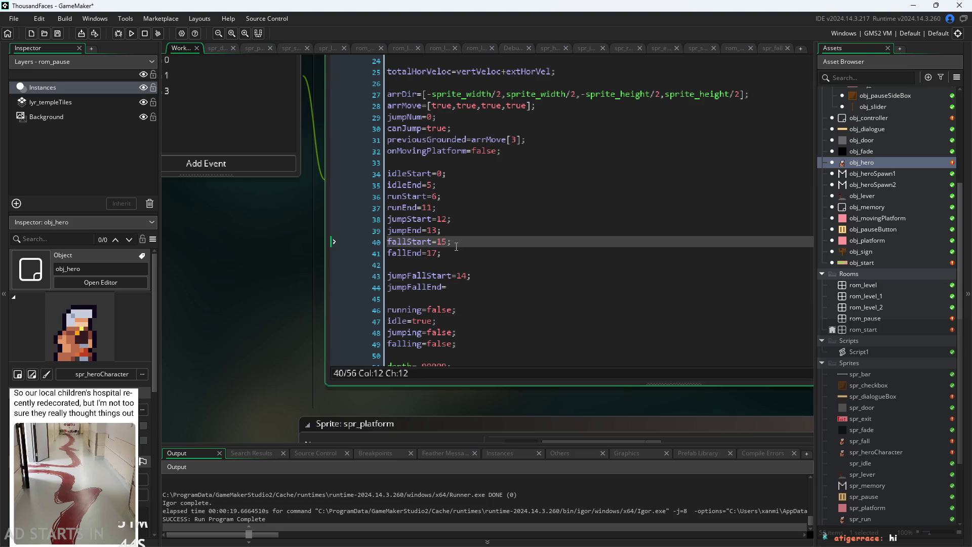
type("7")
left_click(435, 230)
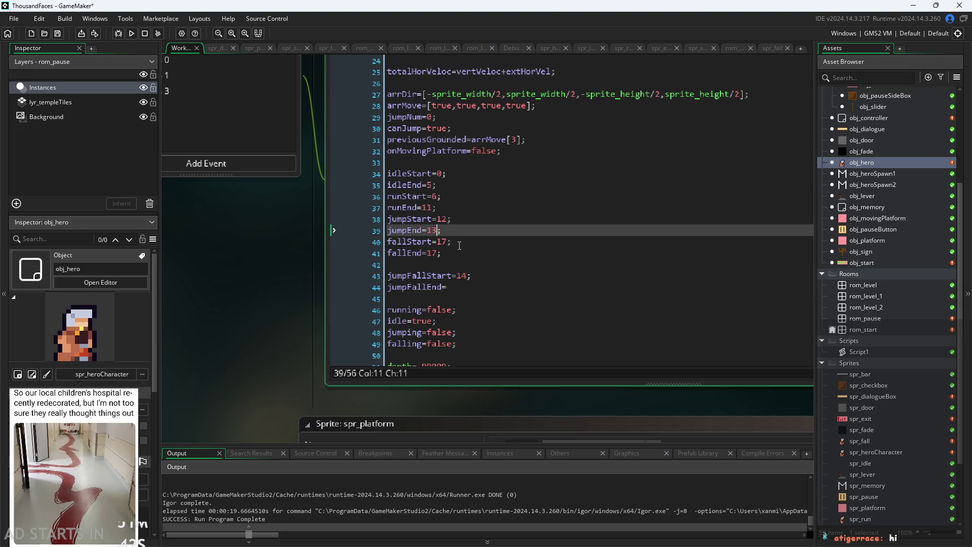
left_click(467, 284)
type("16;")
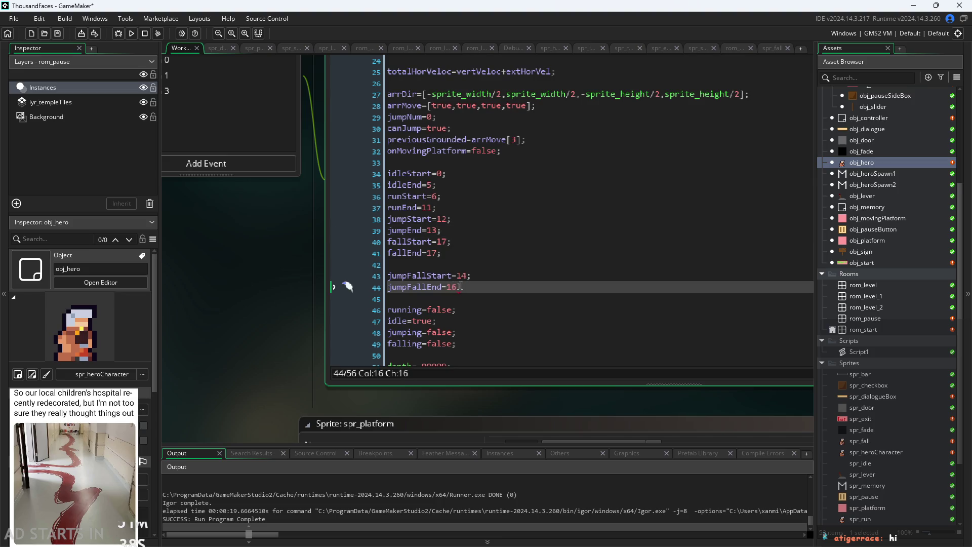
left_click(314, 324)
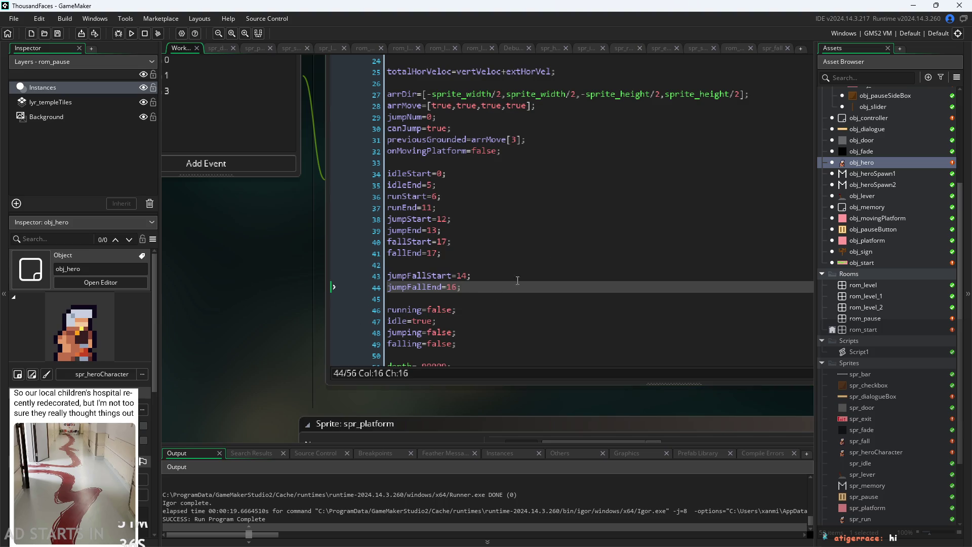
scroll(288, 261, "down", 2)
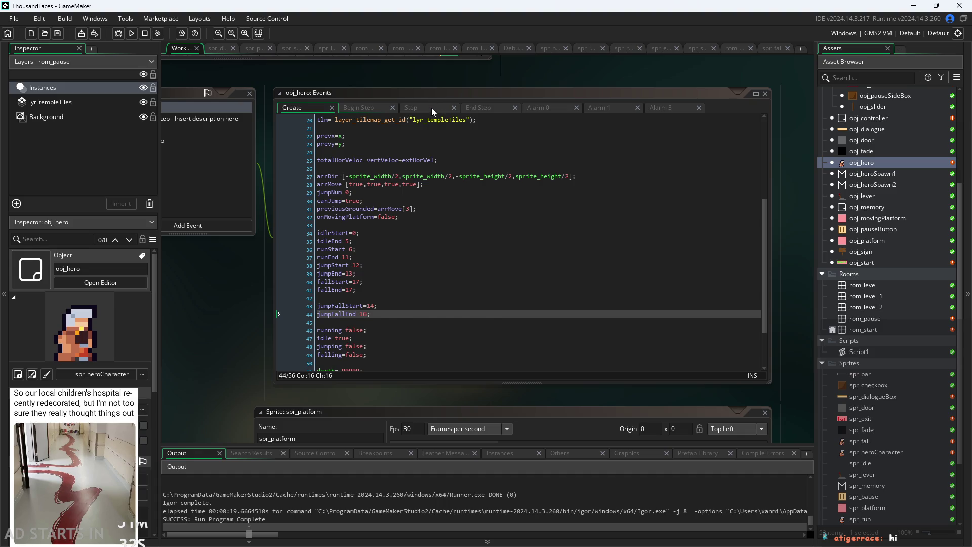
In End Step, add an if(vertVeloc==0){ } block below the falling check, extending its condition with &&!
left_click(490, 109)
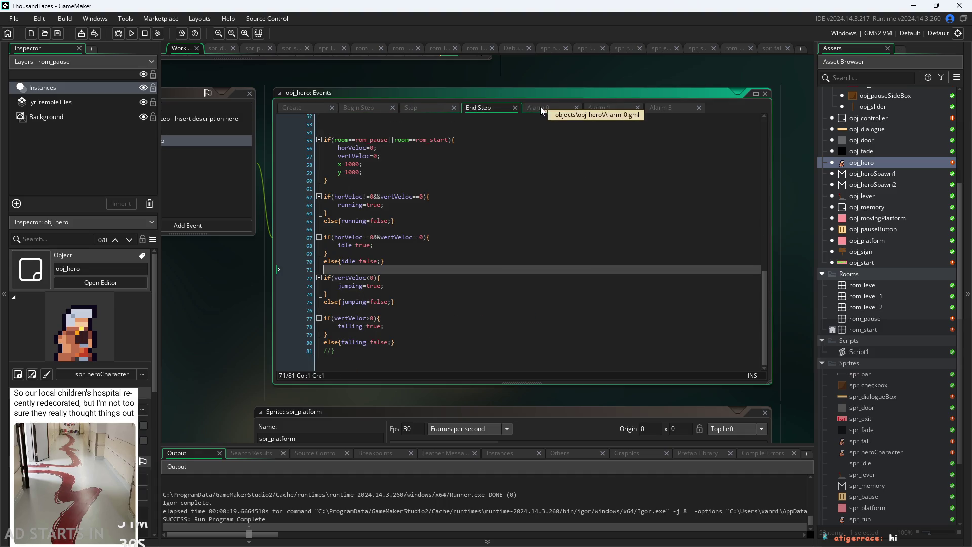
scroll(276, 306, "up", 1)
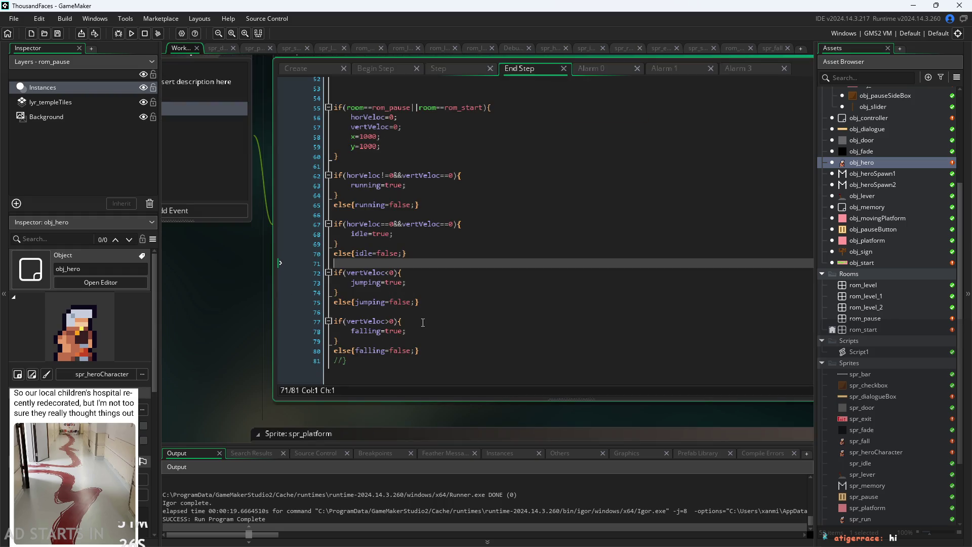
left_click(433, 354)
key("Return")
key("Return")
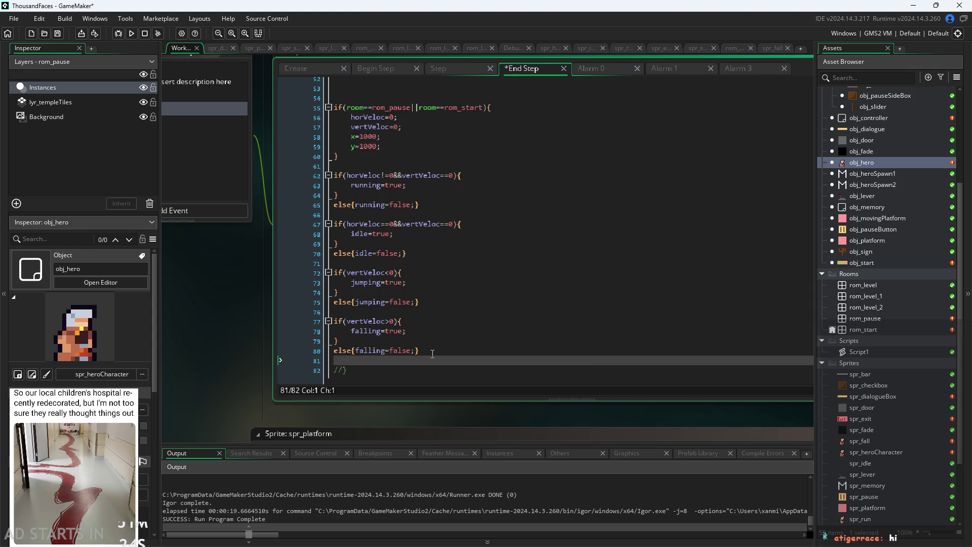
type("if(")
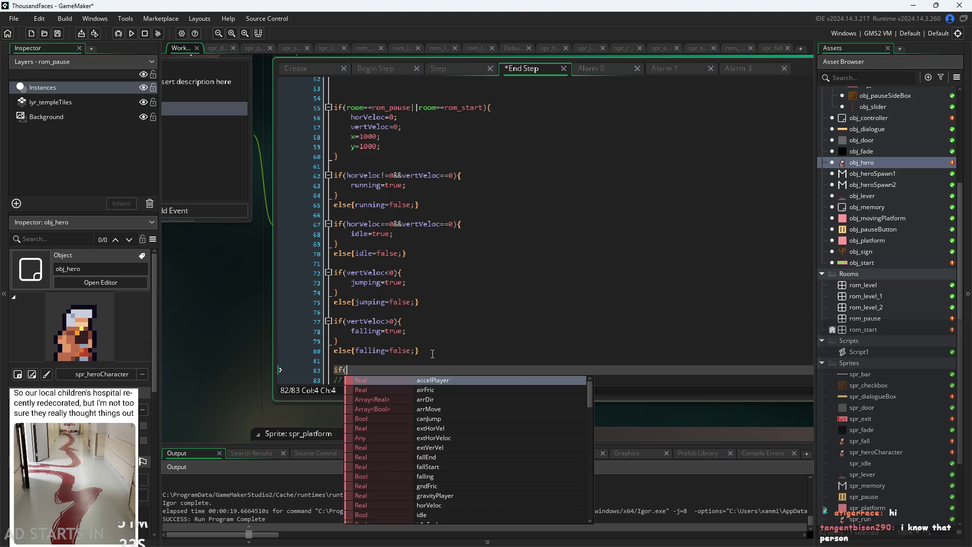
type("vertVeloc==0)")
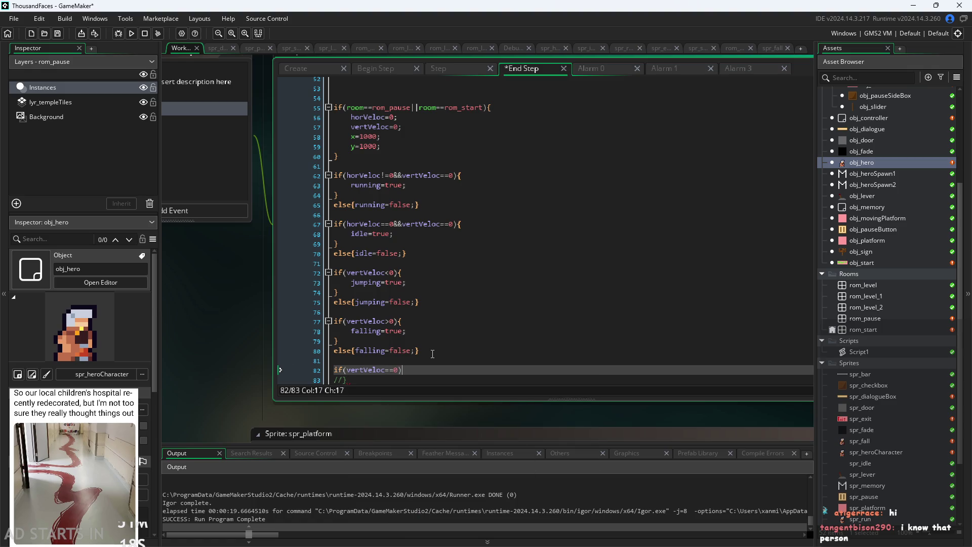
type("{")
key("Return")
key("Return")
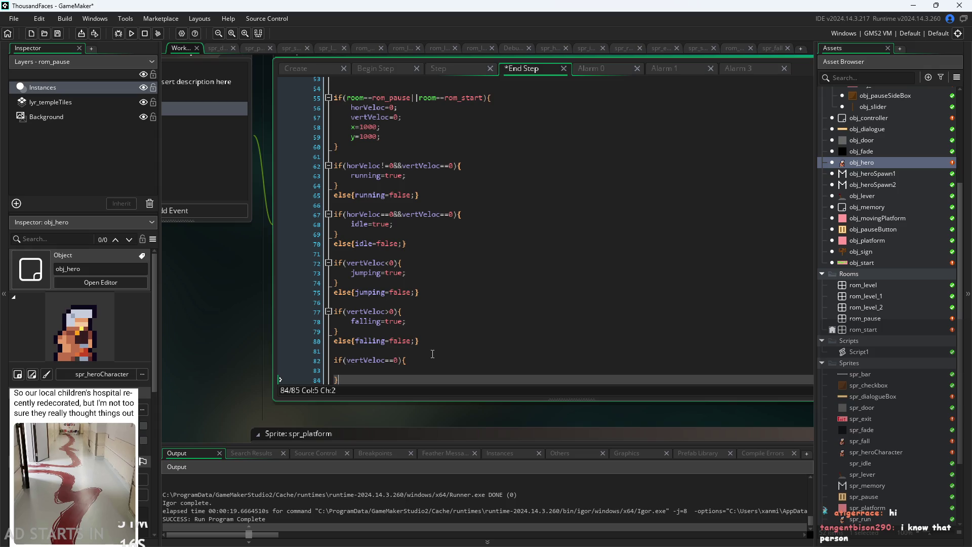
left_click(405, 360)
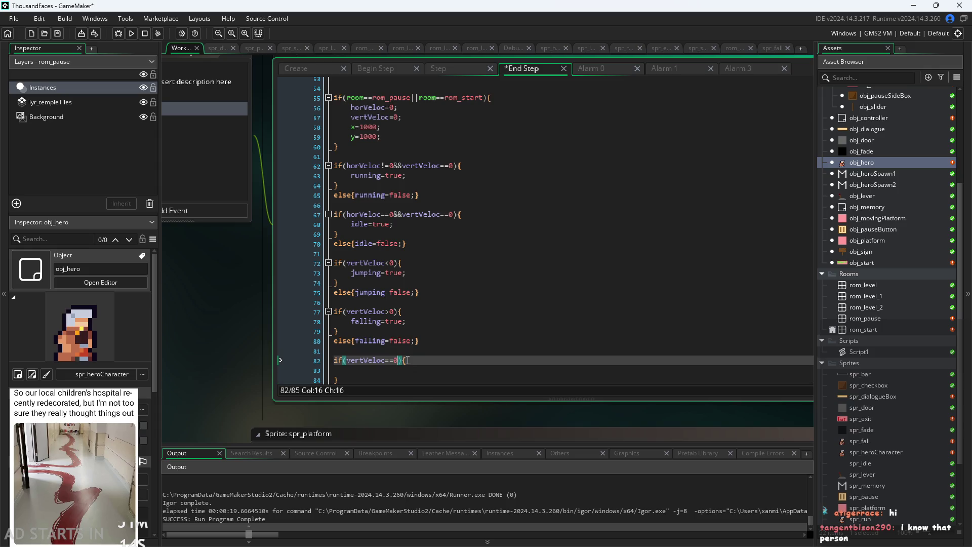
type("&&")
type("!")
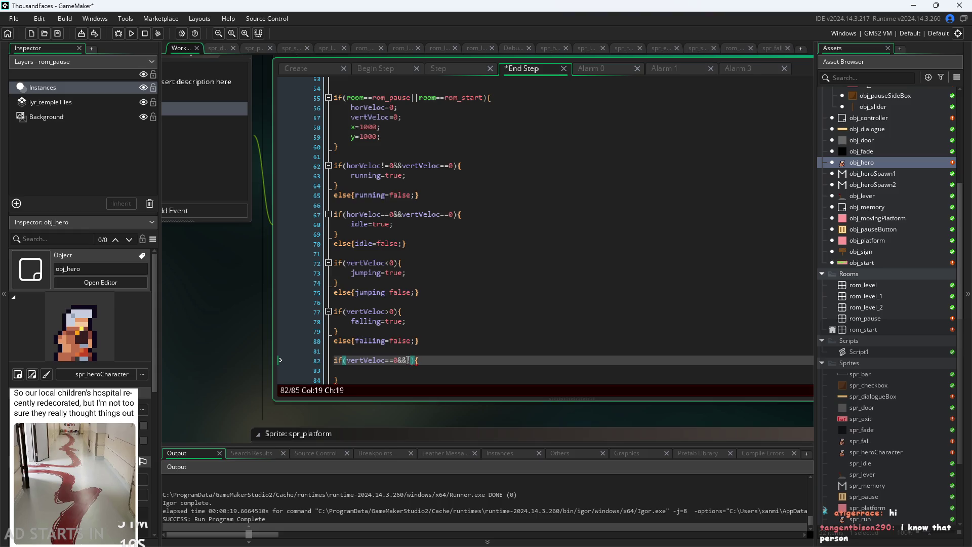
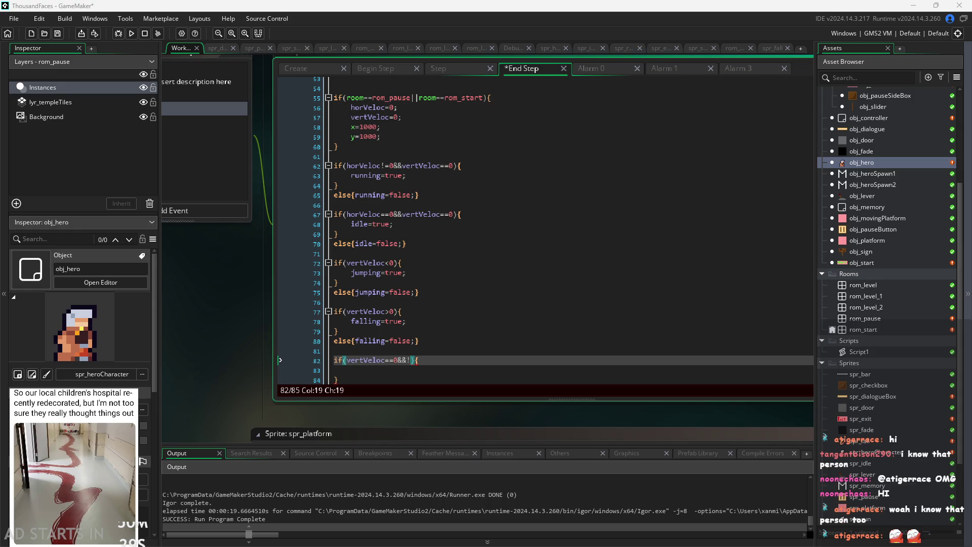
Add arrMove[3] after the ! in the End Step condition on line 82.
left_click(213, 319)
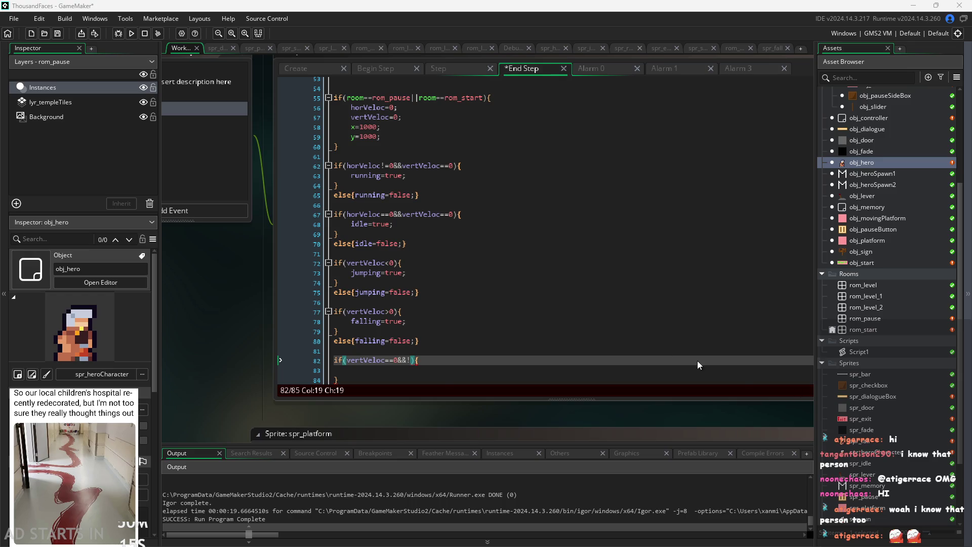
left_click(456, 342)
left_click(450, 370)
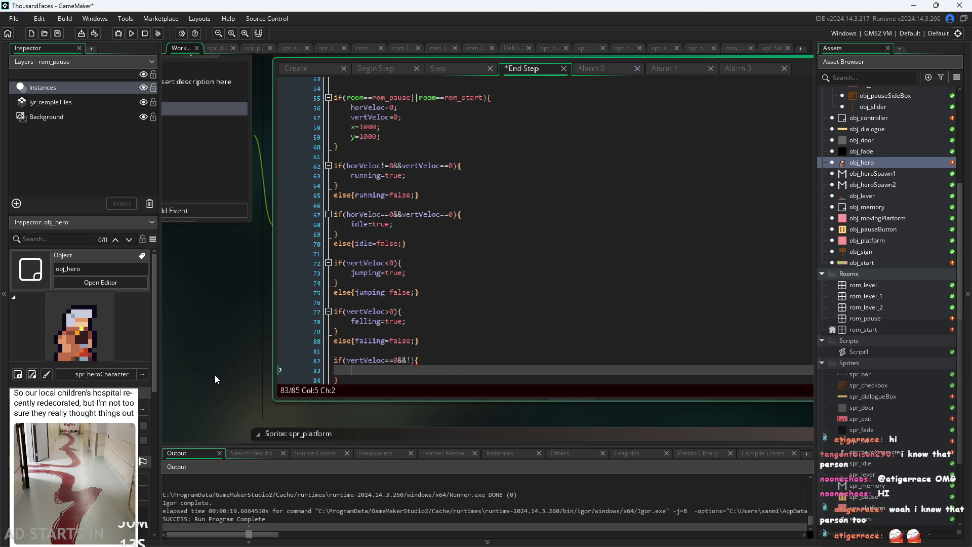
scroll(410, 379, "down", 1)
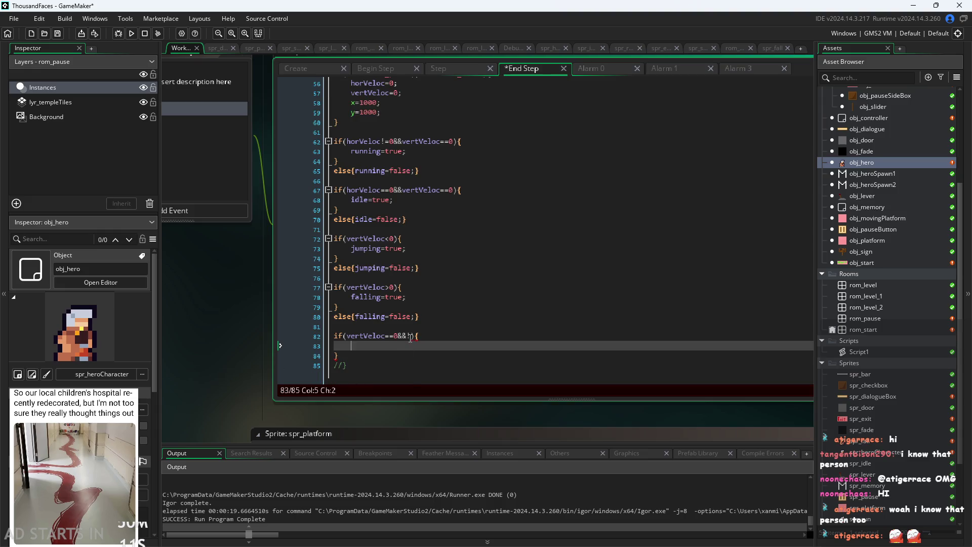
left_click(413, 337)
type("arrMove")
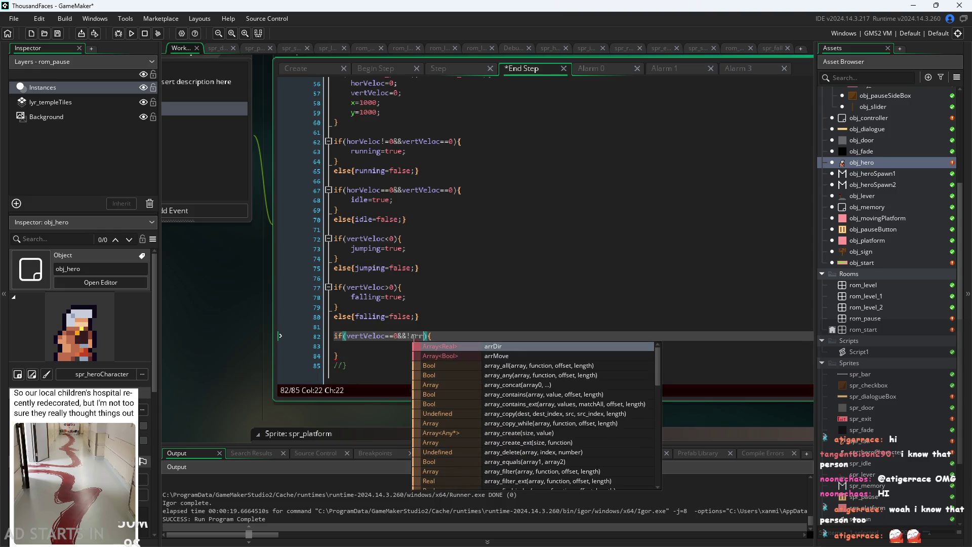
type("[3]")
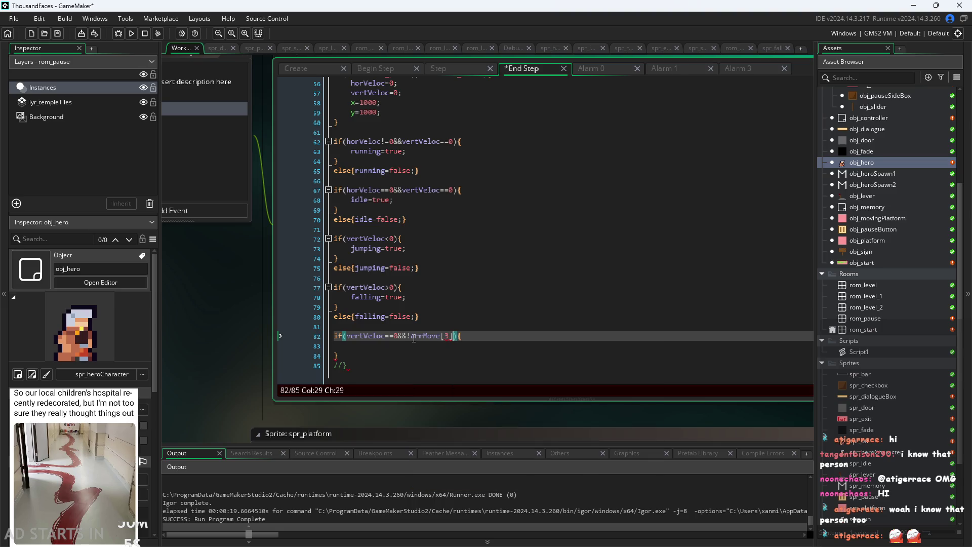
key("Left")
Start a jump line inside the if block on line 83, browsing the jump variable suggestions.
left_click(461, 344)
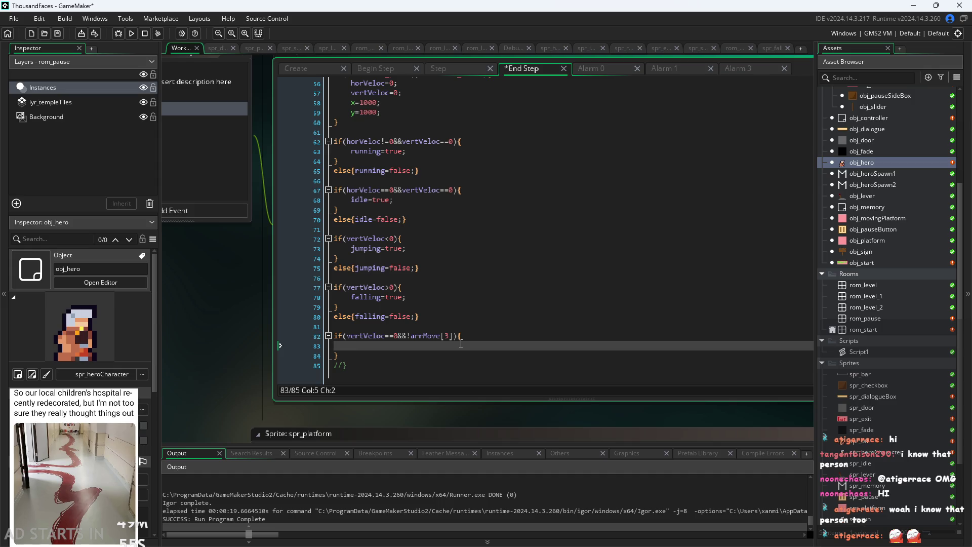
type("jump")
key("Down")
key("Down")
key("Up")
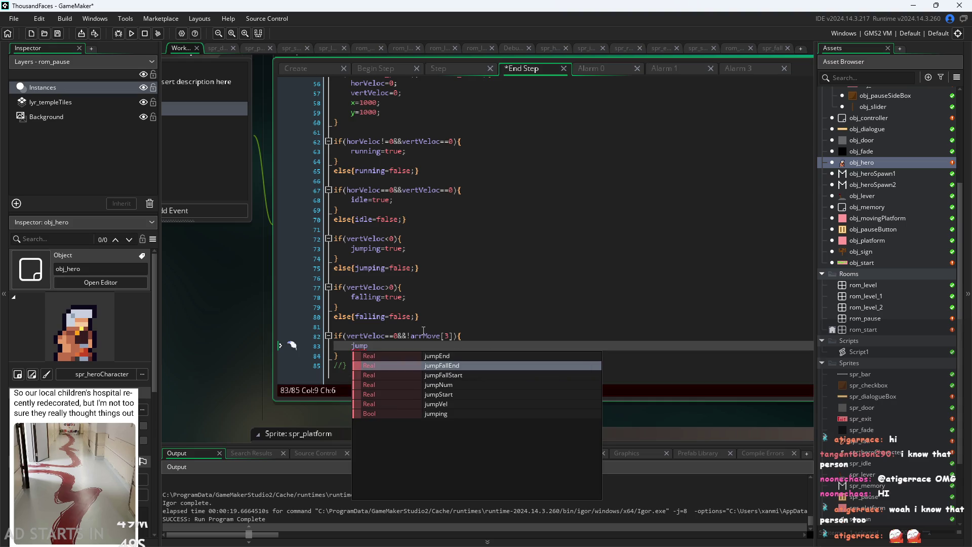
left_click(401, 336)
Wrap vertVeloc==0 in parentheses so line 82 reads if((vertVeloc==0)&&!arrMove[3]).
scroll(403, 337, "up", 2, "ctrl")
left_click(325, 336)
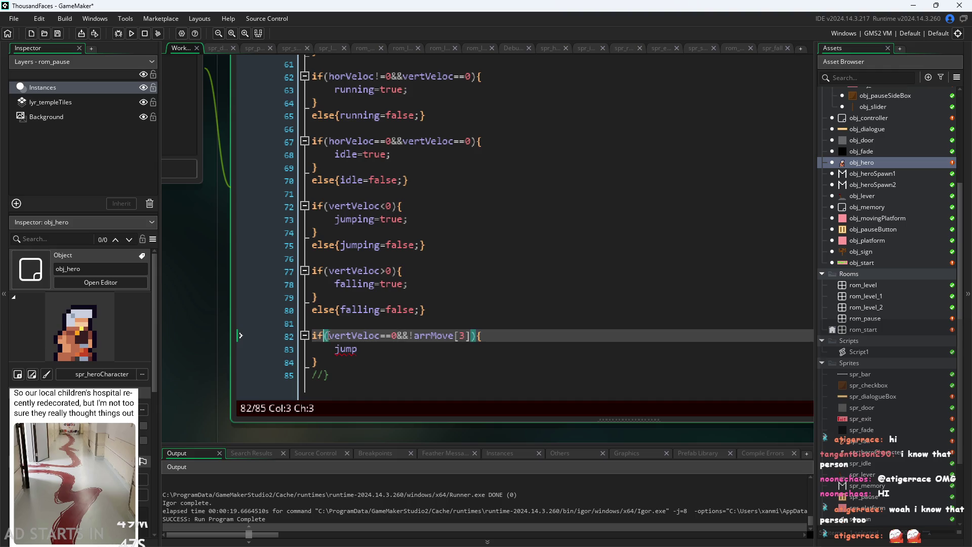
left_click(329, 335)
type("(")
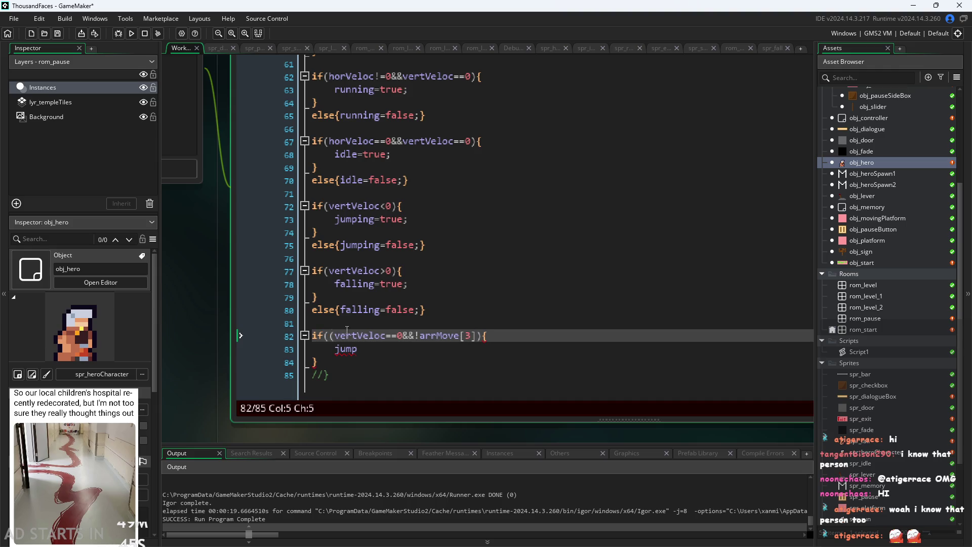
left_click(403, 336)
type(")")
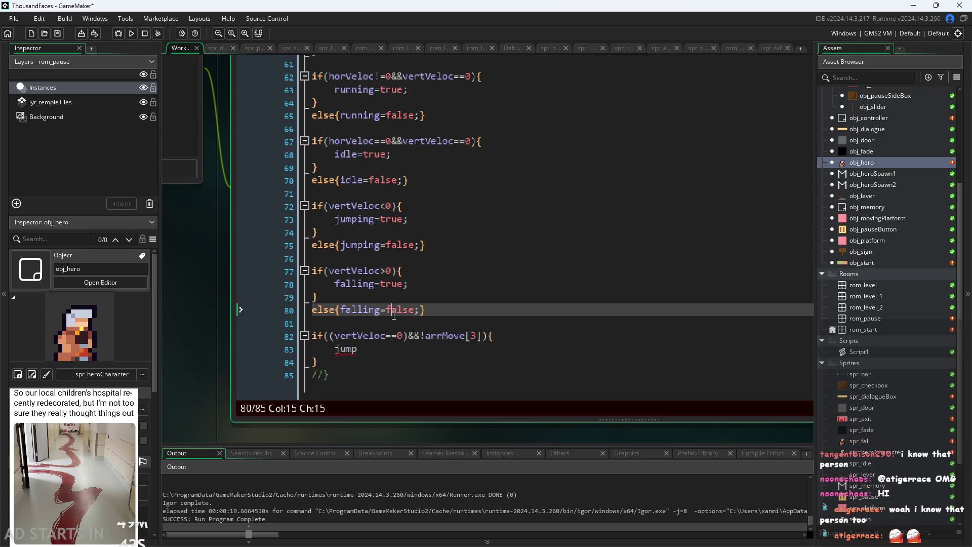
Try appending Fall to jump on line 83, then remove it again.
left_click(388, 347)
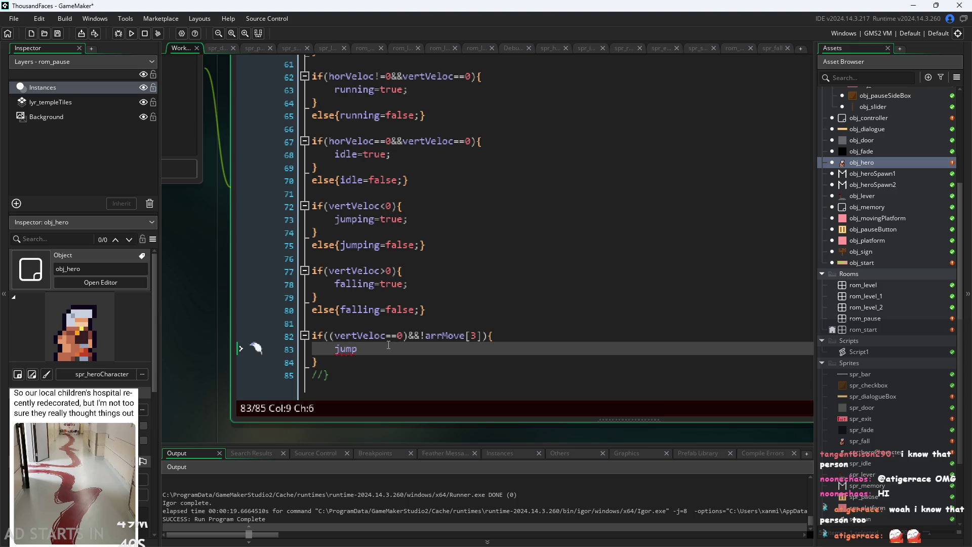
type("Fall")
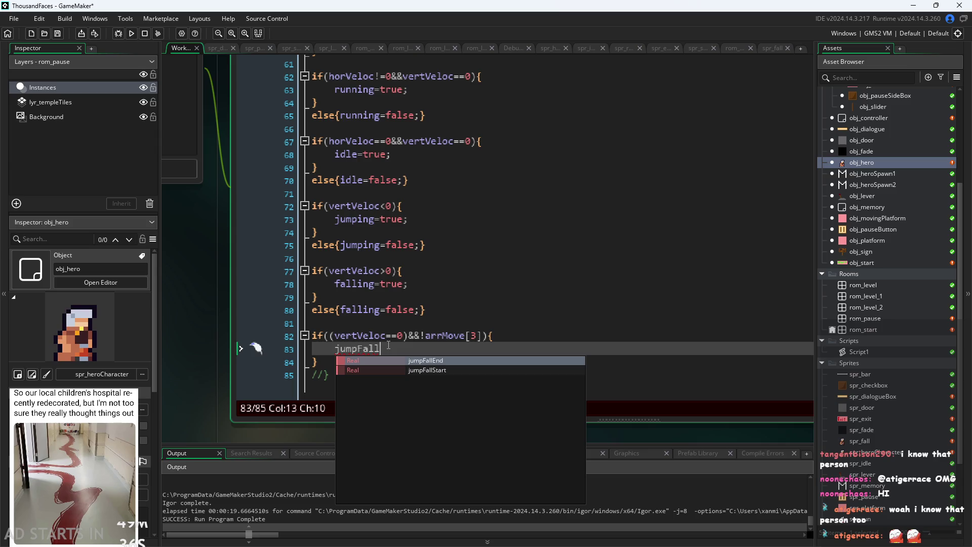
key("BackSpace")
key("BackSpace")
key("BackSpace")
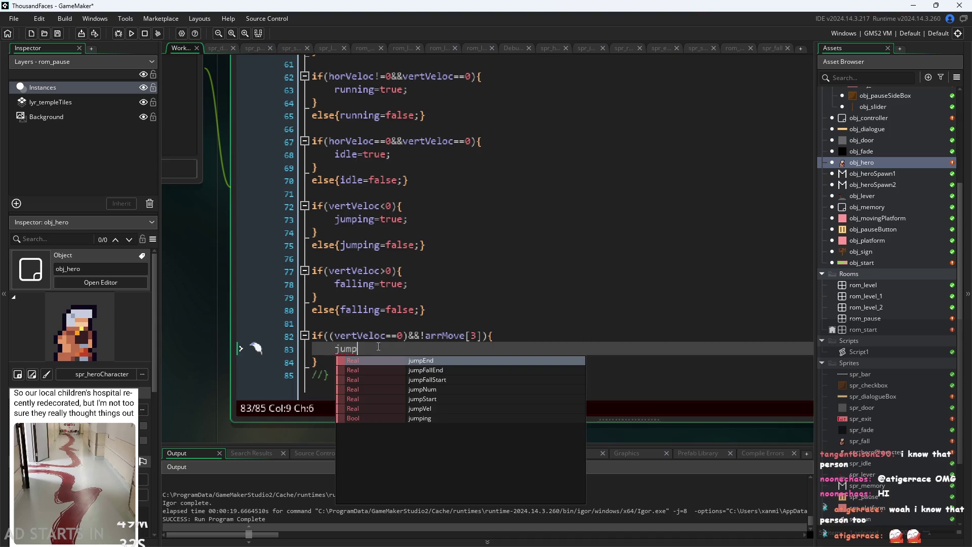
scroll(256, 337, "down", 4)
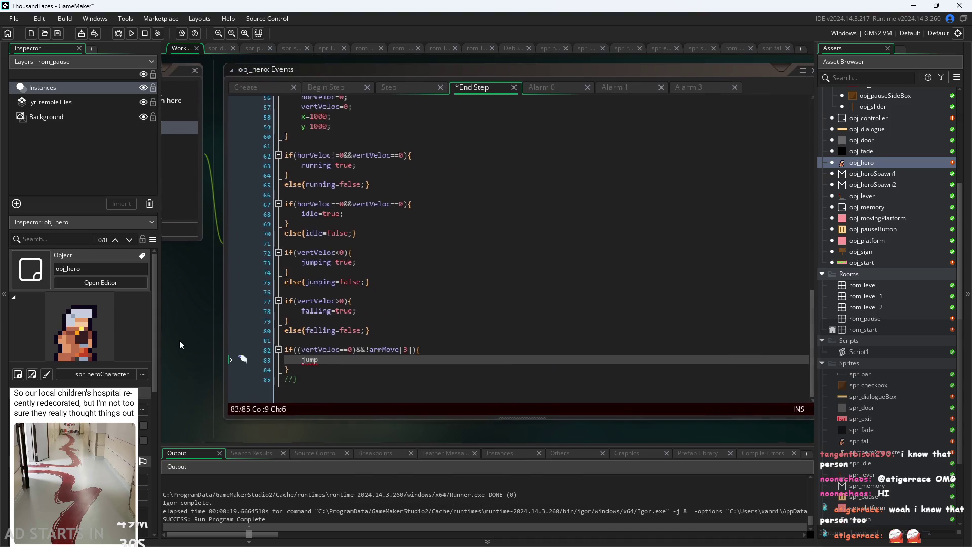
left_click(245, 86)
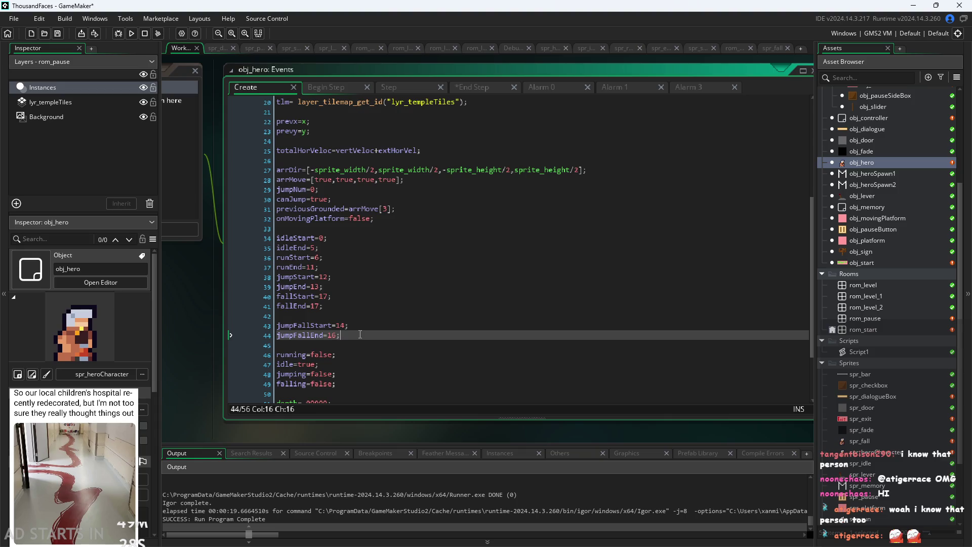
Remove the blank line above jumpFallStart and add jumpFall=false; below falling=false.
left_click(364, 325)
scroll(348, 235, "down", 2)
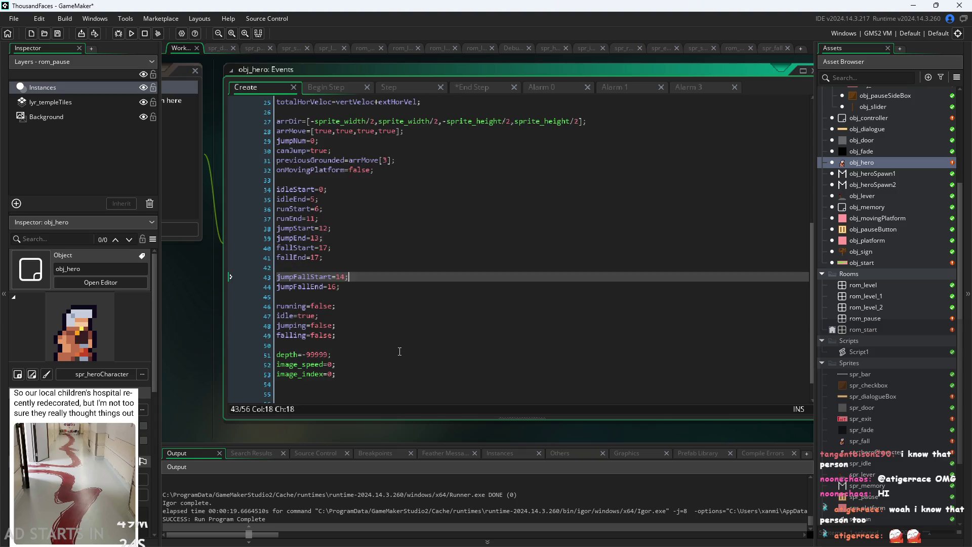
left_click(378, 336)
left_click(340, 268)
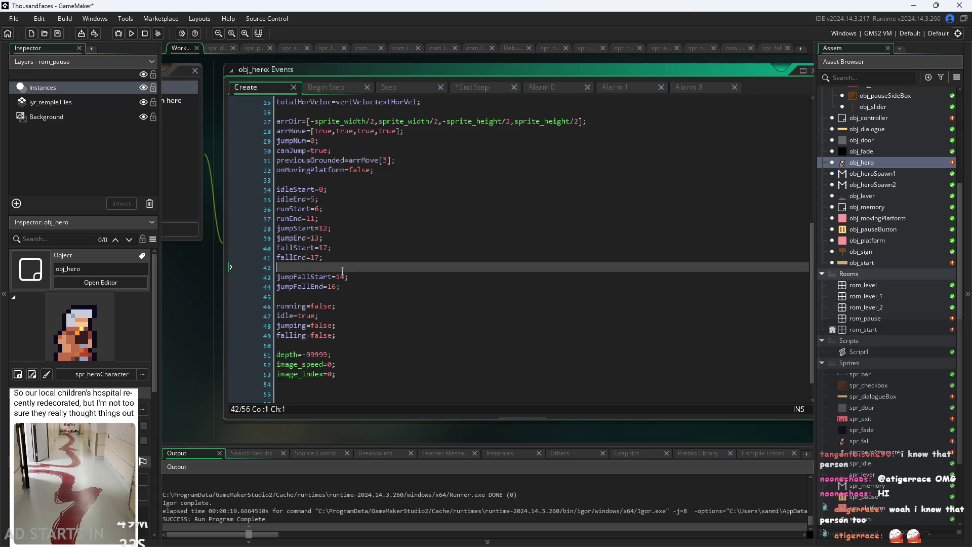
key("BackSpace")
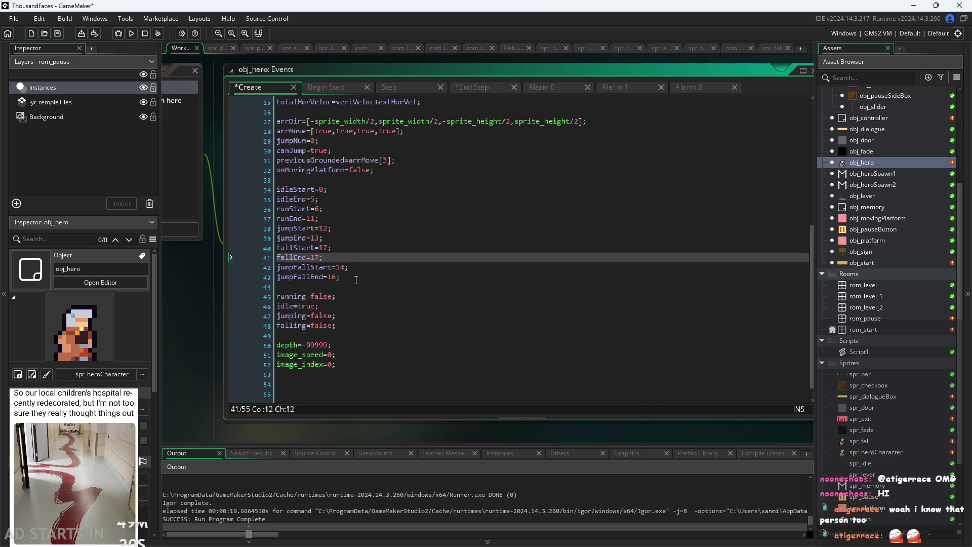
left_click(369, 328)
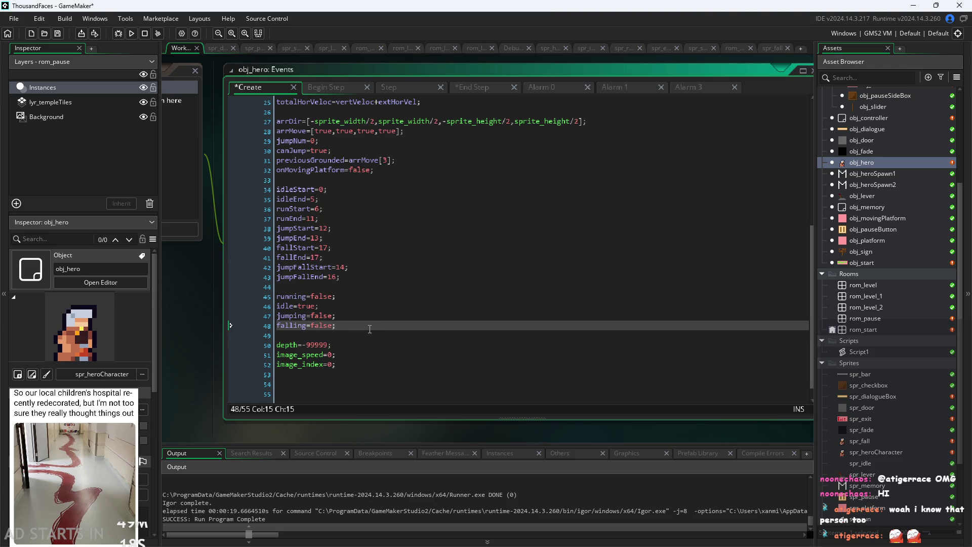
key("Return")
type("jumpFall=false;")
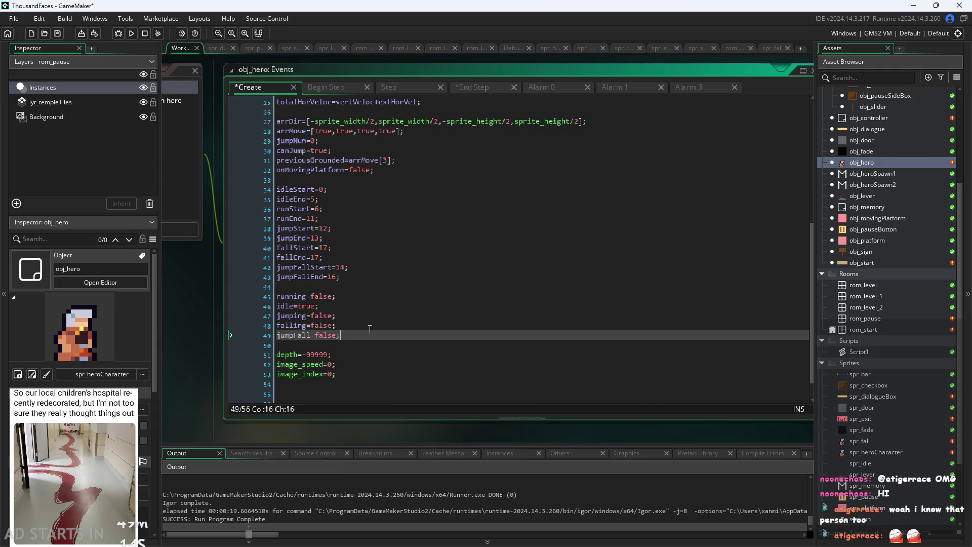
Look over the obj_hero Step event code, then return to the End Step code.
left_click(324, 88)
left_click(403, 88)
scroll(384, 308, "down", 20)
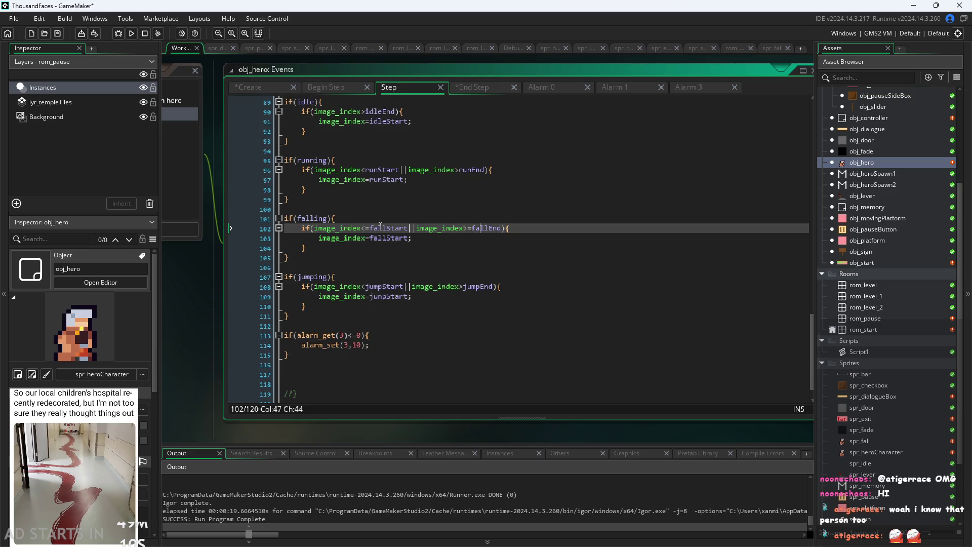
left_click(466, 88)
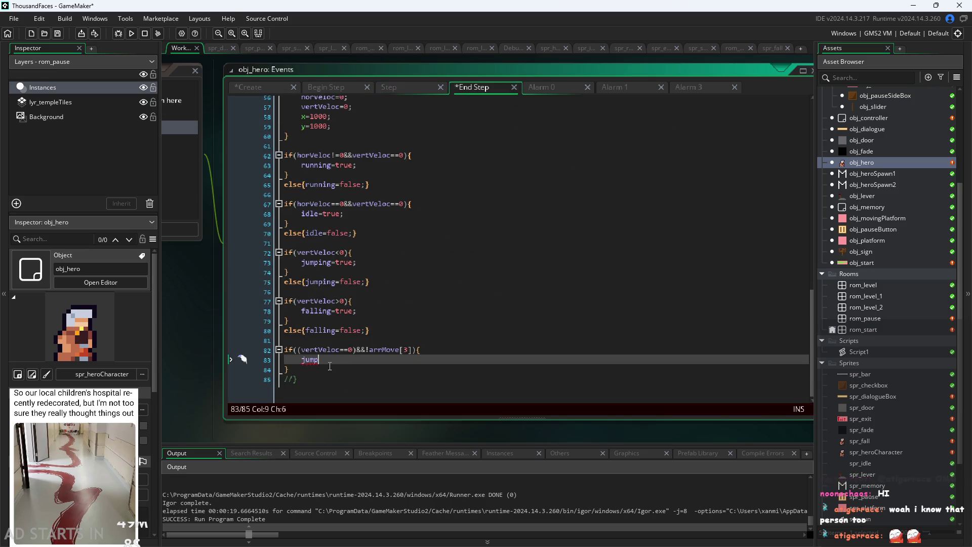
Set jumpFall=true; inside the condition and add else{jumpFall=false;} after its closing brace.
type("Fall-t")
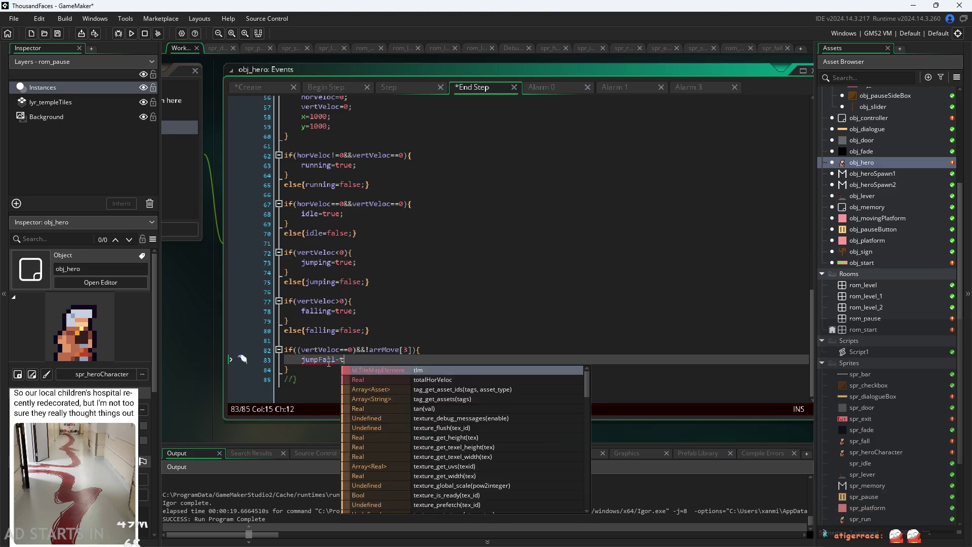
type("rue;")
key("Return")
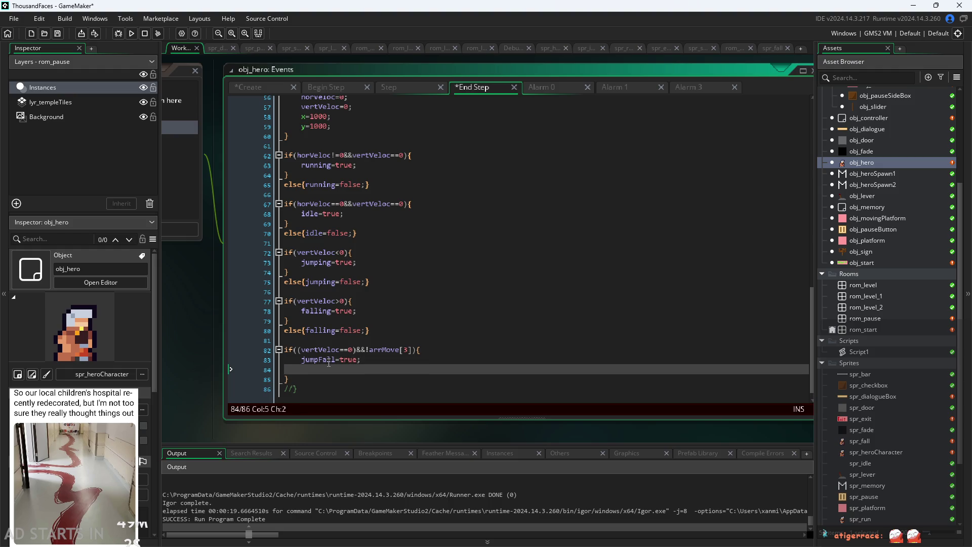
key("BackSpace")
key("BackSpace")
key("Down")
key("Return")
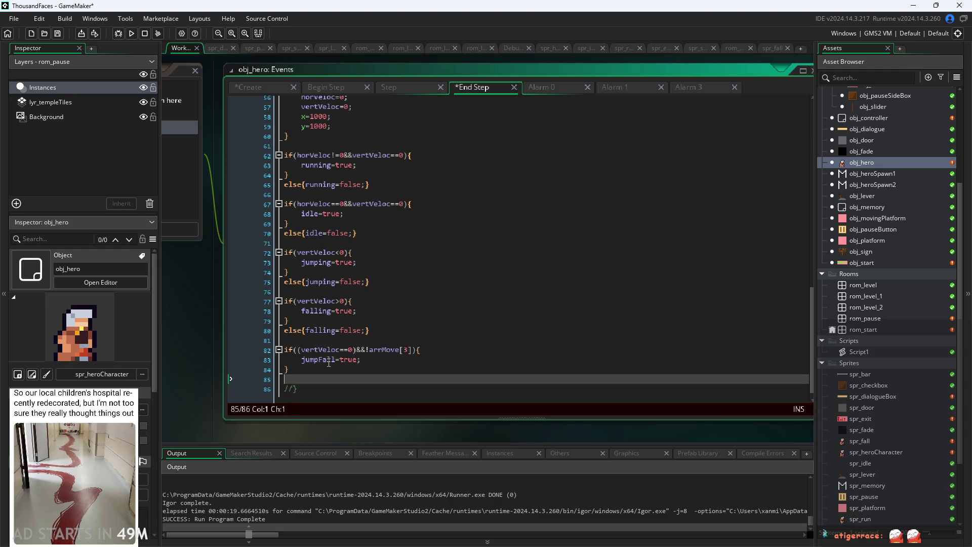
type("else{jump")
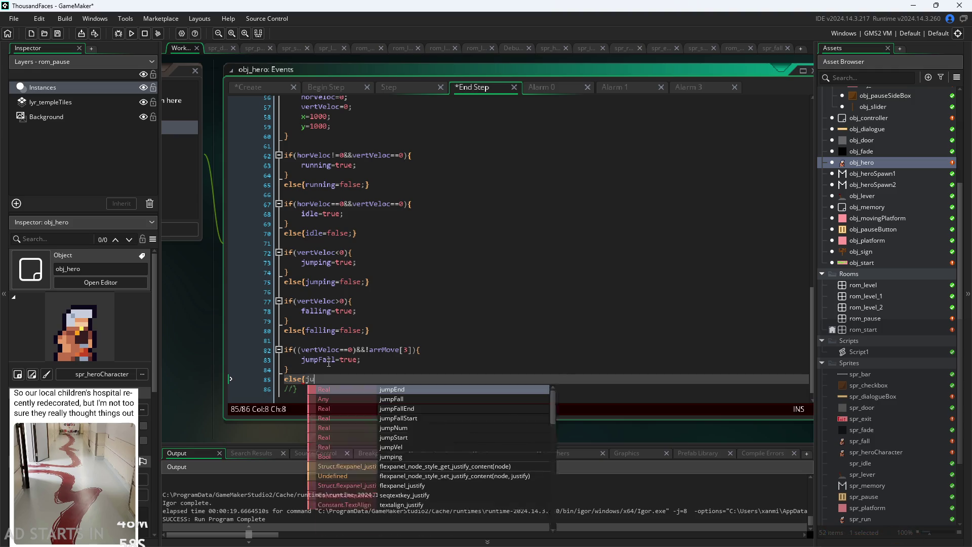
type("Fall")
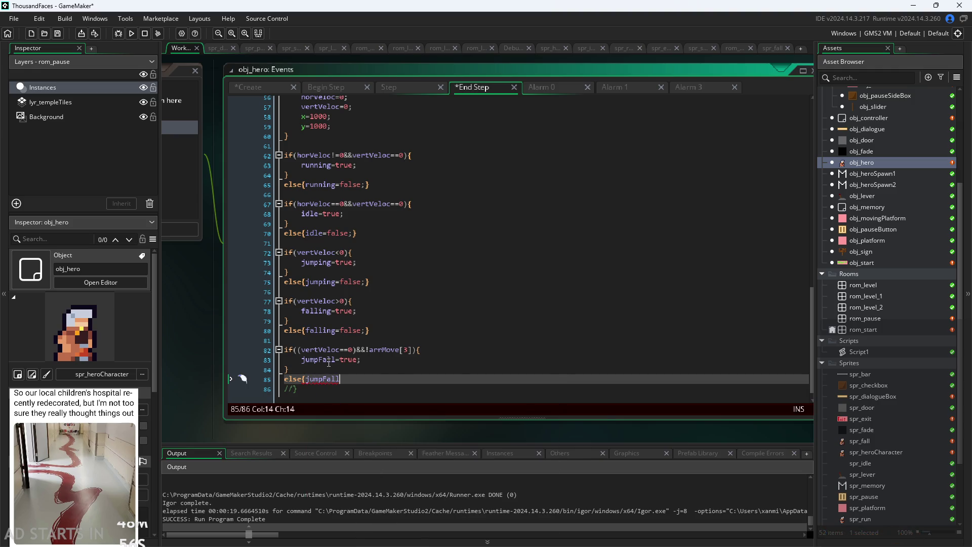
type("=false;")
type("}")
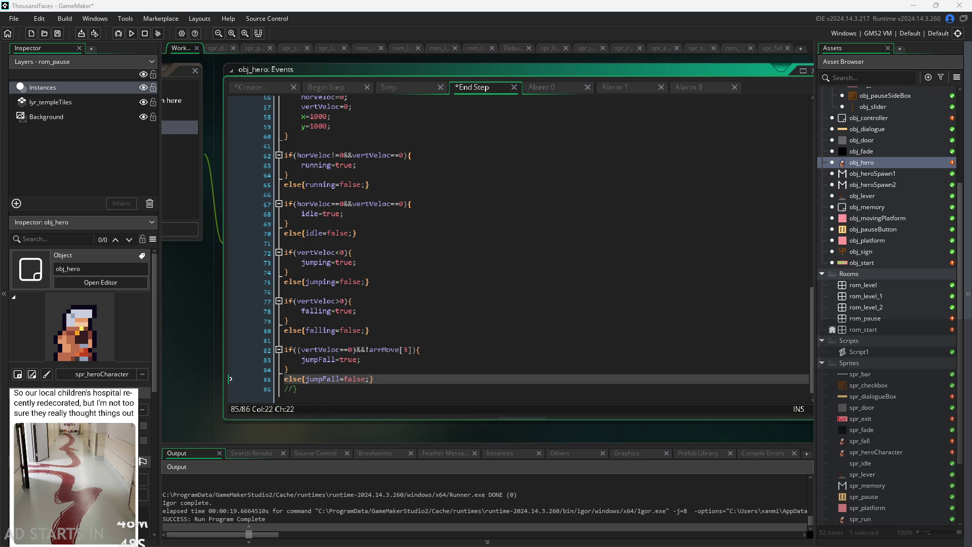
Review the End Step code and launch the game for a test run.
scroll(237, 318, "up", 1)
scroll(236, 319, "down", 1, "ctrl")
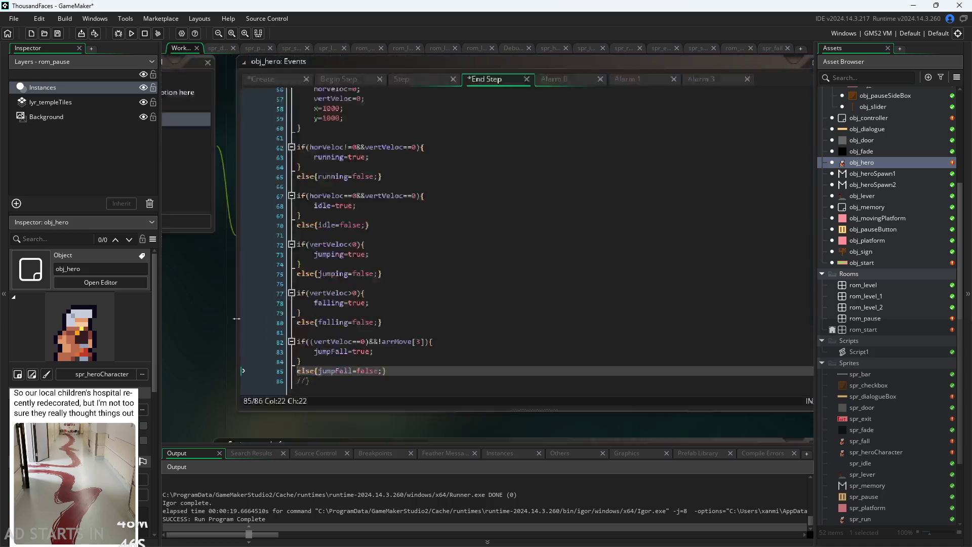
scroll(237, 318, "up", 1, "ctrl")
key("Down")
left_click(132, 33)
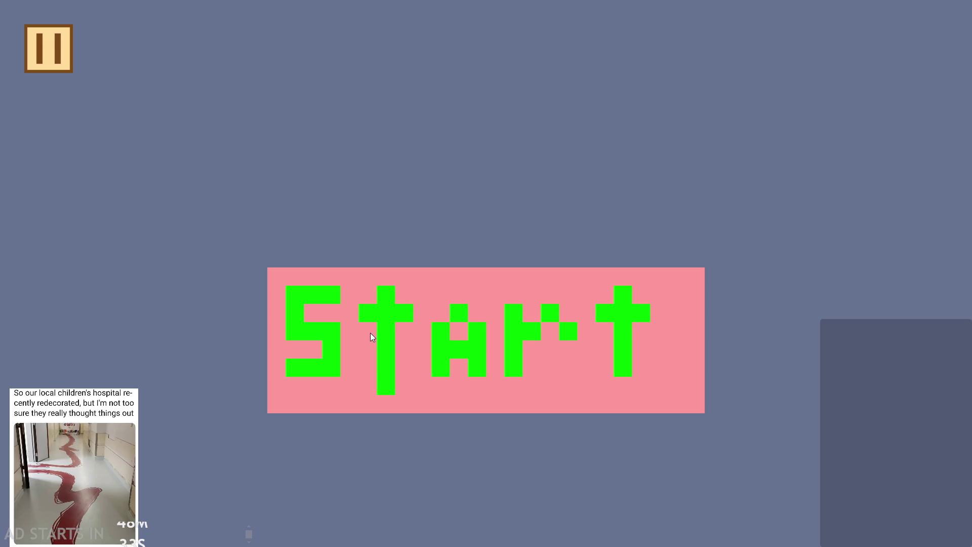
Start the level, run, jump and wall-jump the hero off the pillar, then pause and exit.
left_click(445, 313)
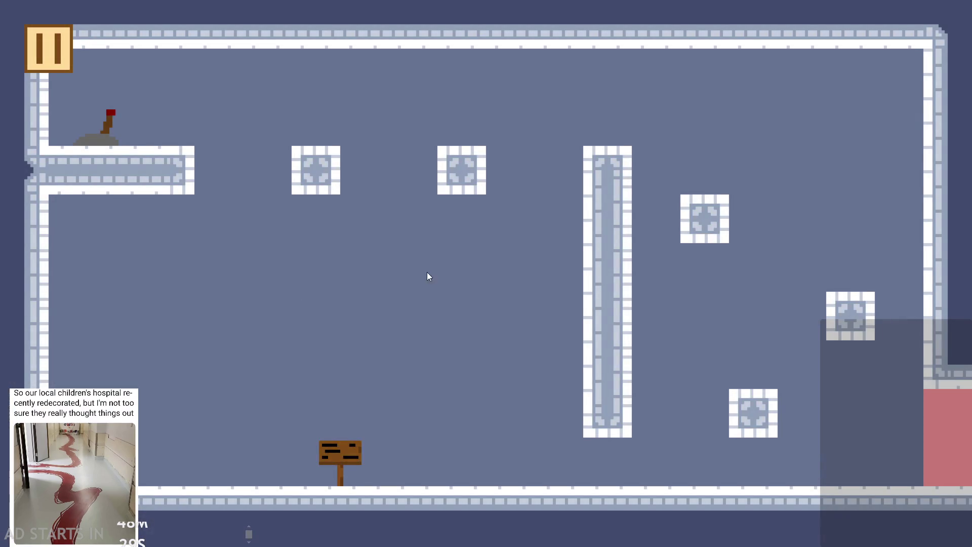
key("Right")
key("space")
key("Left")
key("space")
key("Right")
key("Left")
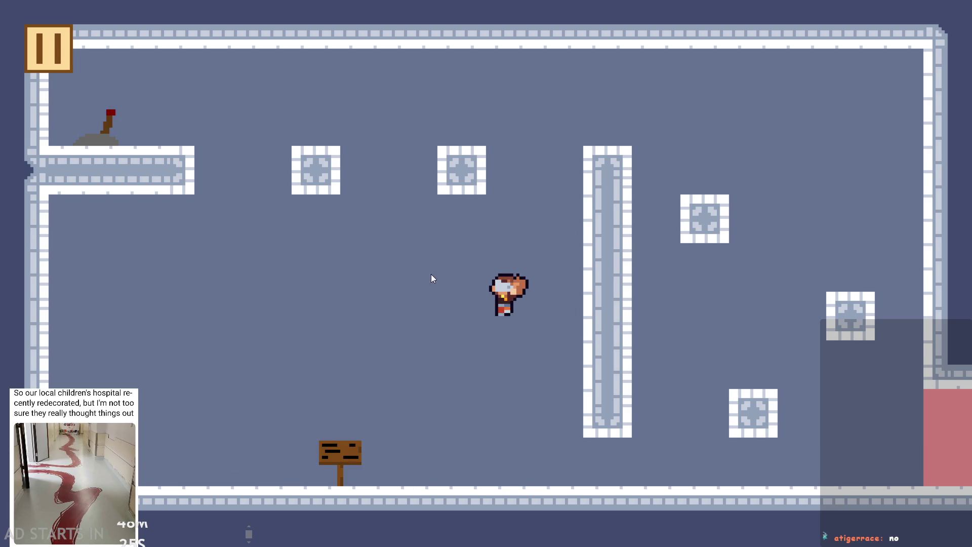
key("space")
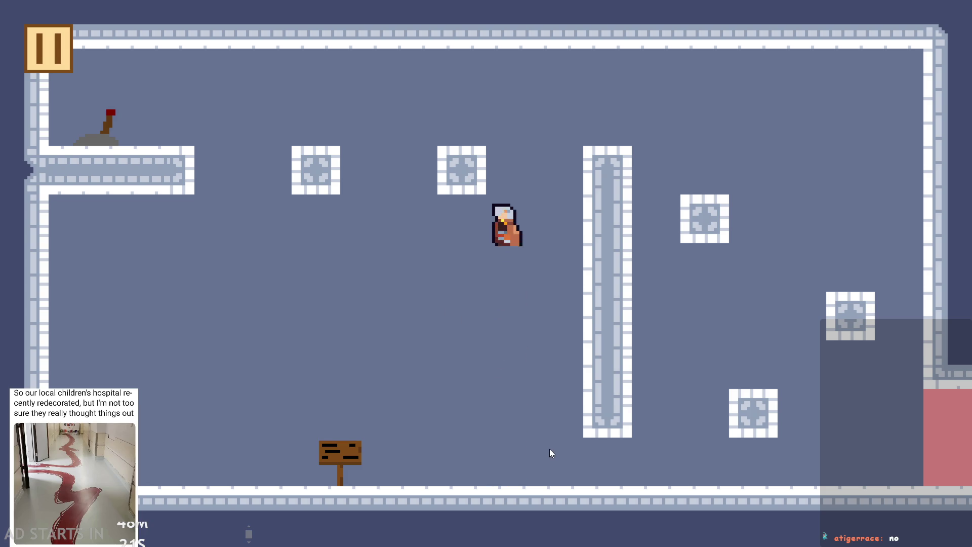
left_click(49, 48)
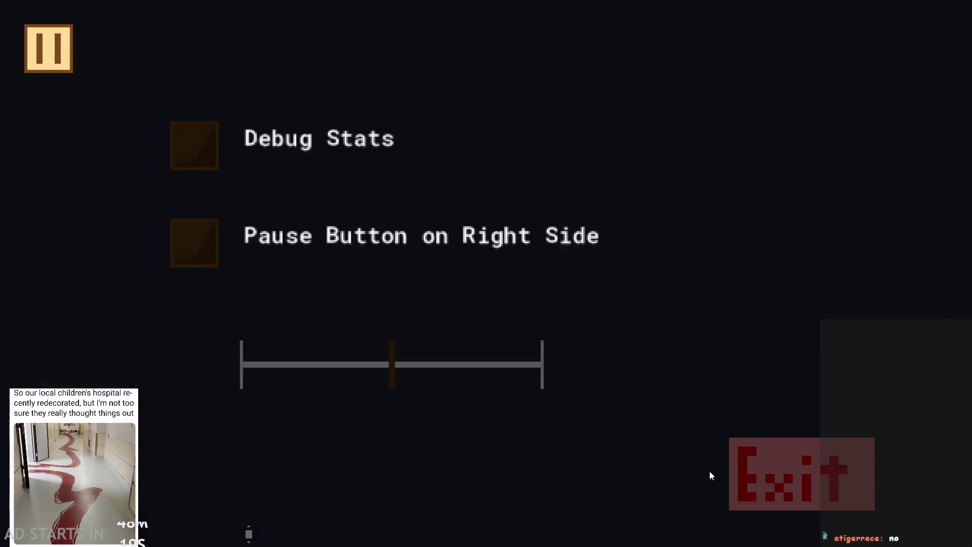
left_click(781, 469)
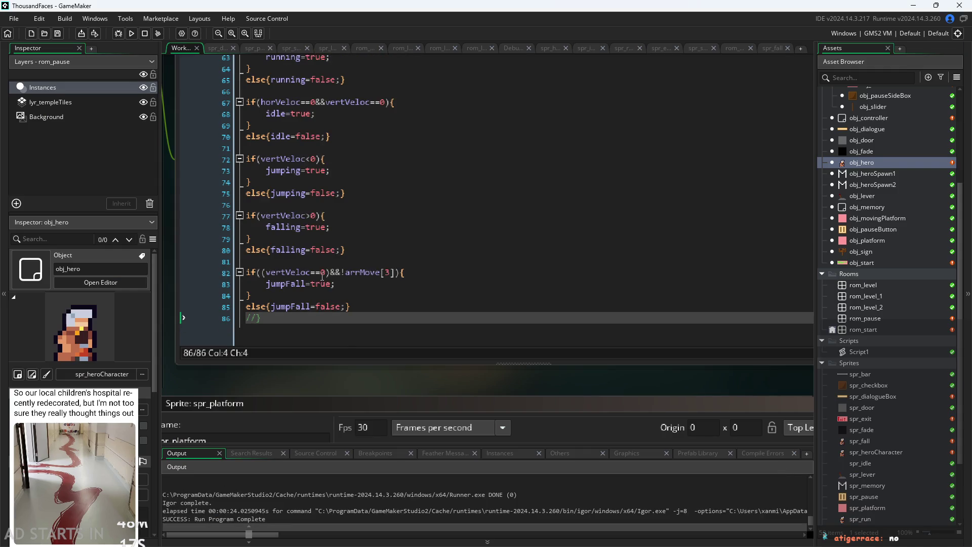
Replace ==0 on line 82 with >-0.1||vertVeloc<0.1.
left_click(339, 271)
scroll(314, 294, "up", 2)
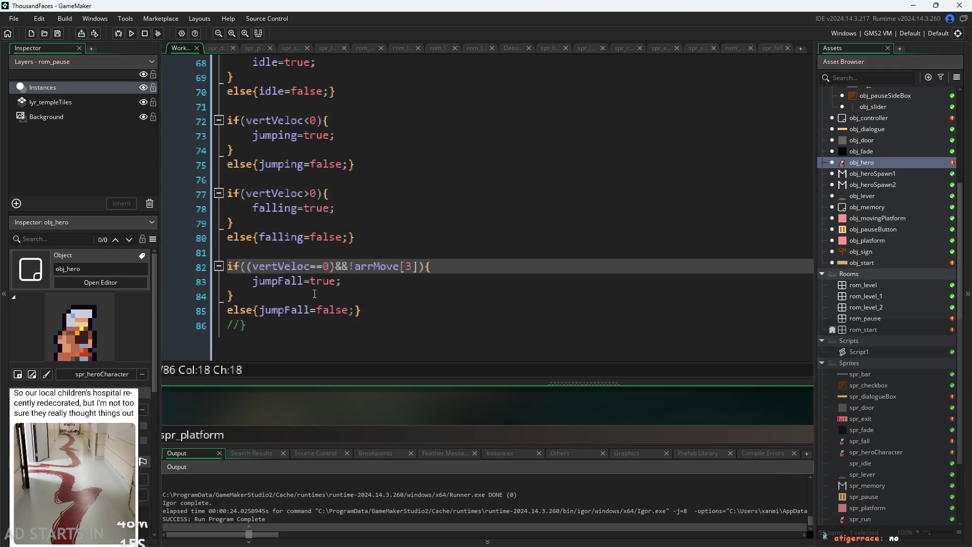
key("Left")
key("BackSpace")
key("BackSpace")
key("BackSpace")
type(">")
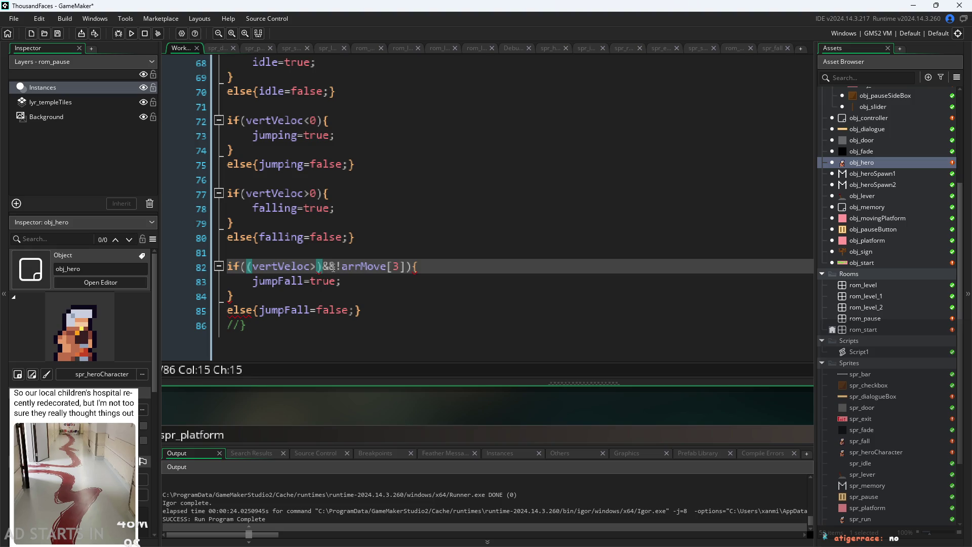
type("-0.1")
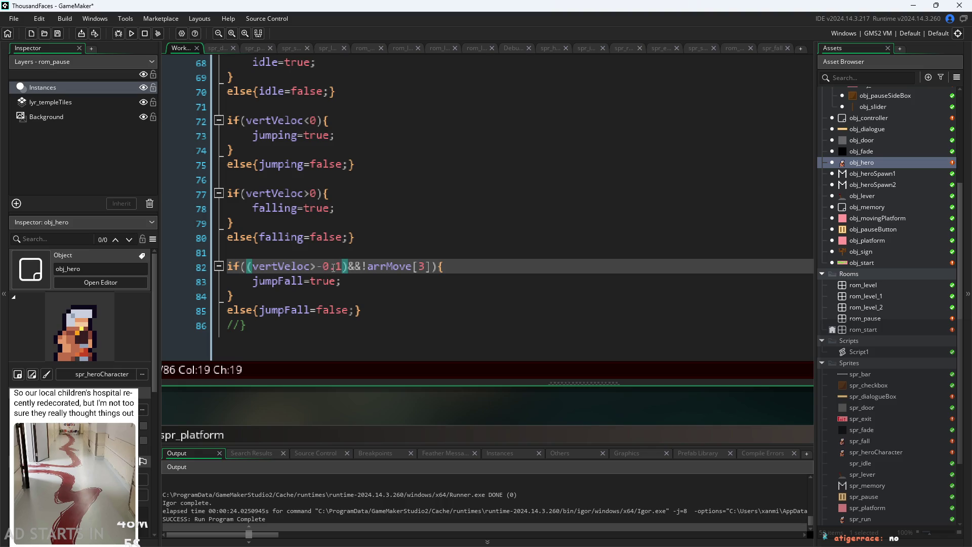
type("||vetV")
key("BackSpace")
key("BackSpace")
type("rtVeloc")
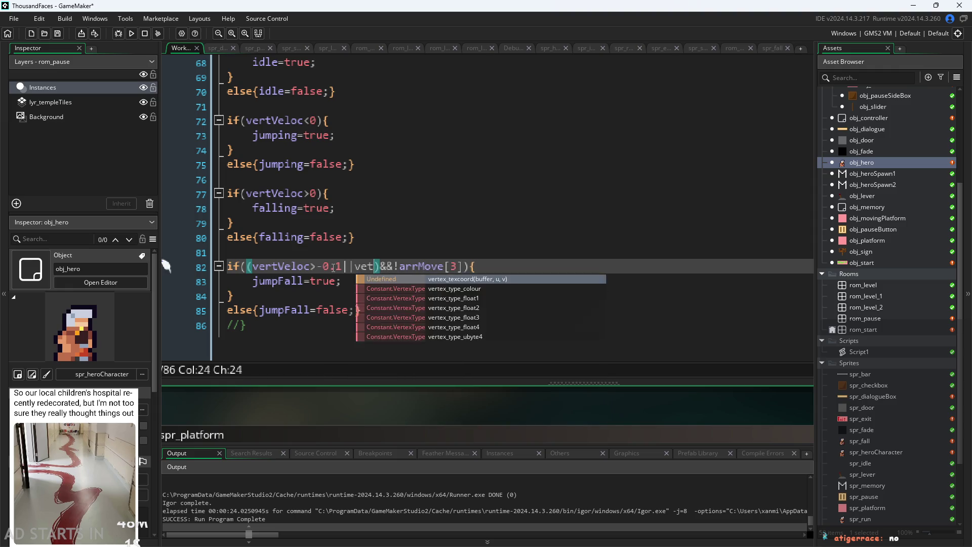
type("<0.1")
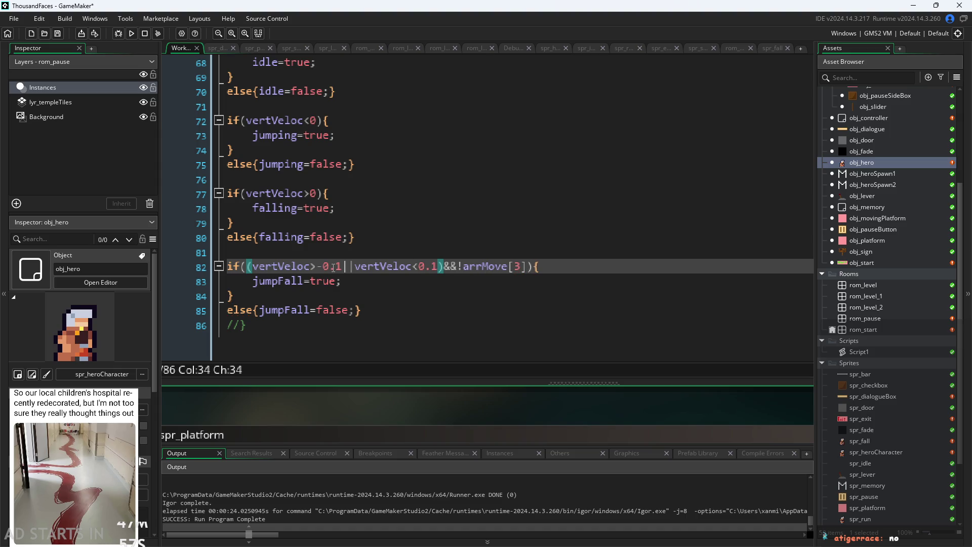
Delete the ! before arrMove[3] and relaunch the game.
left_click(551, 268)
left_click(462, 266)
key("BackSpace")
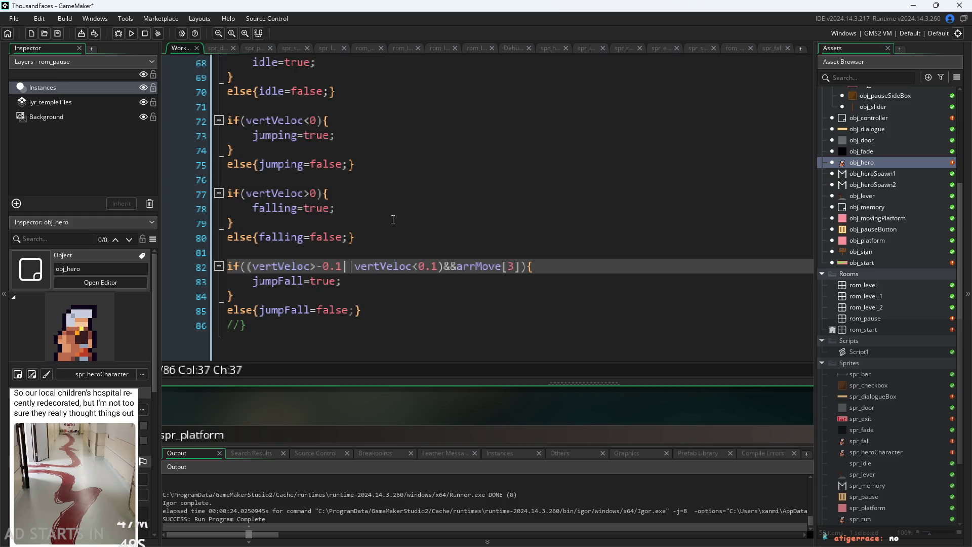
left_click(391, 221)
left_click(133, 34)
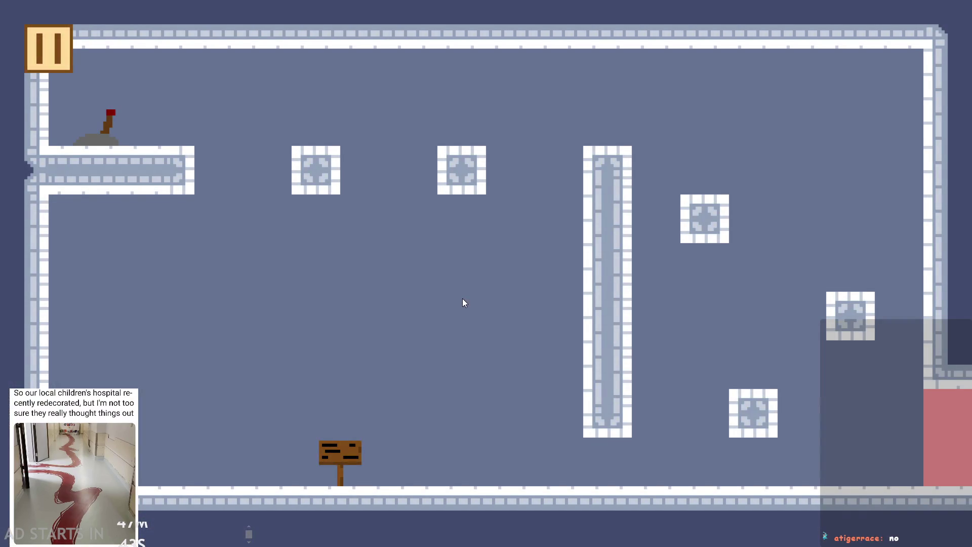
key("space")
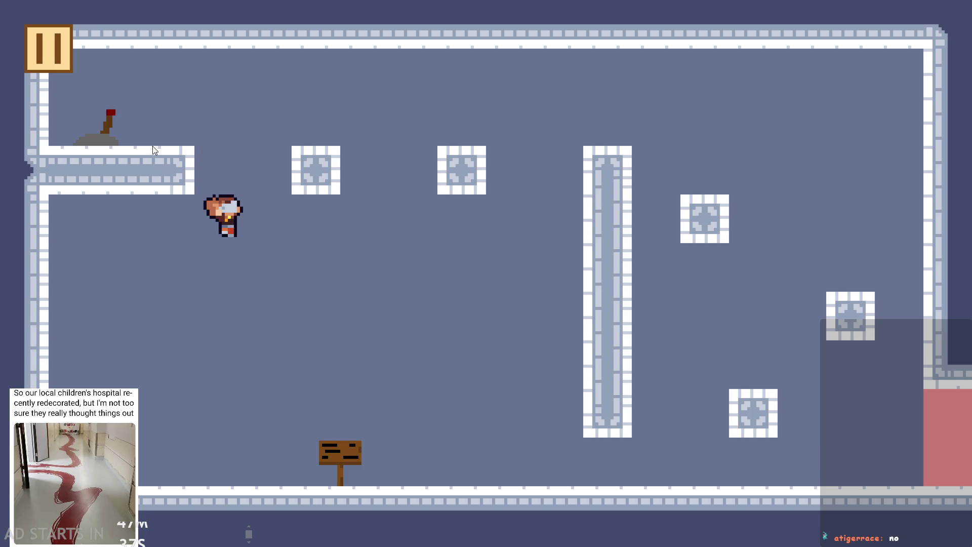
left_click(58, 60)
left_click(780, 450)
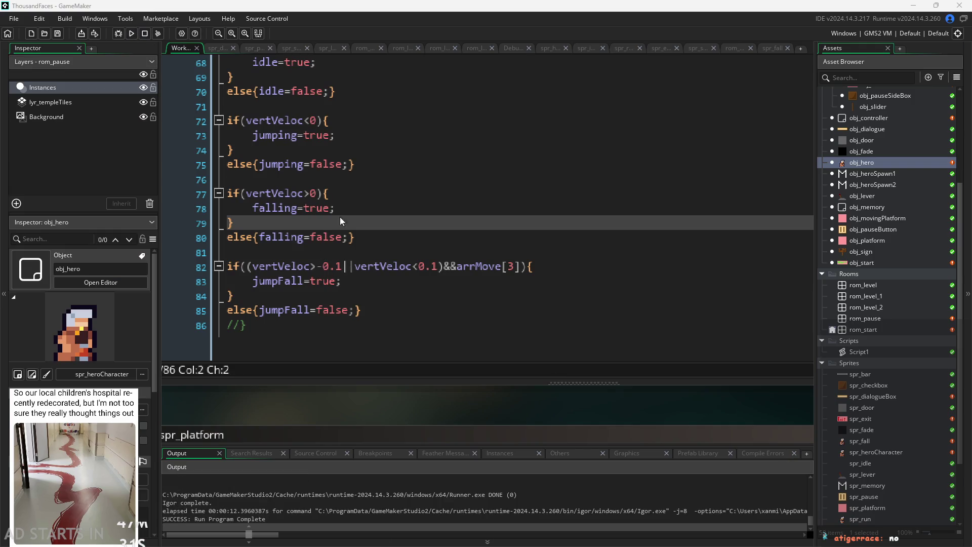
key("F5")
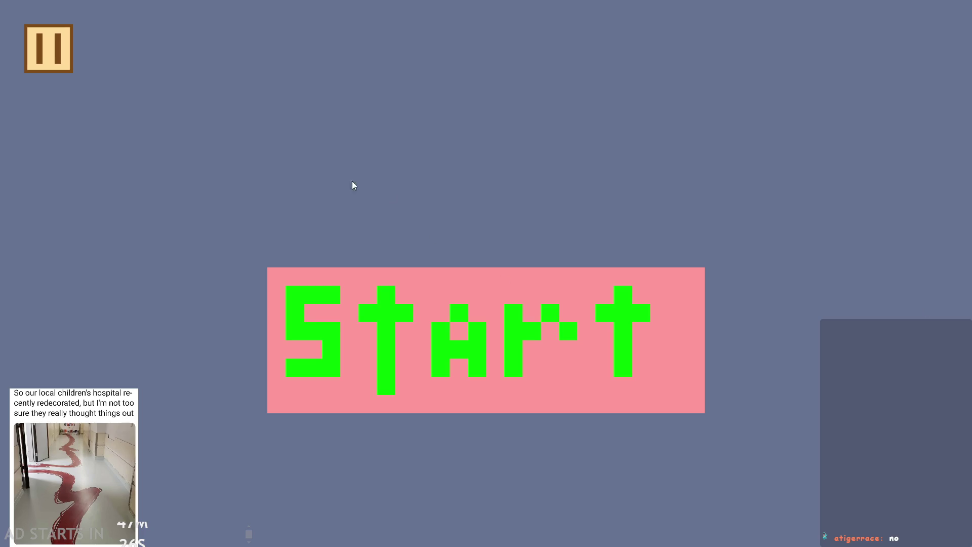
left_click(45, 40)
left_click(194, 132)
left_click(187, 253)
left_click(922, 49)
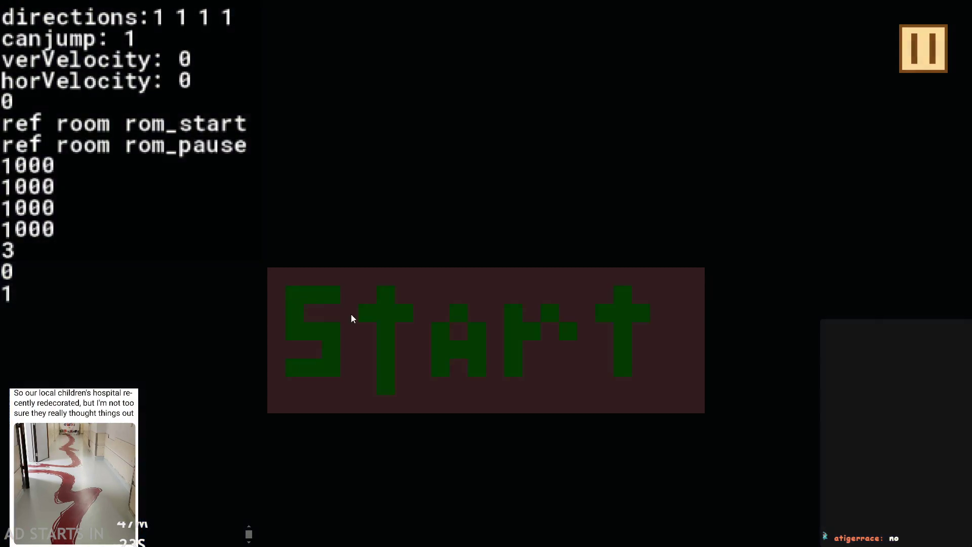
left_click(387, 335)
key("space")
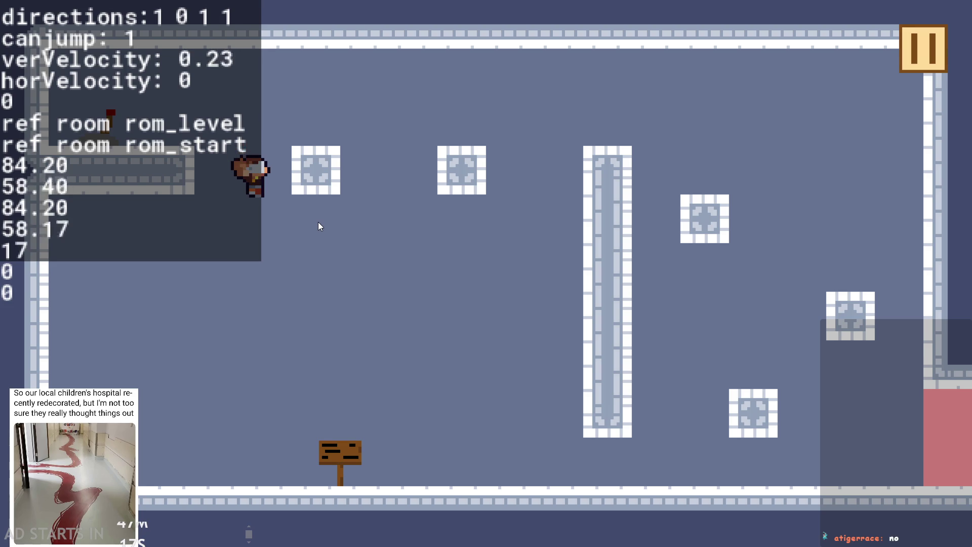
left_click(919, 67)
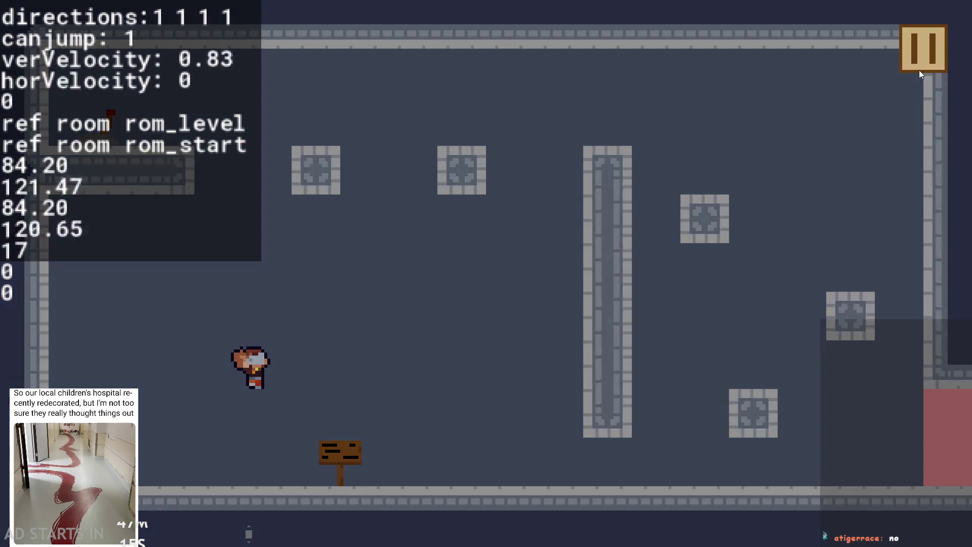
left_click(829, 448)
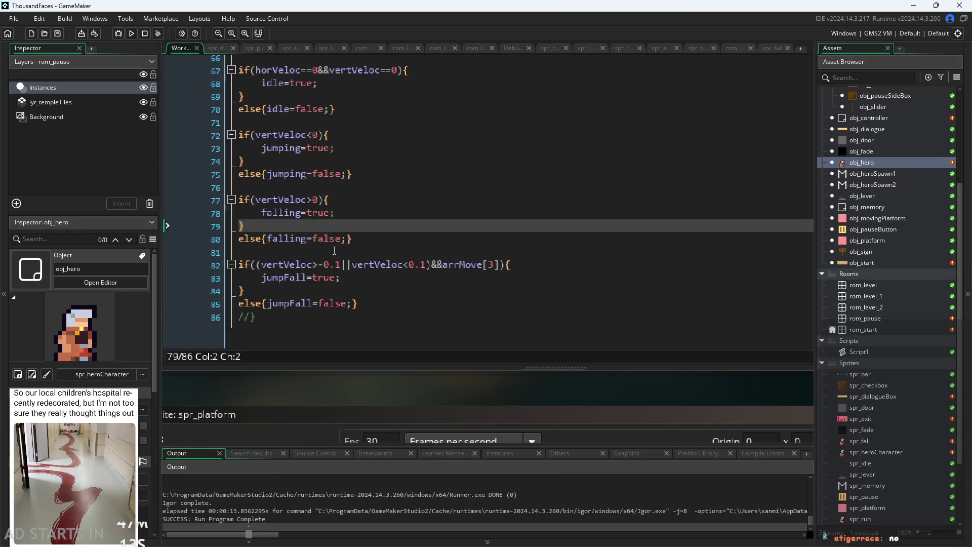
Copy the vertVeloc range test from line 82 over vertVeloc>0 on line 77.
left_click(317, 200)
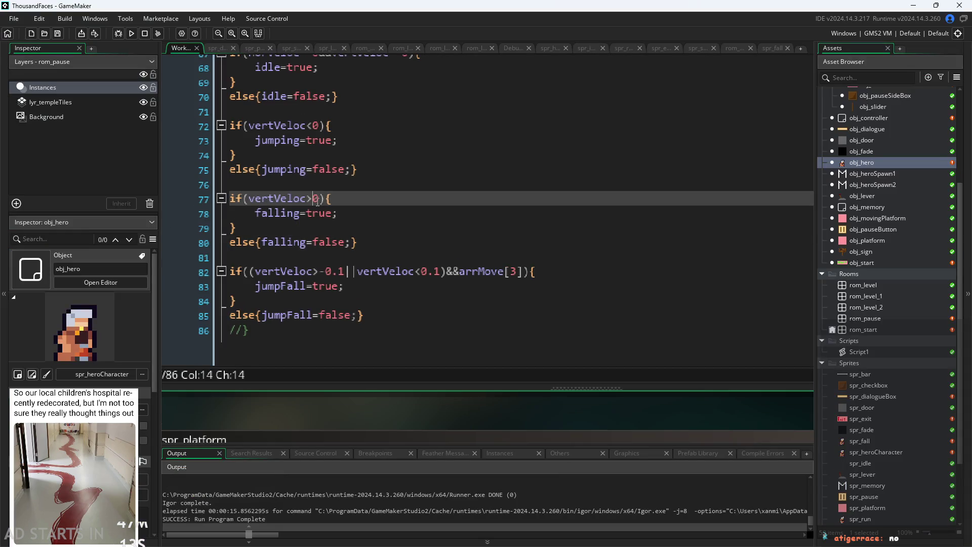
left_click_drag(441, 272, 255, 273)
key("ctrl+c")
left_click(318, 199)
left_click_drag(318, 198, 249, 198)
key("ctrl+v")
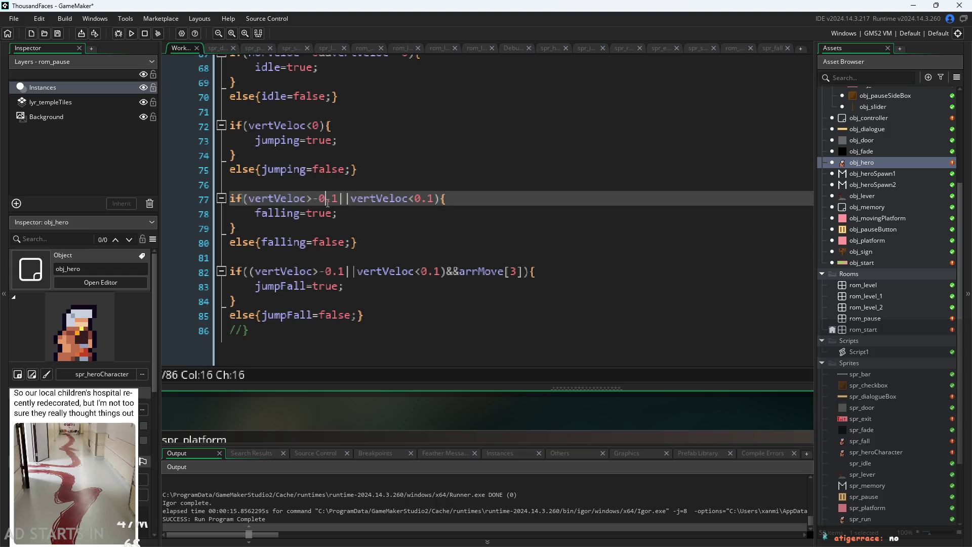
Flip the comparison signs so line 77 reads vertVeloc<-0.1||vertVeloc>0.1.
key("BackSpace")
type("<")
left_click(254, 213)
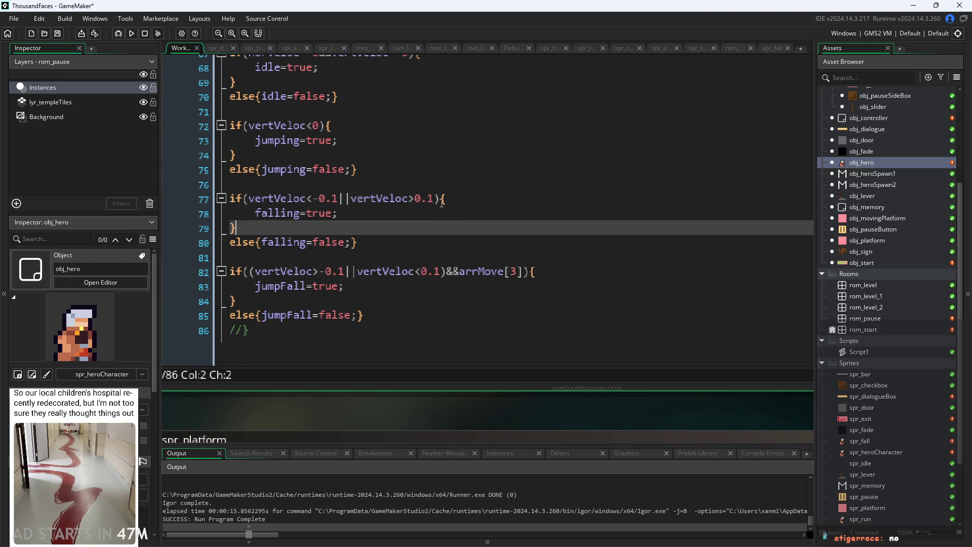
left_click(440, 199)
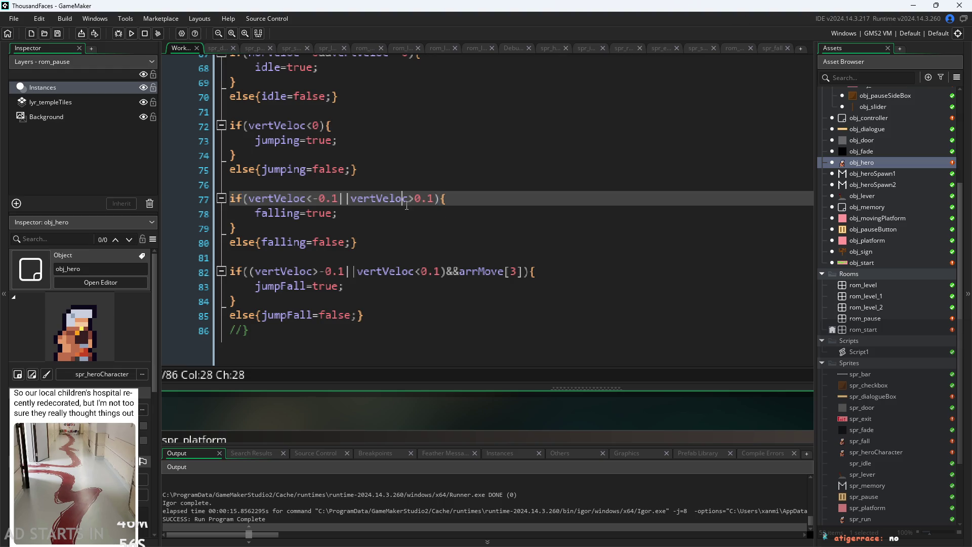
left_click(406, 210)
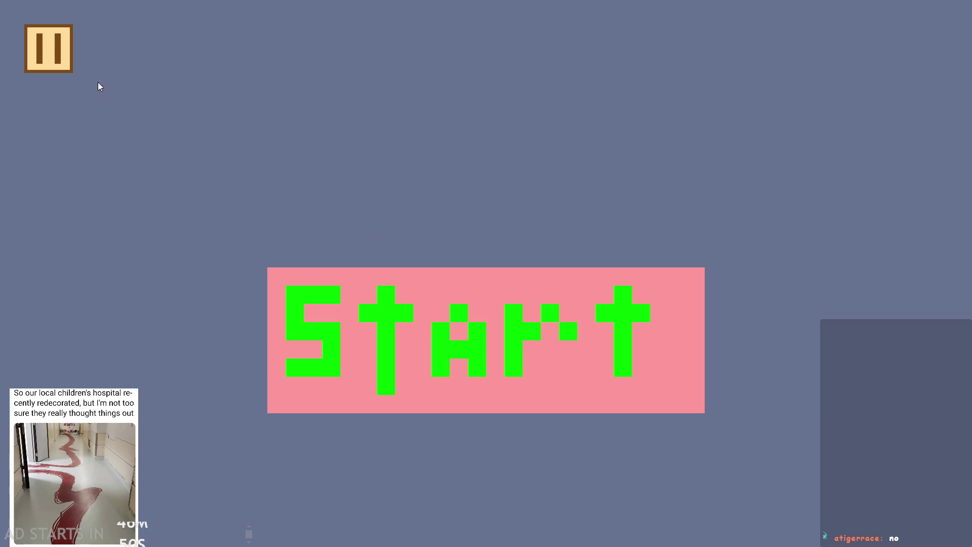
Turn on Debug Stats with the pause button on the right, jump the hero around, then quit.
left_click(48, 48)
left_click(202, 152)
left_click(203, 240)
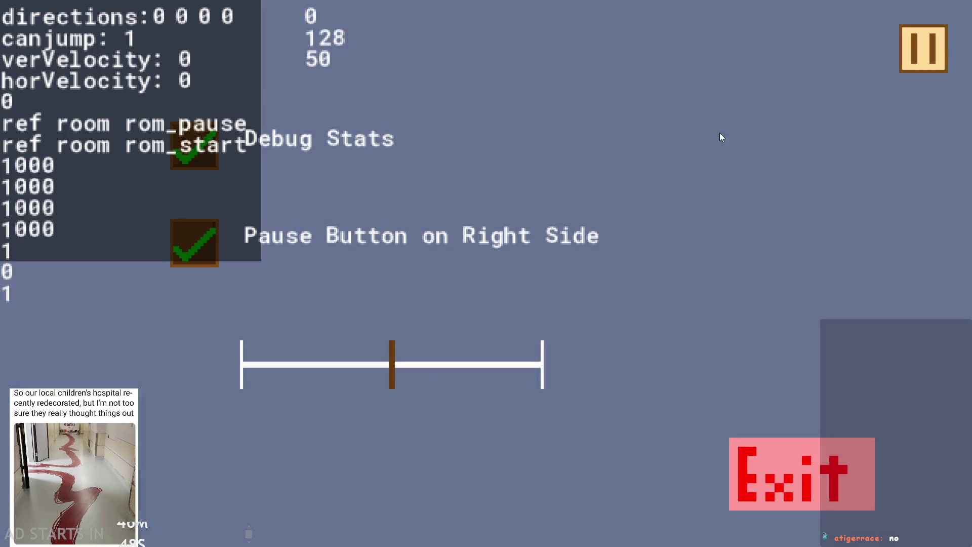
left_click(912, 50)
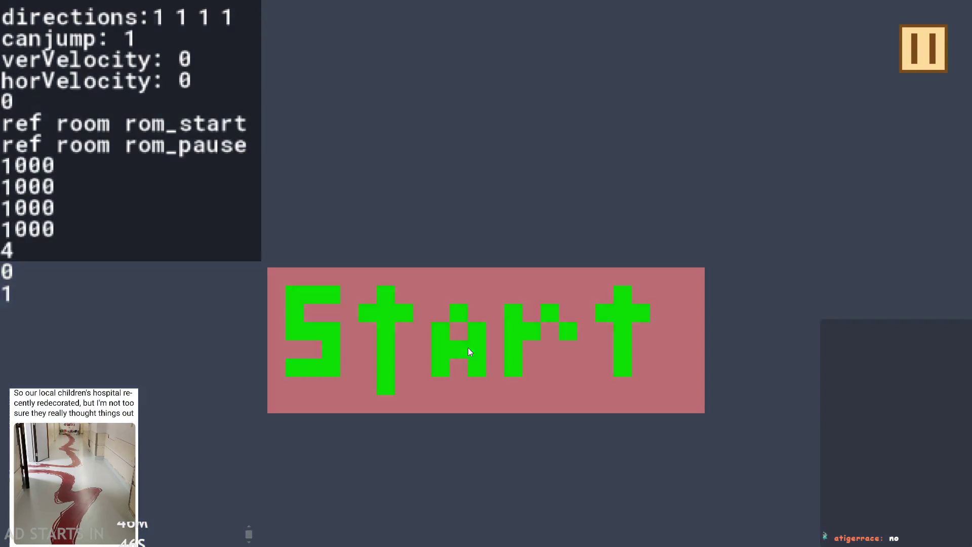
left_click(468, 346)
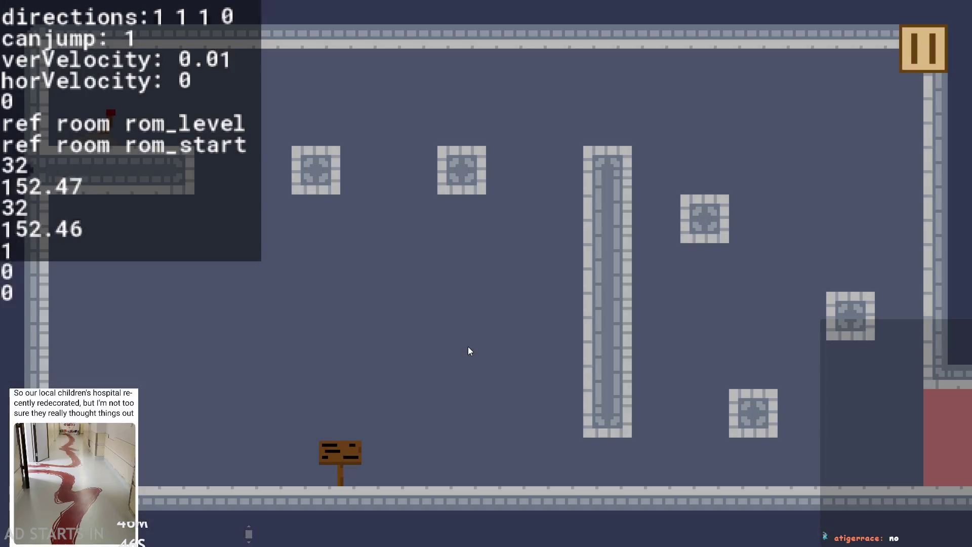
key("Right")
key("space")
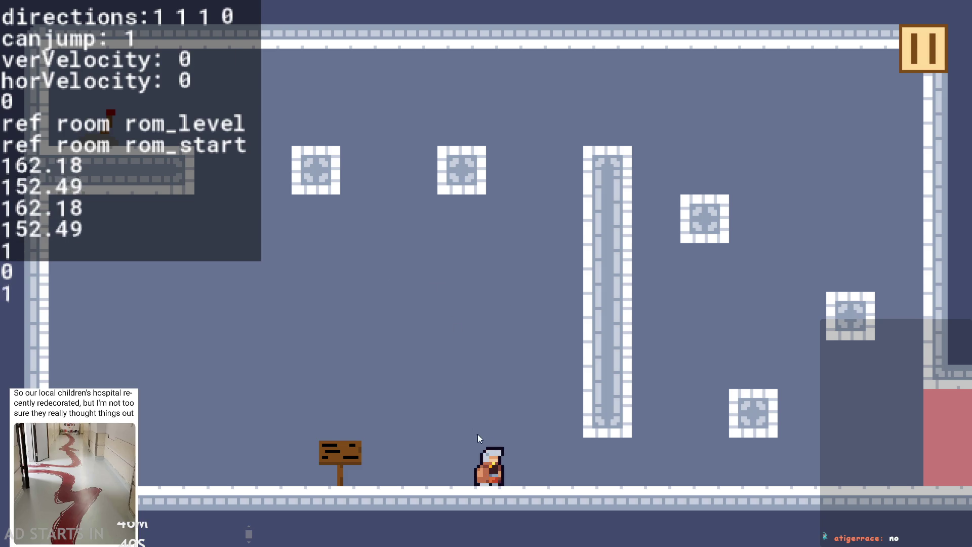
key("space")
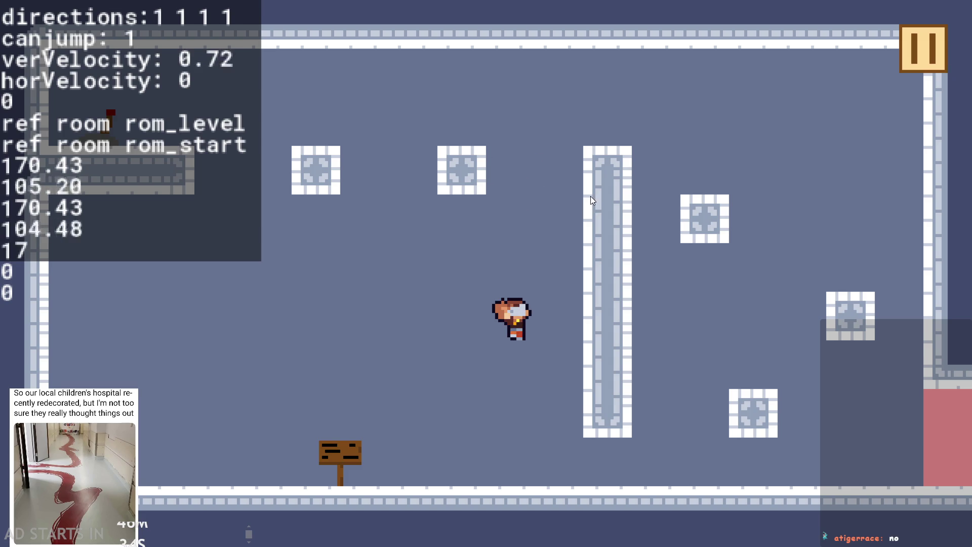
key("space")
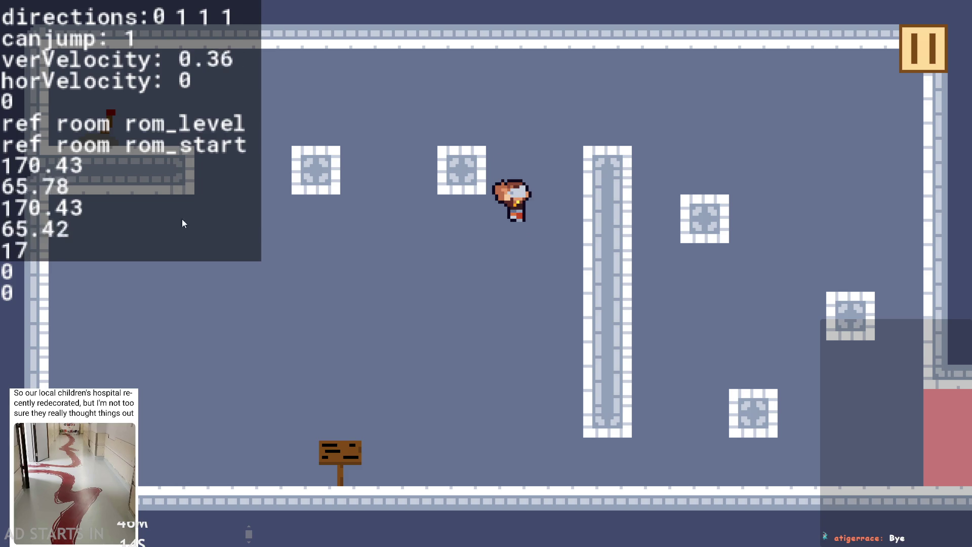
left_click(925, 47)
left_click(791, 454)
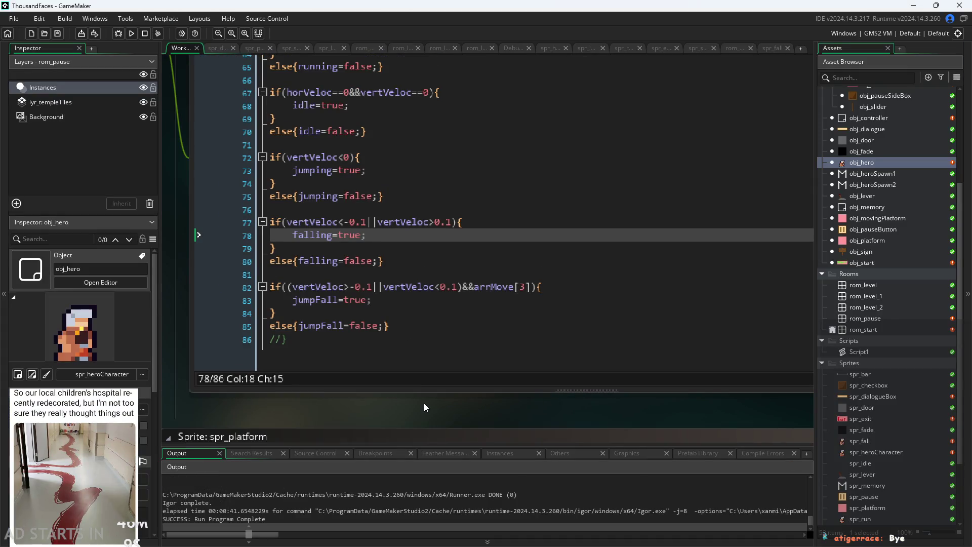
Relaunch the game, re-enable Debug Stats, jump once, then quit back to the editor.
left_click(131, 33)
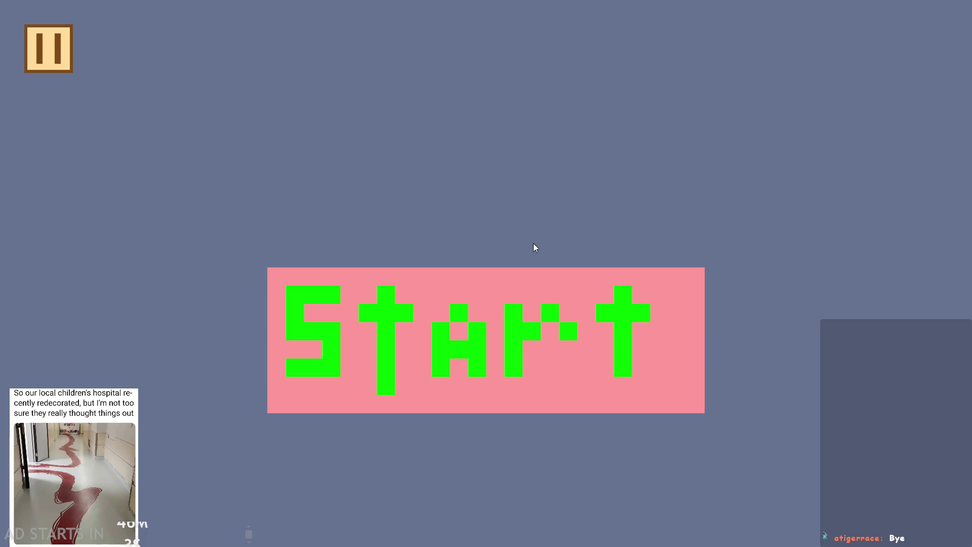
left_click(533, 311)
left_click(56, 49)
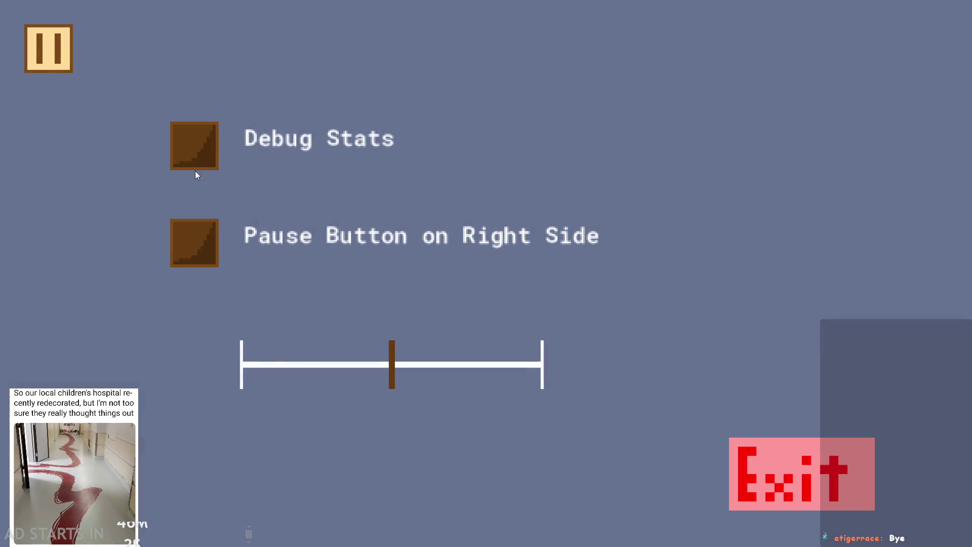
left_click(195, 167)
left_click(195, 243)
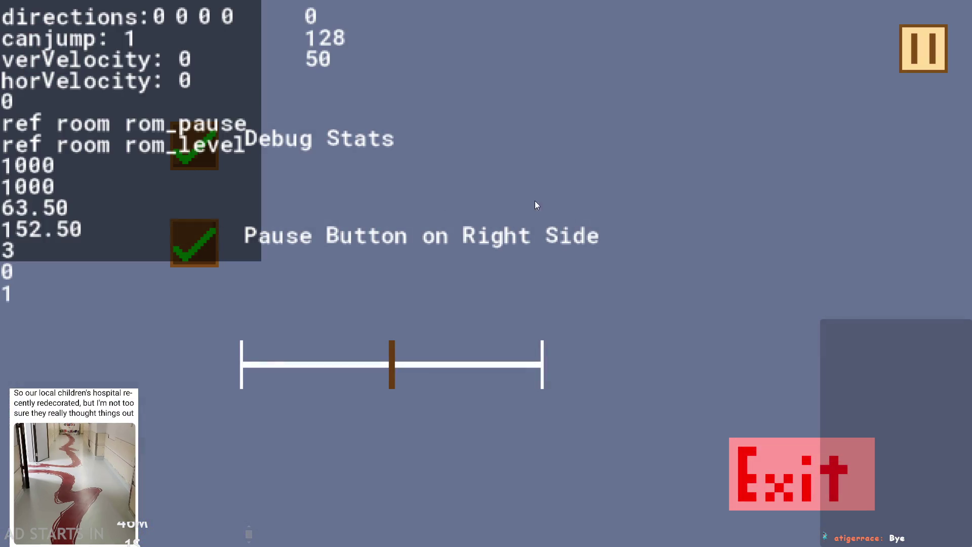
left_click(925, 49)
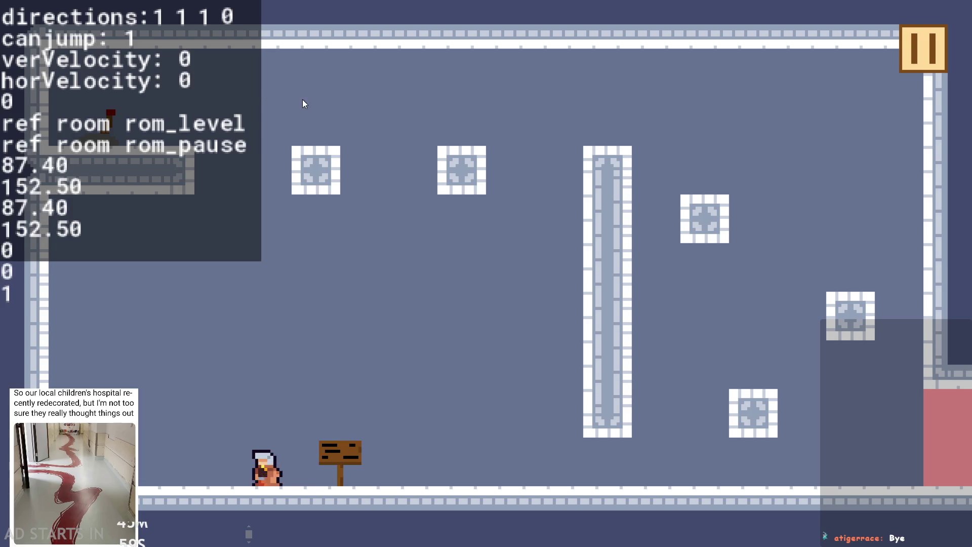
key("space")
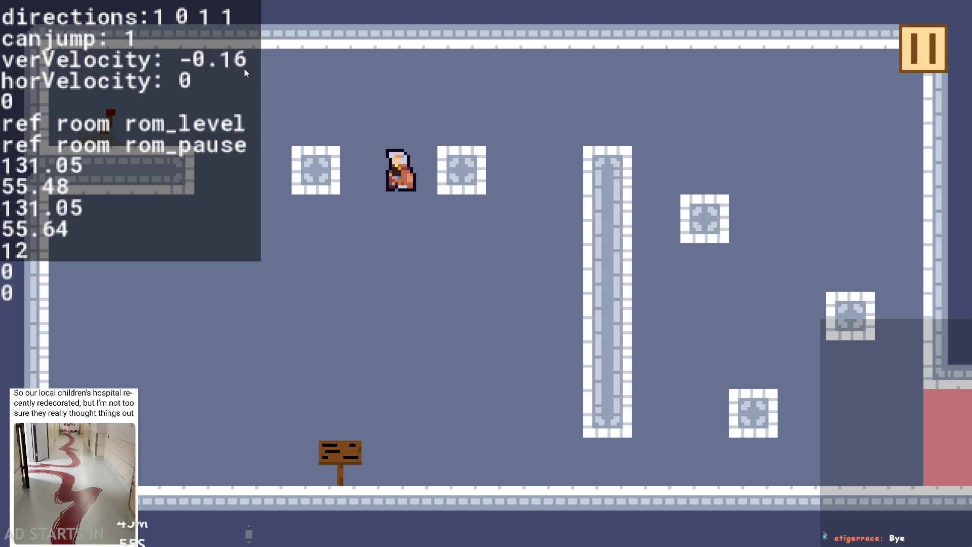
left_click(941, 43)
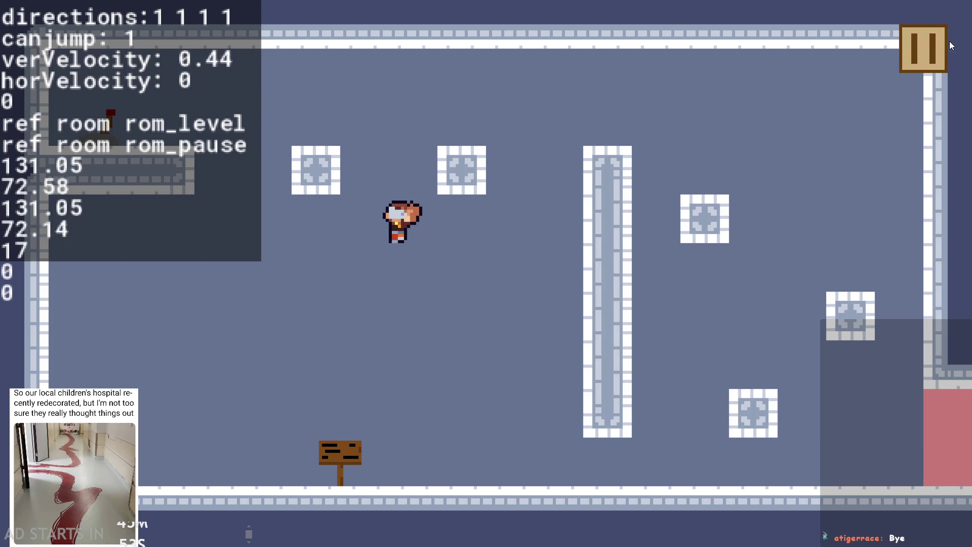
key("Escape")
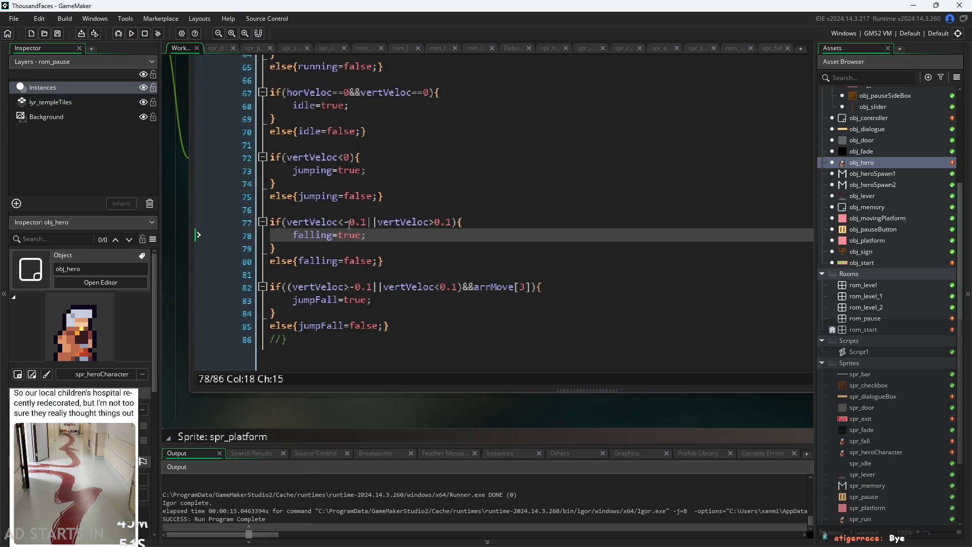
Change the vertVeloc thresholds on lines 77 and 82 from ±0.1 to ±0.2 and start the game.
left_click(348, 223)
left_click(368, 287)
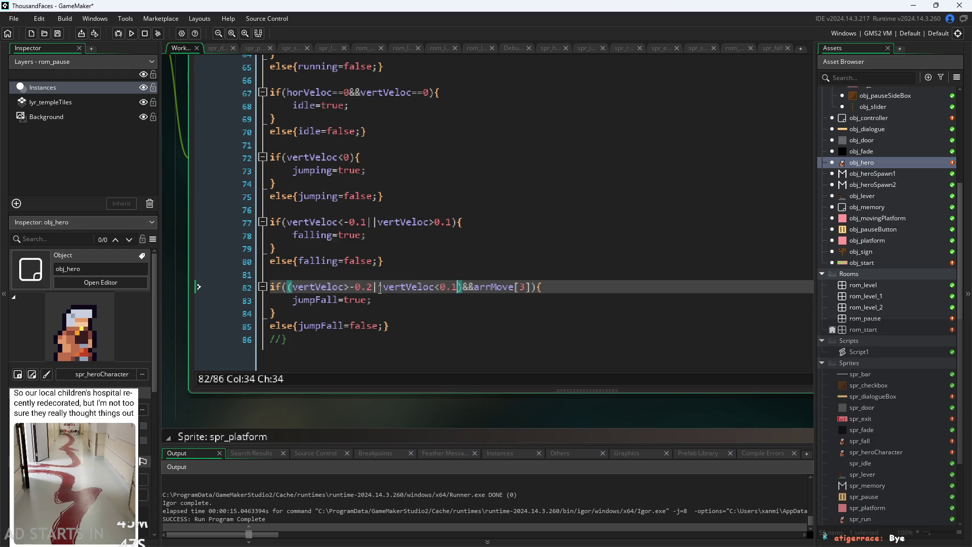
left_click(368, 223)
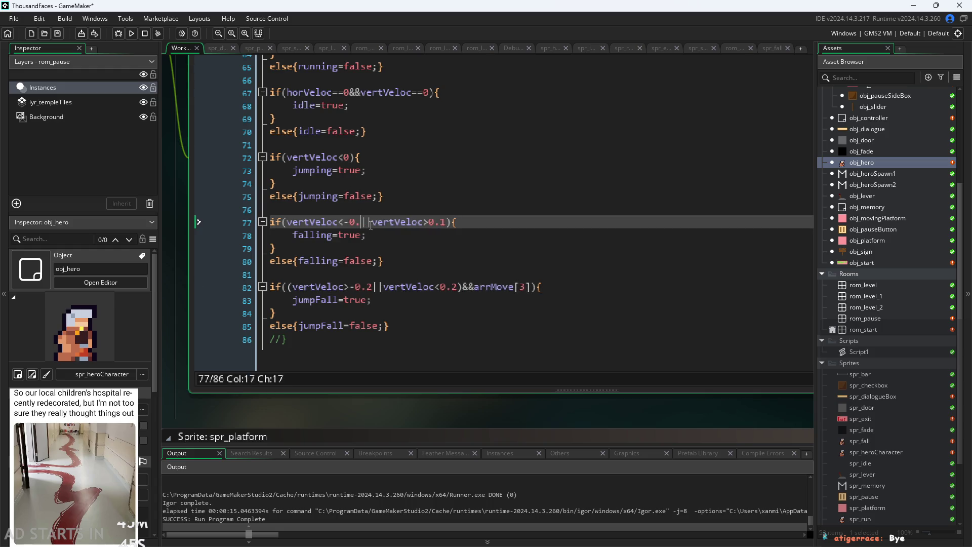
type("2")
left_click(131, 33)
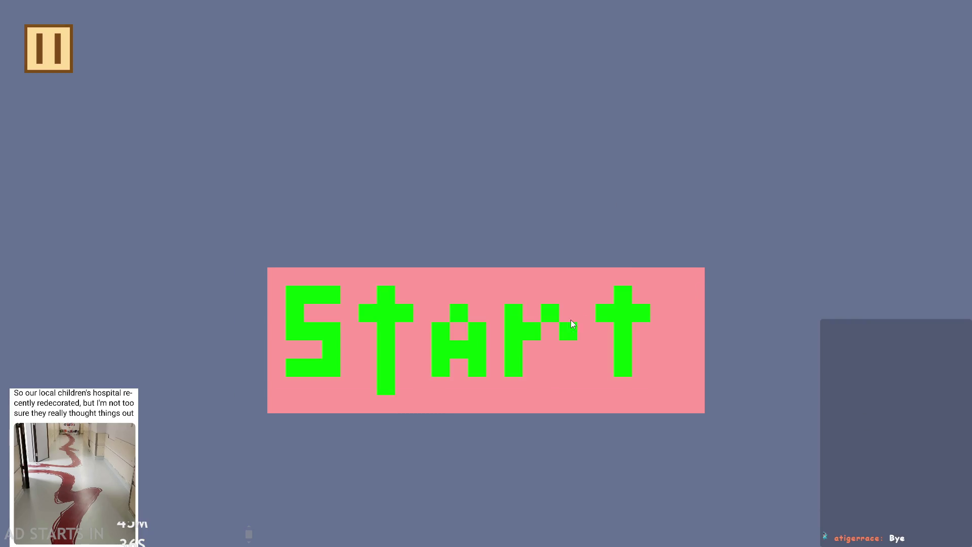
left_click(571, 320)
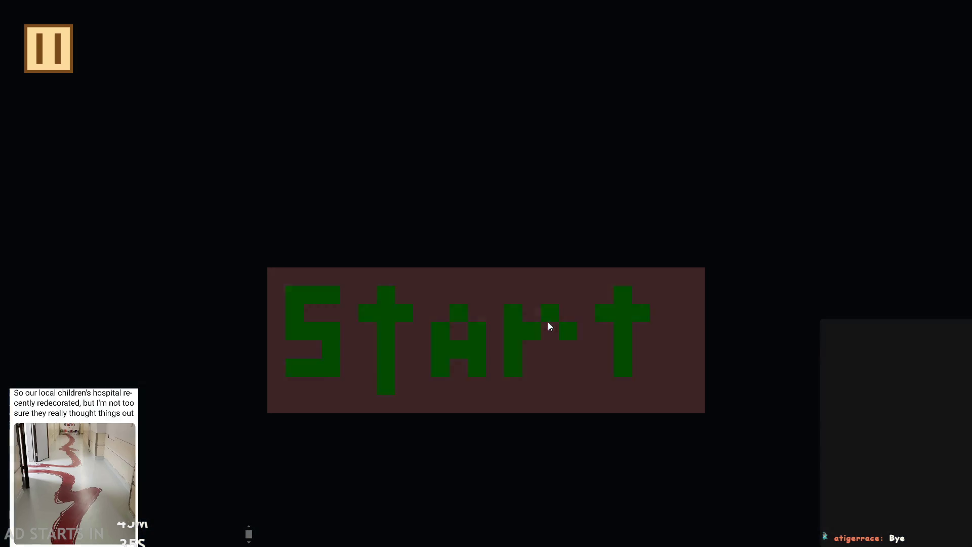
Jump twice to watch the fall animation, then enable Debug Stats with the pause button on the right.
key("space")
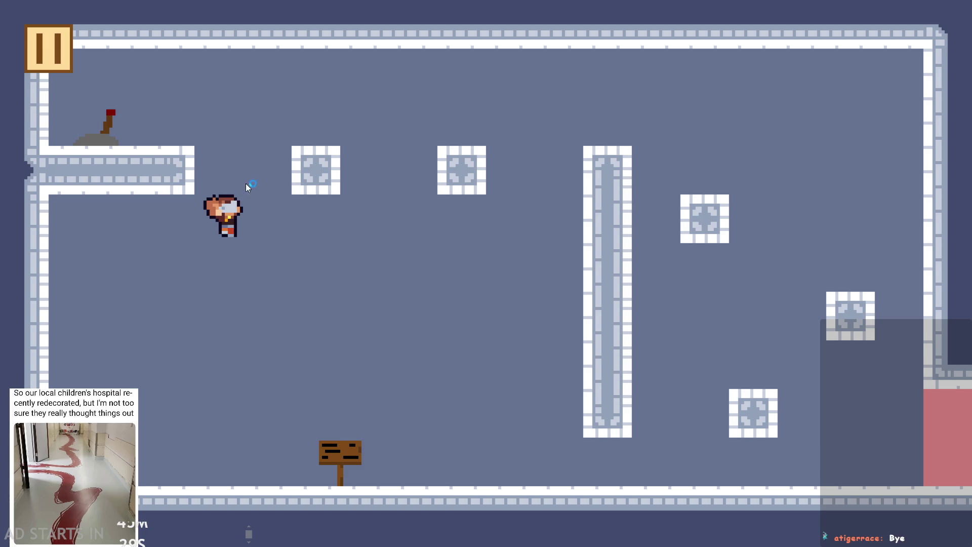
key("space")
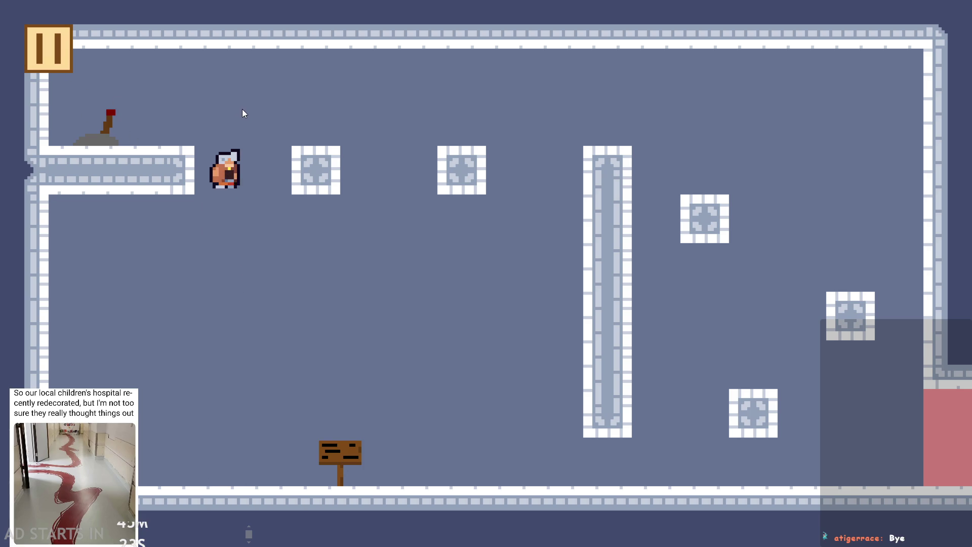
left_click(61, 51)
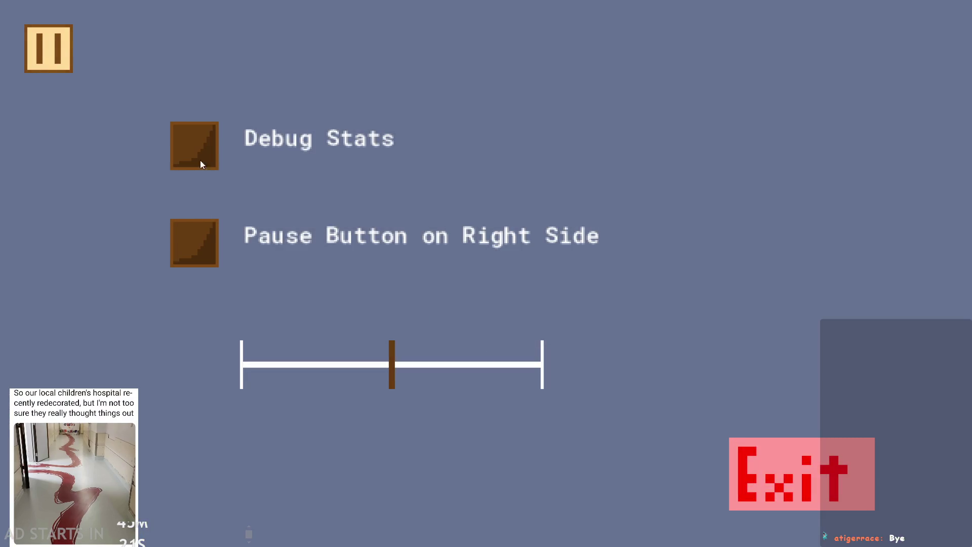
left_click(201, 163)
left_click(202, 238)
left_click(918, 50)
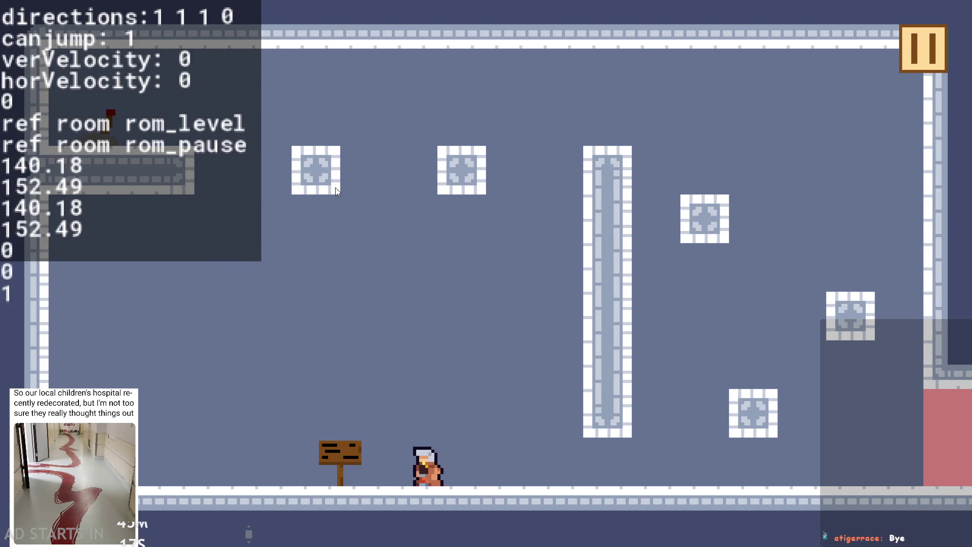
Jump and steer the hero around the block above, then pause and close the game.
key("space")
key("Right")
key("Left")
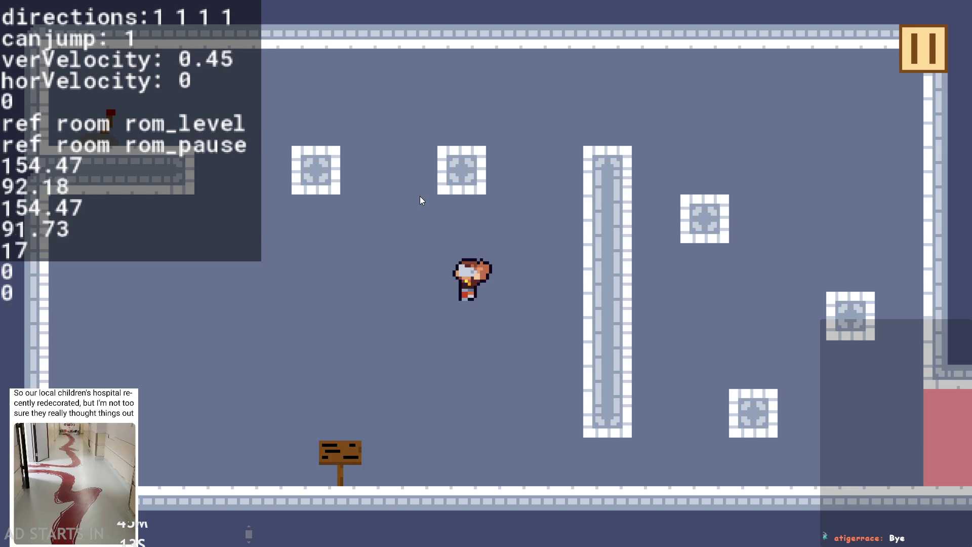
key("space")
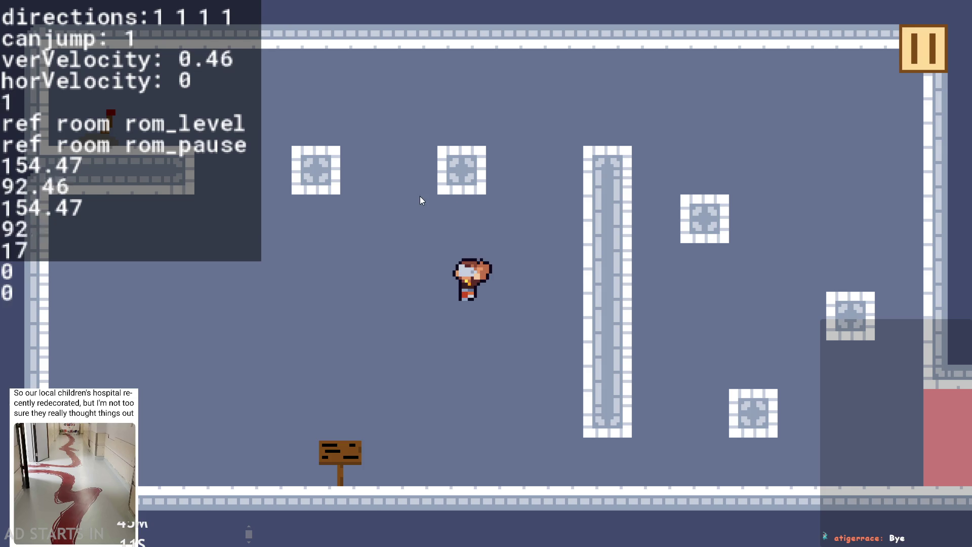
key("space")
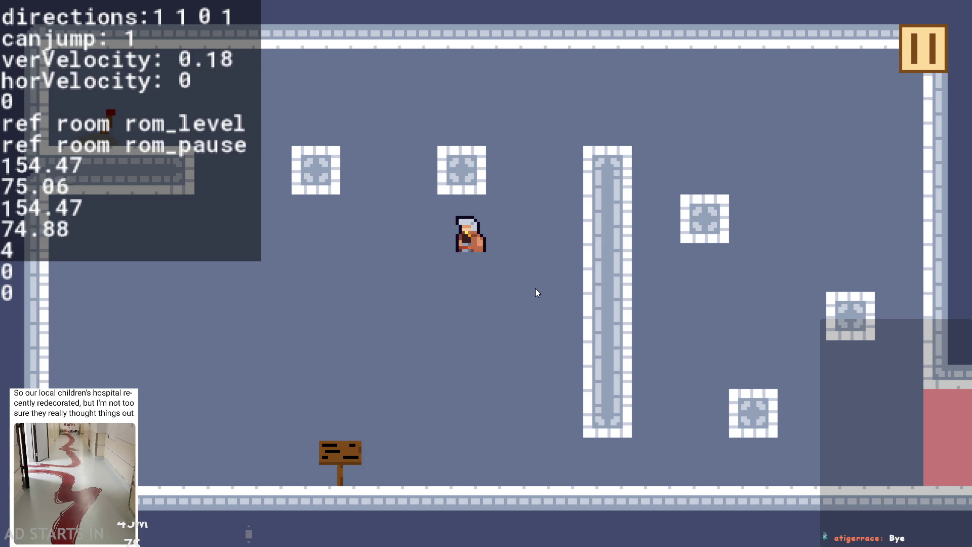
key("space")
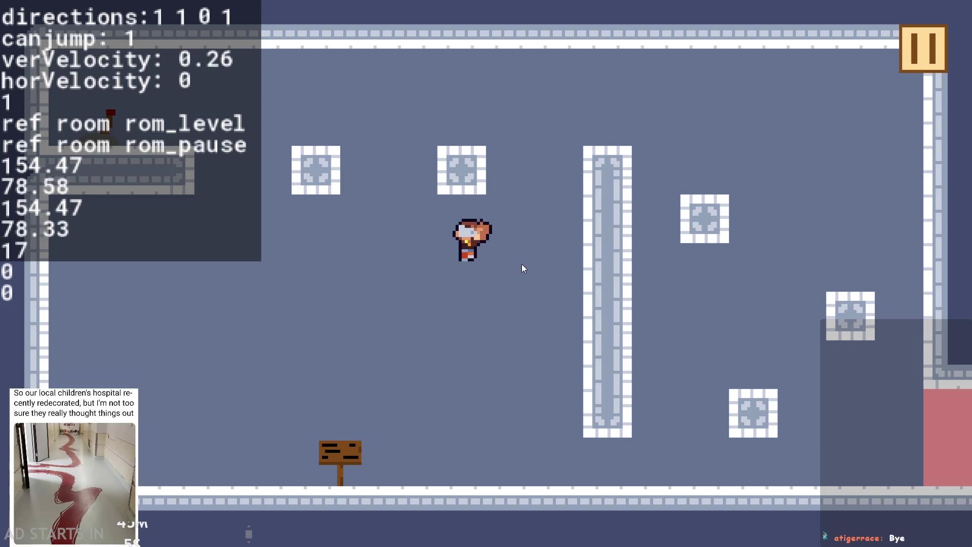
key("space")
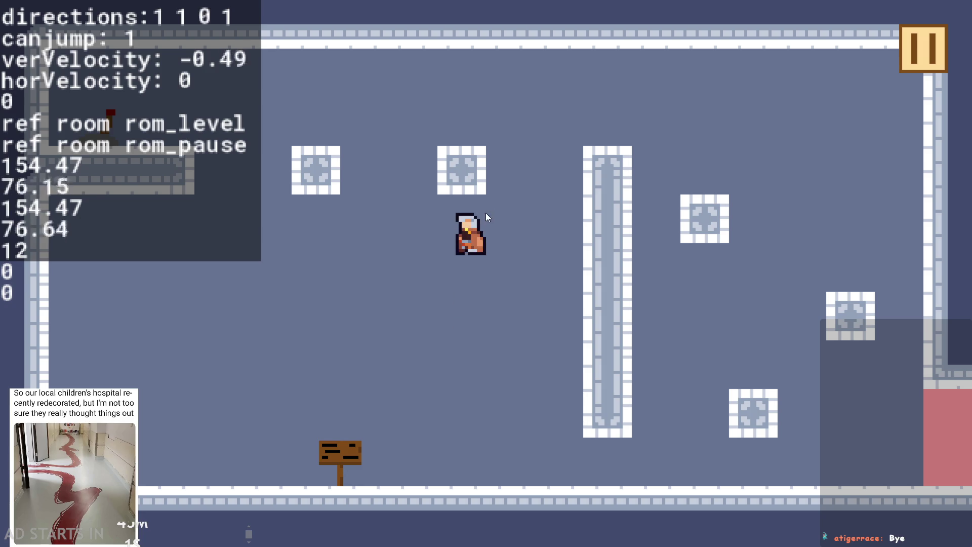
left_click(916, 51)
left_click(843, 443)
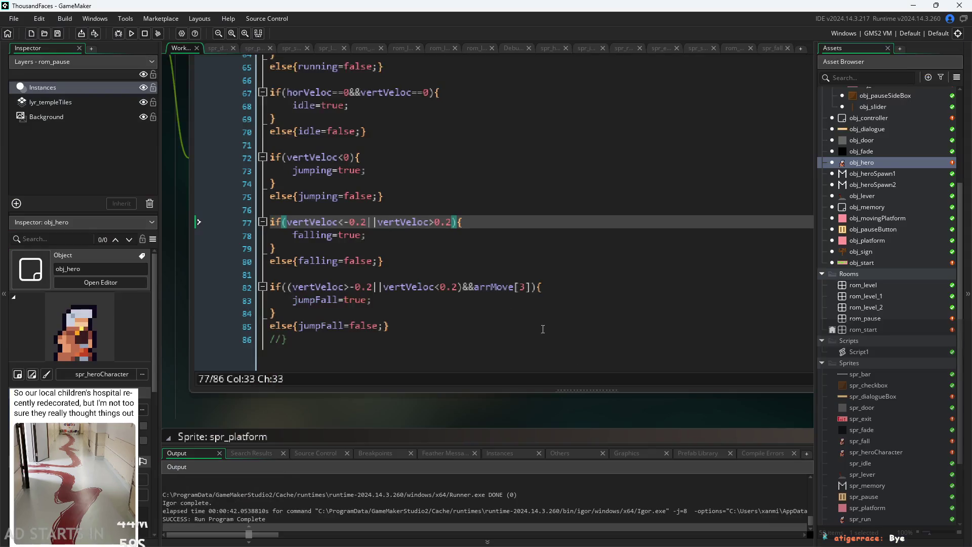
Make the frame checks on lines 108, 96 and 90 inclusive (<=, >=) and save the Step event.
scroll(204, 316, "up", 3)
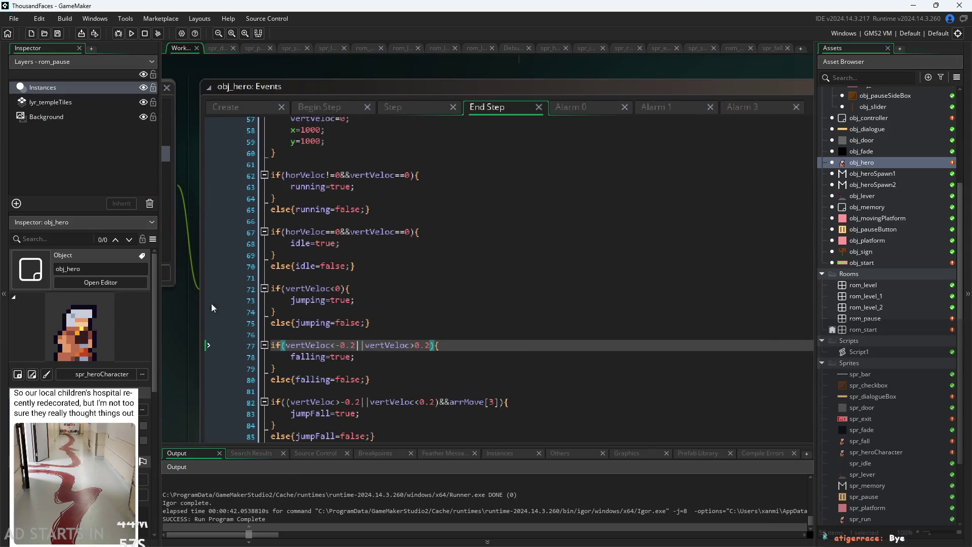
left_click(418, 111)
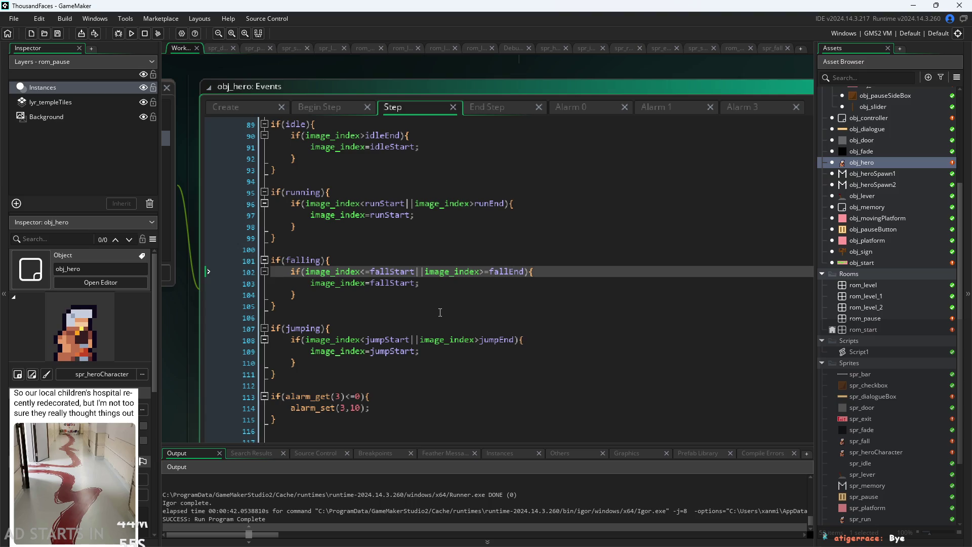
left_click(482, 339)
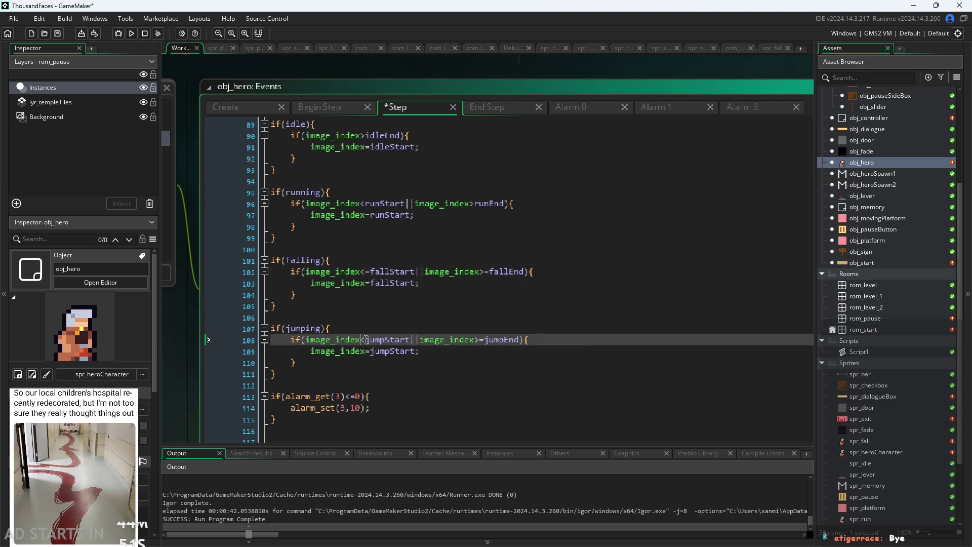
type("=")
left_click(474, 203)
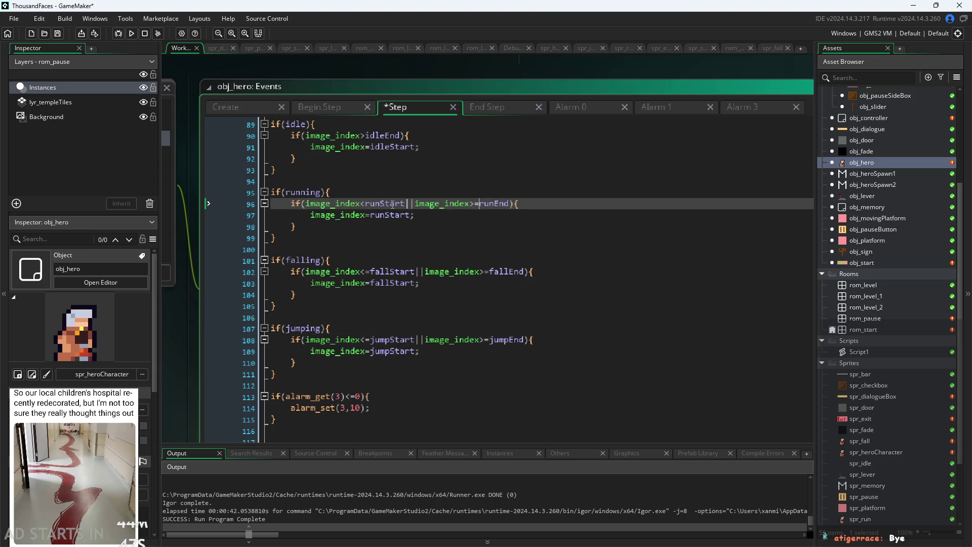
type("=")
scroll(387, 209, "up", 2)
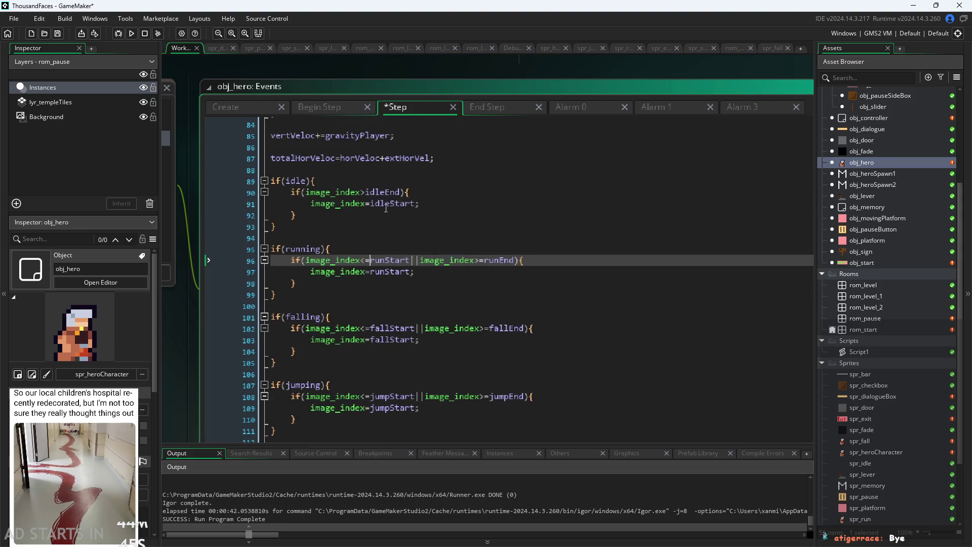
left_click(368, 193)
type("=")
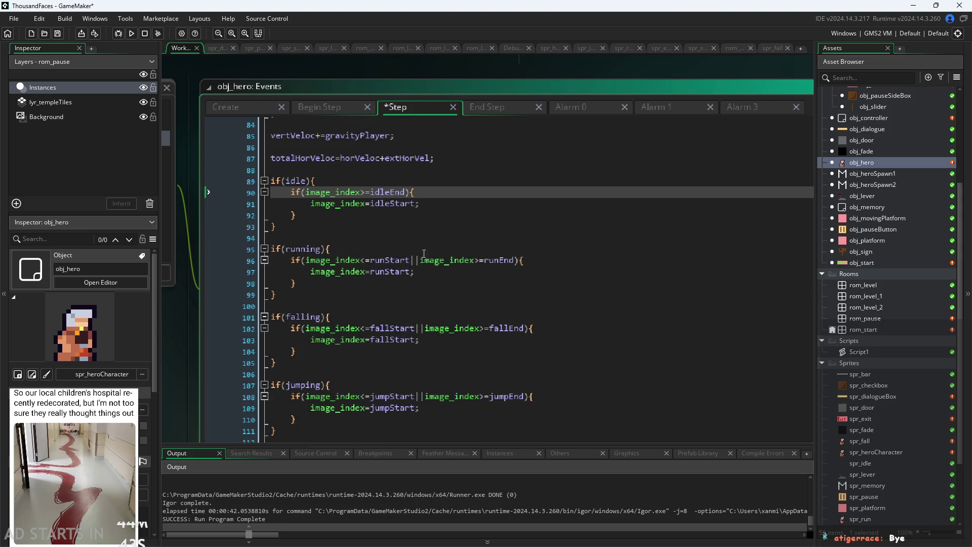
key("Down")
key("Down")
key("Down")
key("ctrl+s")
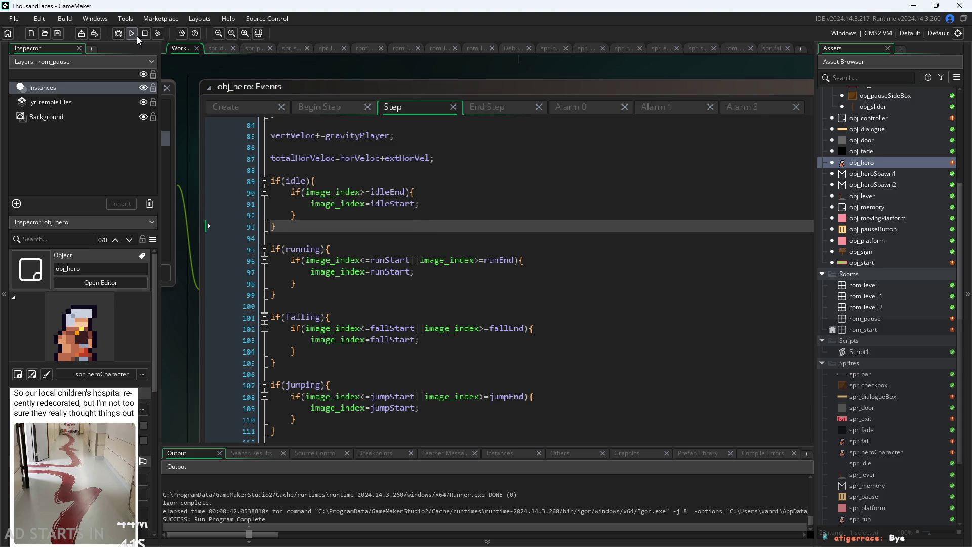
Launch the game from the title screen and move the pause button to the right side.
left_click(137, 38)
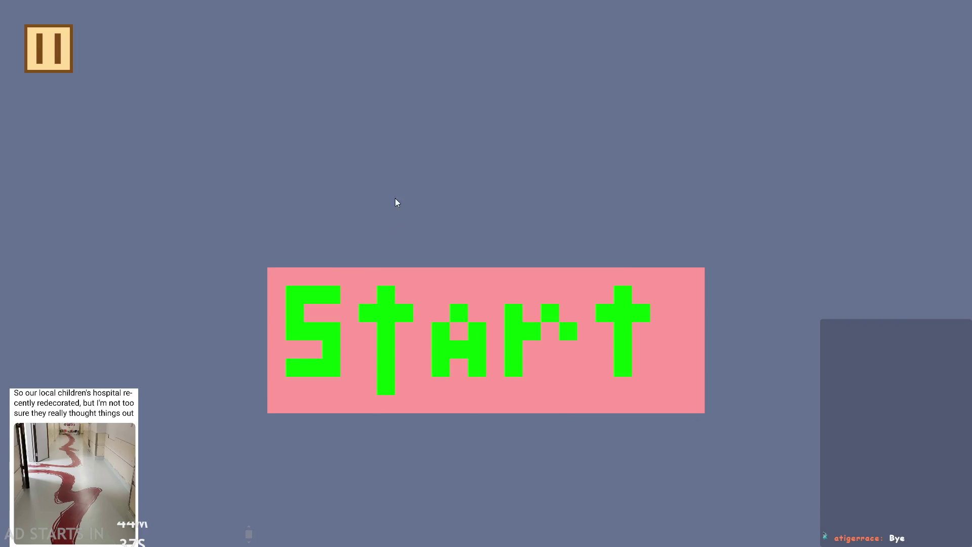
left_click(548, 340)
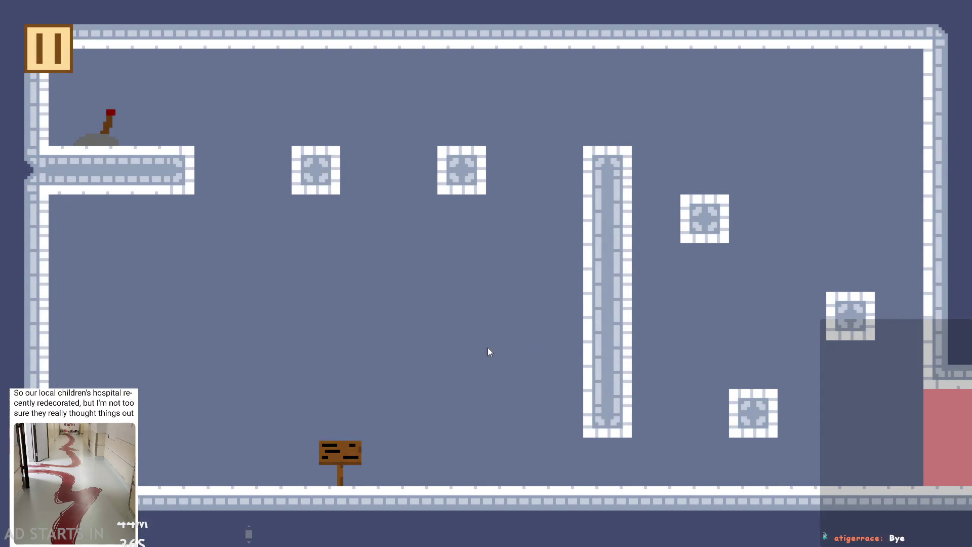
key("Right")
left_click(55, 34)
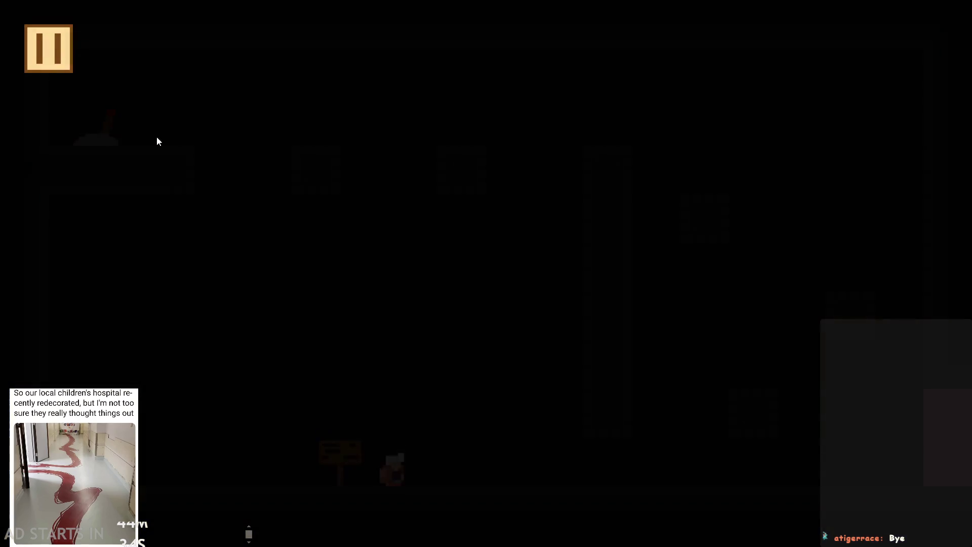
left_click(194, 243)
left_click(909, 54)
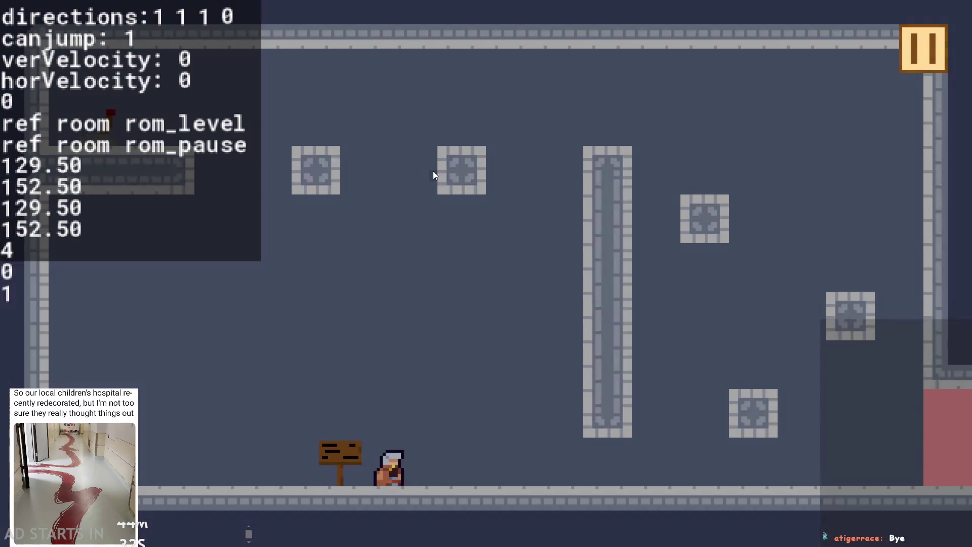
Run the hero left and right, jump, and walk off a block to test jump and fall animations.
key("Up")
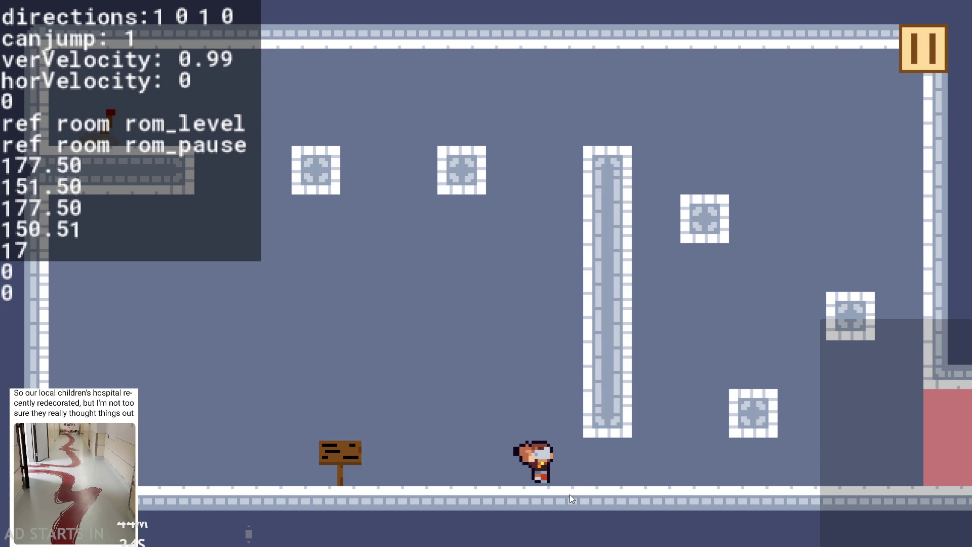
key("Left")
key("Right")
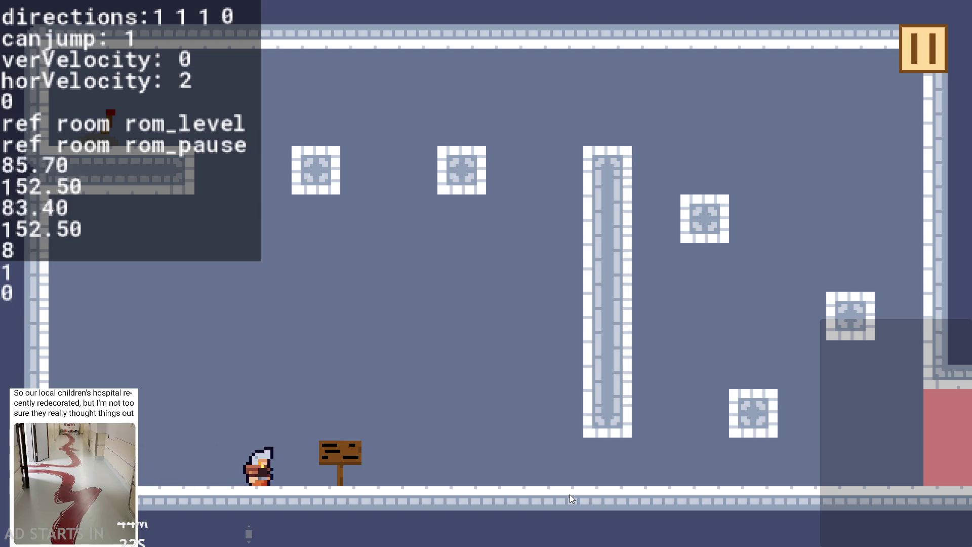
key("Left")
key("Up")
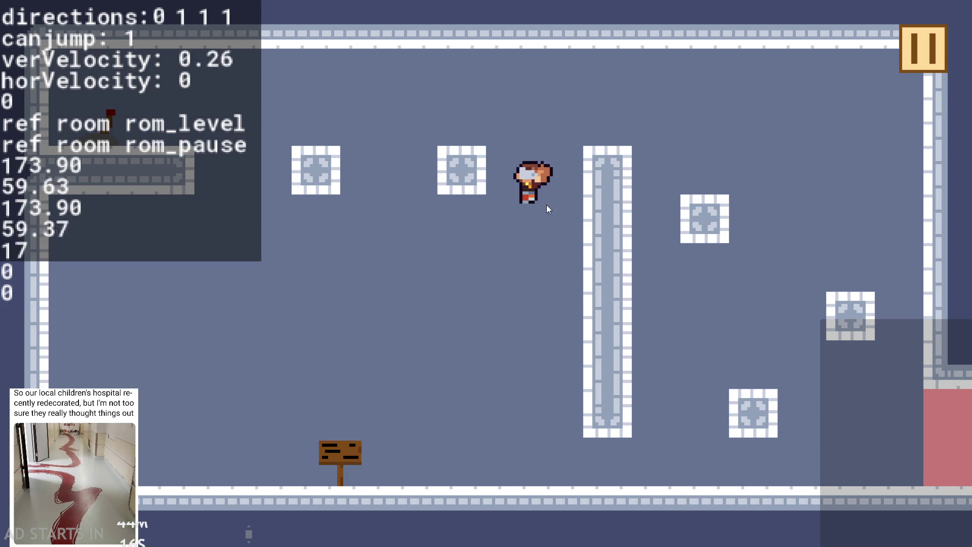
key("Up")
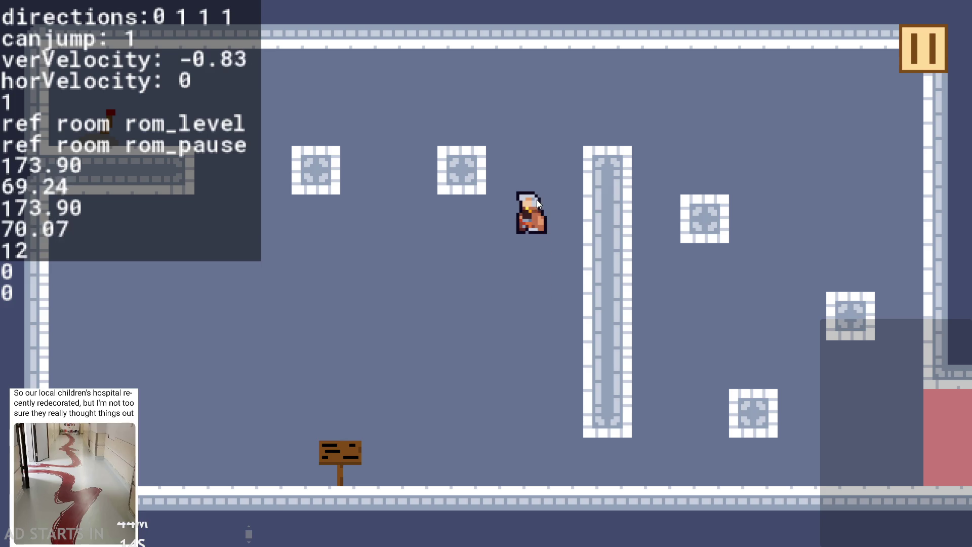
key("Left")
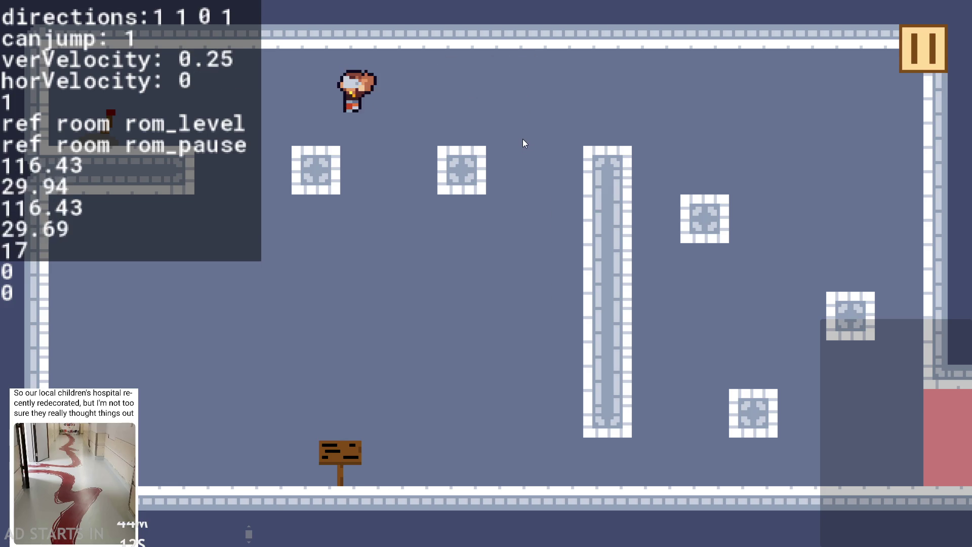
key("Right")
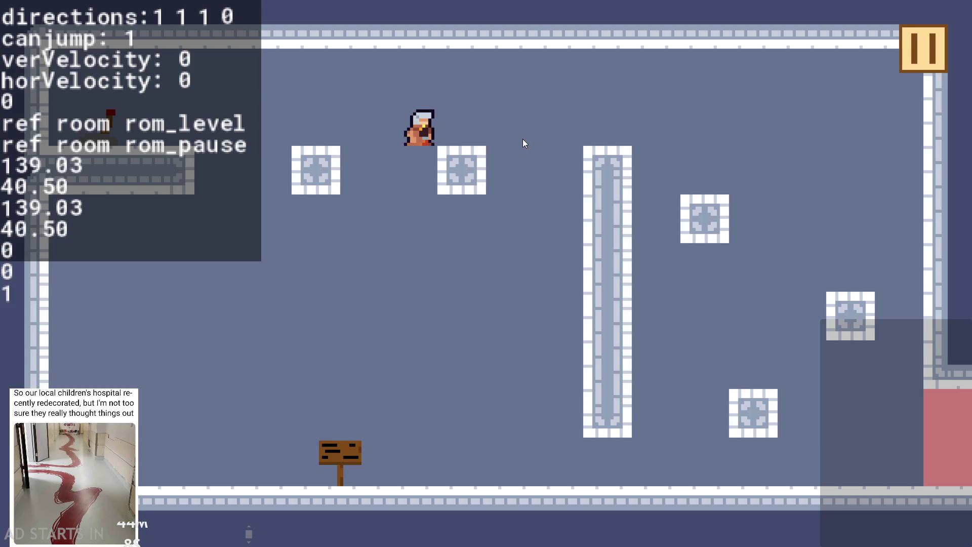
key("Left")
key("Right")
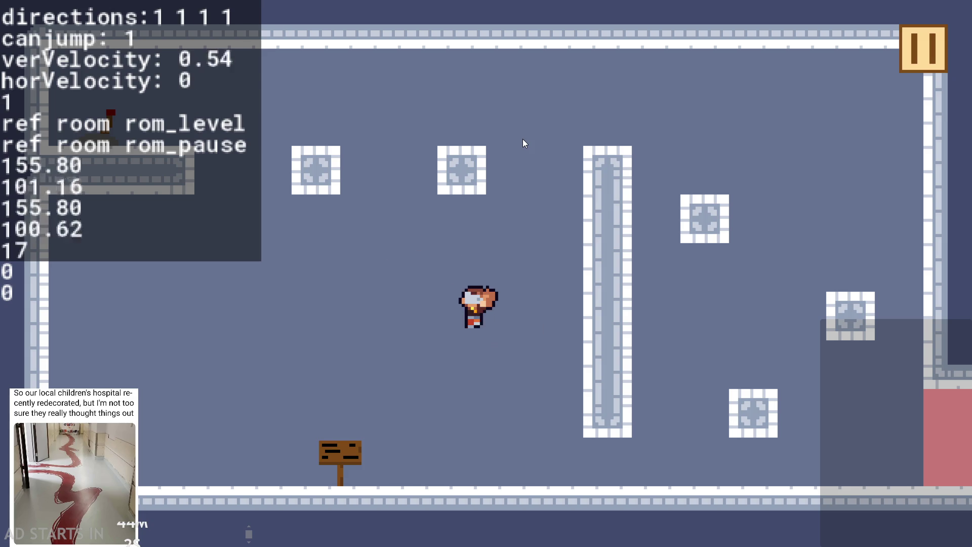
key("Up")
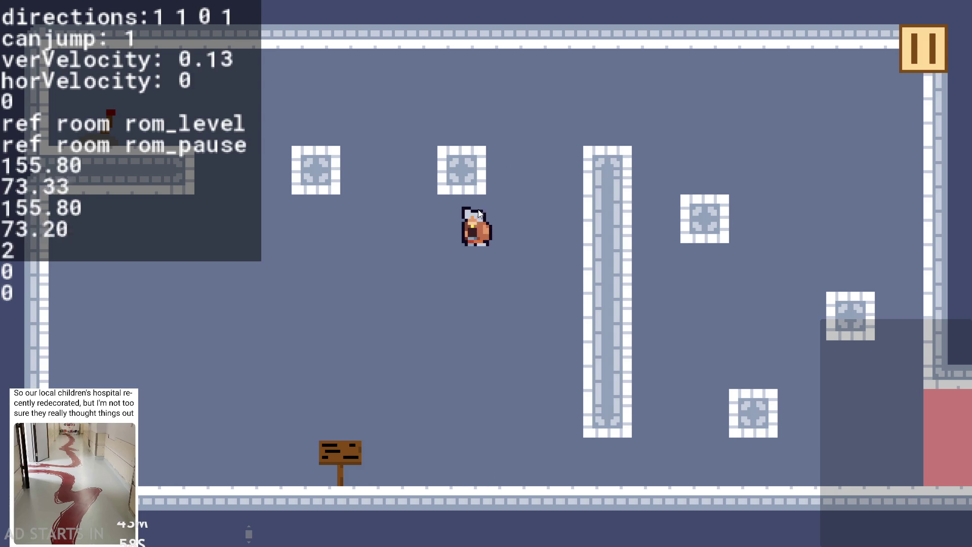
key("Up")
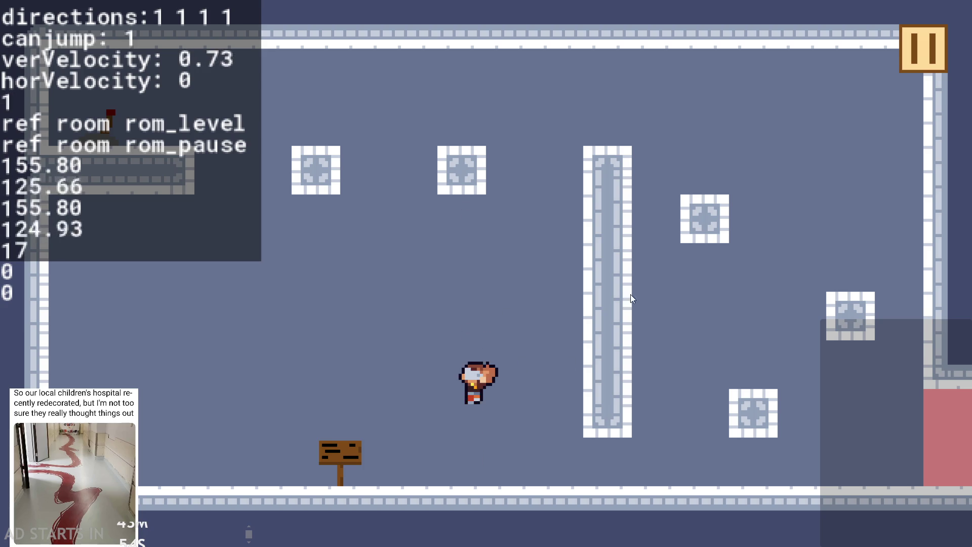
Pause and exit the game, then bring up obj_hero's Create event code.
left_click(922, 56)
left_click(803, 471)
left_click(252, 108)
scroll(322, 376, "down", 1)
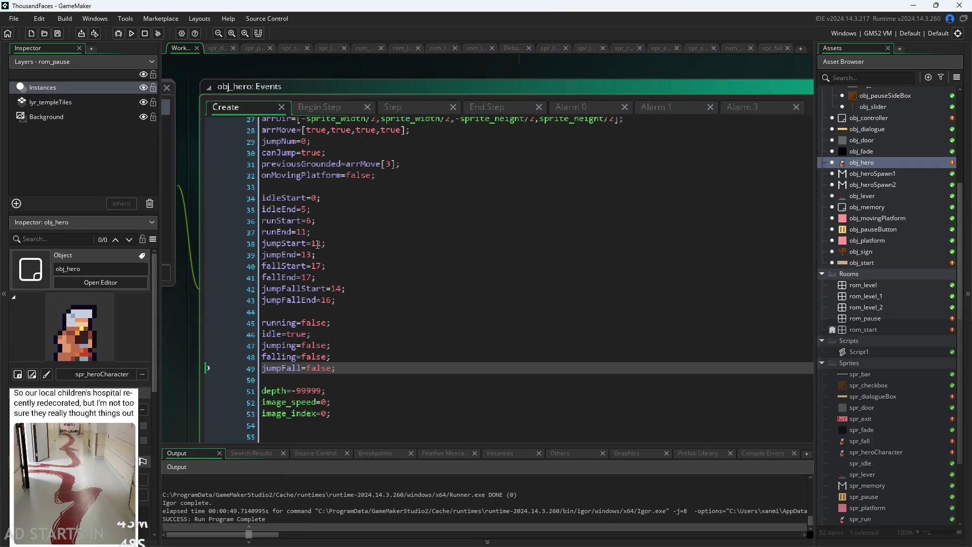
Change jumpEnd from 13 to 14 in obj_hero's Create code.
left_click(320, 245)
left_click(339, 251)
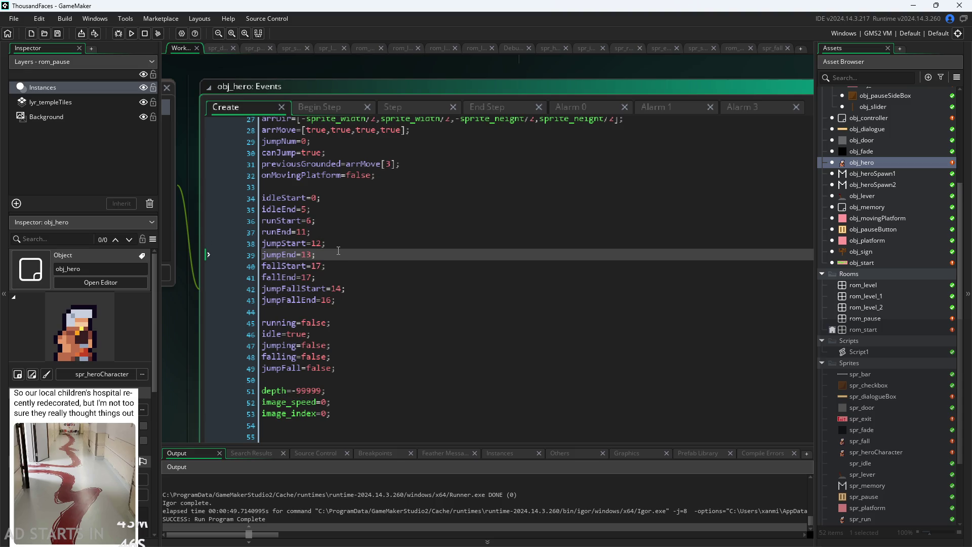
key("Left")
key("BackSpace")
type("4")
Move the jumpFallStart=14 and jumpFallEnd=16 lines directly beneath jumpEnd=14.
key("Down")
key("Down")
key("Down")
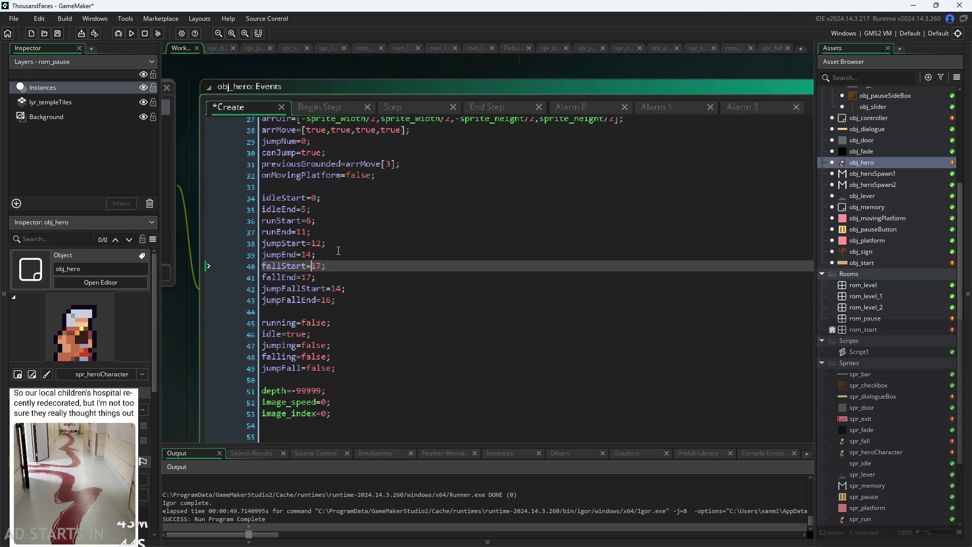
key("Home")
key("shift+Down")
key("shift+End")
key("ctrl+x")
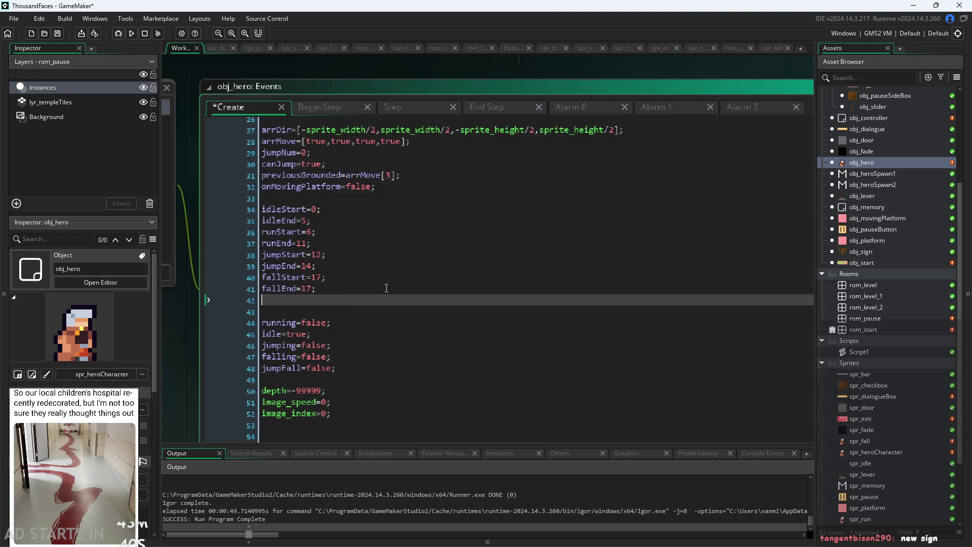
left_click(356, 267)
key("Return")
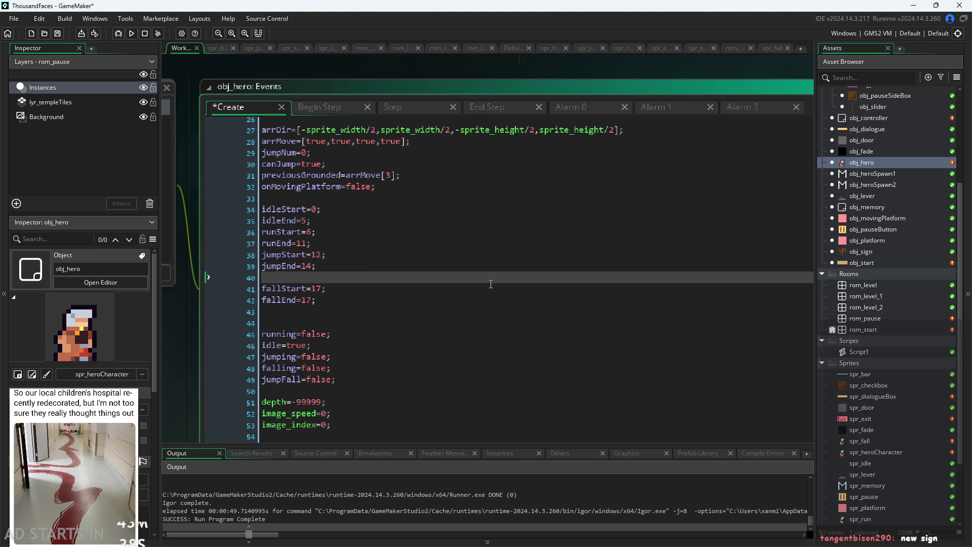
key("ctrl+v")
Check the fallStart=17 line and open the spr_fall sprite.
left_click(602, 349)
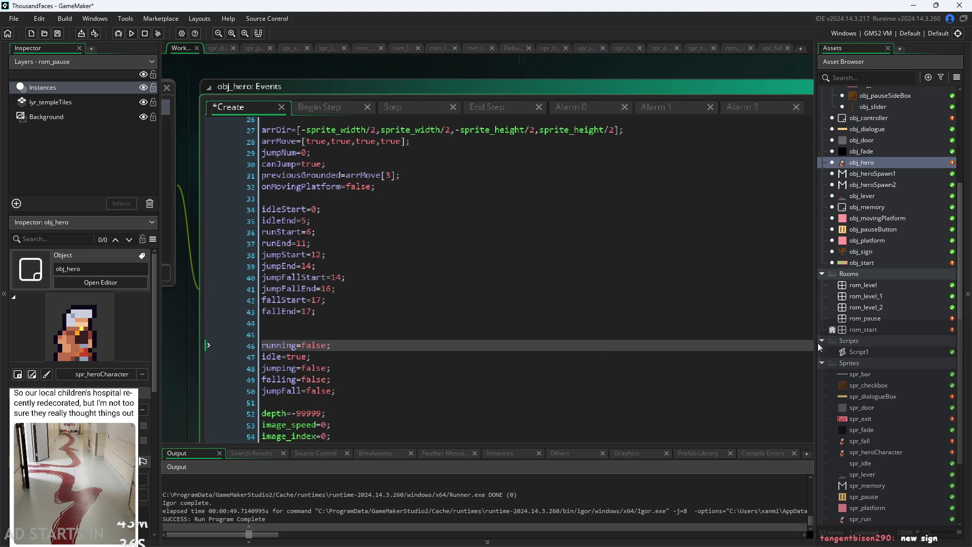
left_click(444, 338)
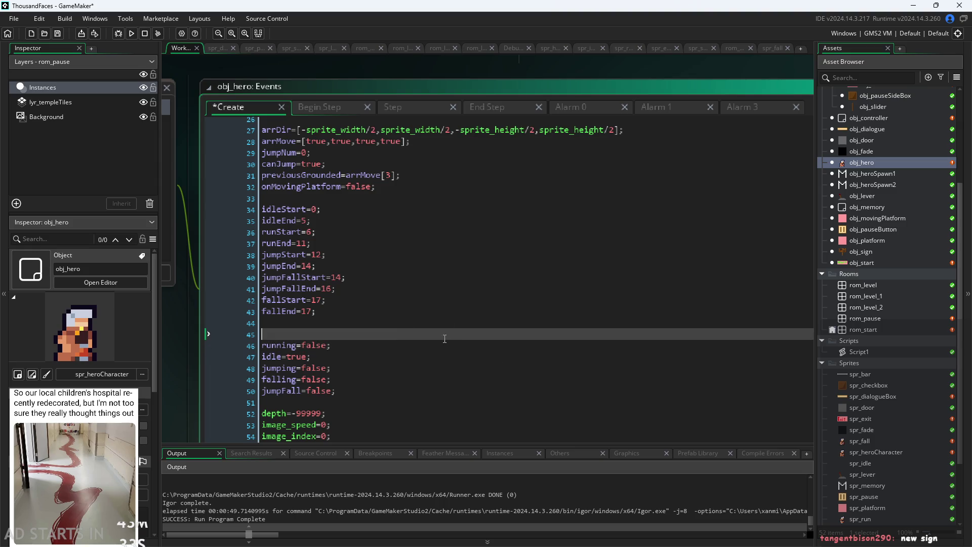
key("Up")
key("Up")
key("Up")
left_click(431, 303)
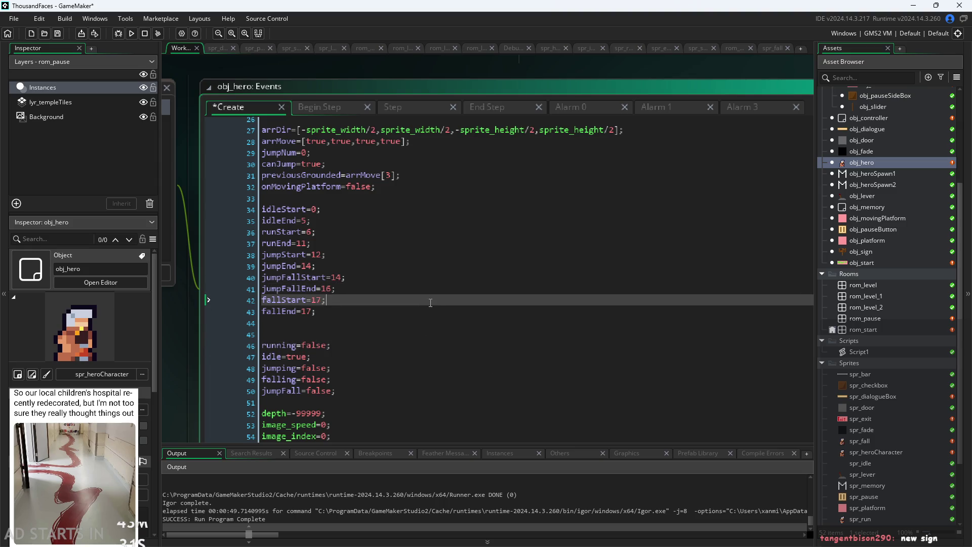
double_click(872, 442)
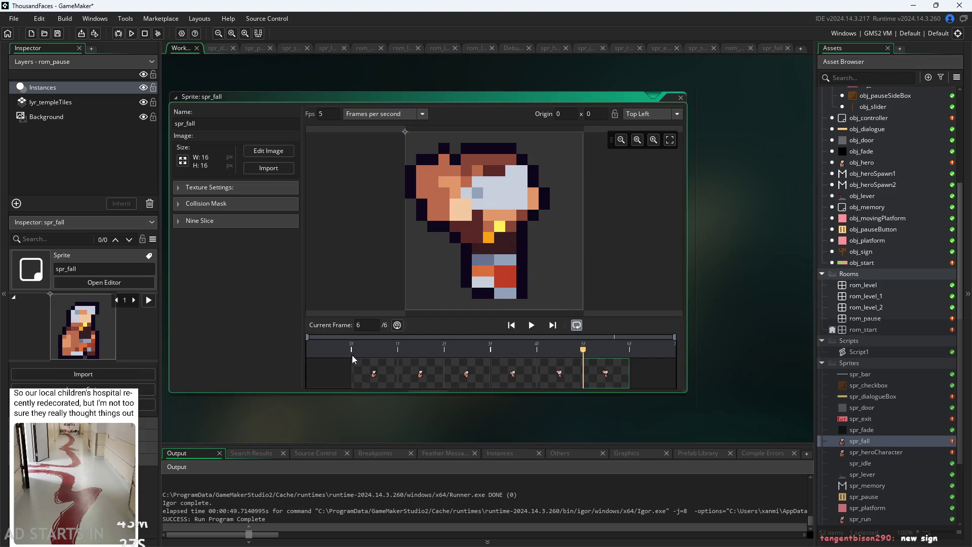
Step through spr_fall's six fall frames, comparing the last frame with the first.
left_click(370, 380)
left_click(420, 380)
left_click(466, 380)
left_click(501, 382)
left_click(560, 382)
left_click(600, 384)
left_click(415, 370)
left_click(466, 377)
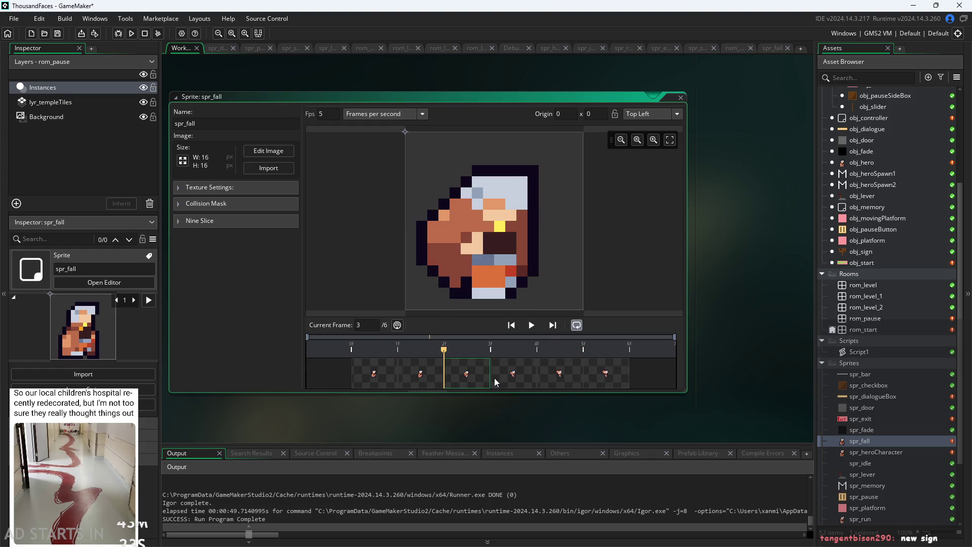
left_click(415, 367)
left_click(404, 364)
left_click(420, 372)
left_click(466, 375)
left_click(511, 374)
left_click(556, 375)
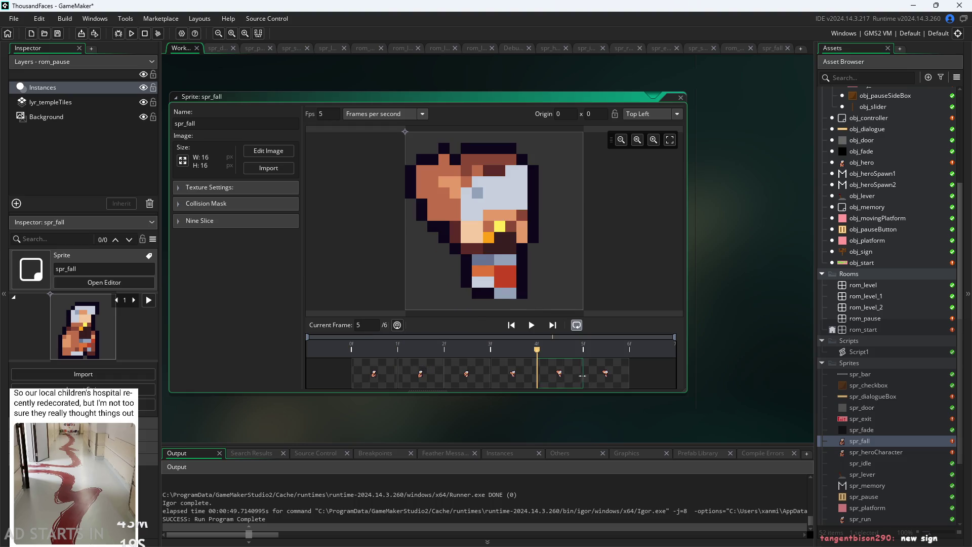
left_click(585, 376)
left_click(377, 385)
Revisit the first four fall frames one by one and open frame 5 for pixel editing.
left_click(417, 375)
left_click(453, 370)
left_click(379, 374)
left_click(418, 373)
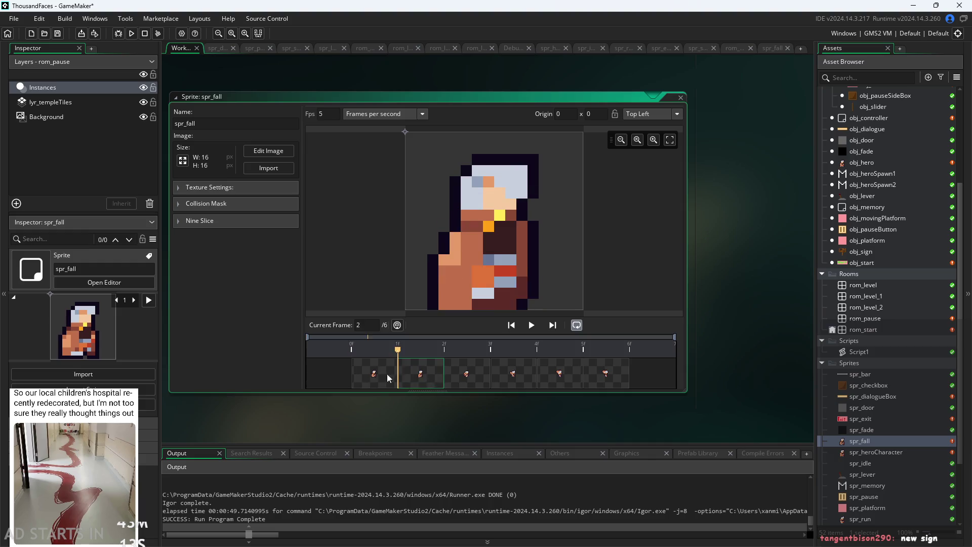
left_click(388, 379)
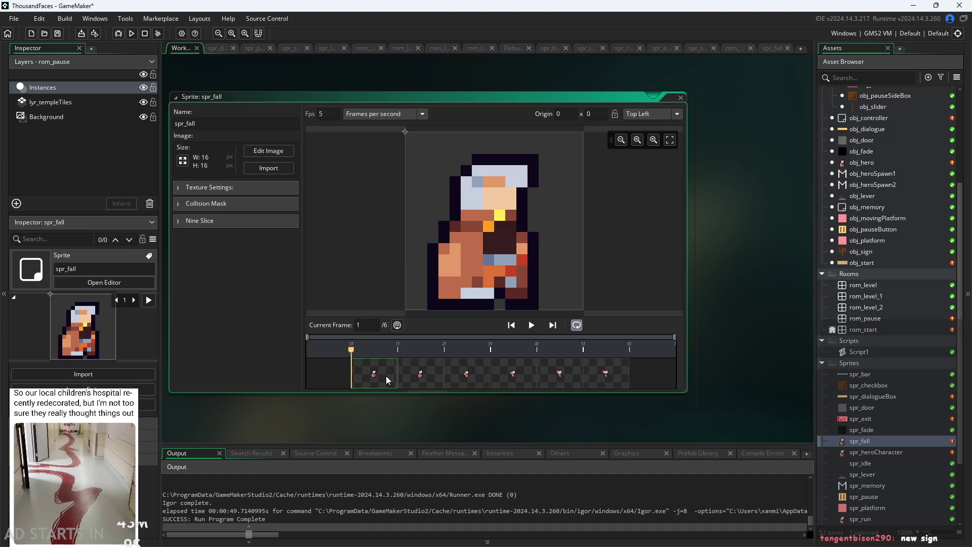
left_click(450, 377)
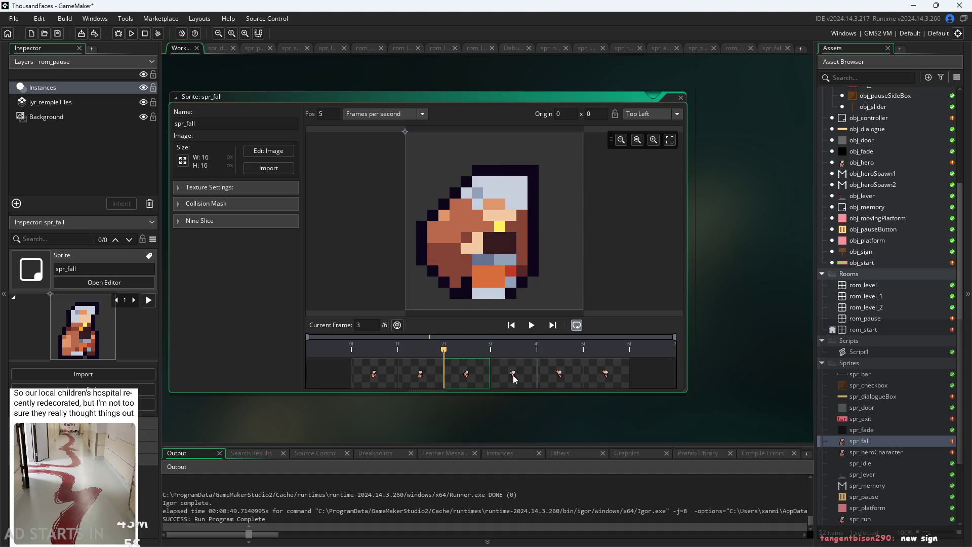
left_click(515, 379)
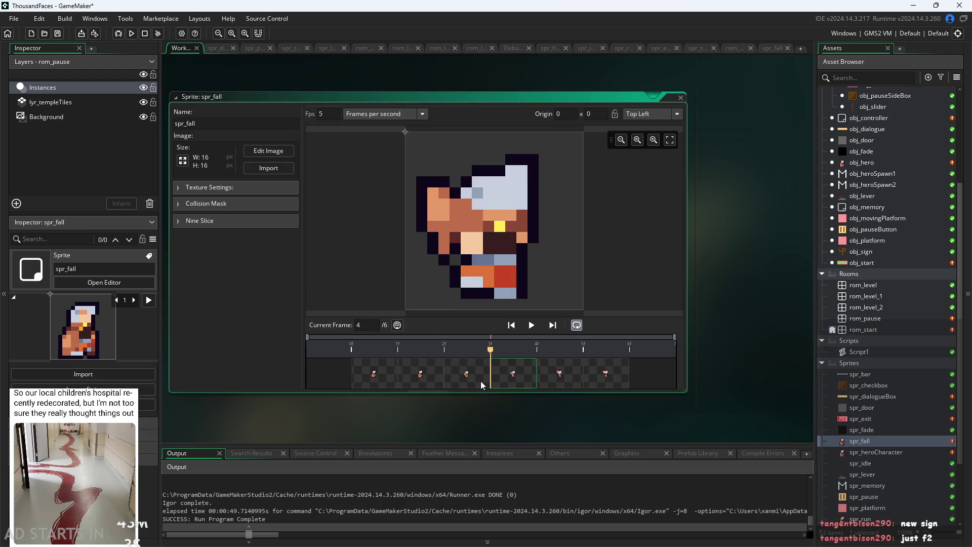
left_click(374, 384)
left_click(408, 383)
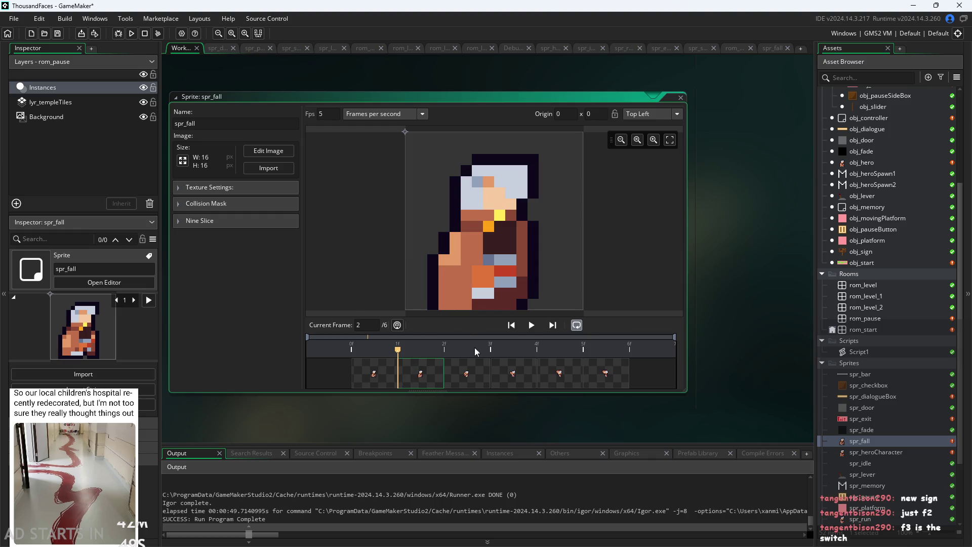
left_click(469, 380)
left_click(511, 373)
double_click(552, 372)
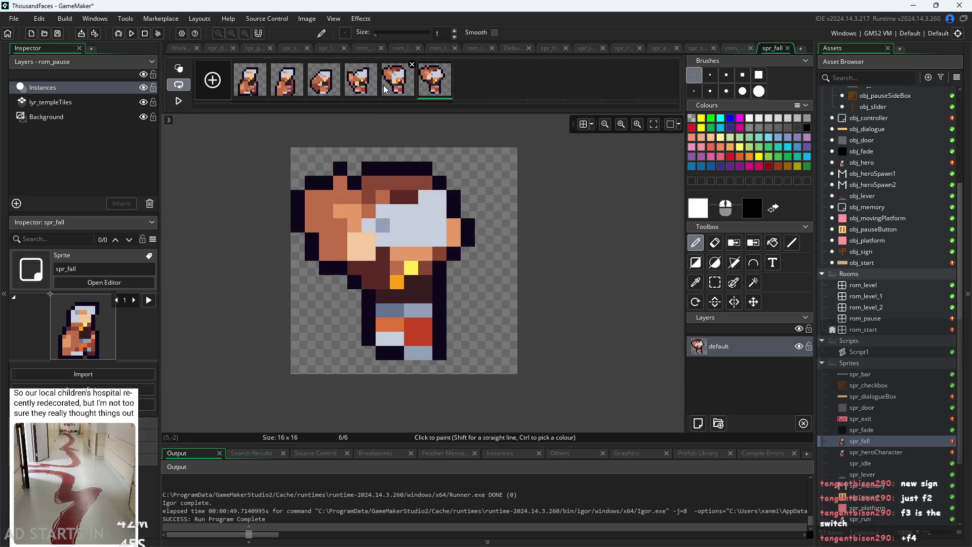
Show spr_fall frames 3, 6, 5, 4 and 1, then step through the whole frame strip.
left_click(336, 92)
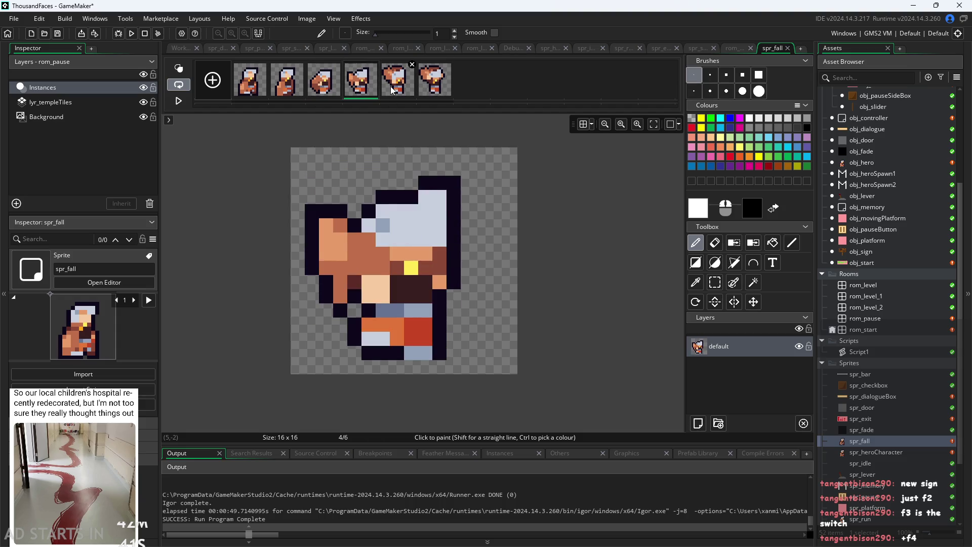
left_click(420, 92)
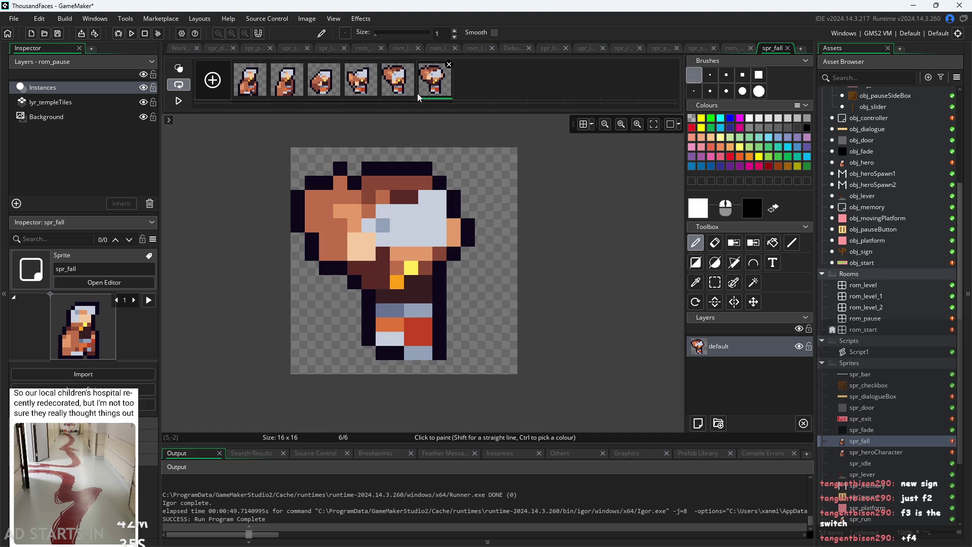
left_click(412, 96)
left_click(364, 94)
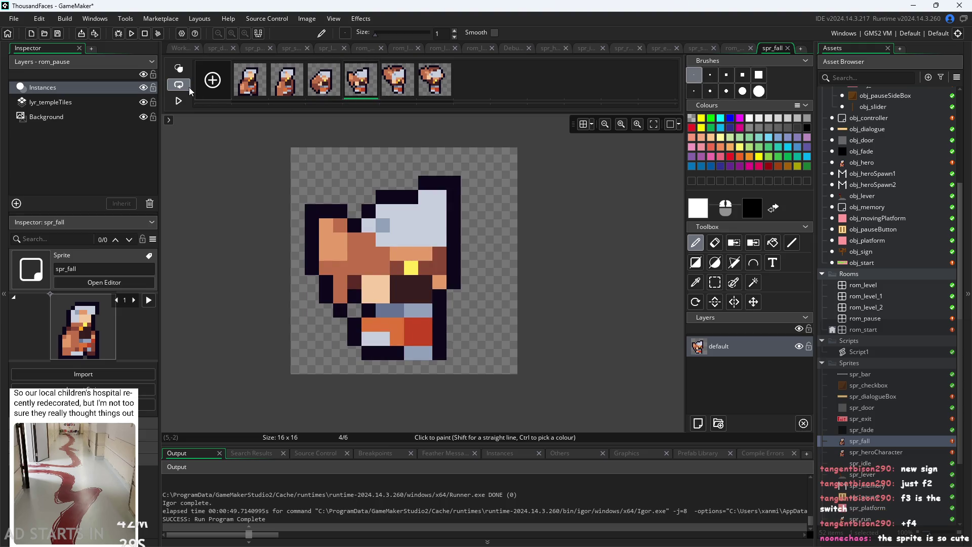
left_click(253, 89)
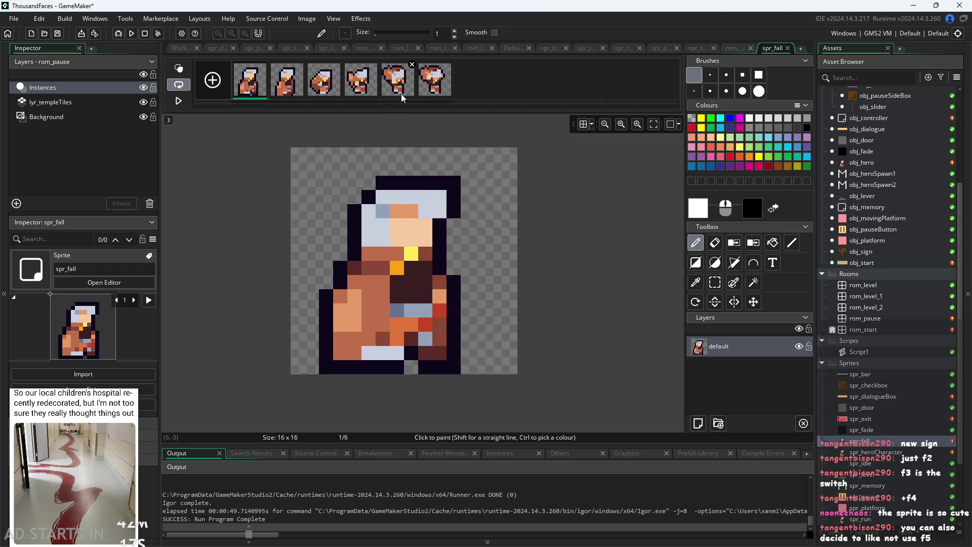
left_click(425, 92)
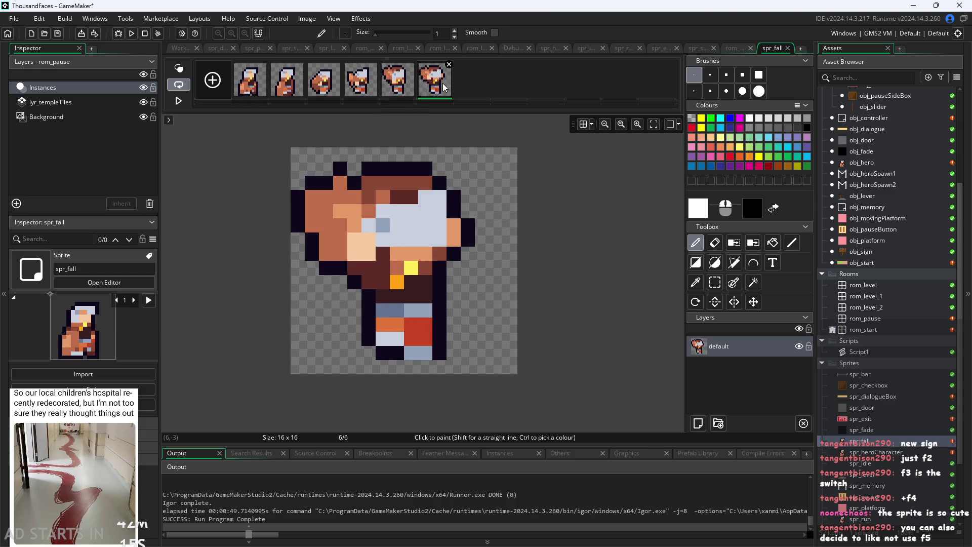
left_click(253, 92)
left_click(288, 91)
left_click(324, 91)
left_click(360, 93)
Flick repeatedly between frames 5 and 6 to compare the final fall poses.
left_click(394, 93)
left_click(324, 84)
left_click(359, 84)
left_click(390, 89)
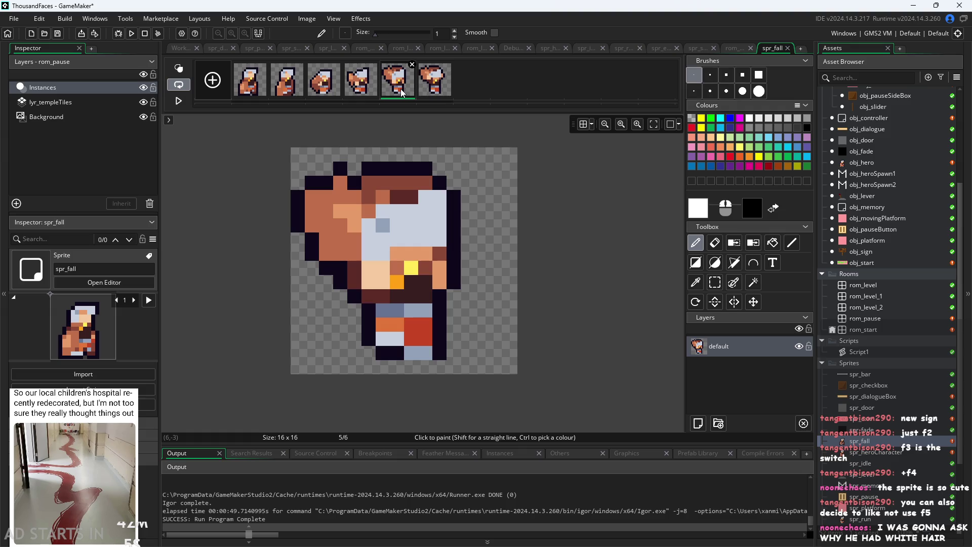
left_click(448, 89)
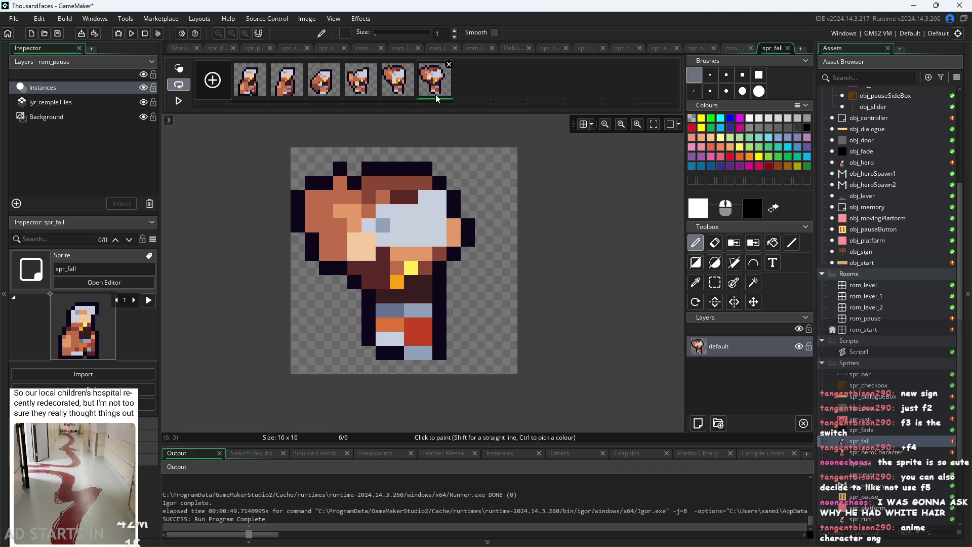
left_click(398, 81)
left_click(437, 97)
left_click(403, 85)
left_click(440, 87)
left_click(405, 87)
Step back and forth through spr_fall frames 3 to 5 to compare the poses.
key("Left")
key("Right")
key("Left")
key("Left")
key("Right")
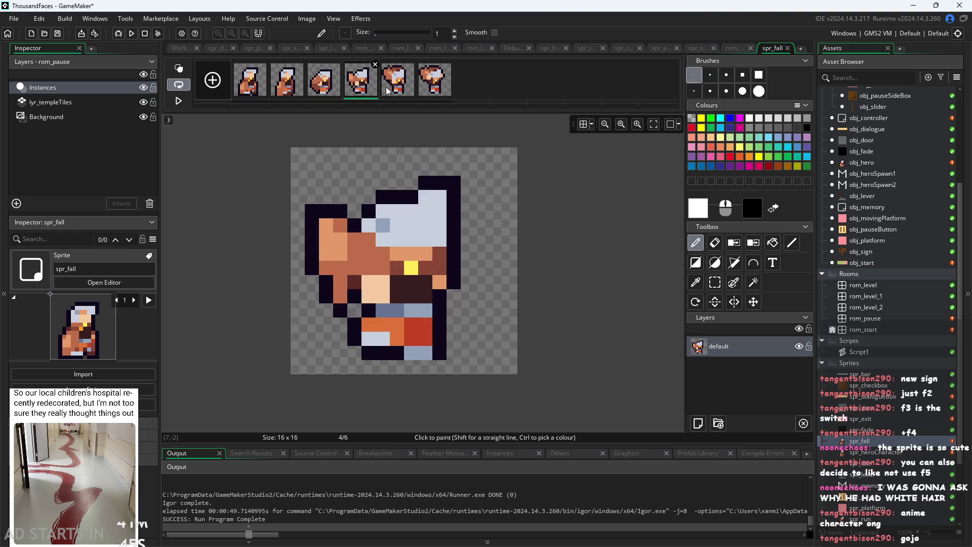
key("Right")
key("Left")
key("Left")
key("Right")
key("Right")
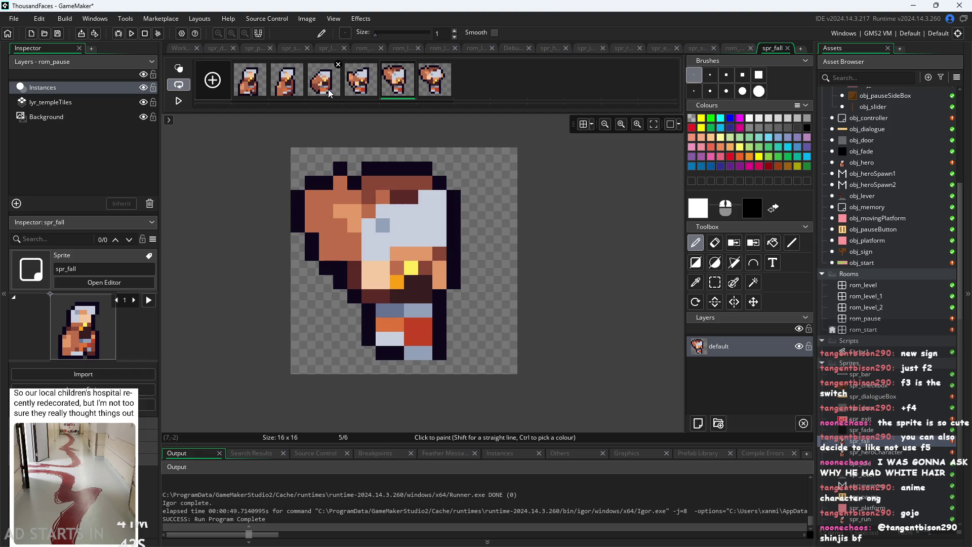
key("Left")
key("Left")
key("Right")
key("Right")
key("Left")
key("Left")
key("Right")
key("Right")
key("Left")
key("Left")
key("Right")
key("Right")
key("Left")
key("Left")
key("Right")
key("Right")
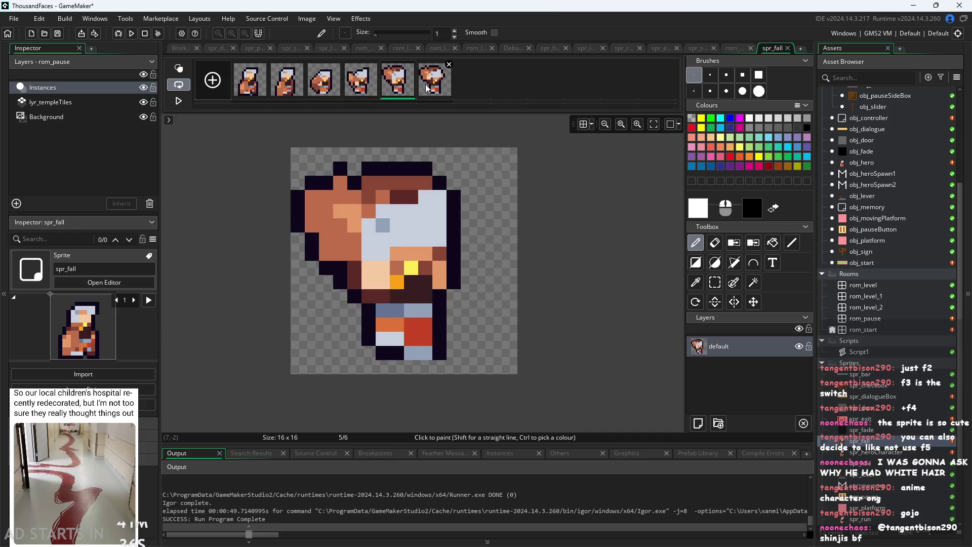
Paint a test white pixel on frame 6, undo it, and compare with frame 5.
left_click(427, 87)
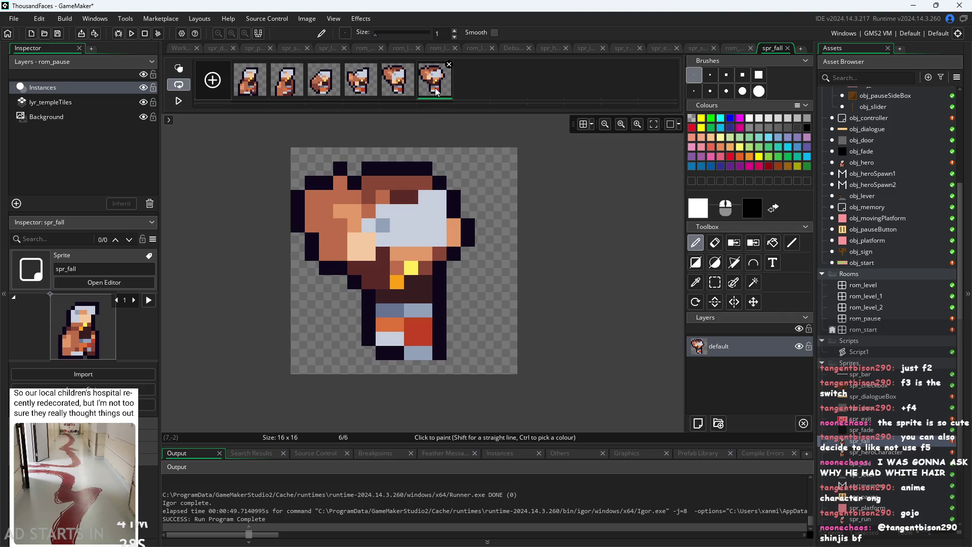
left_click(405, 197)
key("ctrl+z")
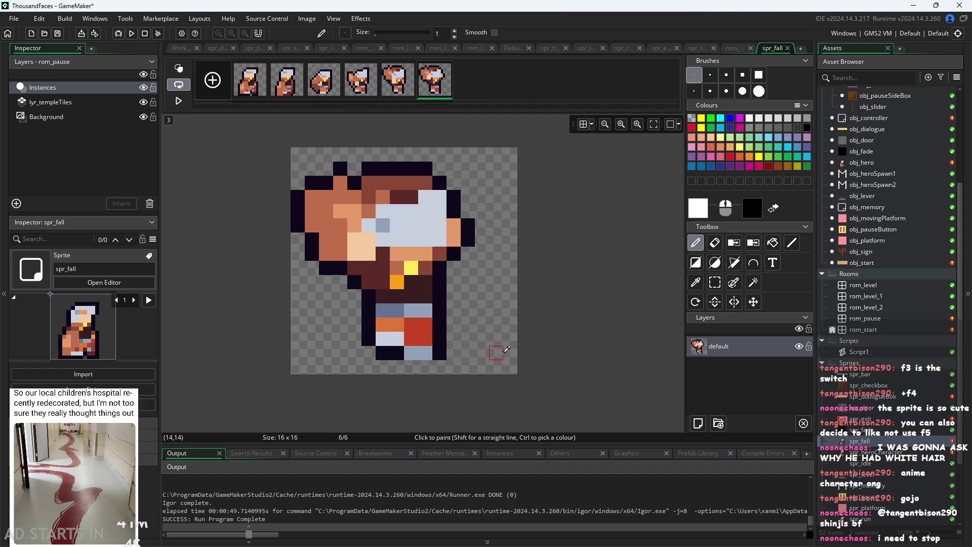
left_click(405, 81)
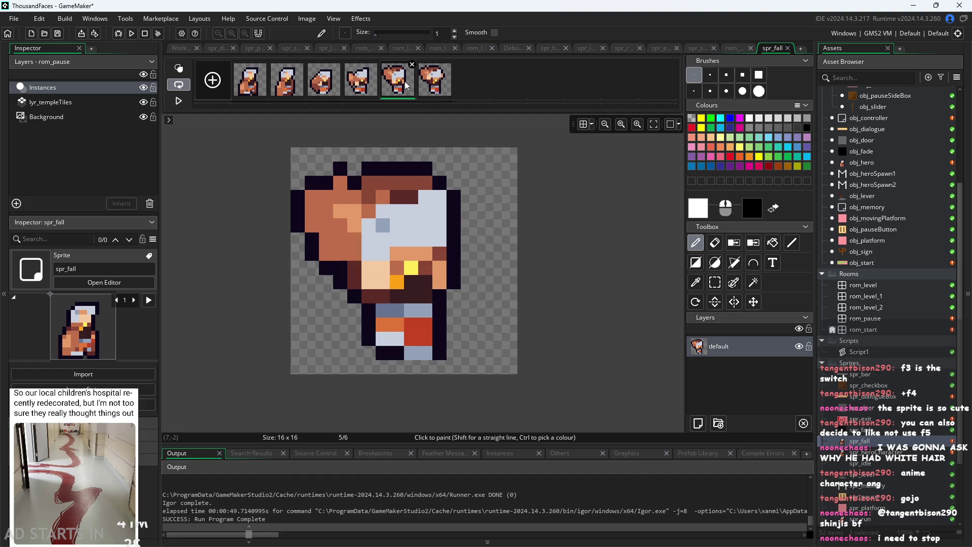
left_click(431, 81)
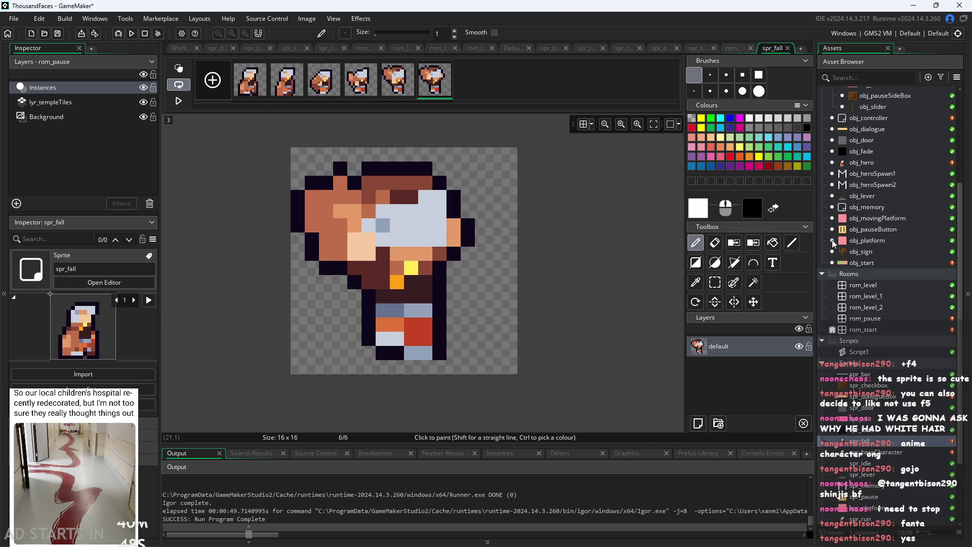
Return spr_fall to its first frame and switch over to the Paint notes.
left_click(249, 92)
left_click(330, 91)
left_click(247, 84)
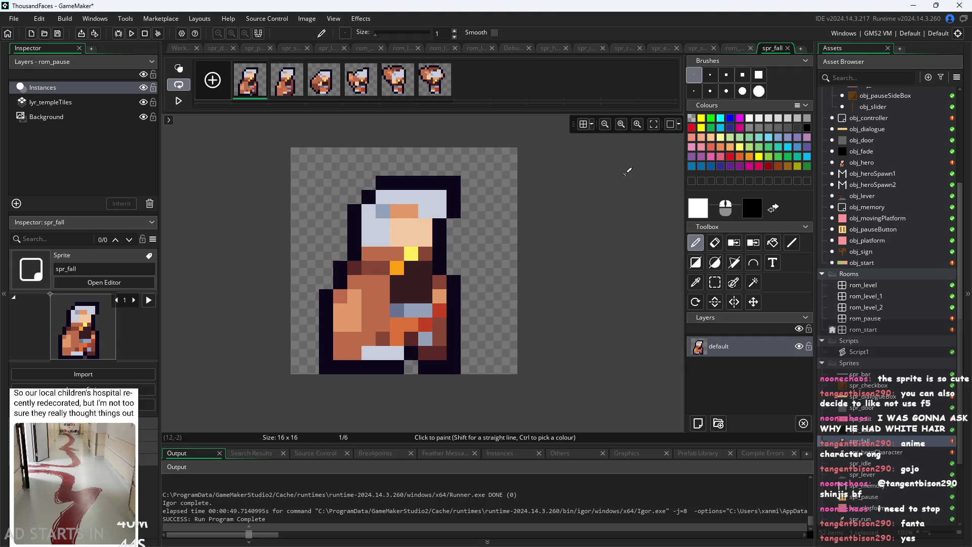
key("alt+Tab")
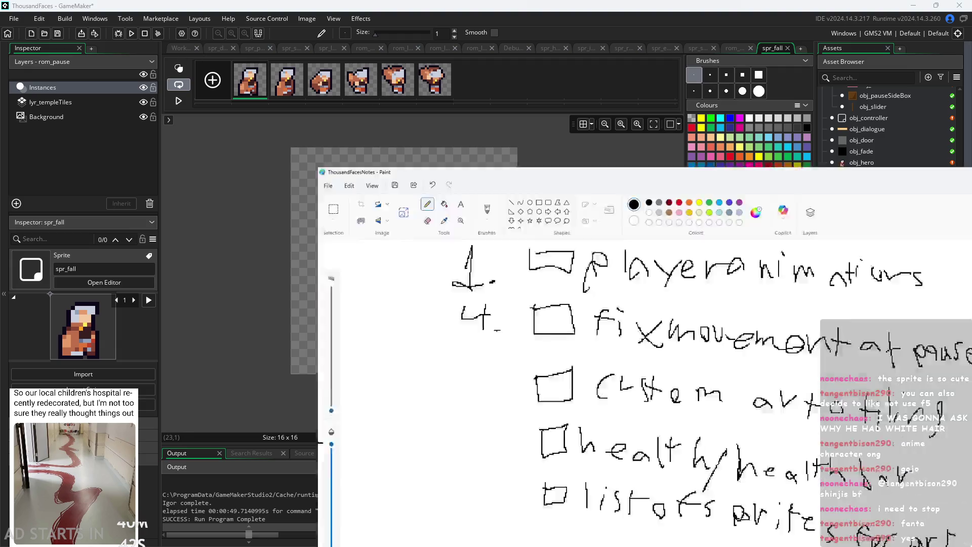
Scroll the ThousandFacesNotes canvas to blank space and draw a stick figure's head loop.
scroll(899, 370, "down", 2)
scroll(899, 370, "down", 3)
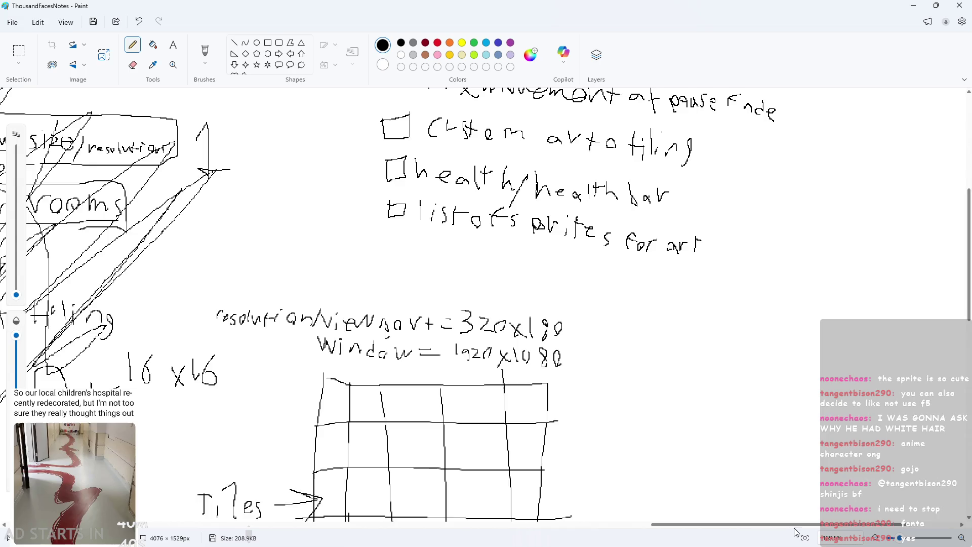
scroll(899, 370, "right", 3)
scroll(802, 358, "down", 5)
scroll(641, 262, "right", 3)
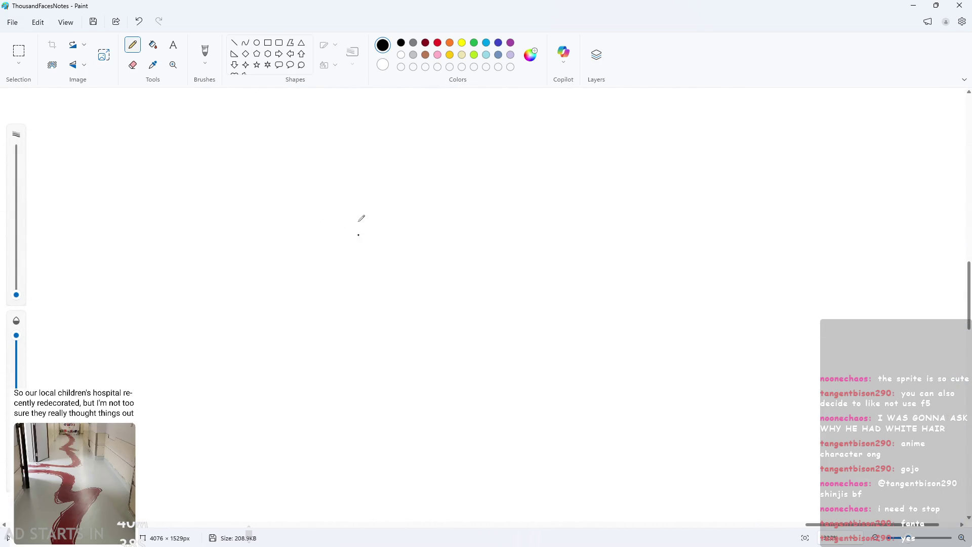
scroll(360, 217, "down", 2)
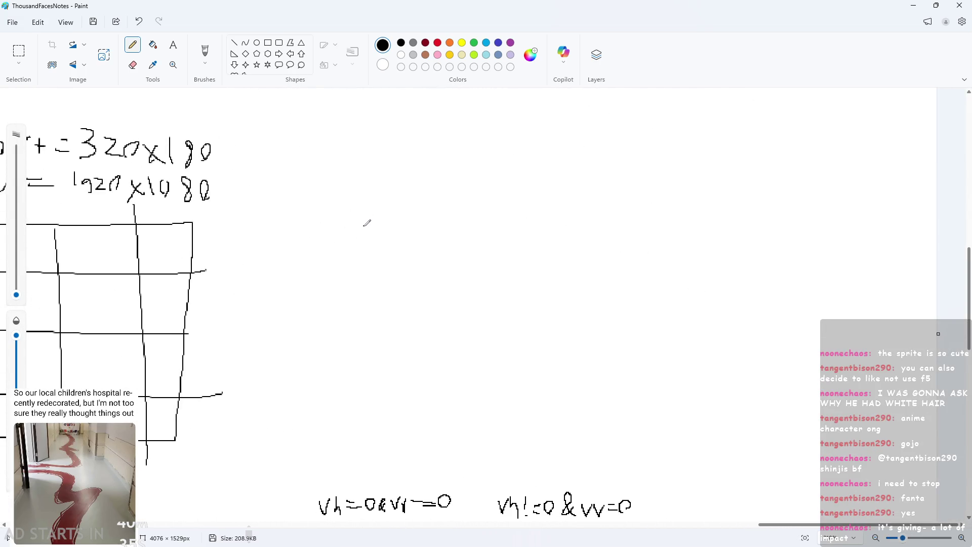
scroll(448, 205, "up", 1)
left_click_drag(442, 207, 397, 236)
scroll(471, 232, "up", 2)
Sketch a falling stick figure's arm, body and a motion line with the Paint pencil.
left_click_drag(448, 218, 390, 239)
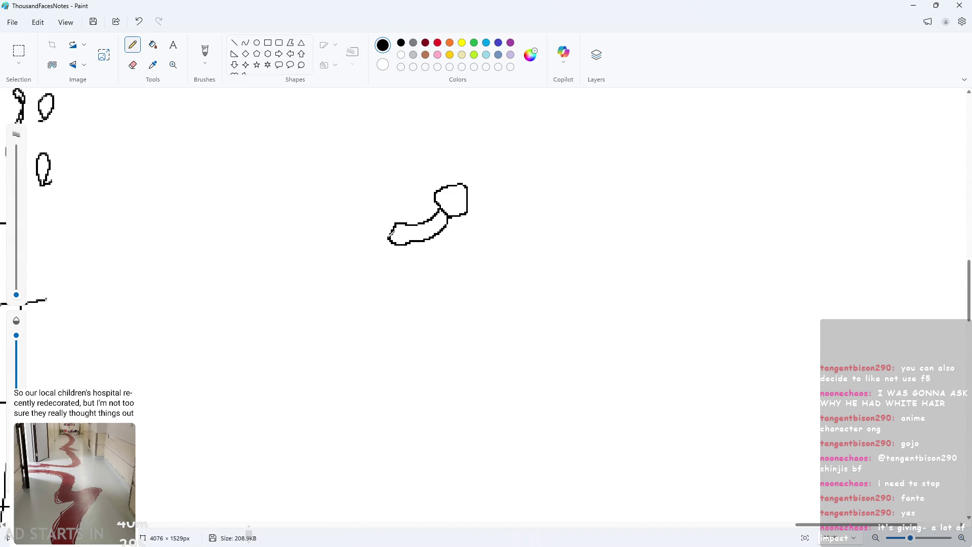
mouse_move(449, 216)
left_mouse_down()
mouse_move(433, 286)
mouse_move(455, 281)
mouse_move(470, 226)
mouse_move(418, 262)
left_mouse_up()
key("ctrl+z")
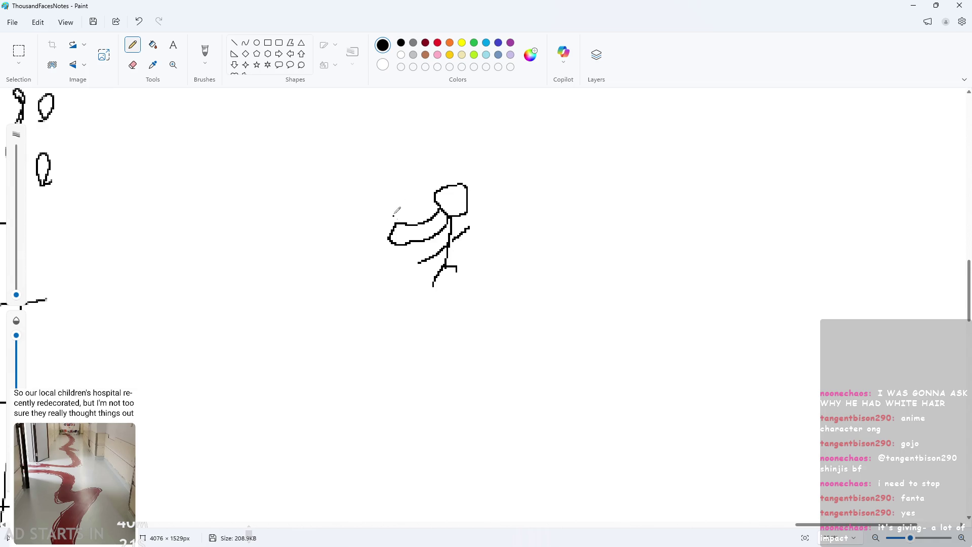
left_click_drag(442, 137, 442, 155)
left_click(535, 226)
scroll(535, 226, "up", 1)
scroll(535, 226, "up", 1)
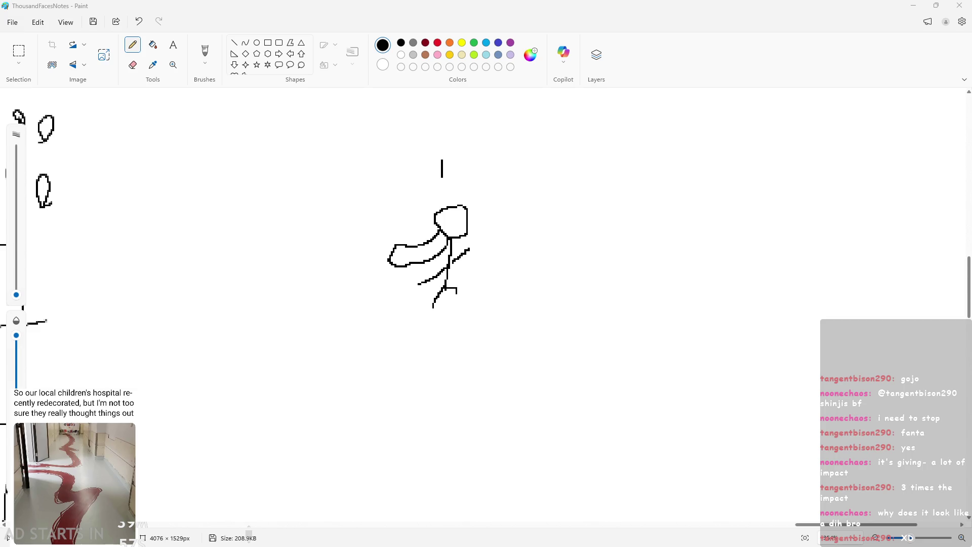
scroll(627, 330, "up", 1, "ctrl")
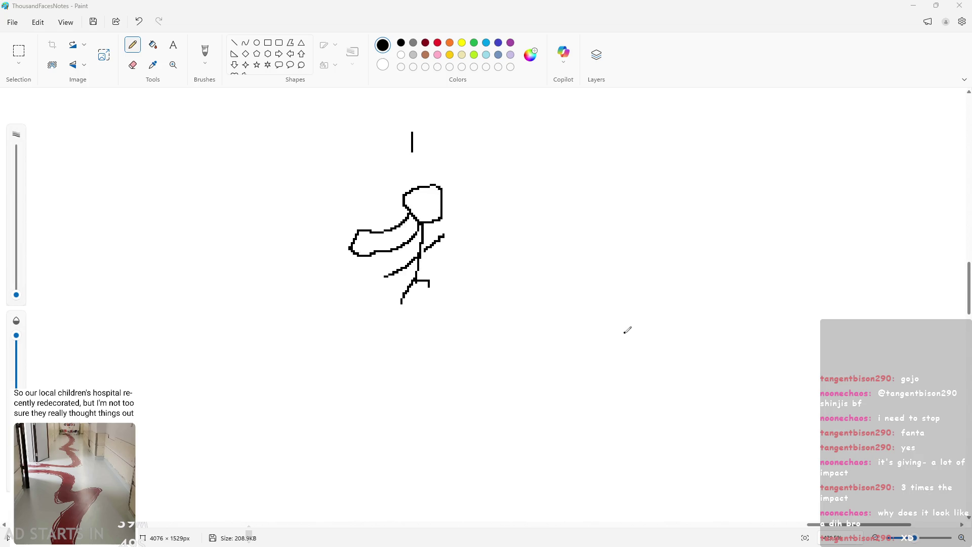
scroll(464, 304, "up", 1, "ctrl")
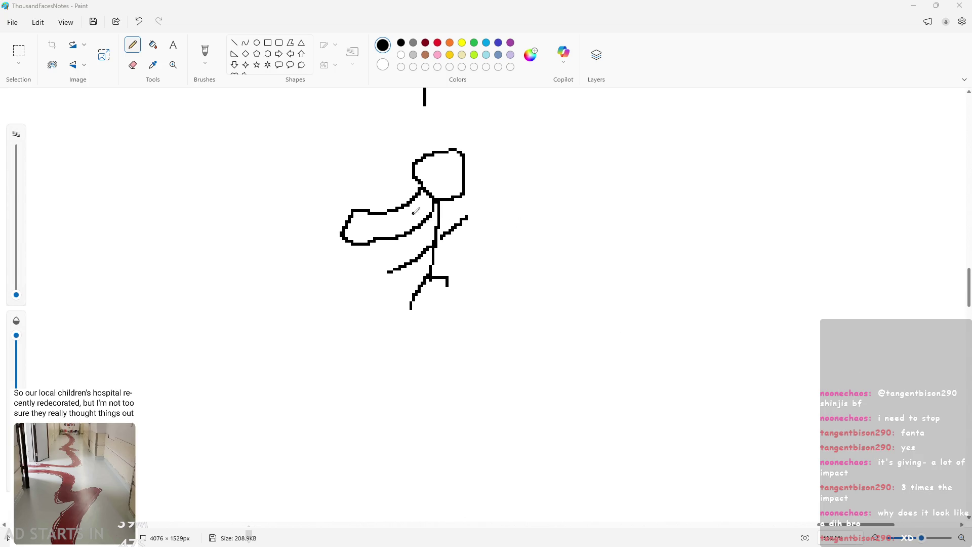
Add a stroke inside the head, then undo strokes until only the head remains.
left_click_drag(462, 153, 438, 172)
key("ctrl+z")
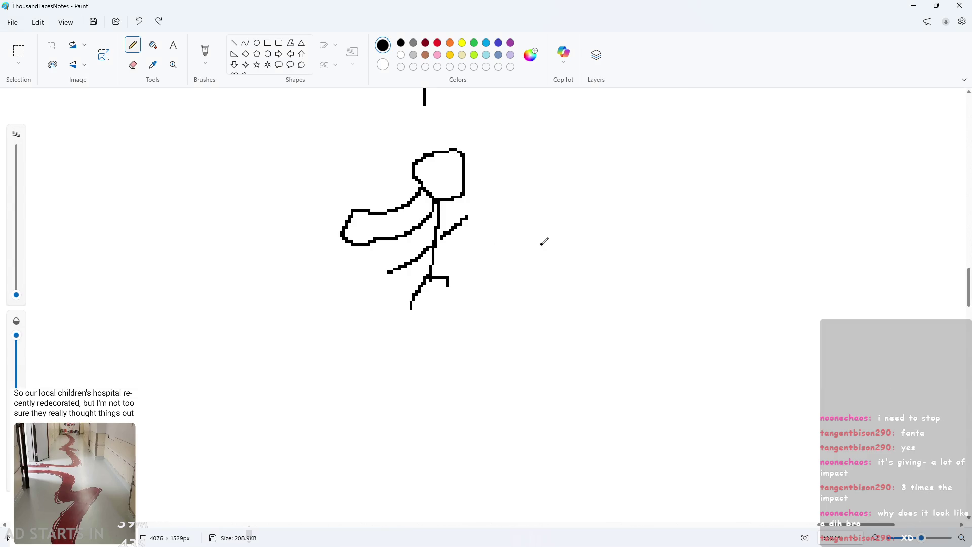
key("ctrl+z")
key("ctrl+z")
key("ctrl+z")
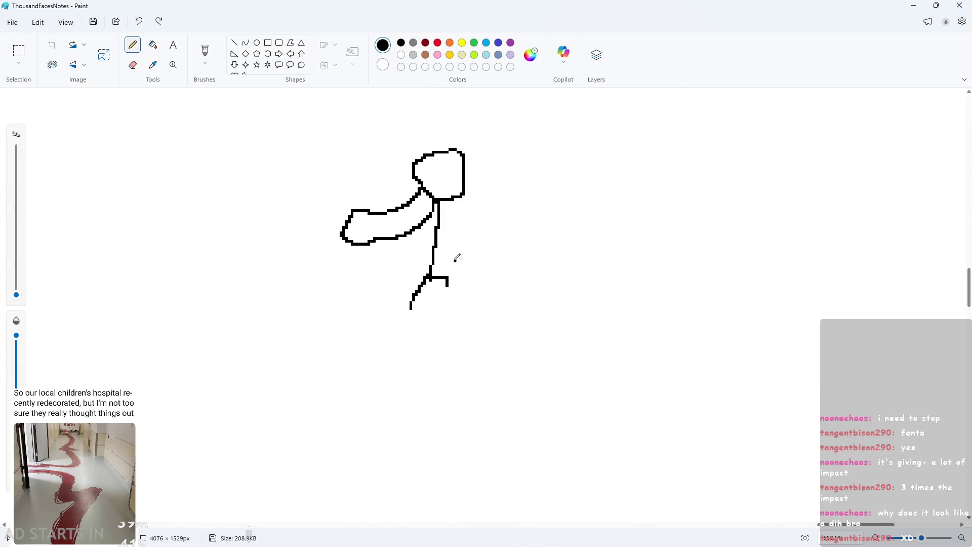
key("ctrl+z")
key("ctrl+z")
key("ctrl+z")
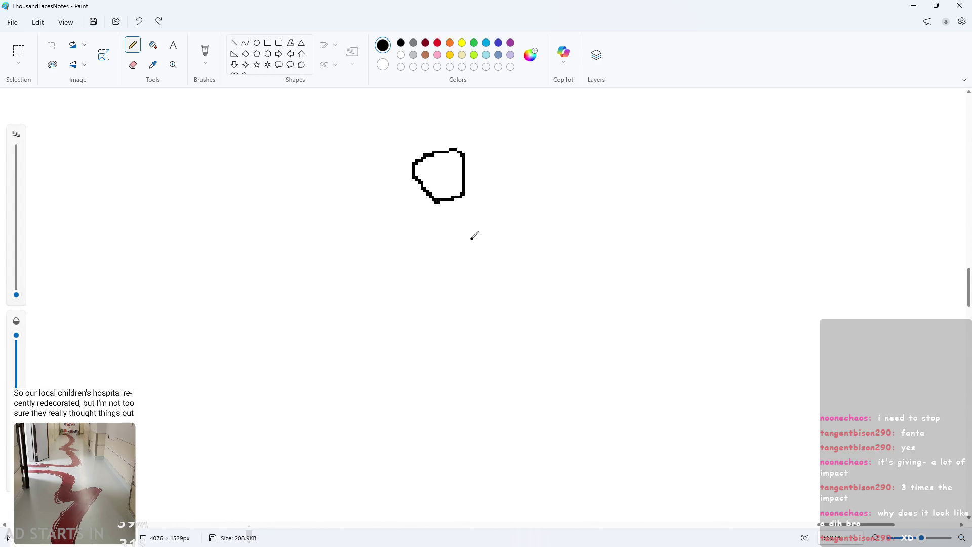
Zoom and pan the Paint canvas back out, then minimise Paint.
scroll(473, 233, "down", 5, "ctrl")
scroll(858, 247, "down", 8, "ctrl")
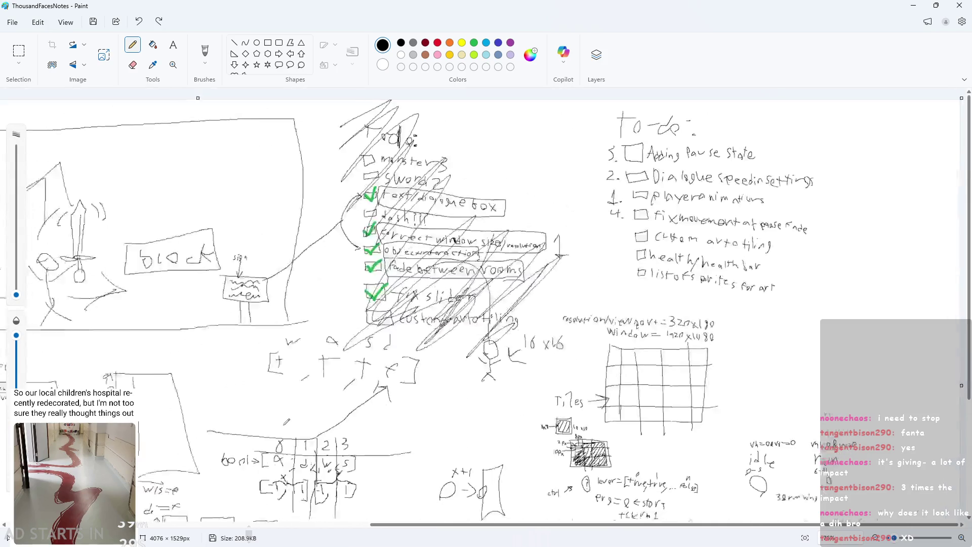
scroll(859, 246, "up", 8, "ctrl")
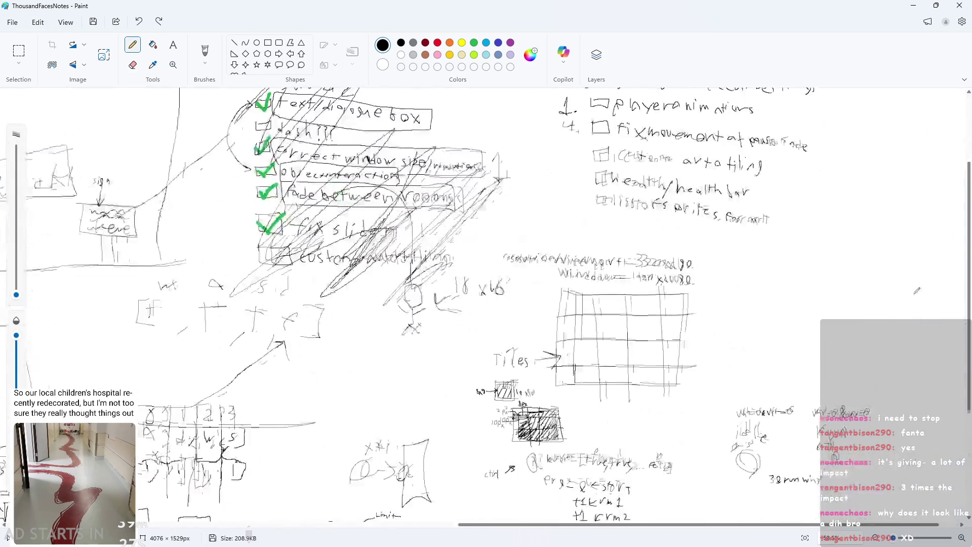
scroll(651, 360, "down", 3, "ctrl")
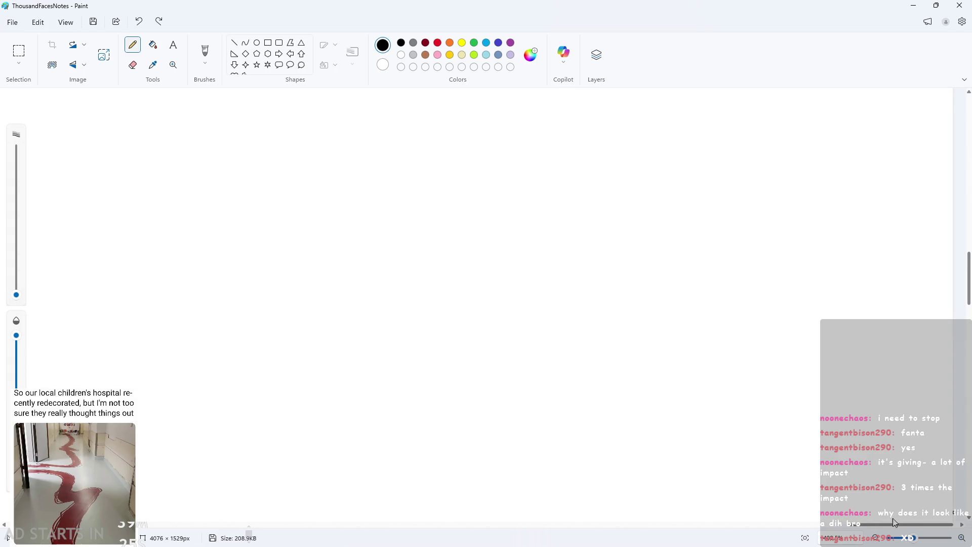
scroll(450, 318, "left", 3)
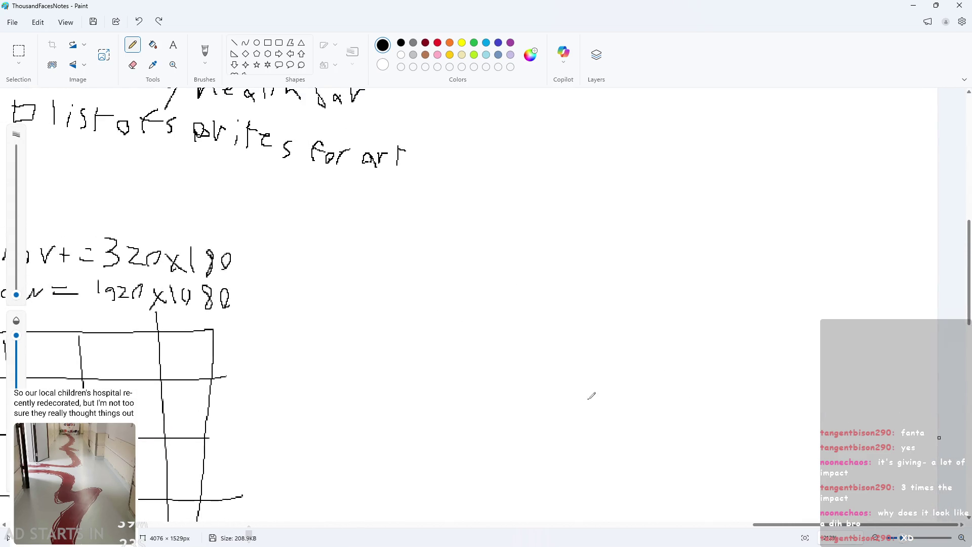
scroll(559, 293, "up", 2, "ctrl")
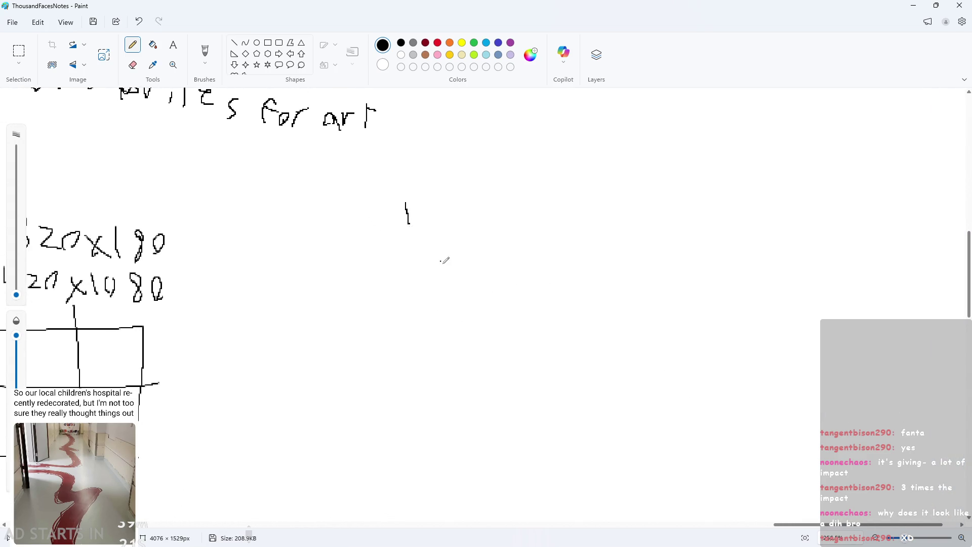
left_click(913, 5)
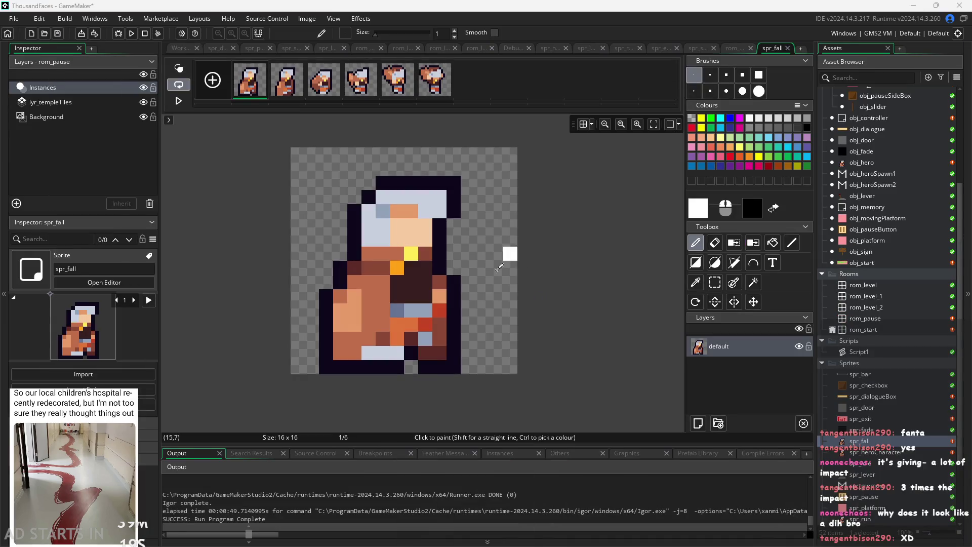
Compare spr_fall's frames 1, 2 and 3, ending with frame 2 selected.
left_click(281, 93)
left_click(247, 92)
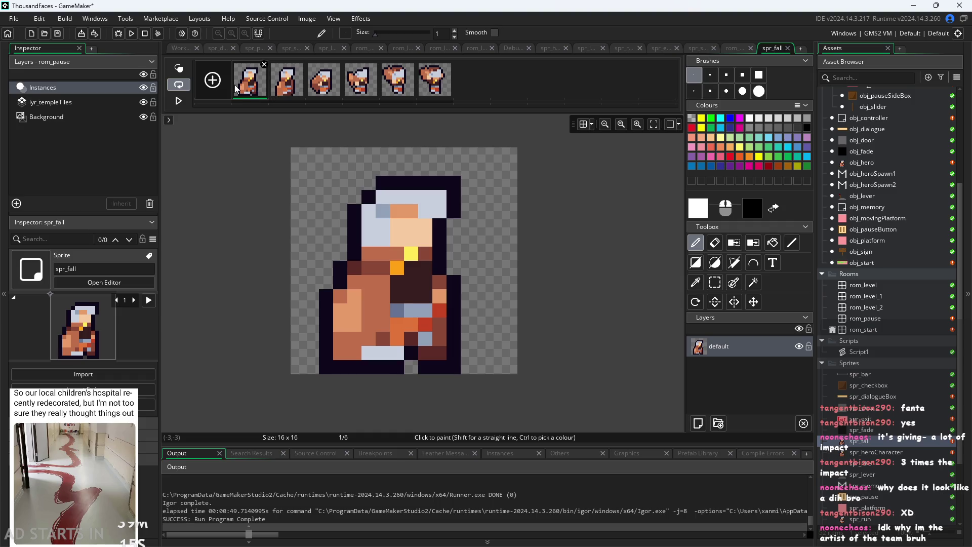
left_click(285, 89)
left_click(314, 95)
left_click(299, 92)
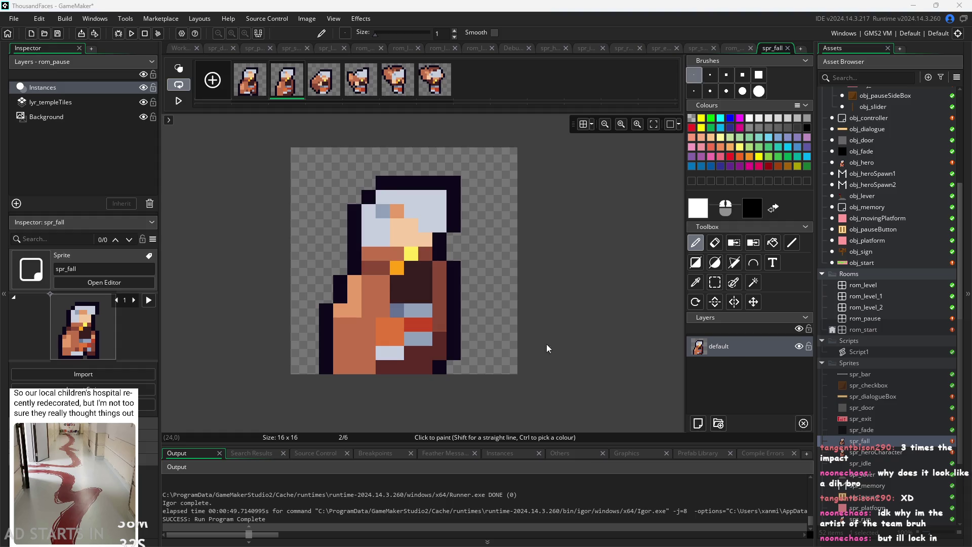
scroll(510, 295, "down", 1)
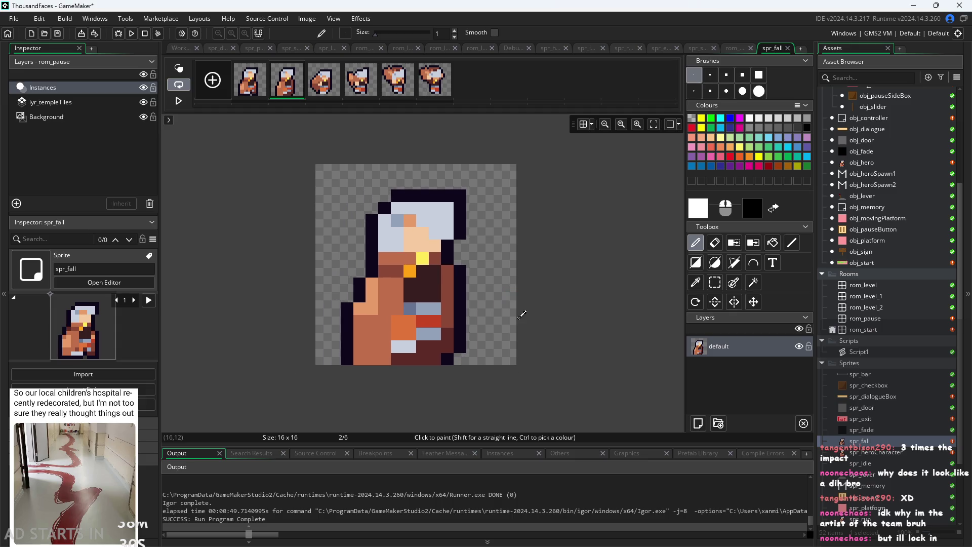
scroll(510, 295, "up", 2)
left_click_drag(321, 364, 324, 147)
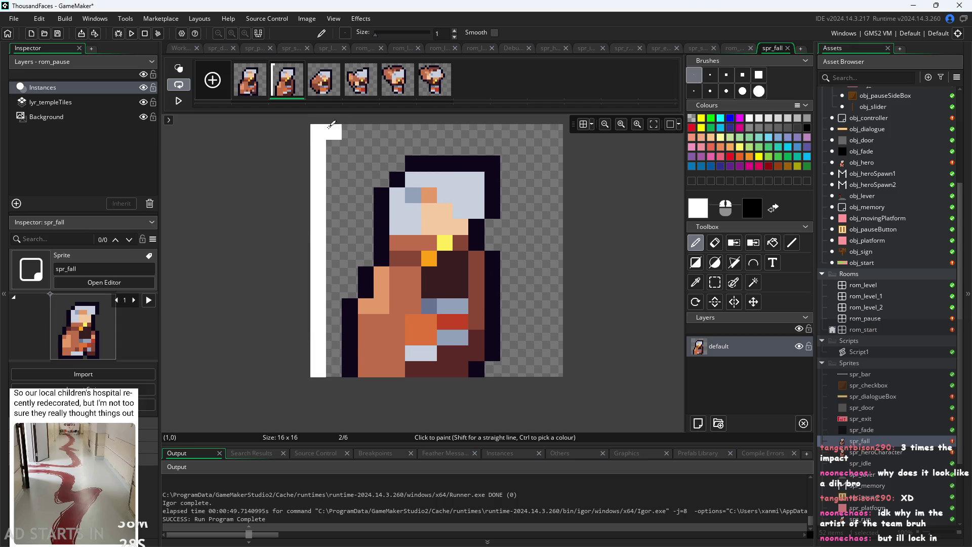
key("ctrl+z")
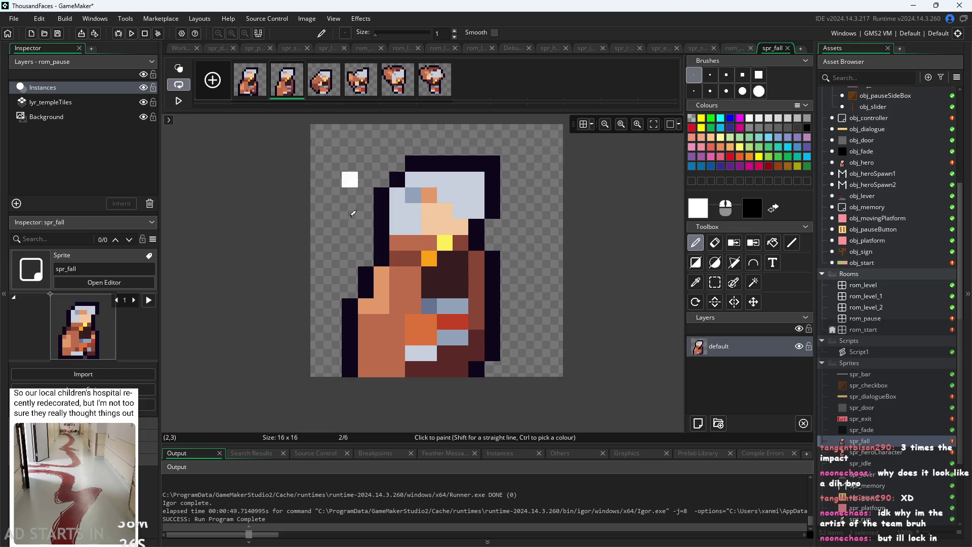
left_click(324, 84)
left_click(385, 90)
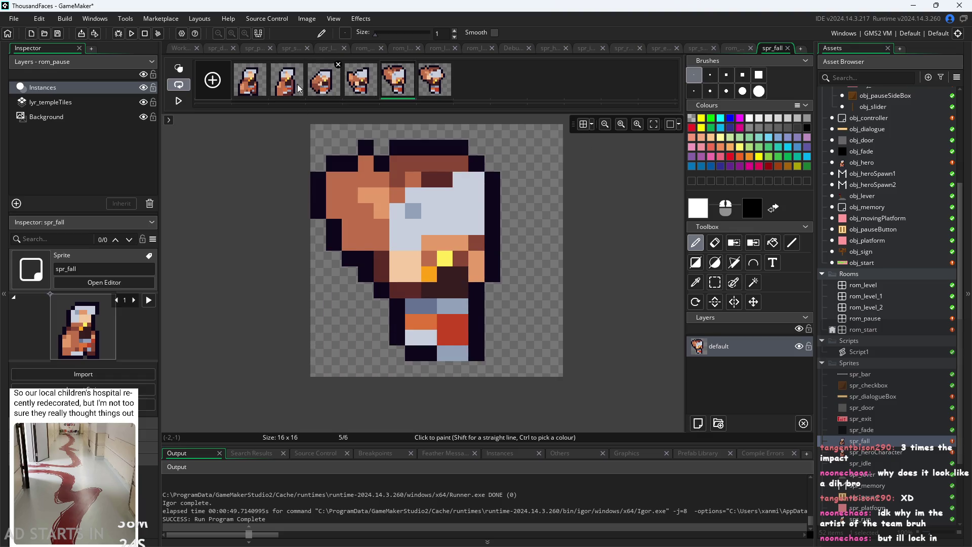
left_click(293, 92)
mouse_move(301, 97)
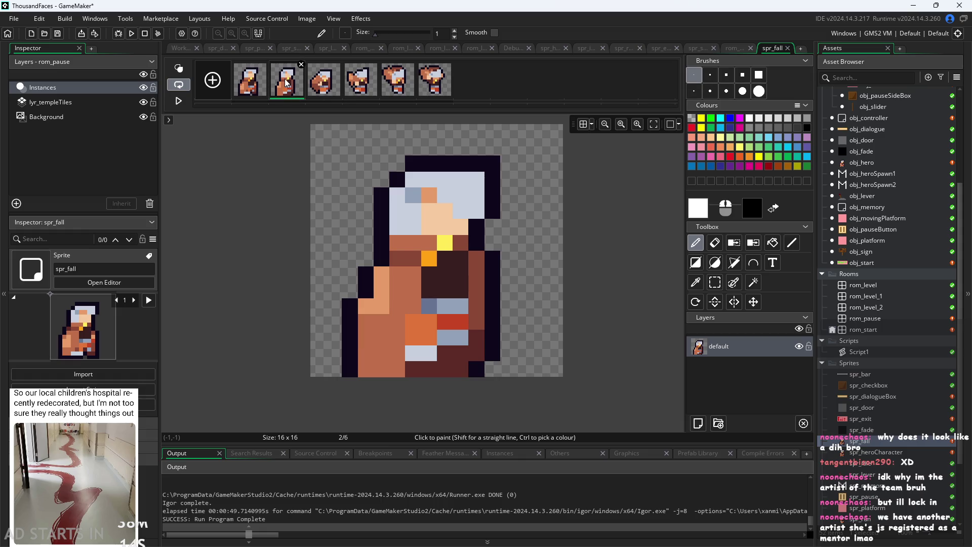
left_click(315, 86)
left_click(288, 86)
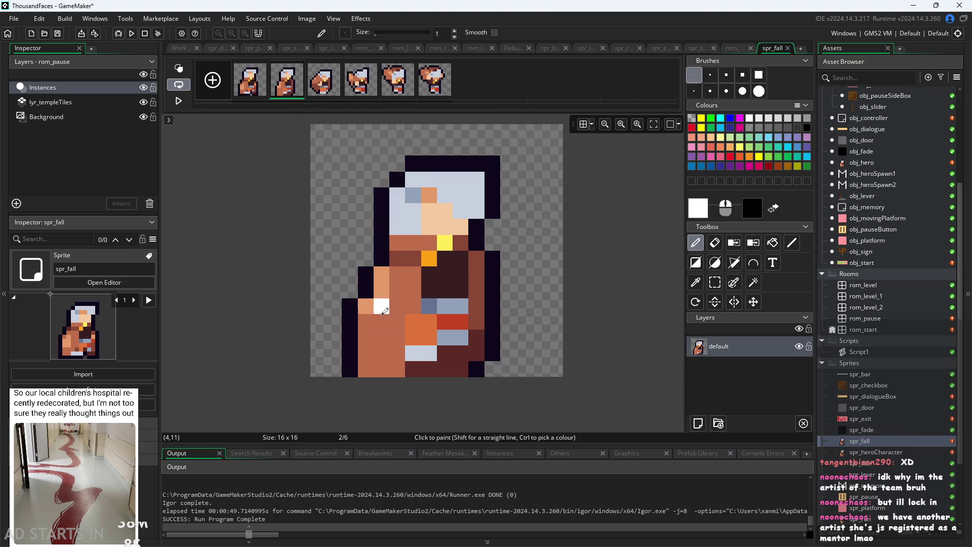
left_click(391, 350)
left_click(384, 91)
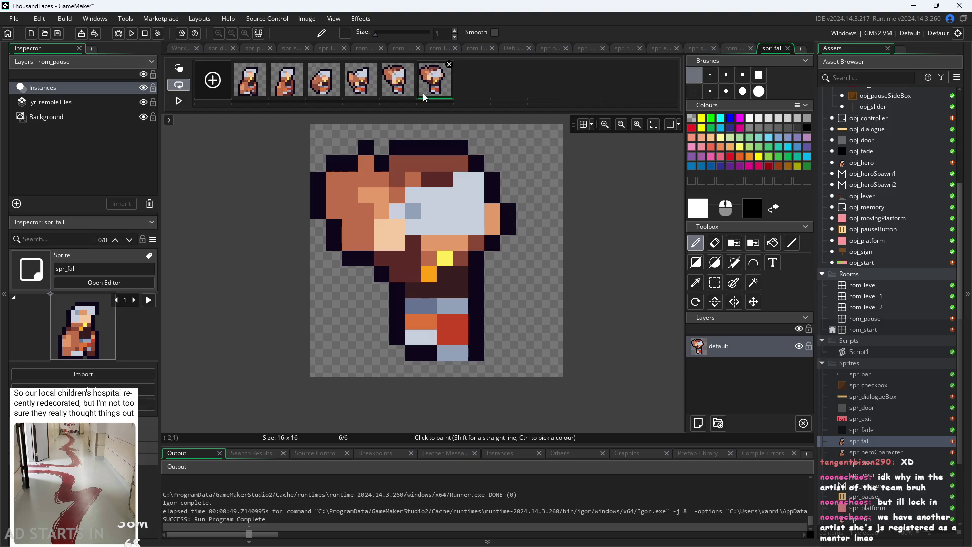
left_click(434, 94)
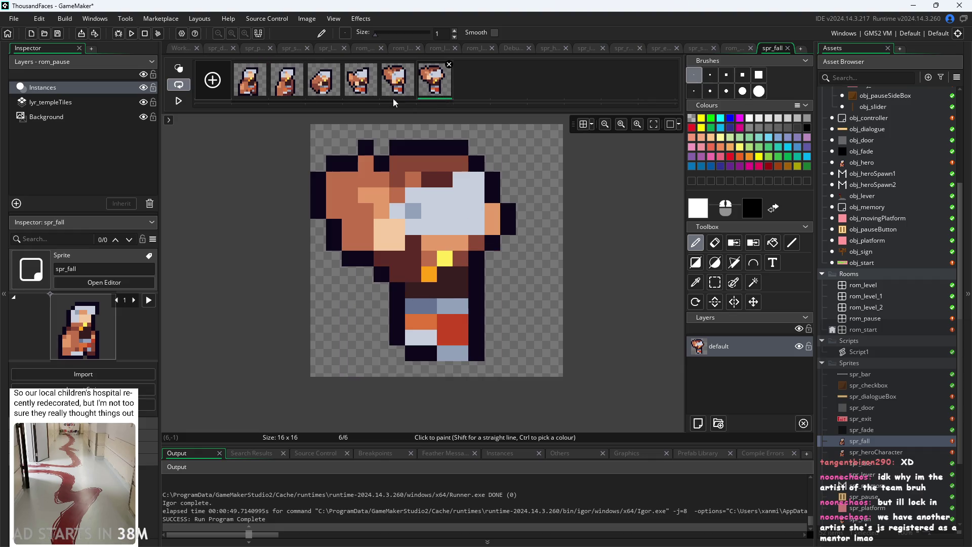
left_click(284, 86)
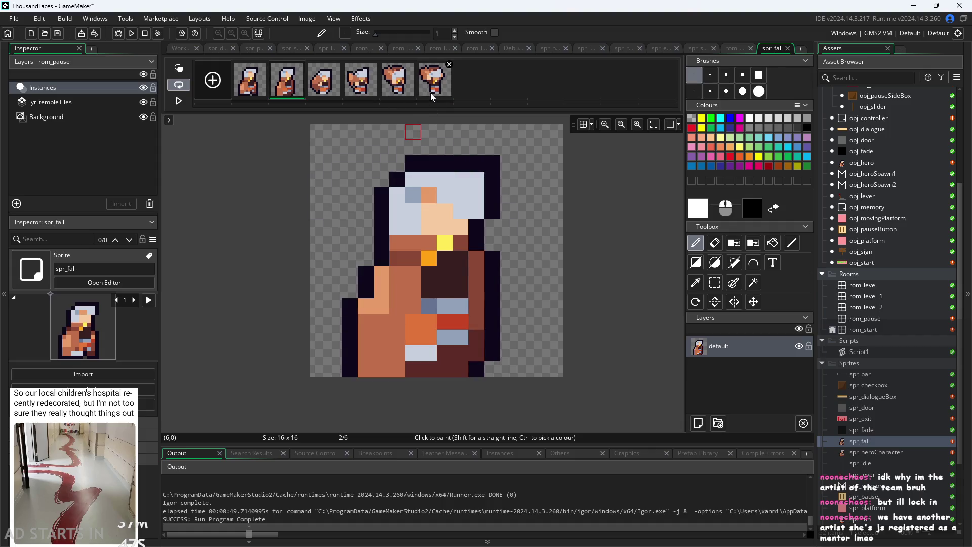
left_click(360, 81)
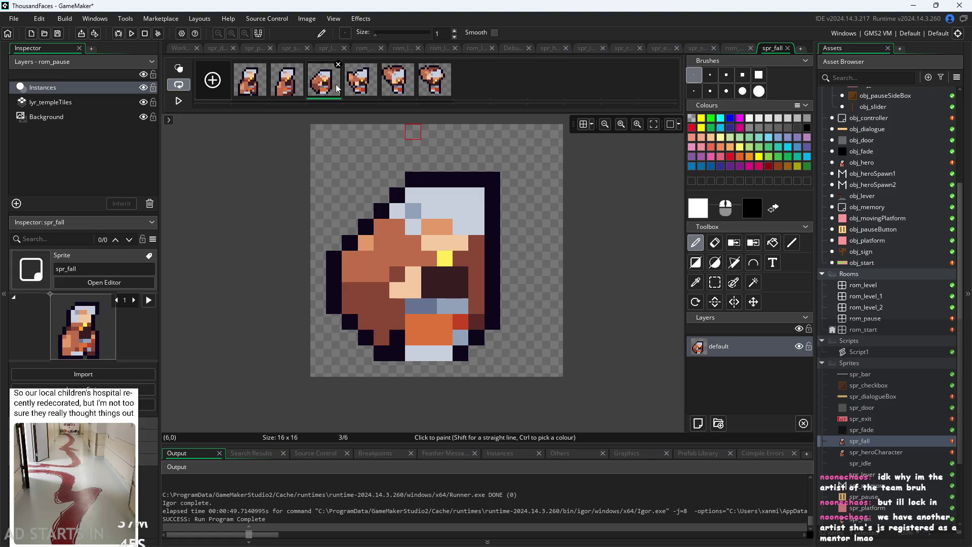
Add a blank frame to spr_fall and move it into the third slot.
left_click(333, 89)
left_click(298, 91)
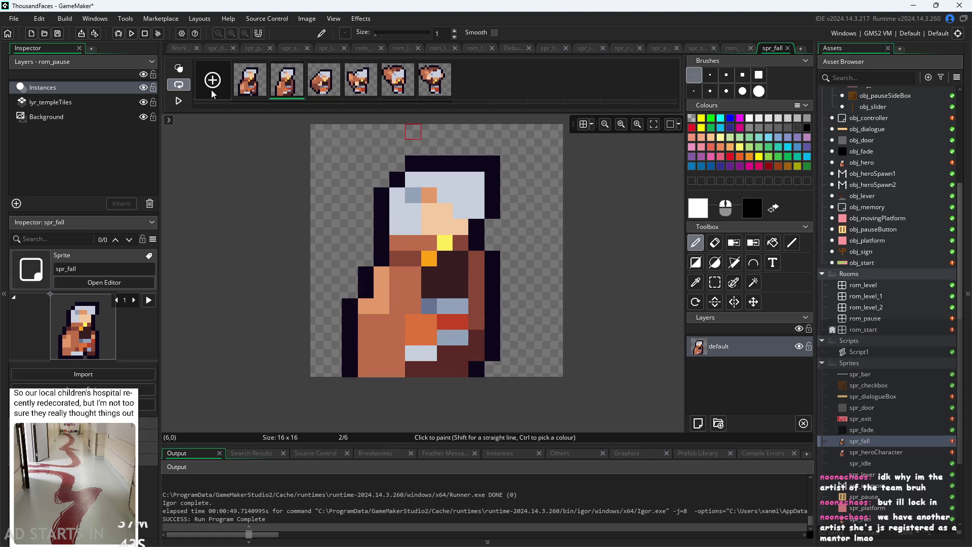
left_click(480, 87)
mouse_move(480, 87)
left_mouse_down()
mouse_move(313, 87)
mouse_move(322, 87)
left_mouse_up()
left_click(322, 87)
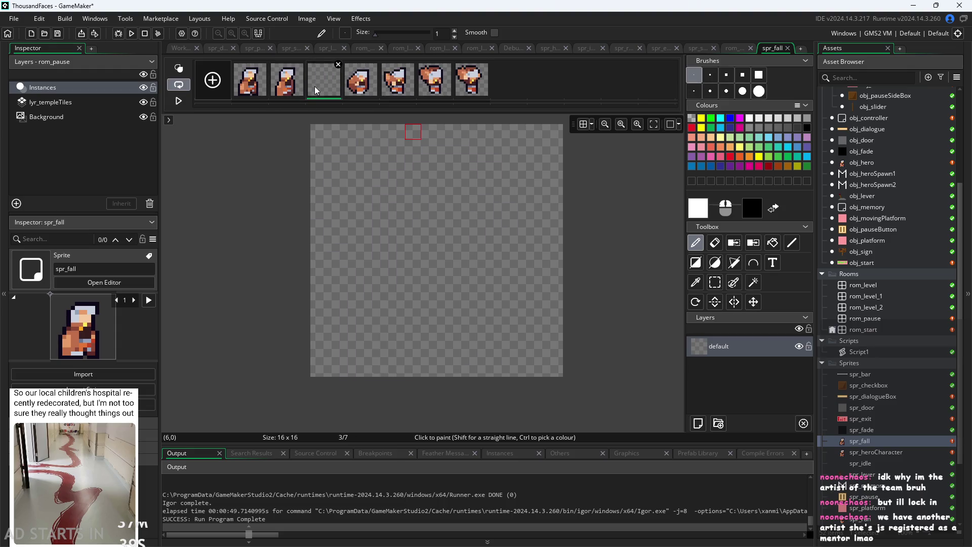
Add another blank frame at the end, giving spr_fall eight frames.
left_click(212, 81)
left_click(485, 87)
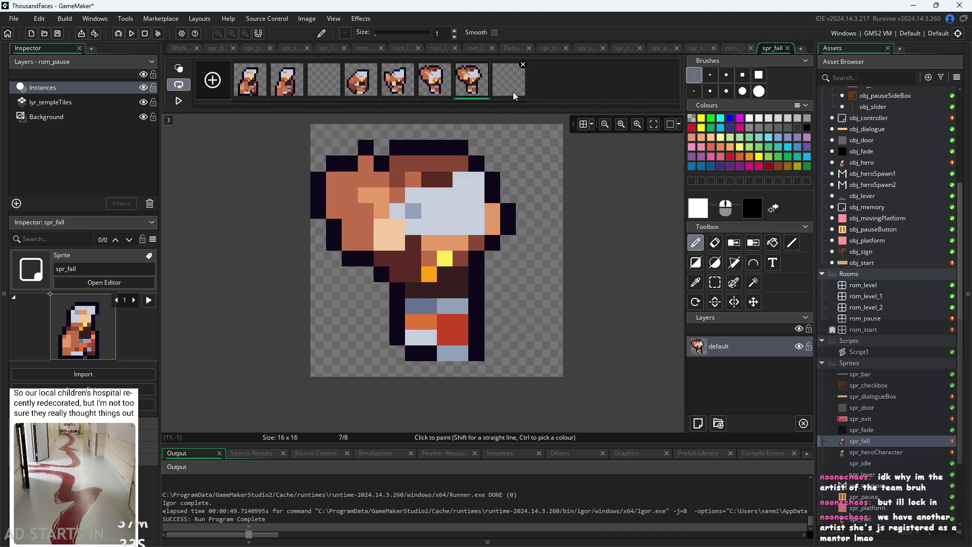
left_click(517, 92)
scroll(909, 285, "up", 3)
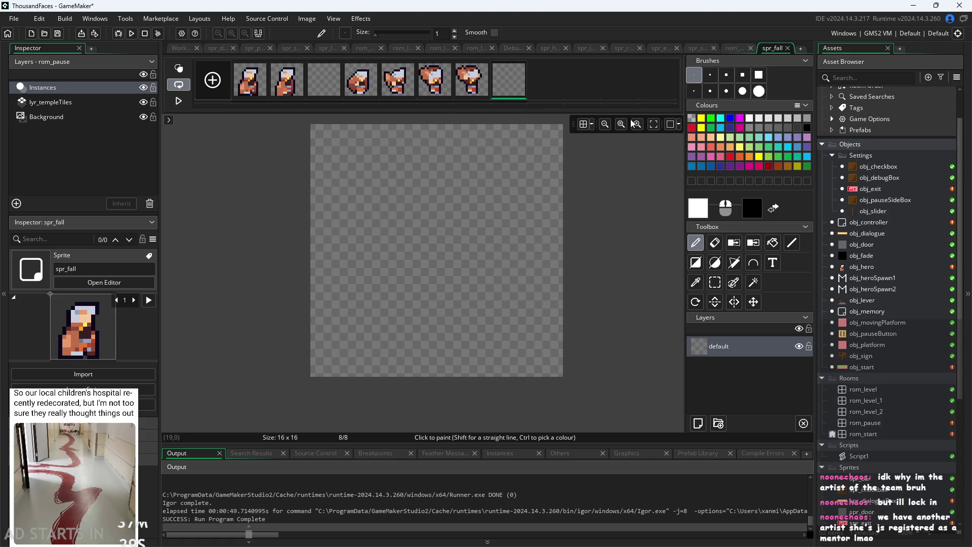
double_click(871, 265)
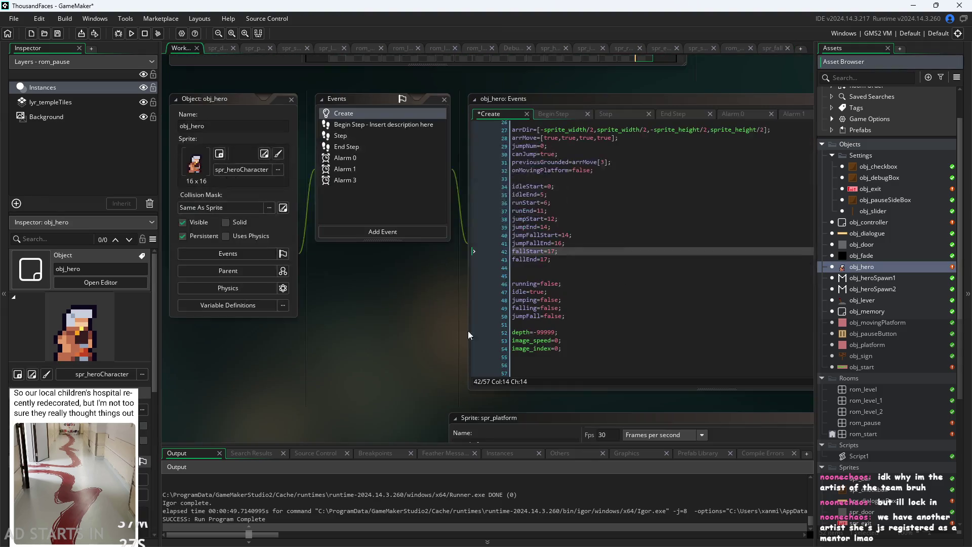
Change fallEnd from 17 to 18 in obj_hero's Create code.
scroll(322, 355, "up", 5, "ctrl")
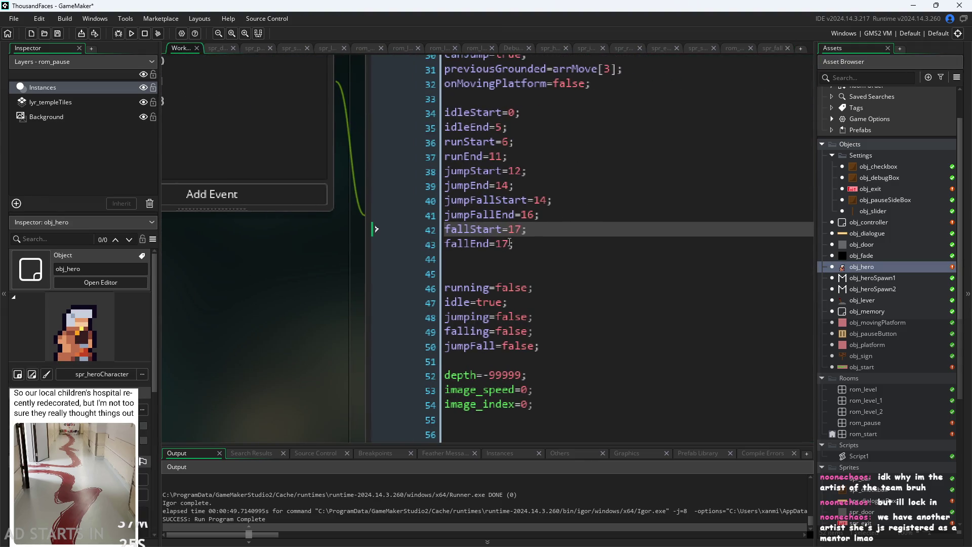
left_click(510, 242)
key("BackSpace")
type("8")
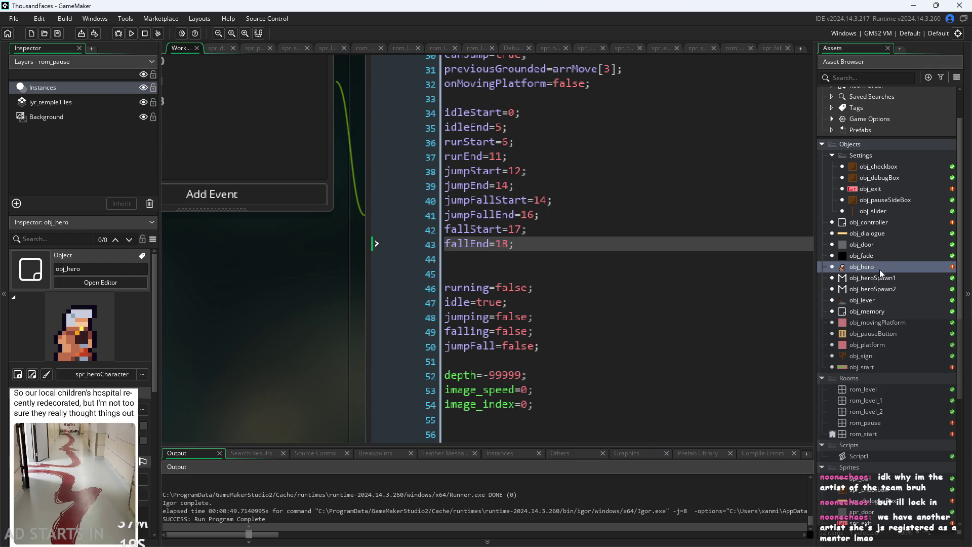
scroll(882, 481, "down", 3)
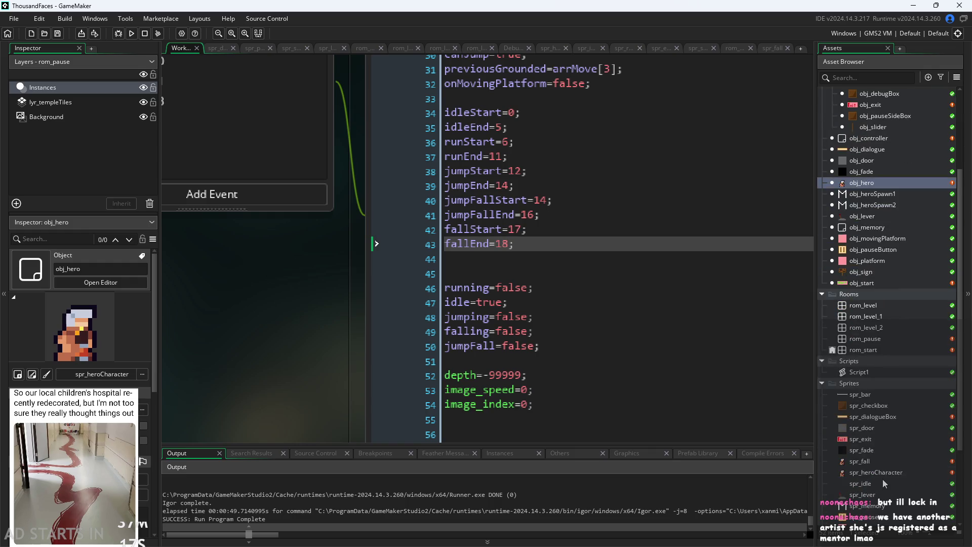
Check spr_fall's first five frames against the jumpStart line, then open spr_heroCharacter.
double_click(879, 461)
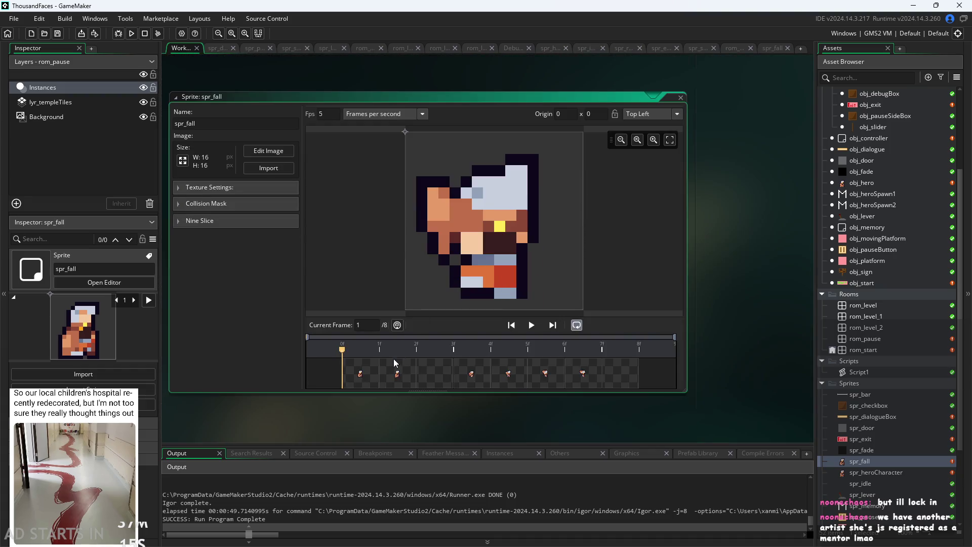
left_click(359, 374)
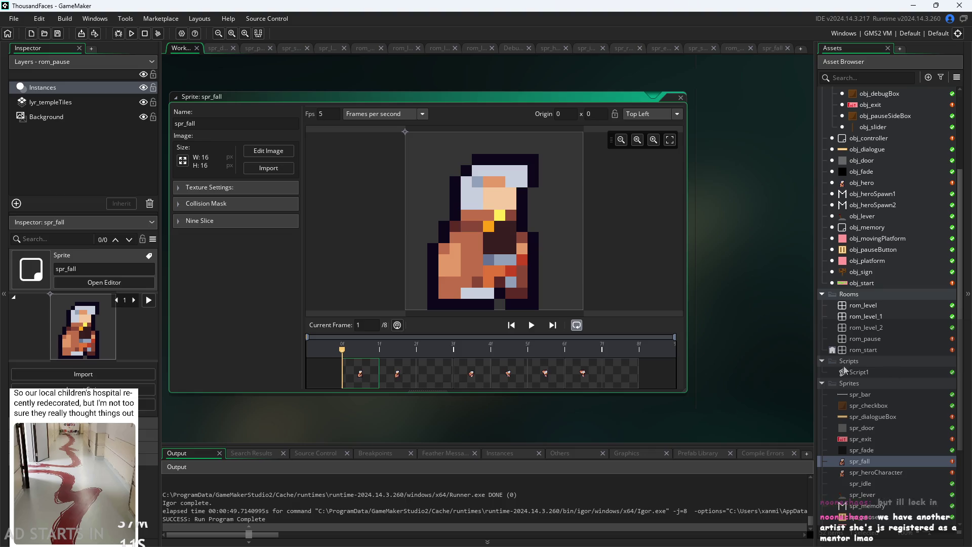
double_click(877, 181)
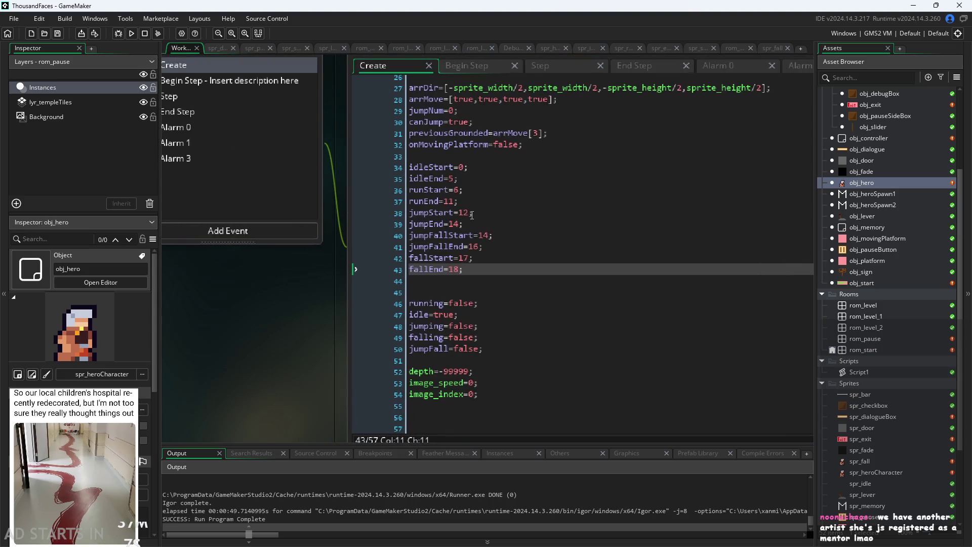
left_click(469, 212)
double_click(880, 461)
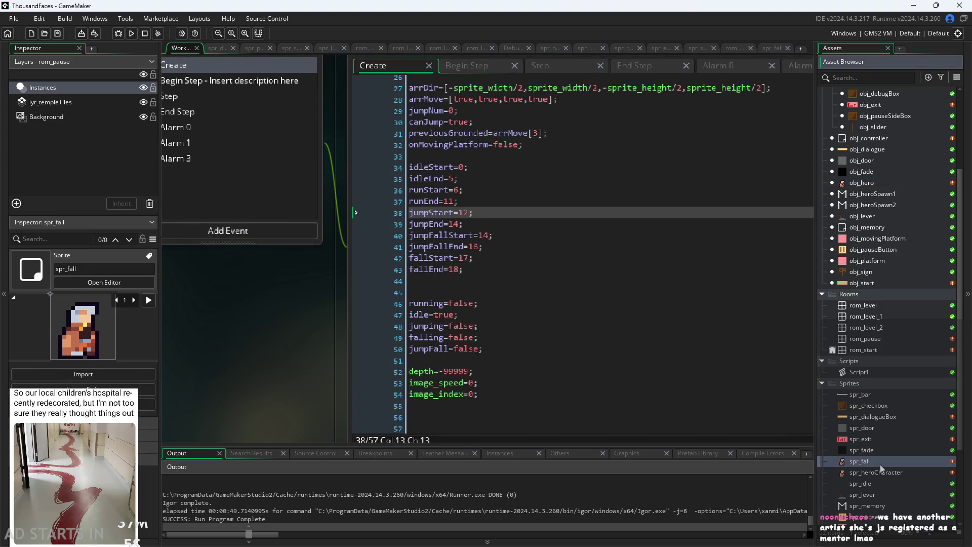
left_click(400, 380)
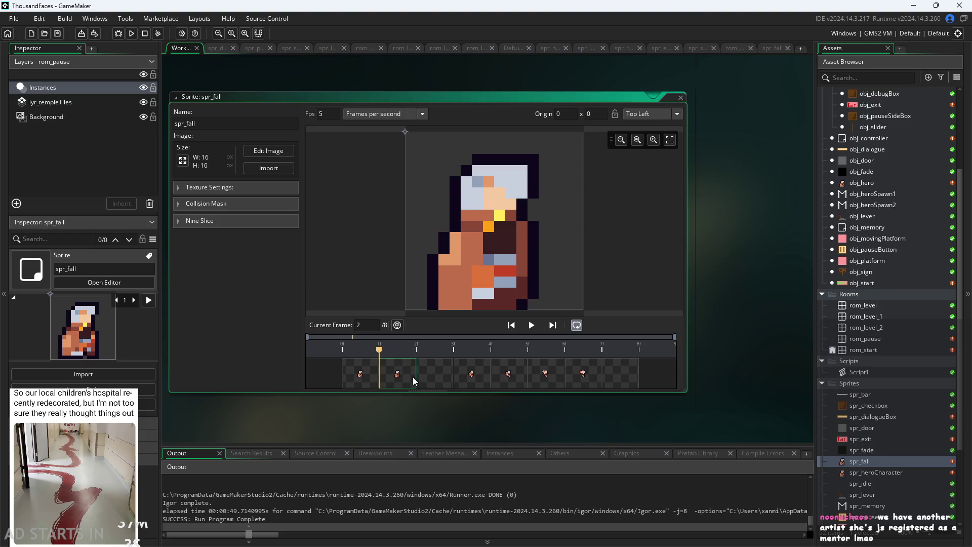
left_click(441, 382)
left_click(474, 382)
left_click(509, 381)
left_click(374, 380)
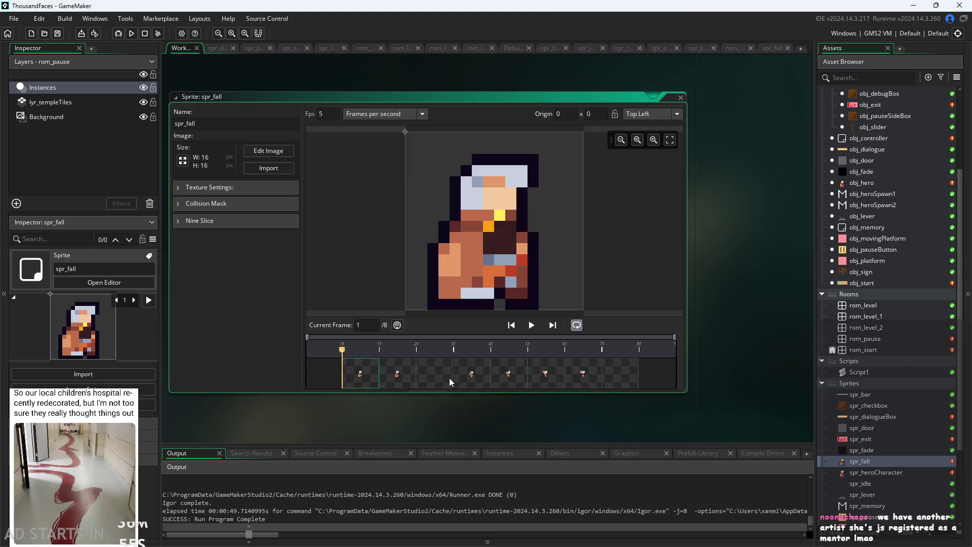
double_click(875, 472)
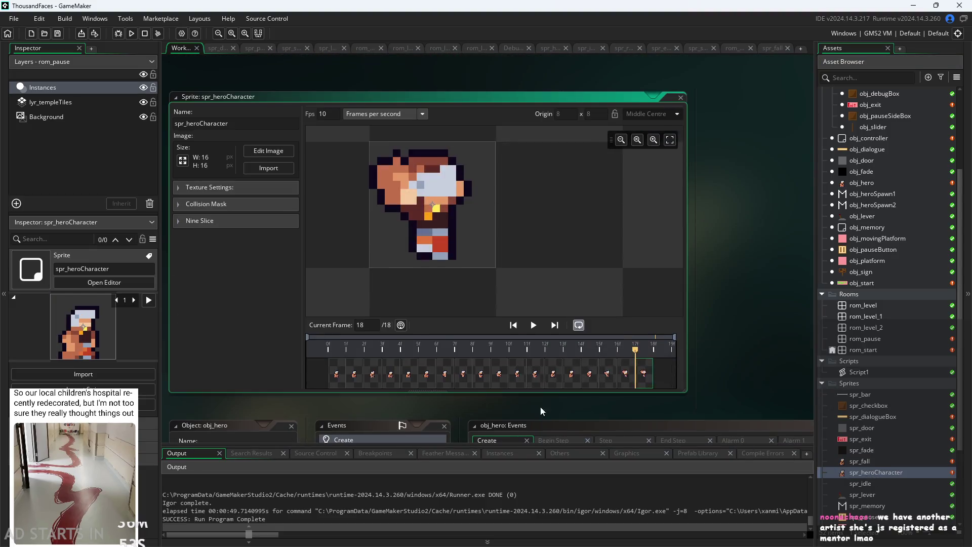
left_click(543, 385)
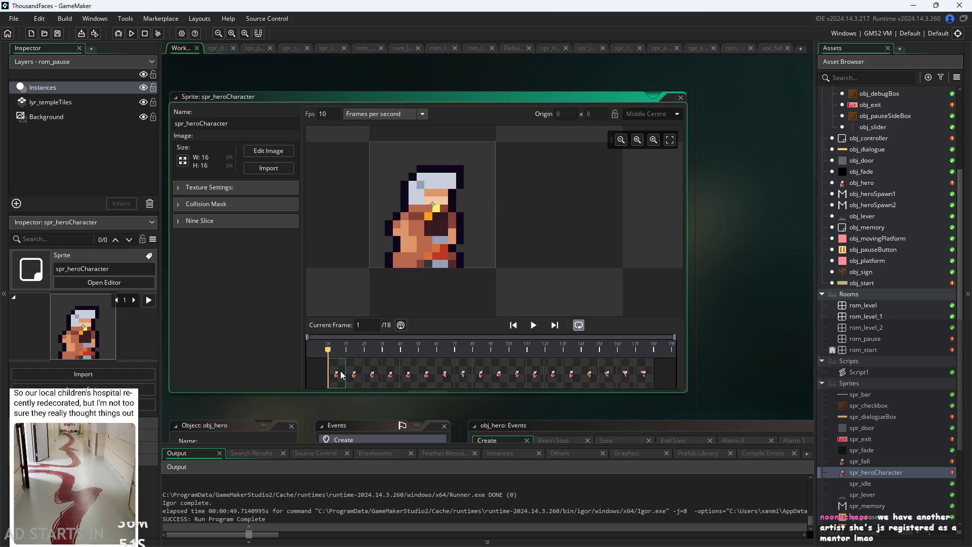
left_click(551, 386)
left_click(573, 382)
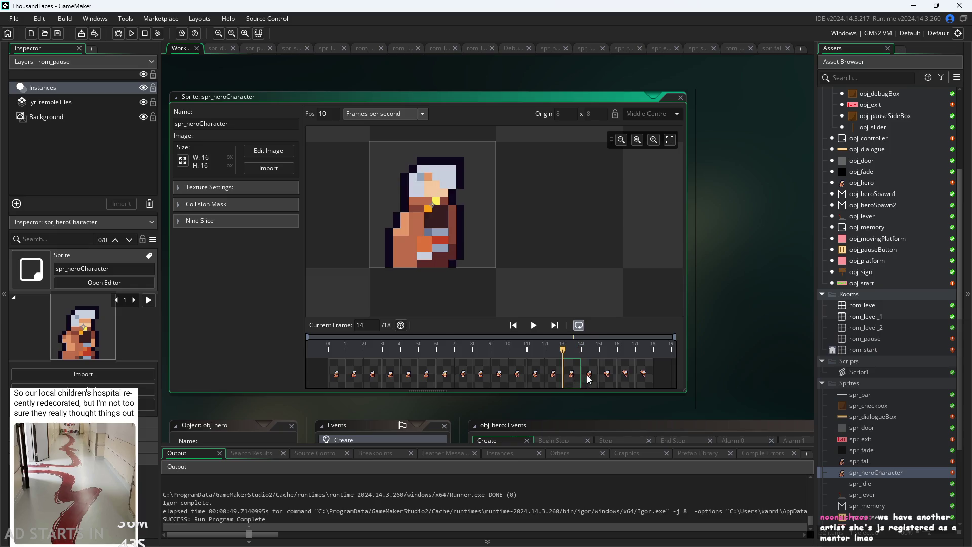
left_click(589, 377)
left_click(578, 380)
left_click(555, 380)
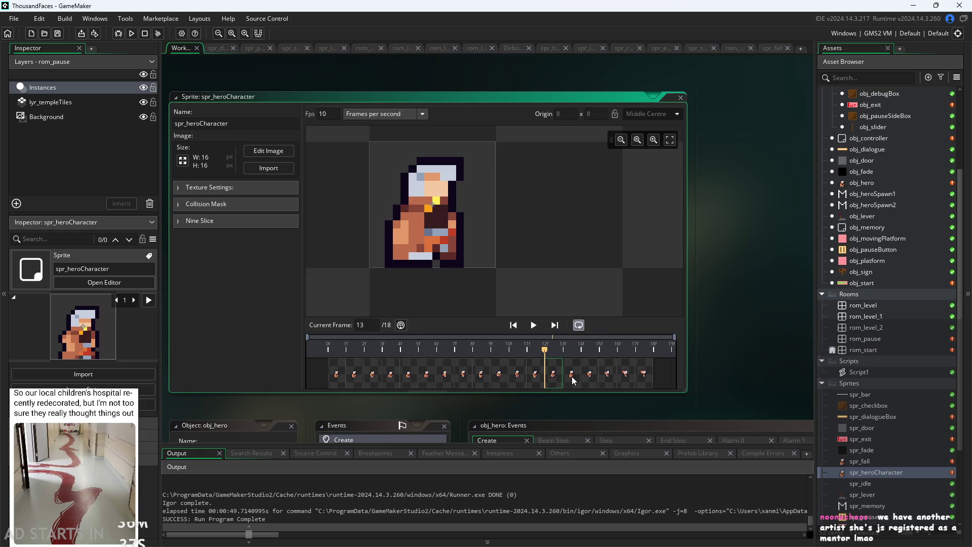
left_click(568, 384)
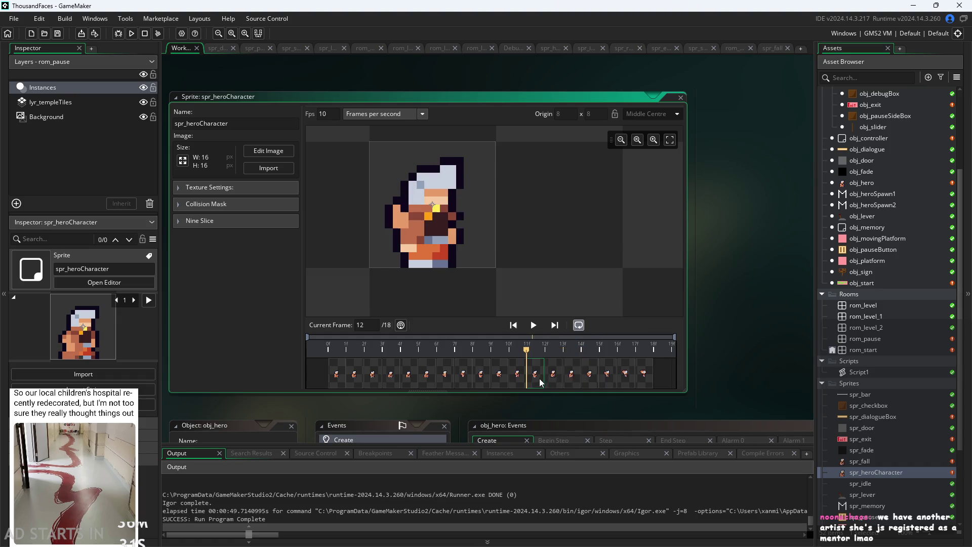
left_click(556, 384)
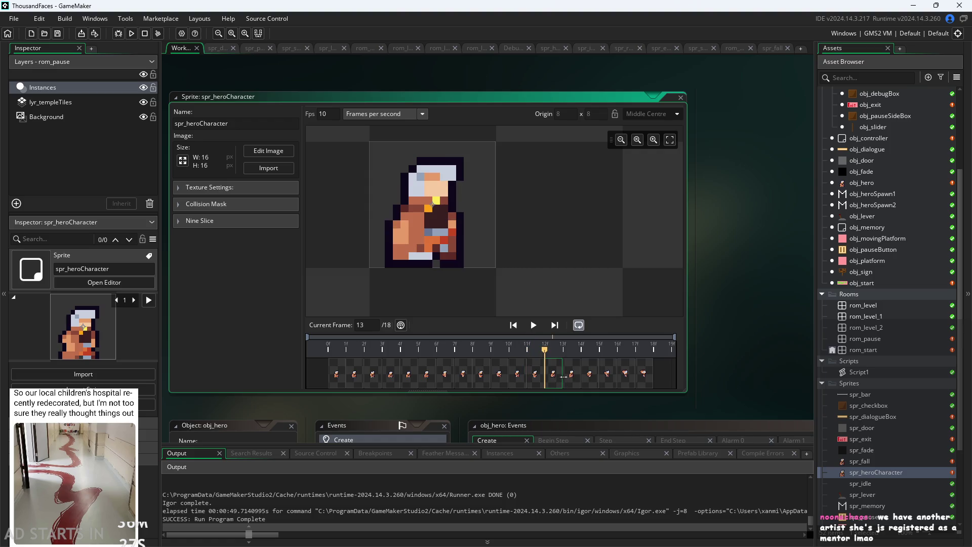
scroll(856, 225, "up", 2)
double_click(856, 225)
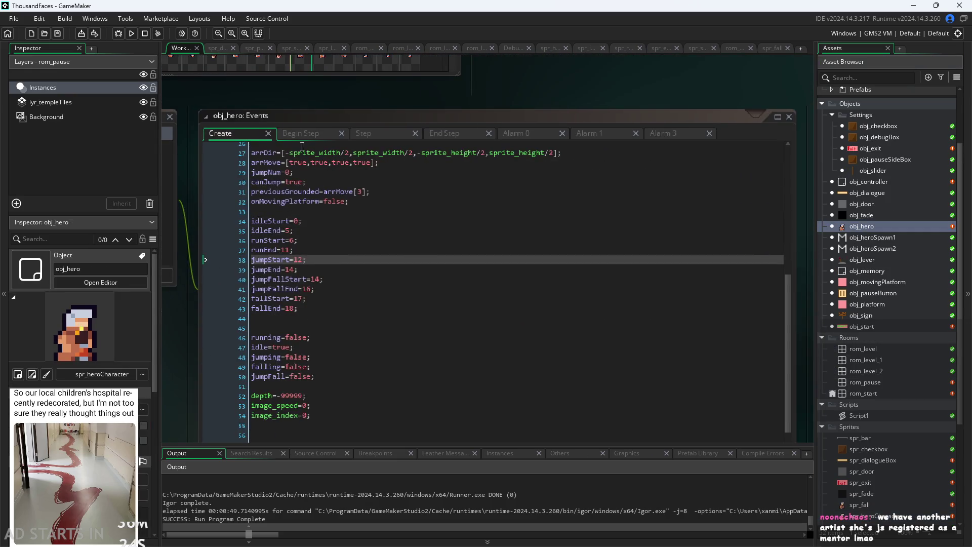
Review obj_hero's state code, including the vertVeloc<0 jumping condition and idle check.
left_click(348, 133)
left_click(390, 135)
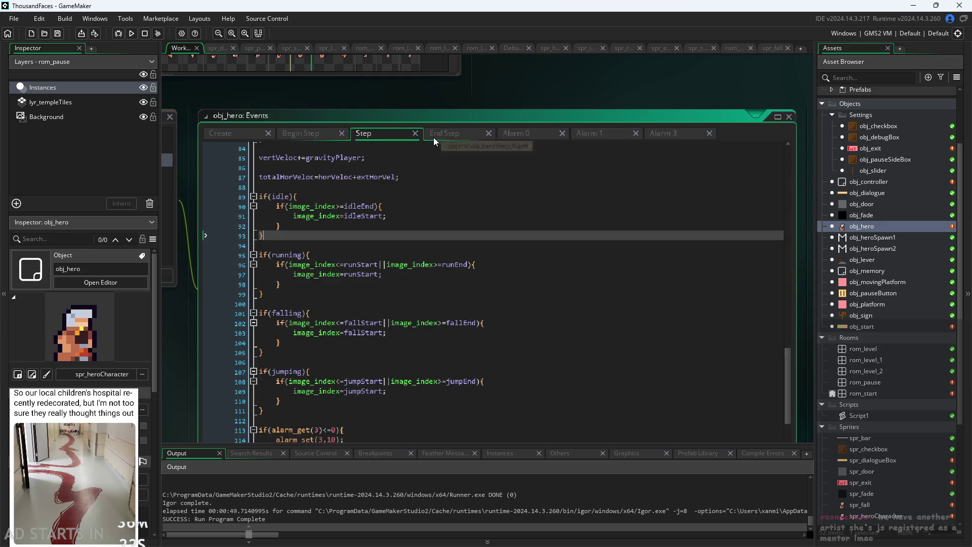
left_click(435, 134)
scroll(208, 324, "up", 2, "ctrl")
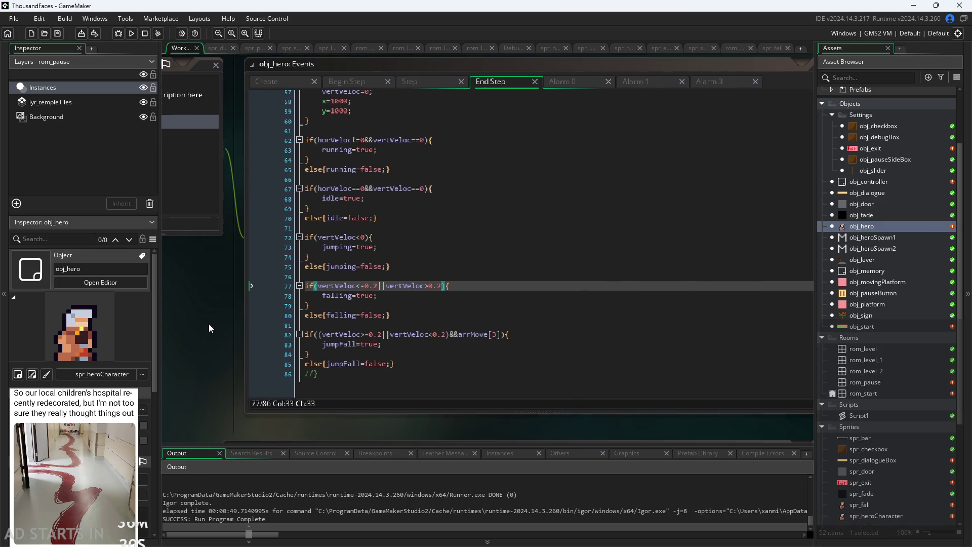
left_click(372, 243)
left_click(379, 263)
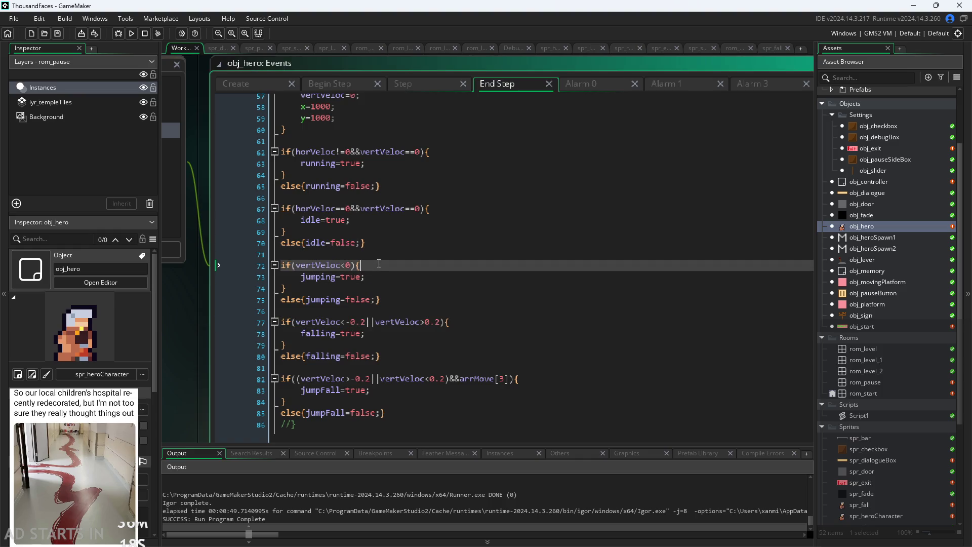
left_click(369, 209)
left_click(403, 197)
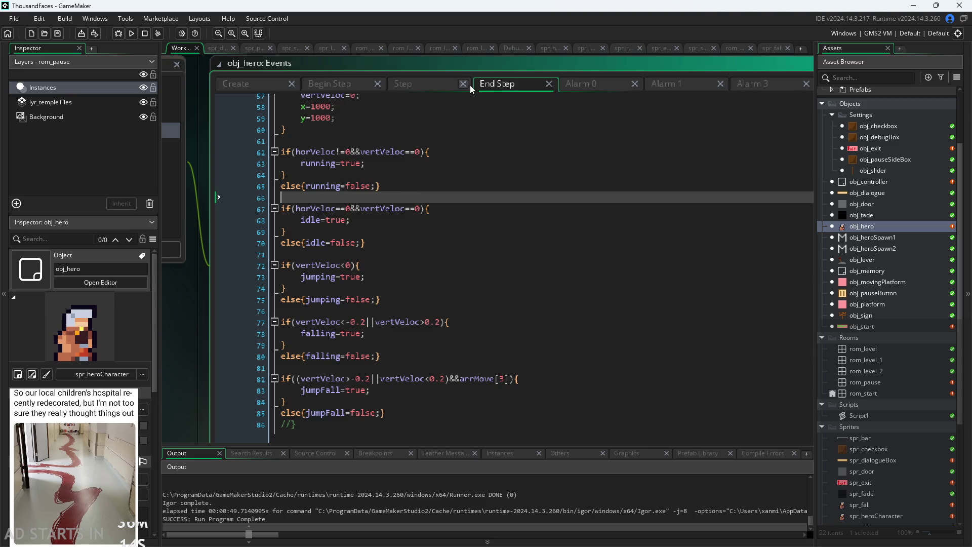
Check the running condition on line 63, then show the Step event's animation range checks.
left_click(384, 160)
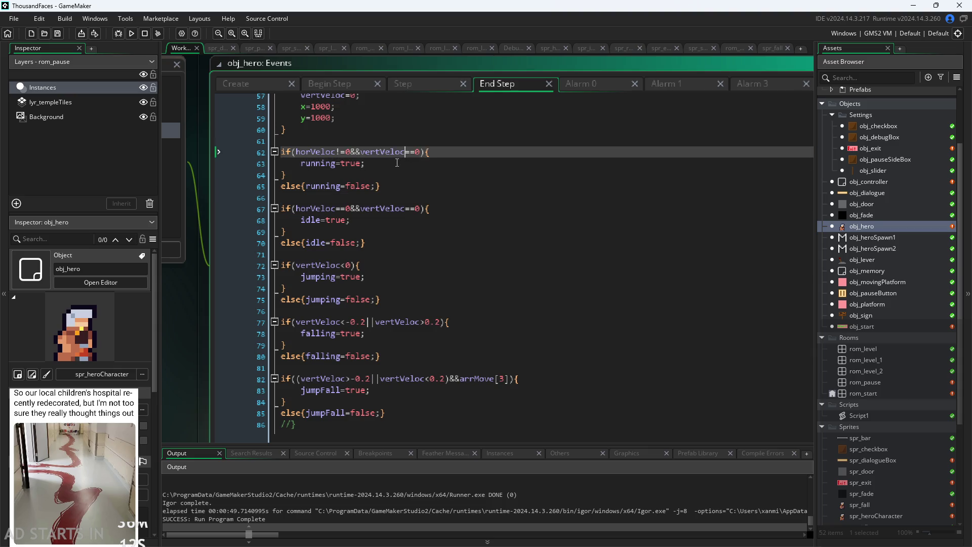
left_click(381, 277)
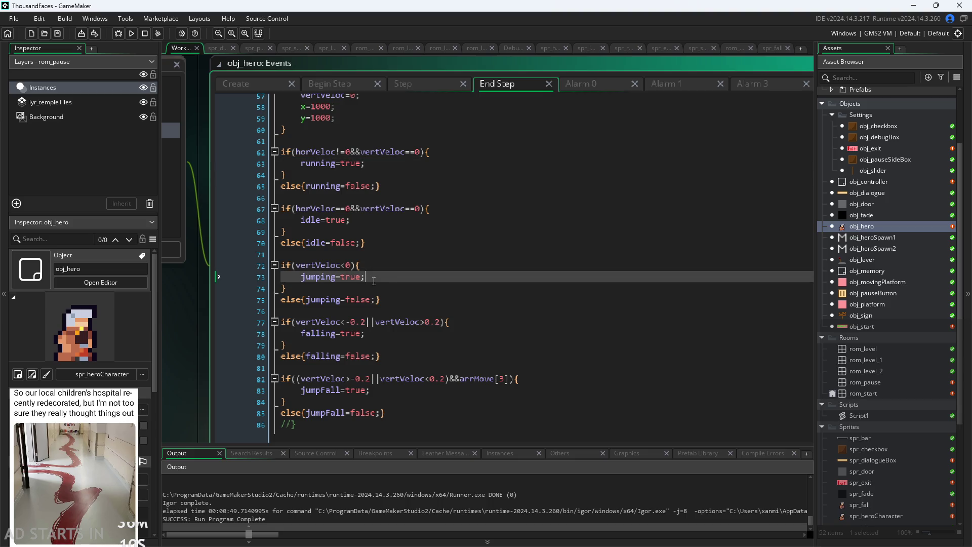
left_click(391, 266)
left_click(375, 279)
left_click(384, 266)
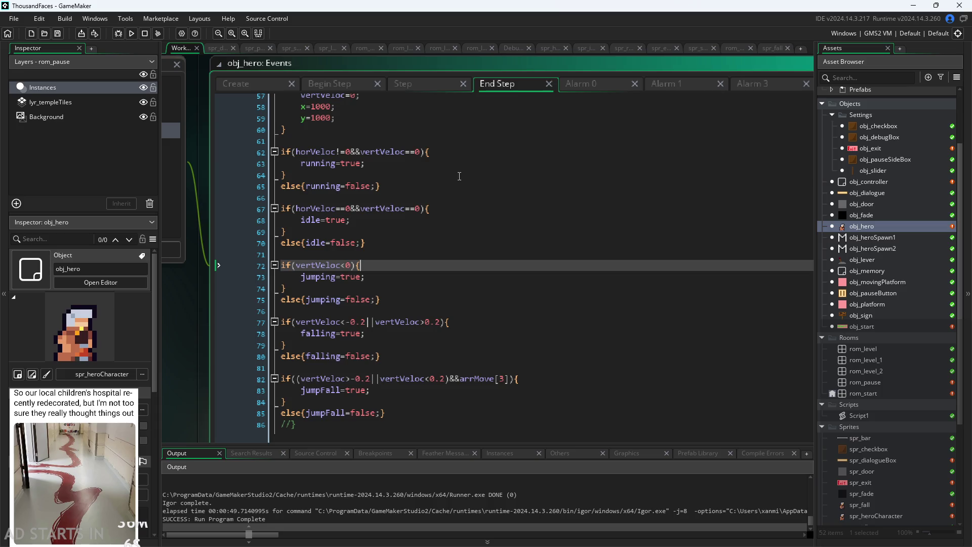
left_click(433, 84)
scroll(422, 292, "down", 3)
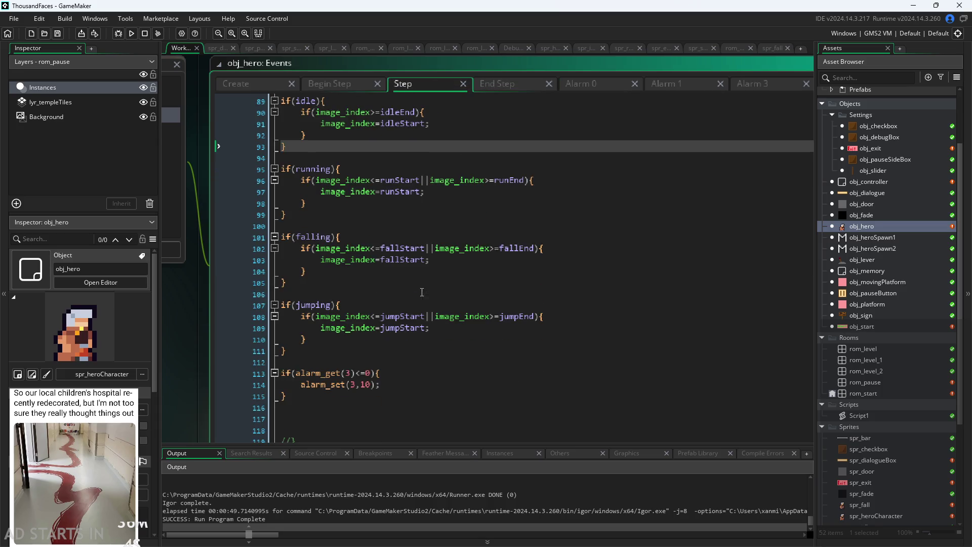
Wrap line 108's jumping check as if((image_index<=jumpStart||image_index>=jumpEnd)).
left_click(378, 309)
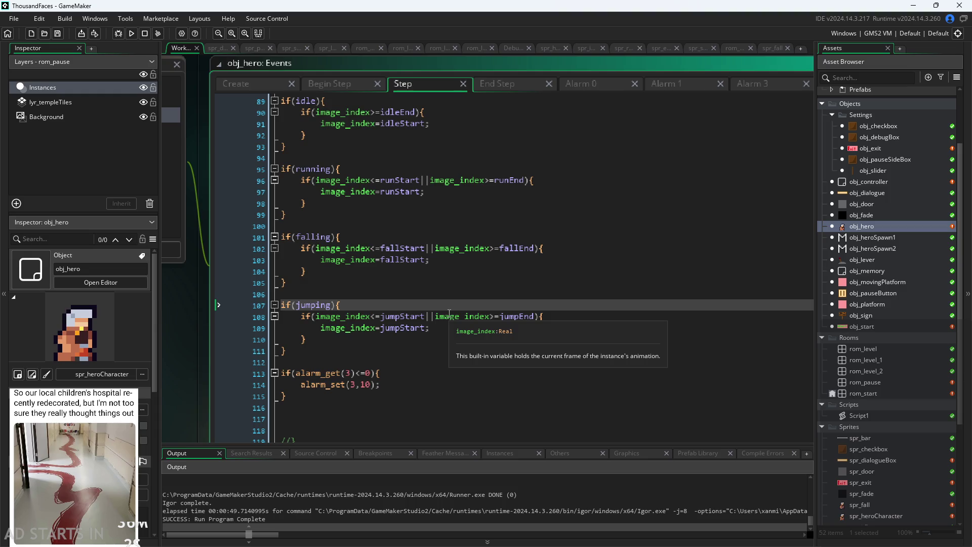
left_click(317, 318)
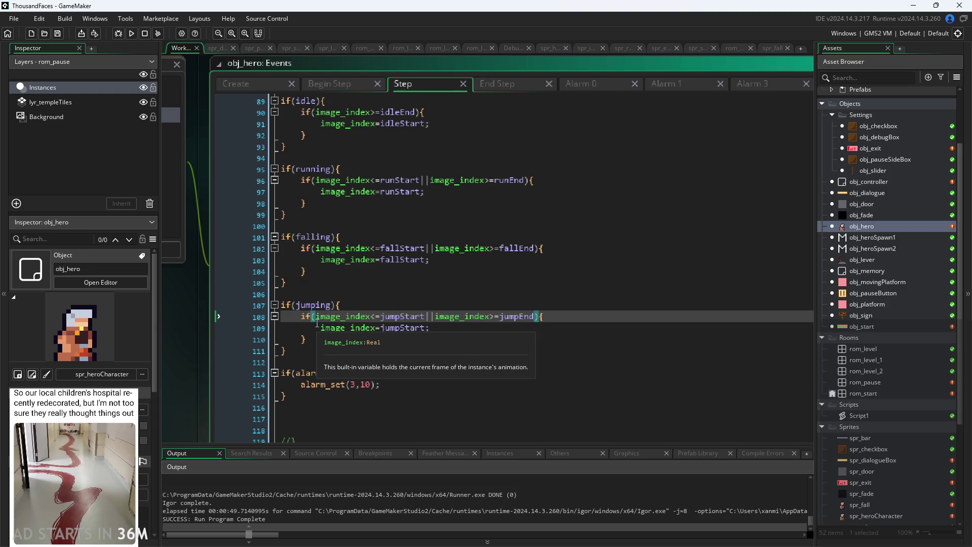
type("(")
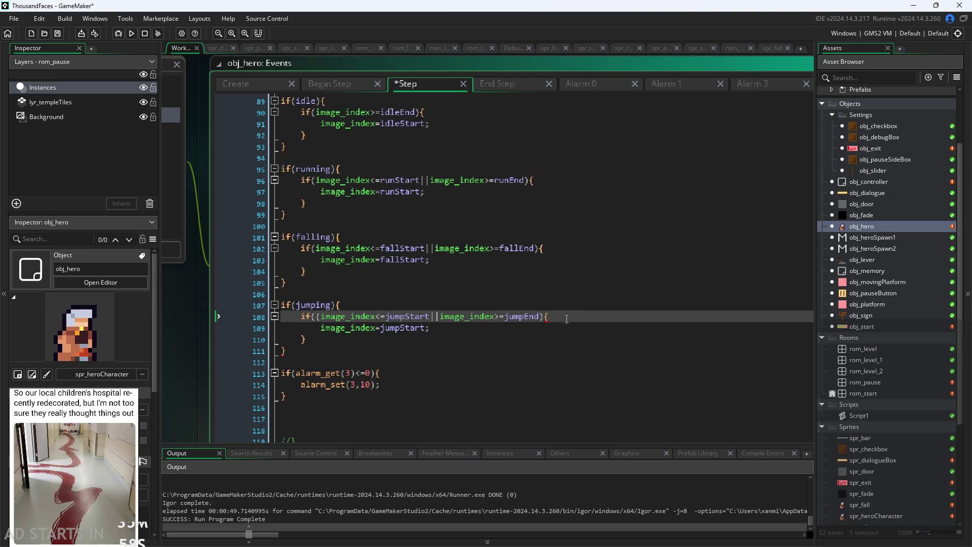
left_click(540, 317)
key("Return")
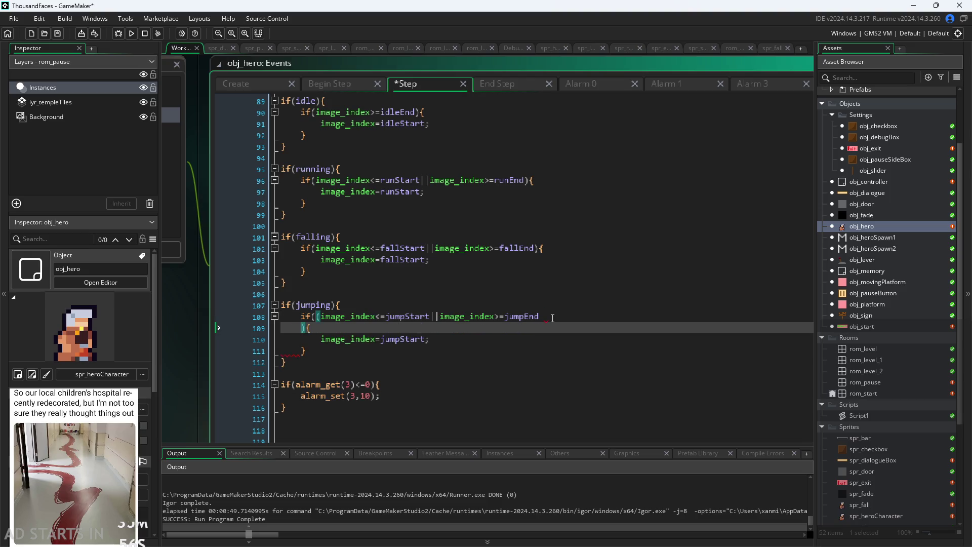
key("BackSpace")
key("BackSpace")
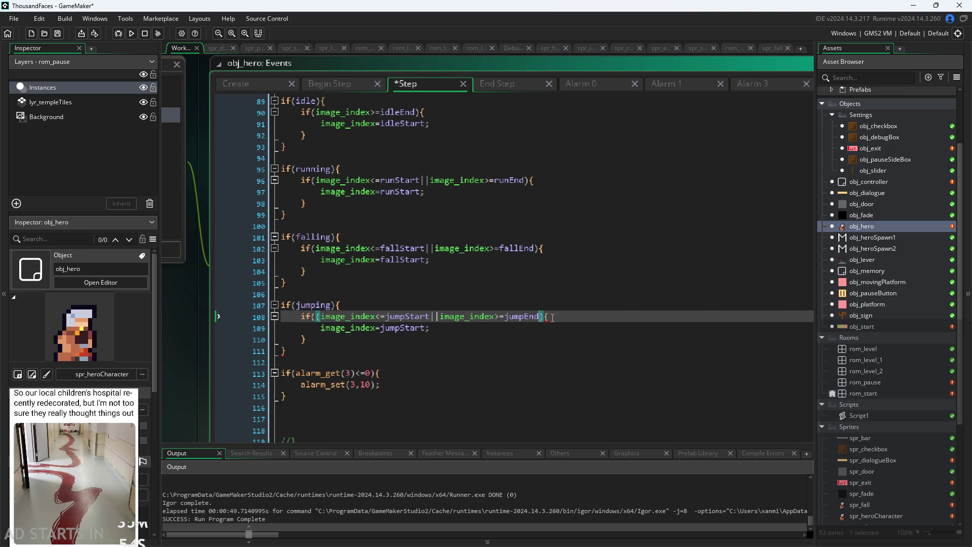
type(")")
Review lines 107–110, then show the Create event's frame variables starting at jumpStart=12.
scroll(570, 278, "down", 1)
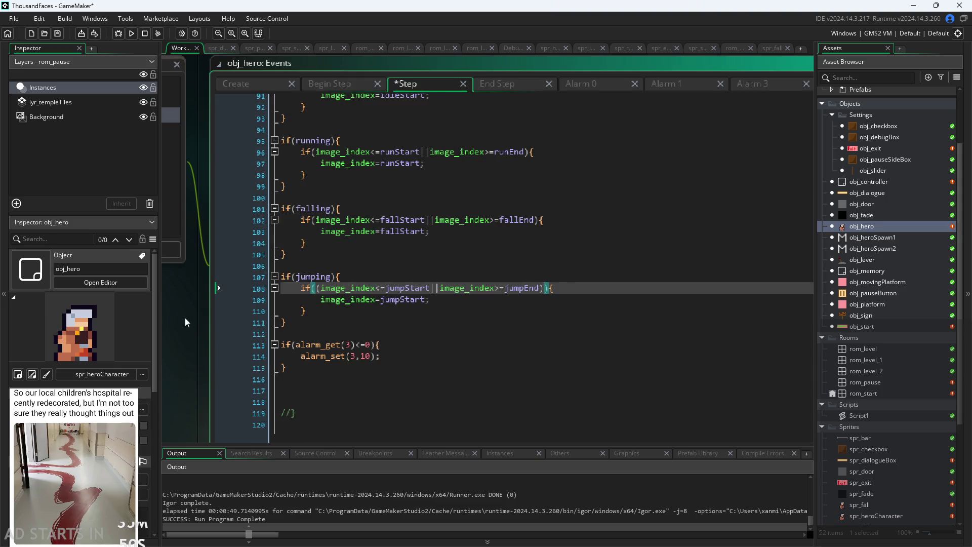
scroll(184, 317, "down", 2)
left_click(336, 230)
key("Down")
key("Right")
key("Right")
key("Right")
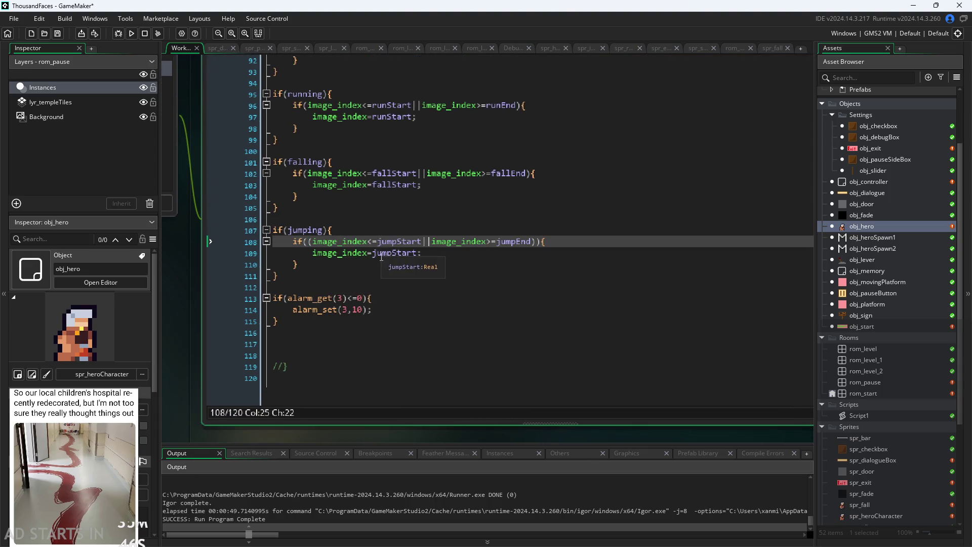
left_click(374, 231)
left_click(354, 264)
scroll(214, 343, "up", 2)
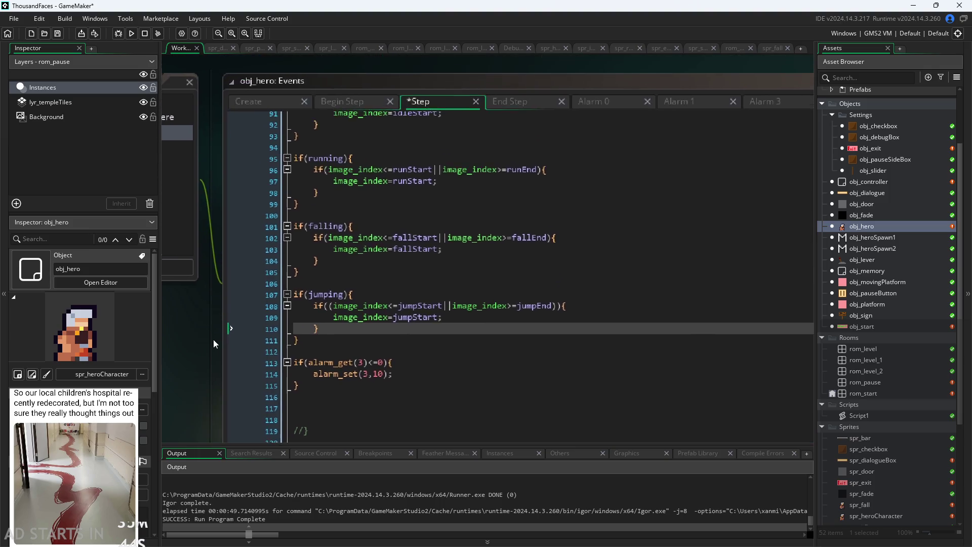
left_click(248, 142)
scroll(182, 303, "down", 4)
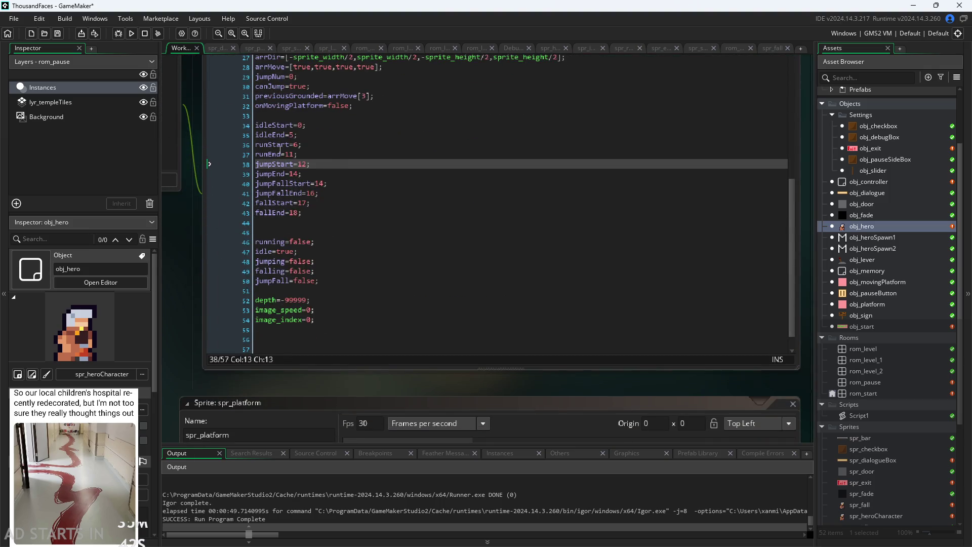
Inspect spr_heroCharacter's frames 14 and 15, then go back to obj_hero's Create code.
double_click(875, 514)
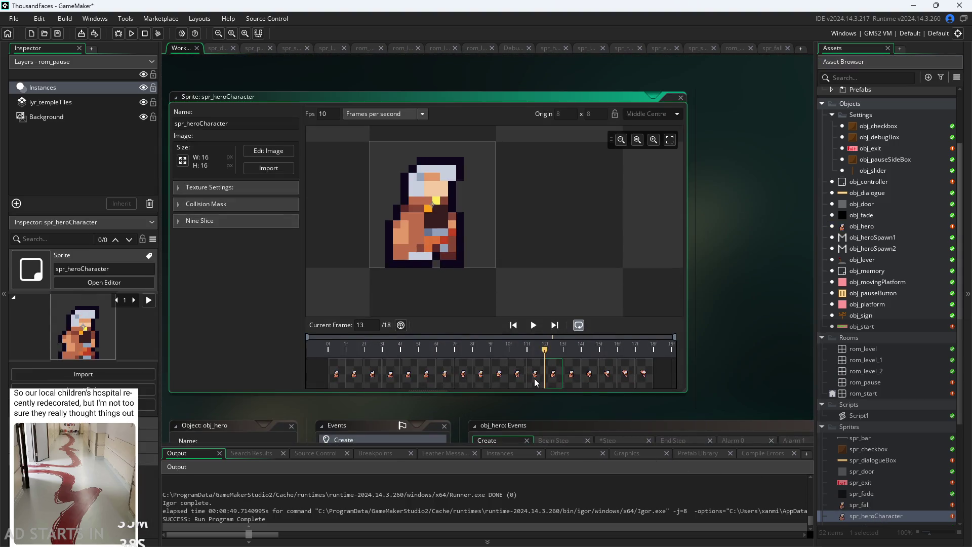
left_click(569, 380)
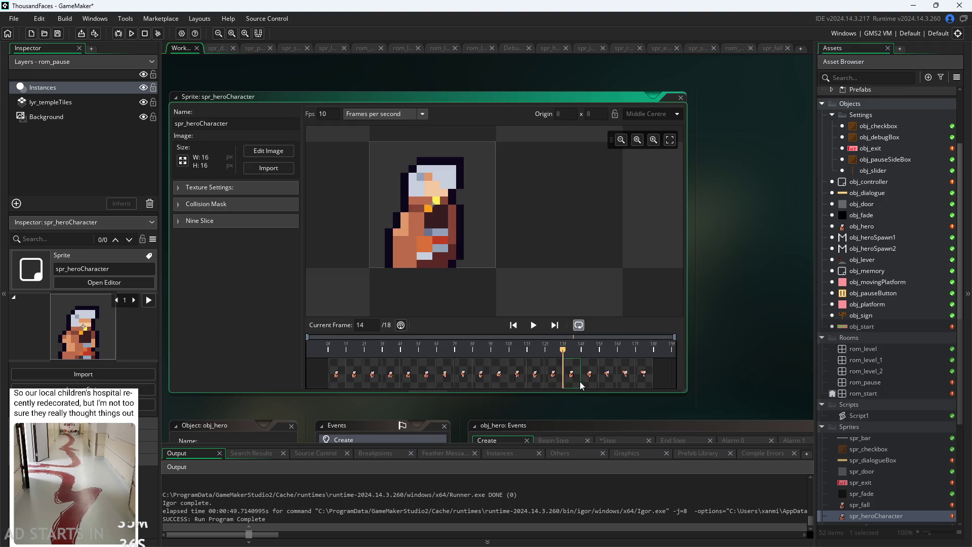
left_click(587, 380)
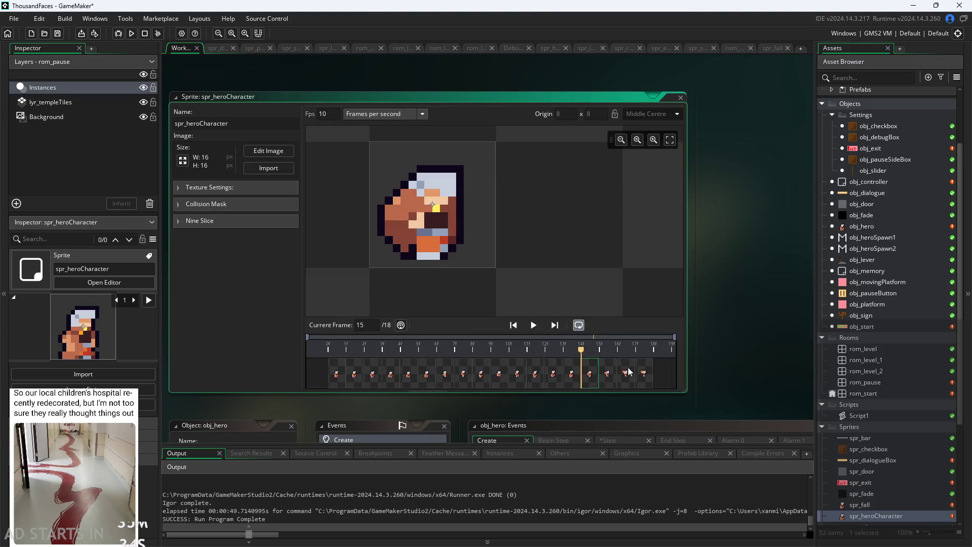
key("Left")
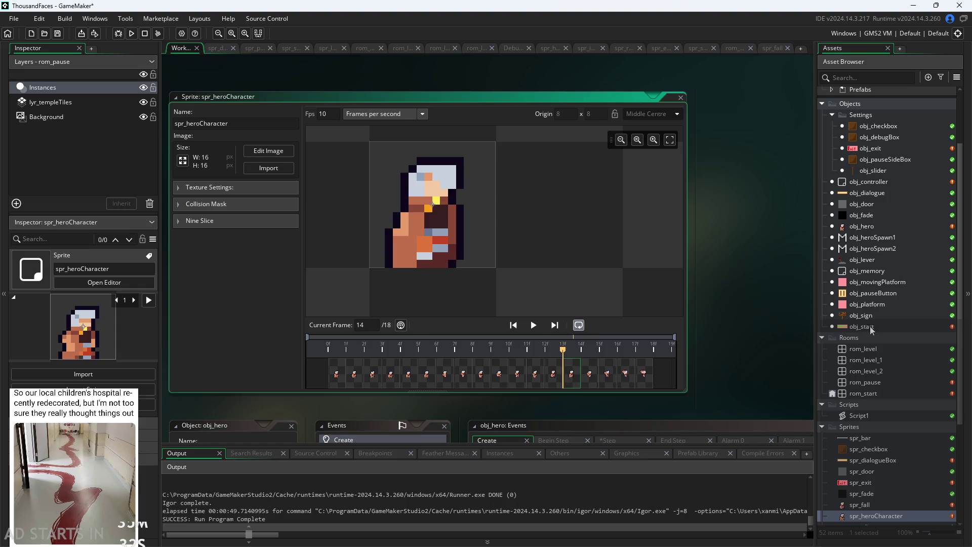
double_click(863, 226)
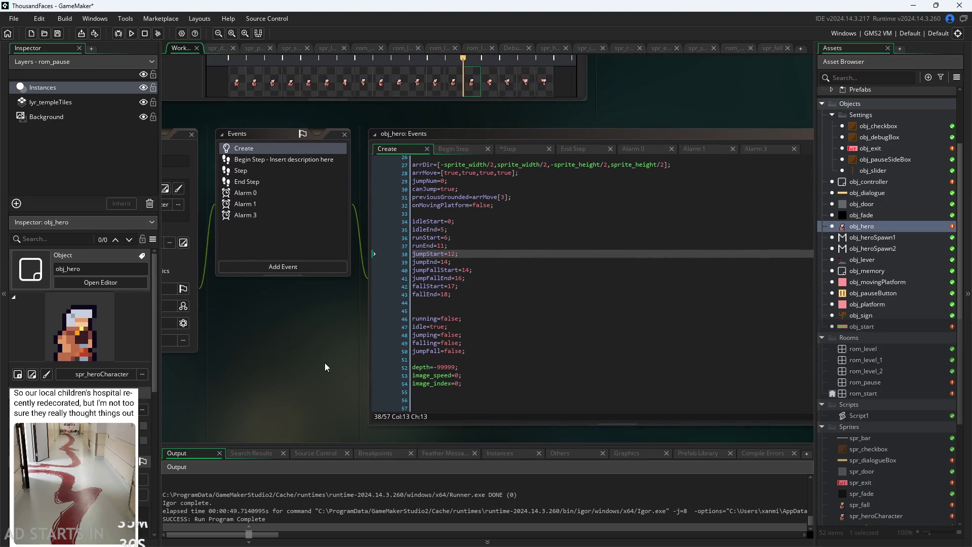
Review the jumpEnd and jumpFallEnd values on lines 39–41 of the Create code.
scroll(355, 350, "up", 5)
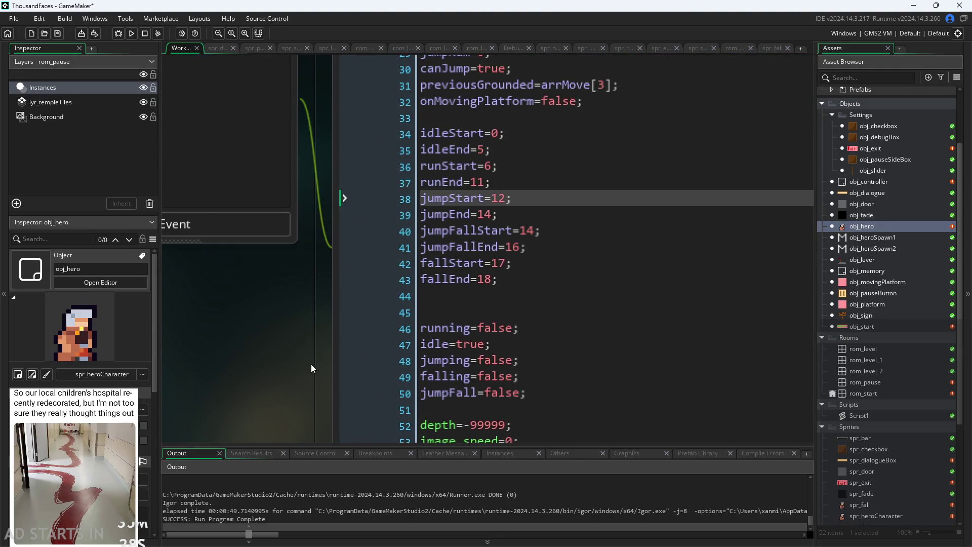
left_click(494, 254)
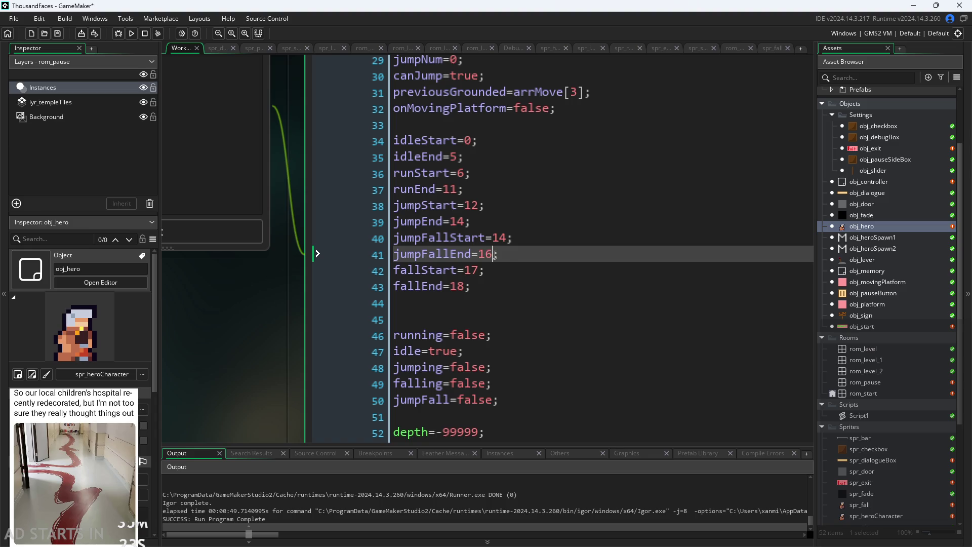
key("Up")
key("Up")
key("Up")
key("Down")
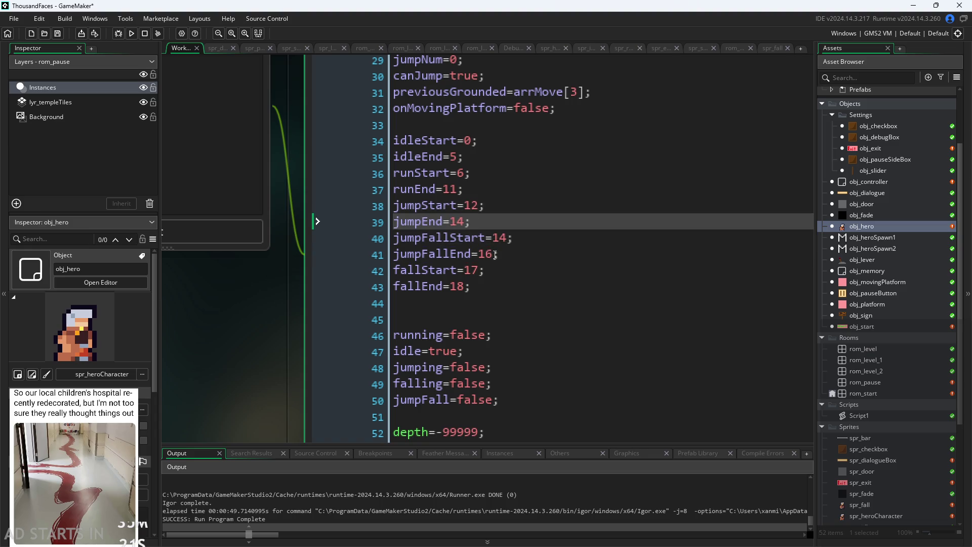
left_click(509, 242)
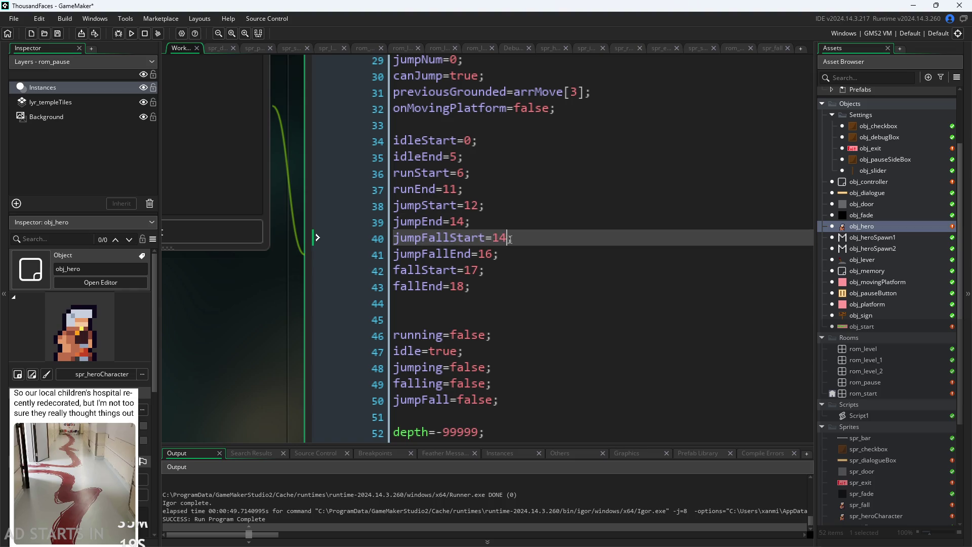
left_click(487, 216)
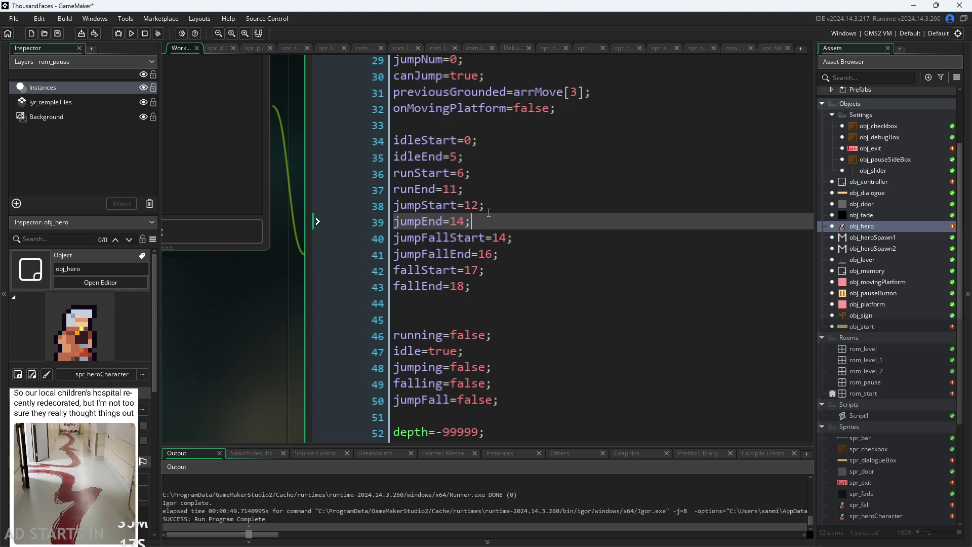
Change jumpFallStart from 14 to 15 and recheck the jumpStart and jumpEnd lines.
left_click(507, 237)
key("BackSpace")
type("5")
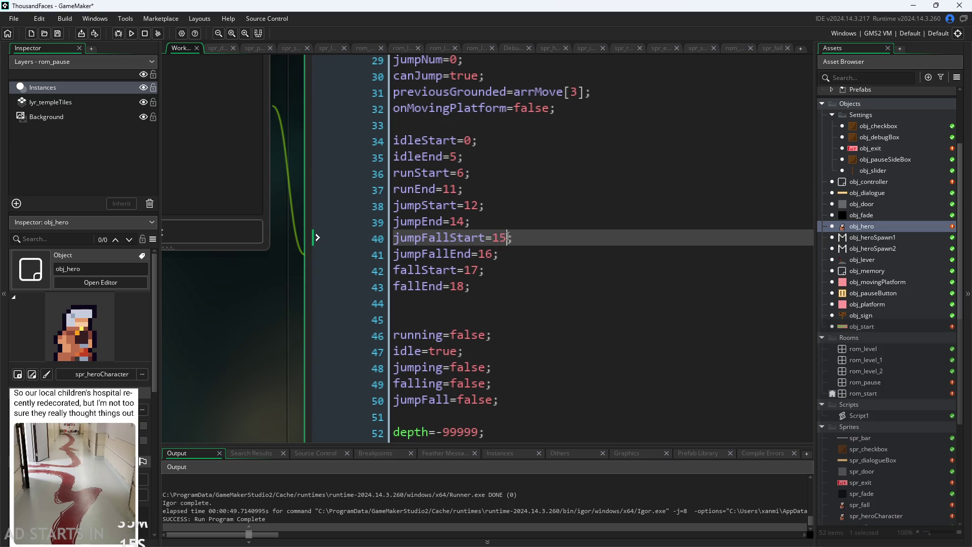
left_click(479, 205)
key("Down")
key("Up")
key("Down")
key("Up")
scroll(273, 320, "down", 2, "ctrl")
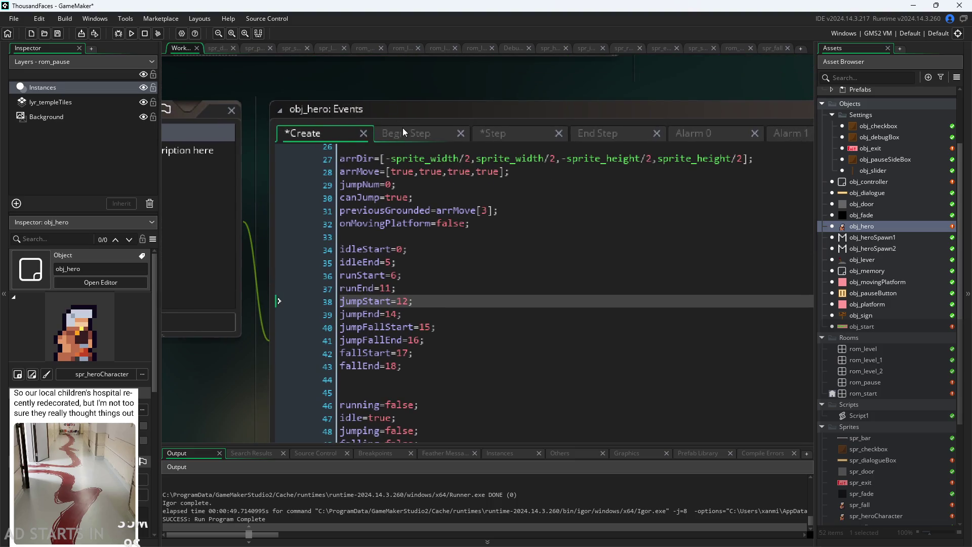
Make the Step jumping block reset image_index to jumpStart+1, save, and return to Create.
left_click(402, 127)
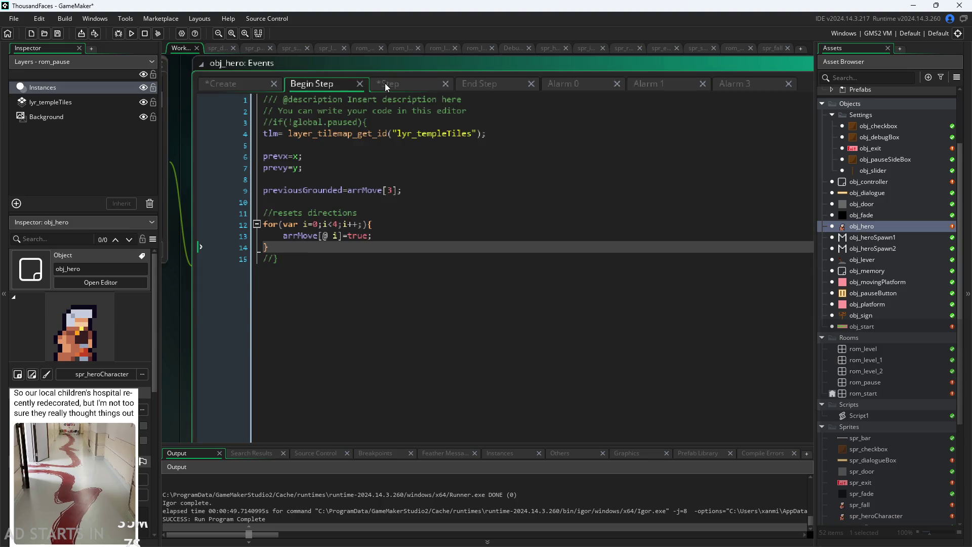
left_click(384, 85)
left_click(370, 287)
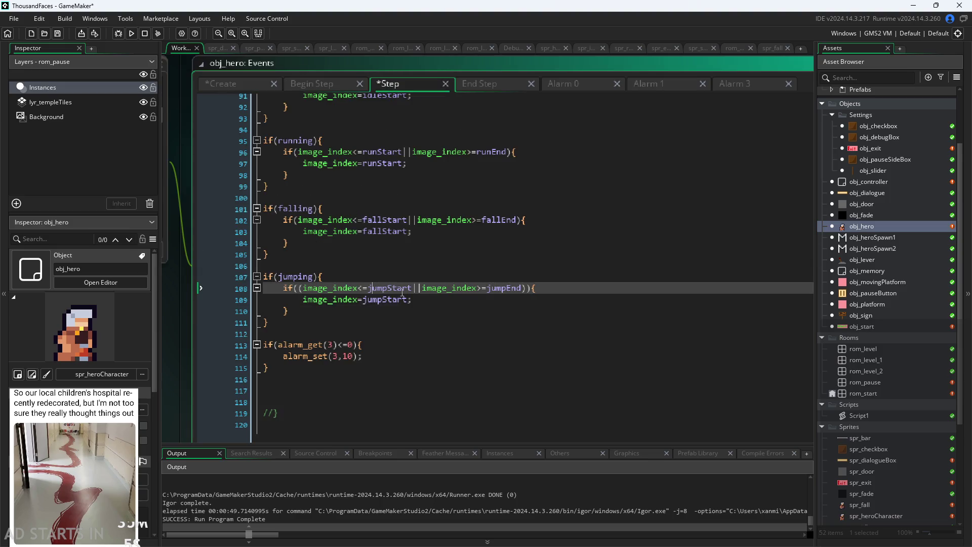
type("+1")
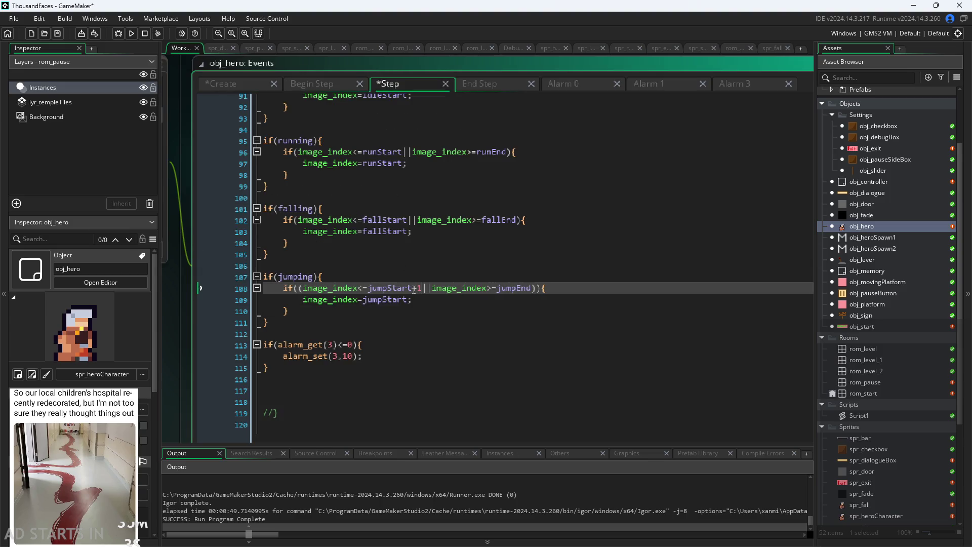
key("BackSpace")
key("BackSpace")
key("Down")
type("+1")
key("ctrl+s")
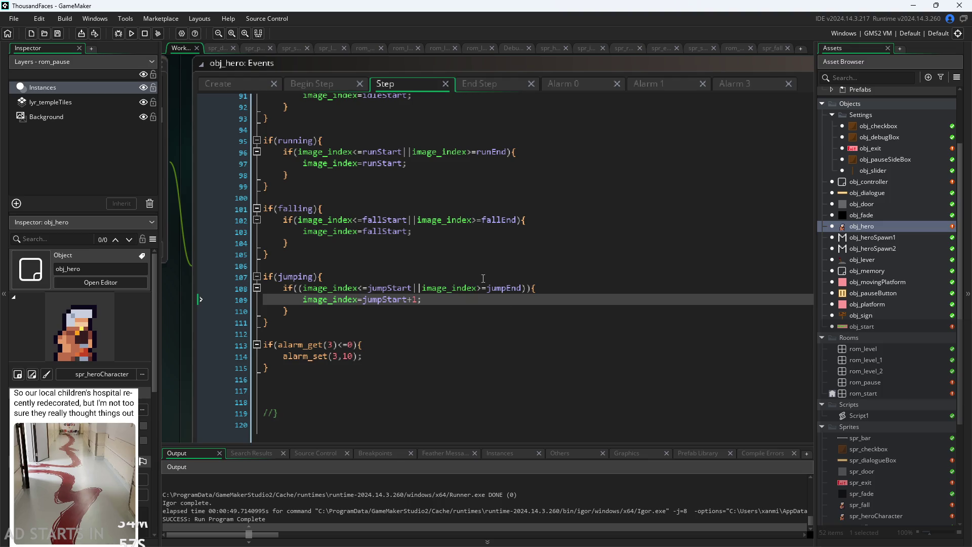
left_click(247, 85)
scroll(861, 366, "down", 1, "ctrl")
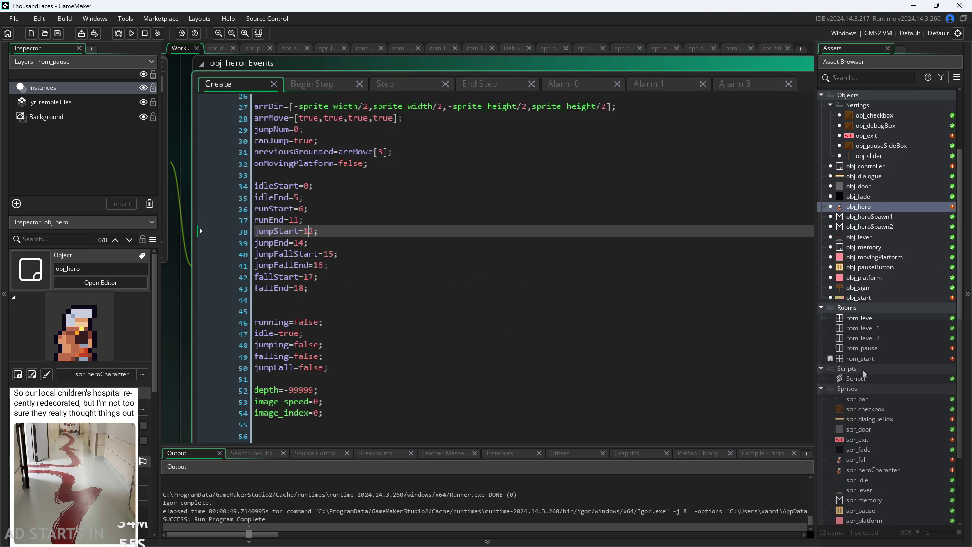
Open spr_heroCharacter and review its final frames, 14 through 18.
double_click(871, 470)
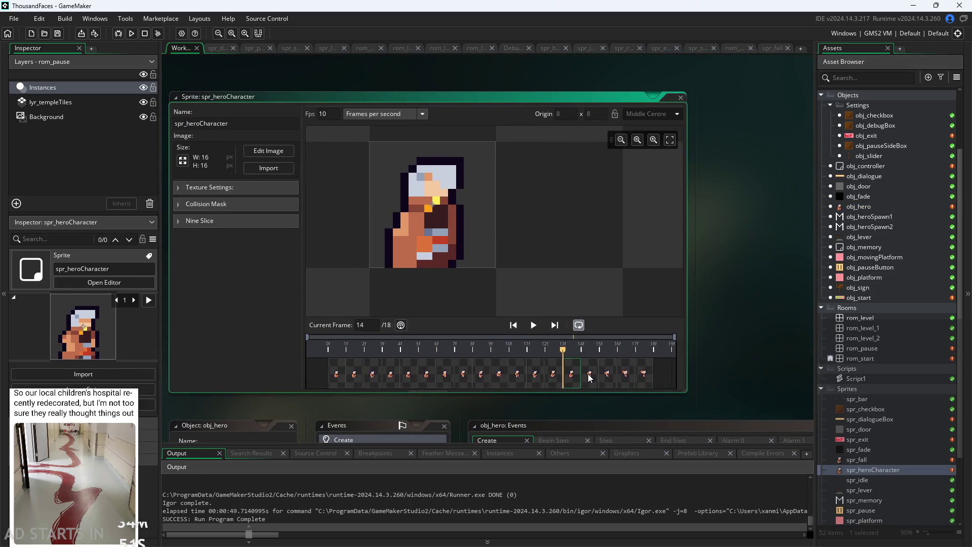
left_click(588, 373)
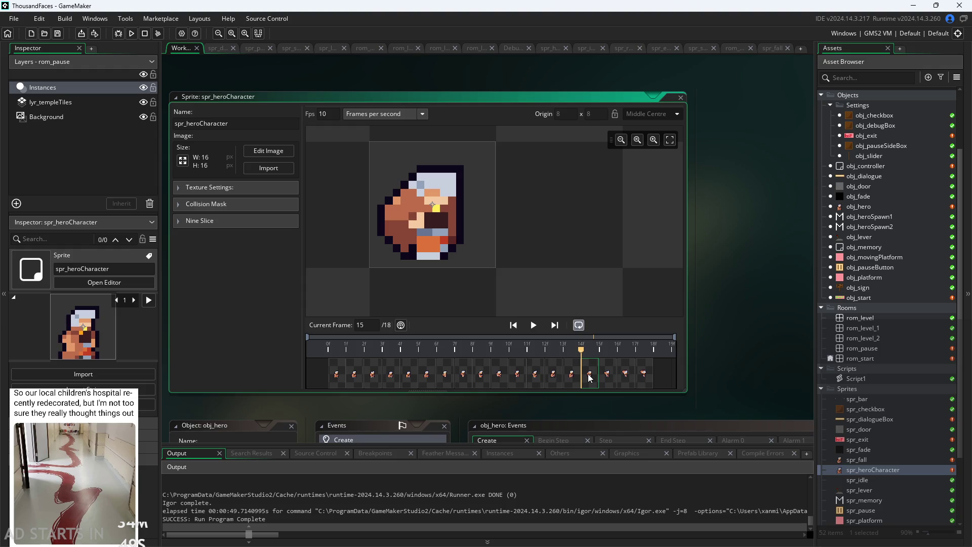
left_click(608, 375)
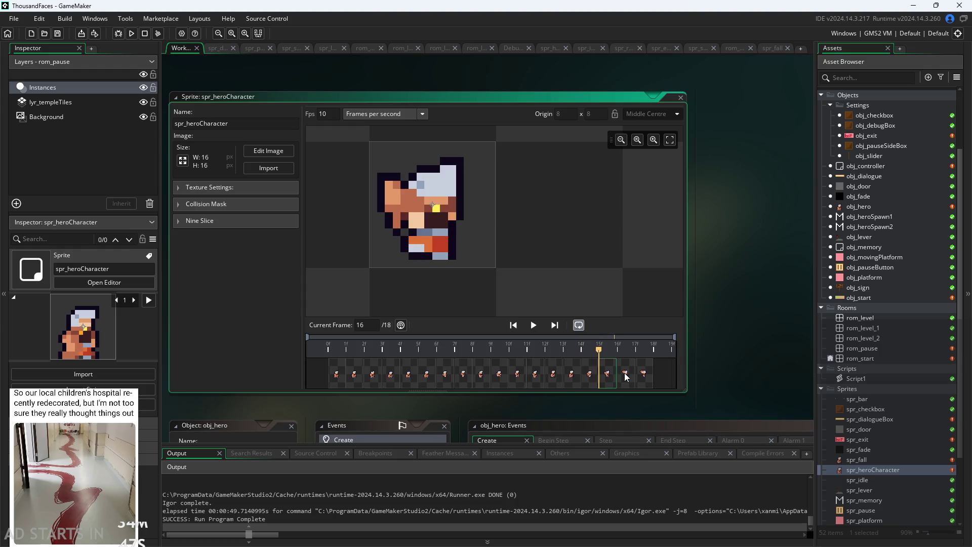
left_click(627, 375)
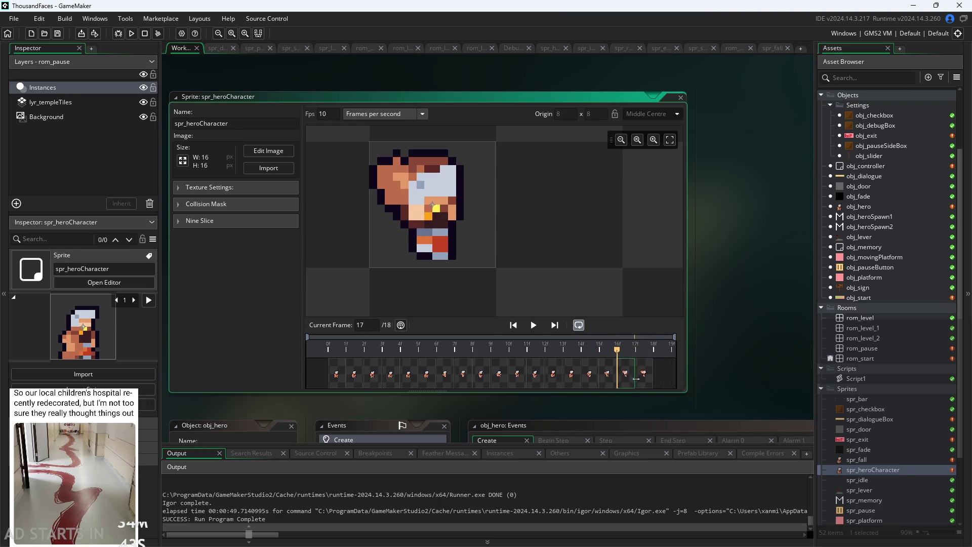
left_click(611, 379)
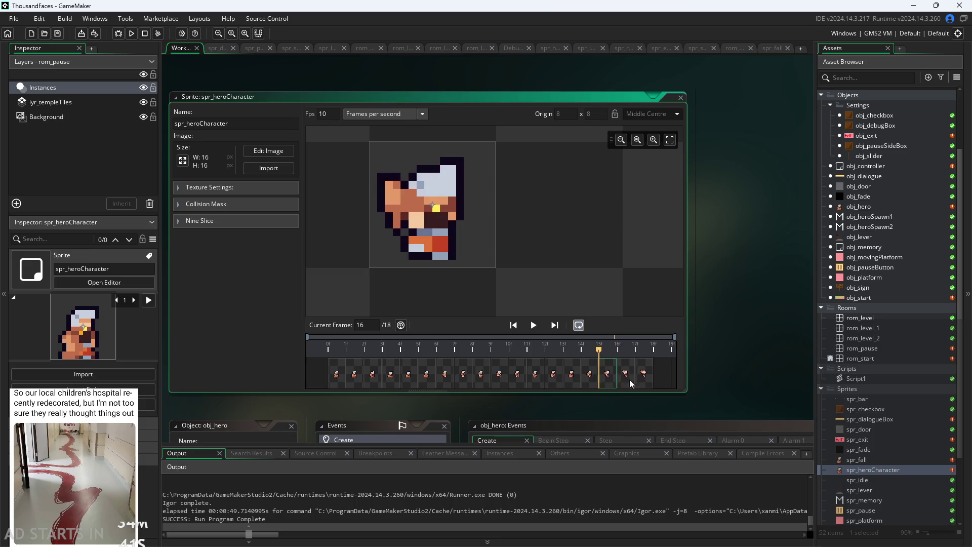
left_click(595, 377)
left_click(610, 373)
left_click(626, 381)
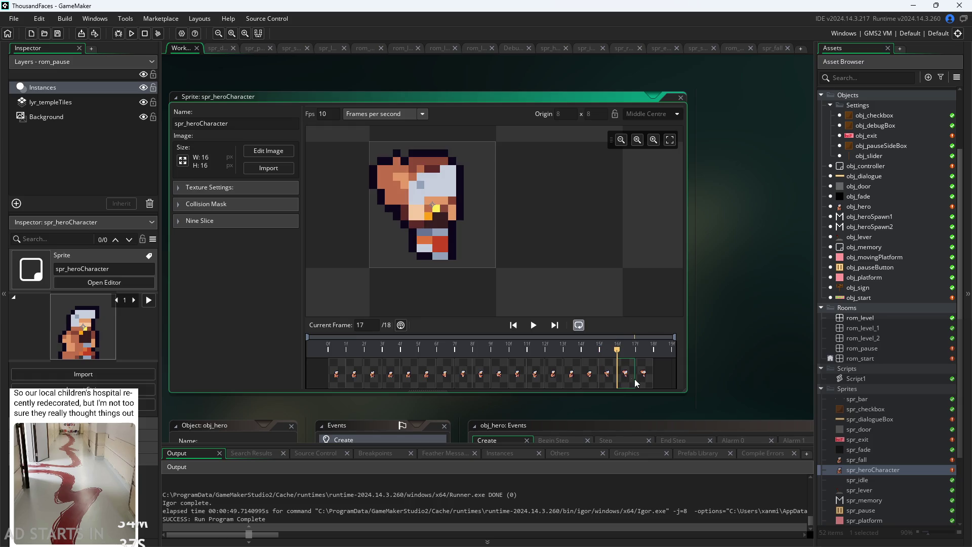
left_click(643, 381)
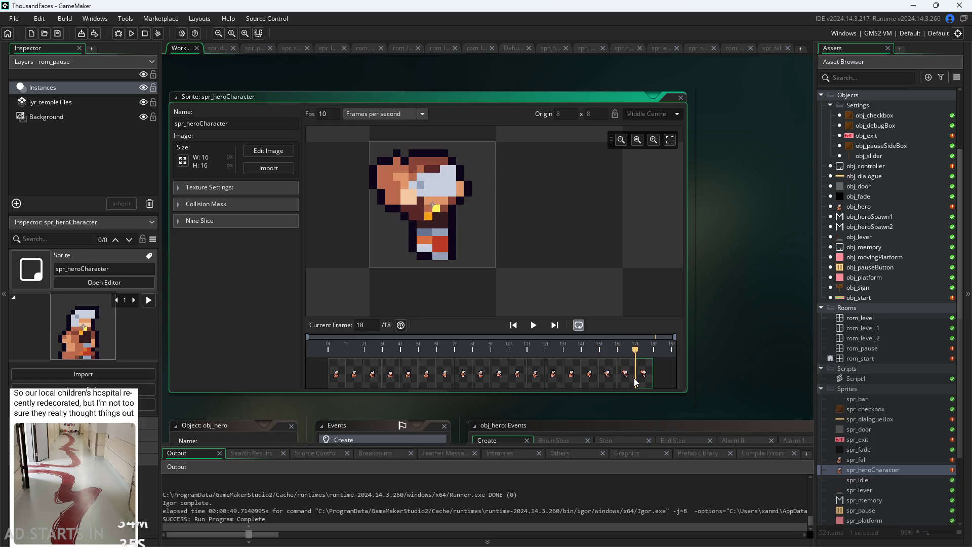
left_click(611, 381)
left_click(595, 381)
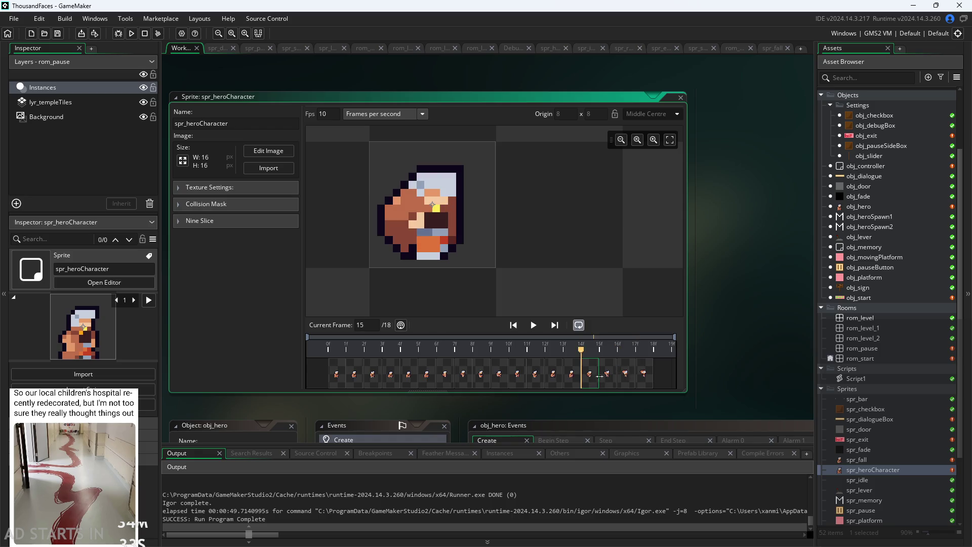
left_click(575, 378)
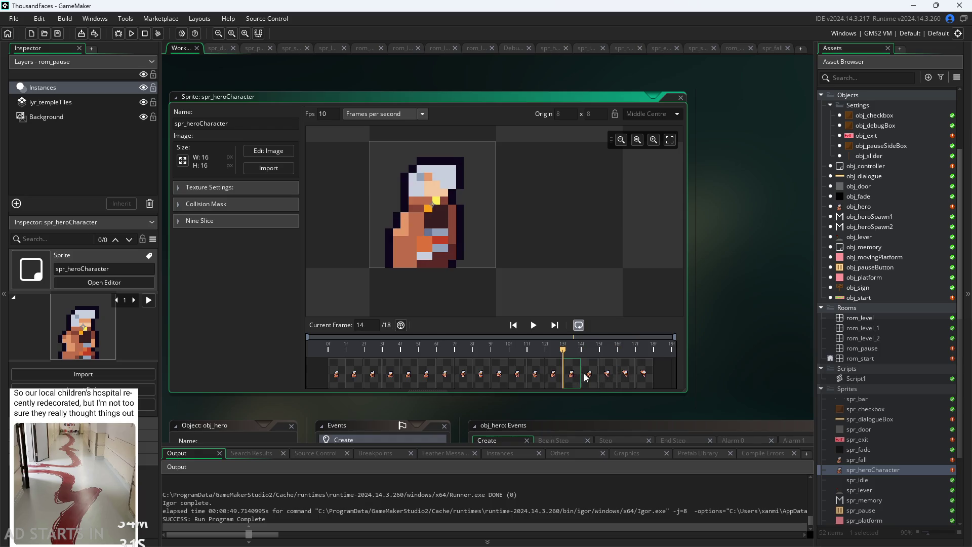
left_click(584, 373)
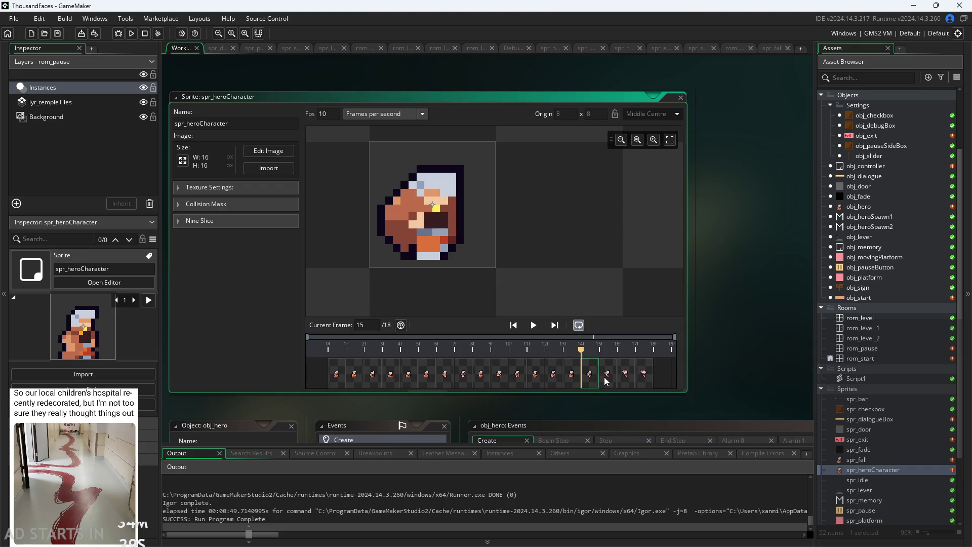
left_click(606, 377)
left_click(628, 374)
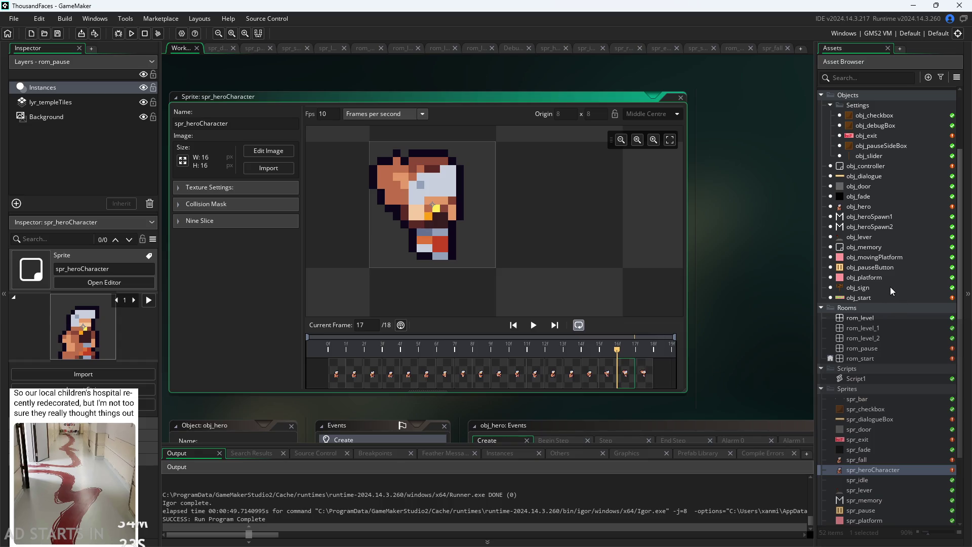
Open spr_fall and look through all its frames, including the empty last one.
double_click(877, 458)
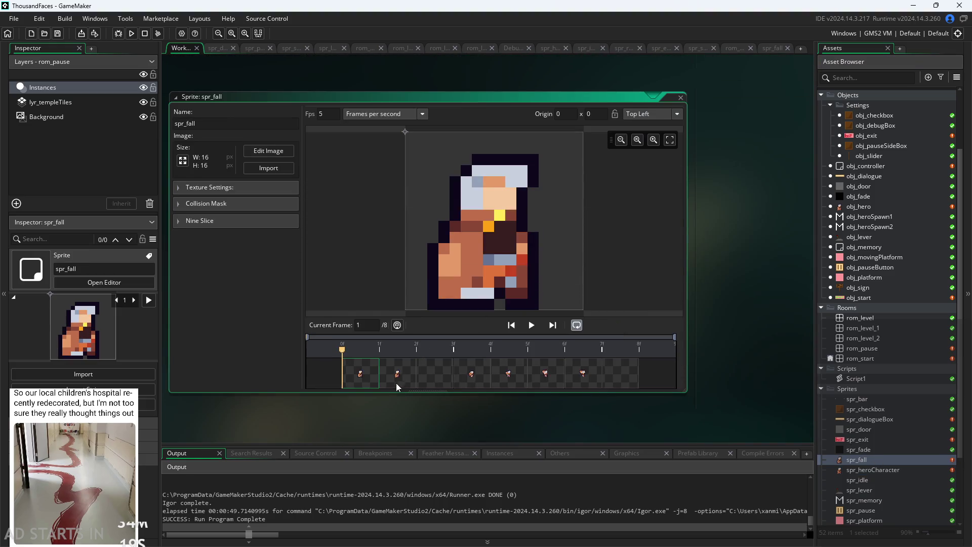
left_click(399, 381)
left_click(423, 372)
left_click(505, 378)
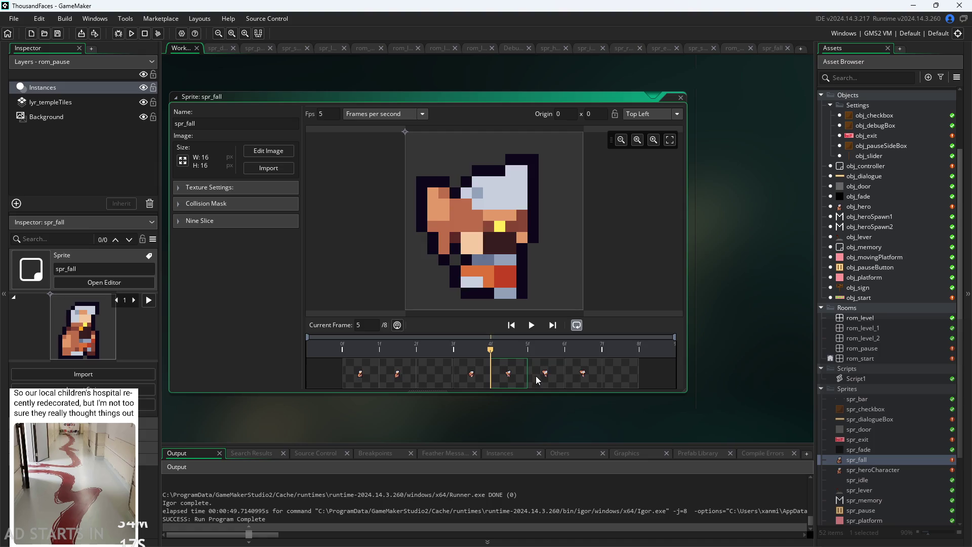
left_click(544, 377)
left_click(583, 377)
left_click(620, 381)
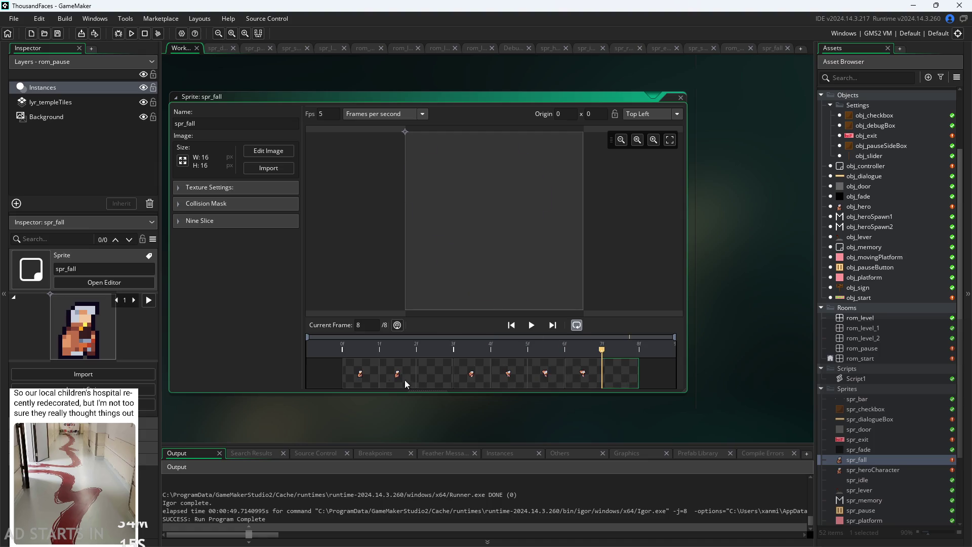
left_click(363, 381)
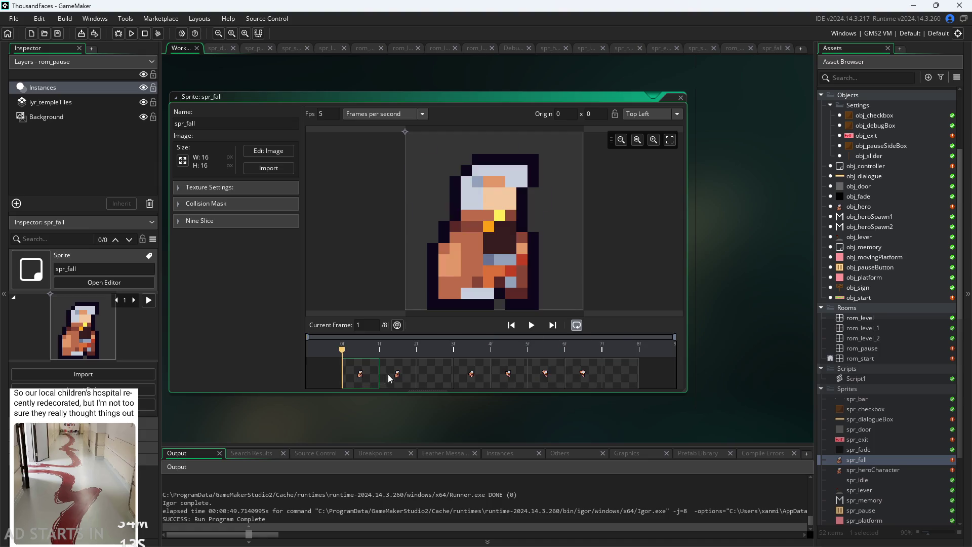
Reopen spr_heroCharacter and check its frame 13.
double_click(880, 469)
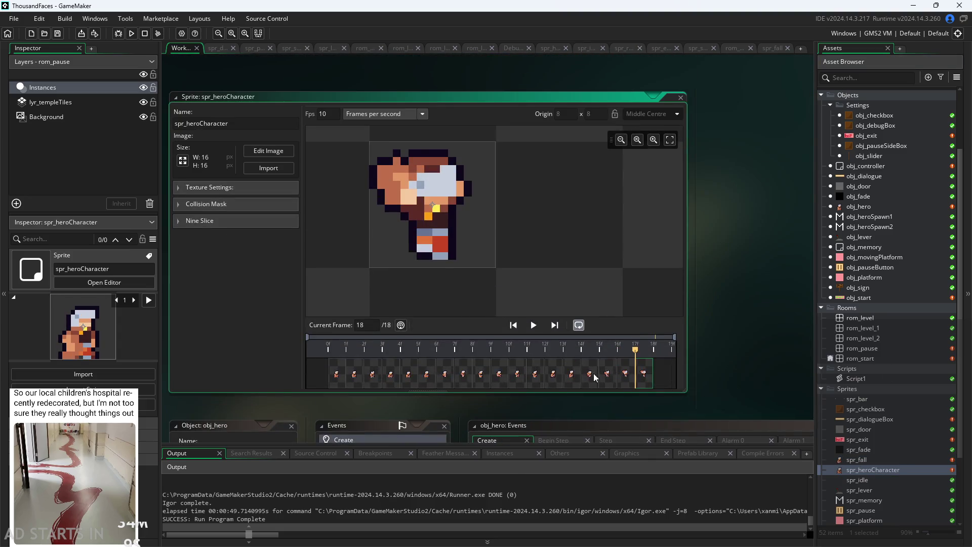
left_click(639, 376)
left_click(587, 377)
left_click(555, 379)
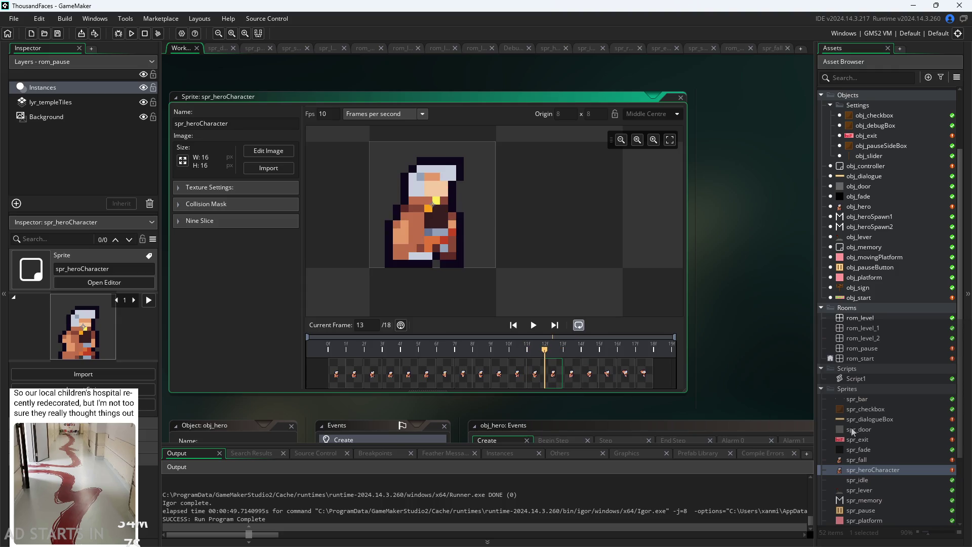
Return to spr_fall and review frames 2 to 7 plus the empty eighth frame.
double_click(868, 460)
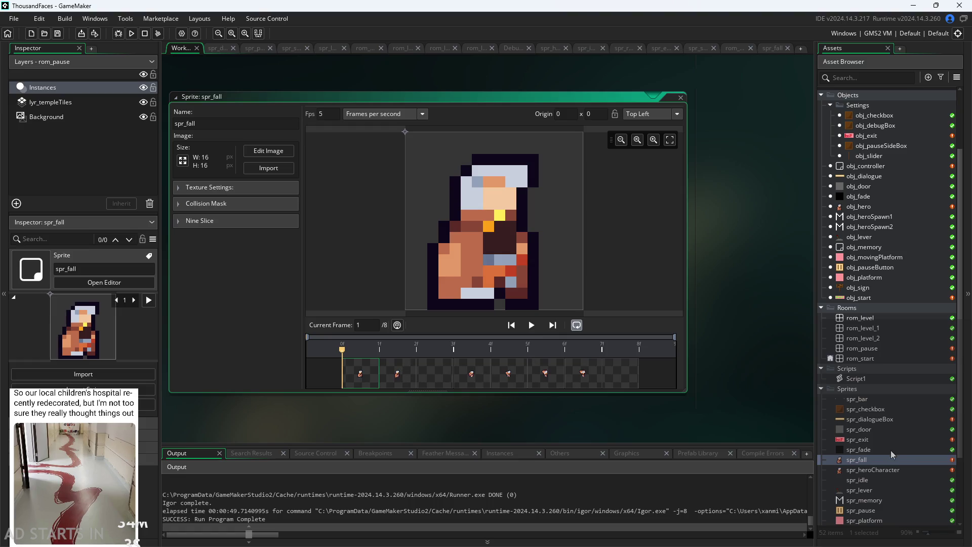
double_click(876, 470)
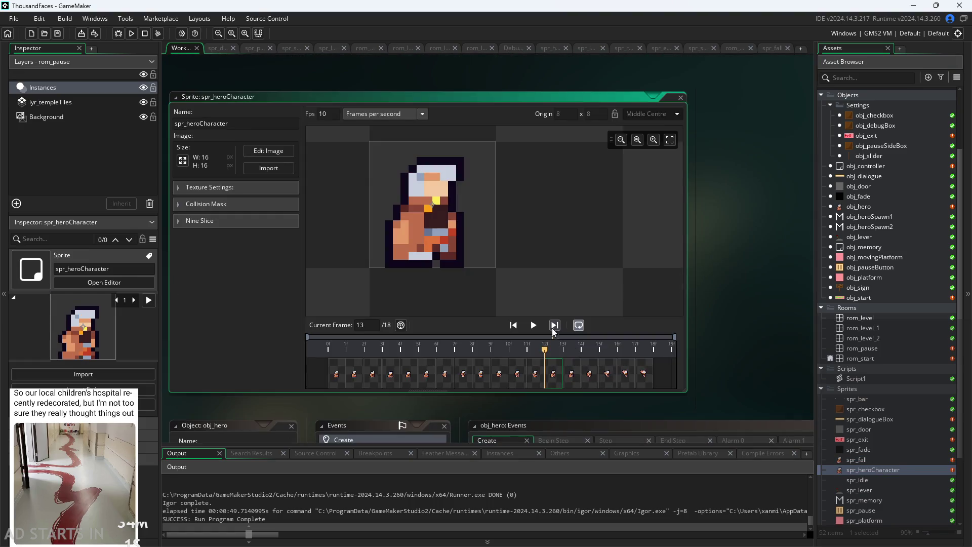
double_click(873, 459)
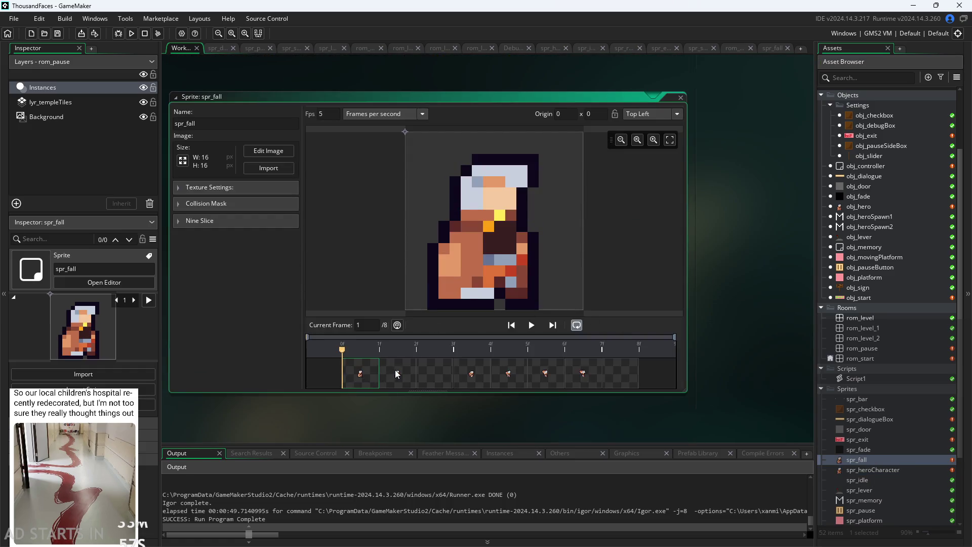
left_click(395, 369)
left_click(439, 381)
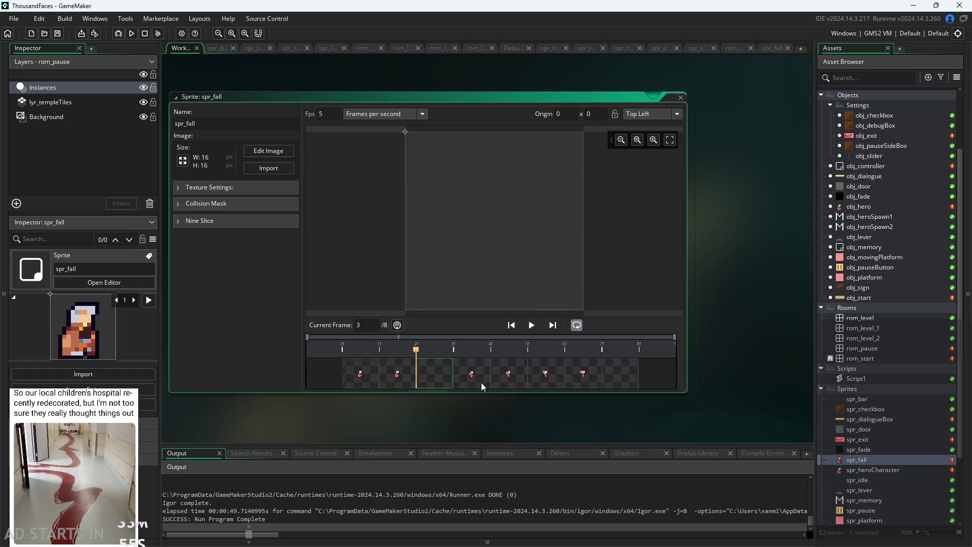
left_click(472, 378)
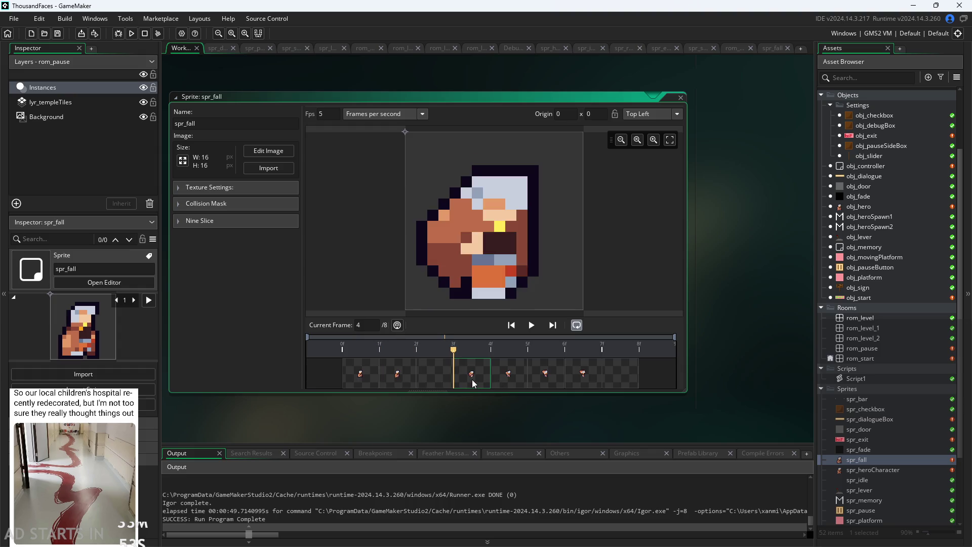
left_click(518, 375)
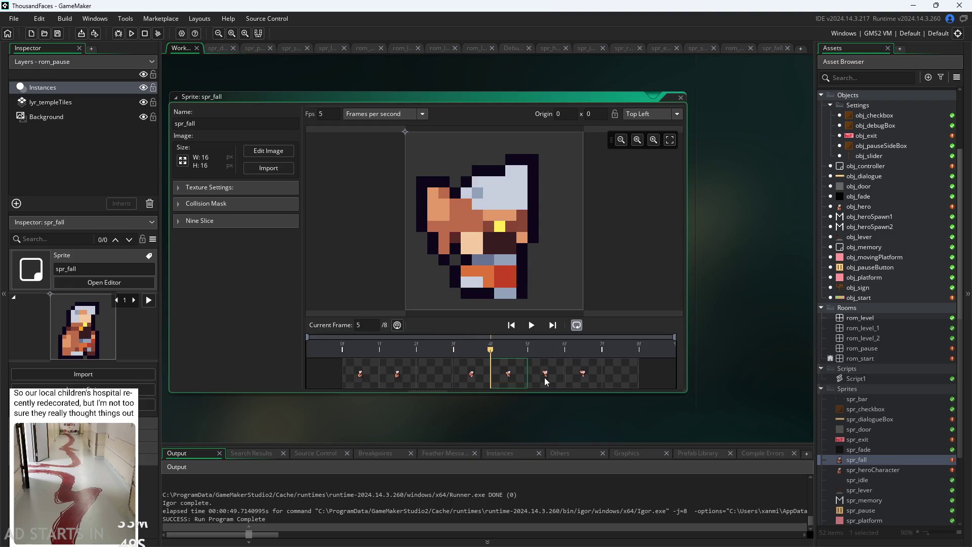
left_click(543, 377)
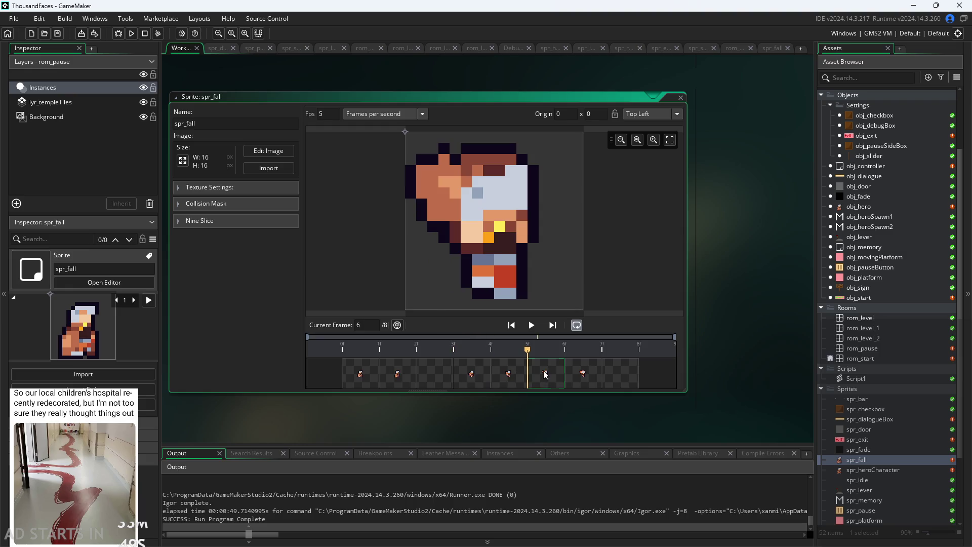
left_click(577, 372)
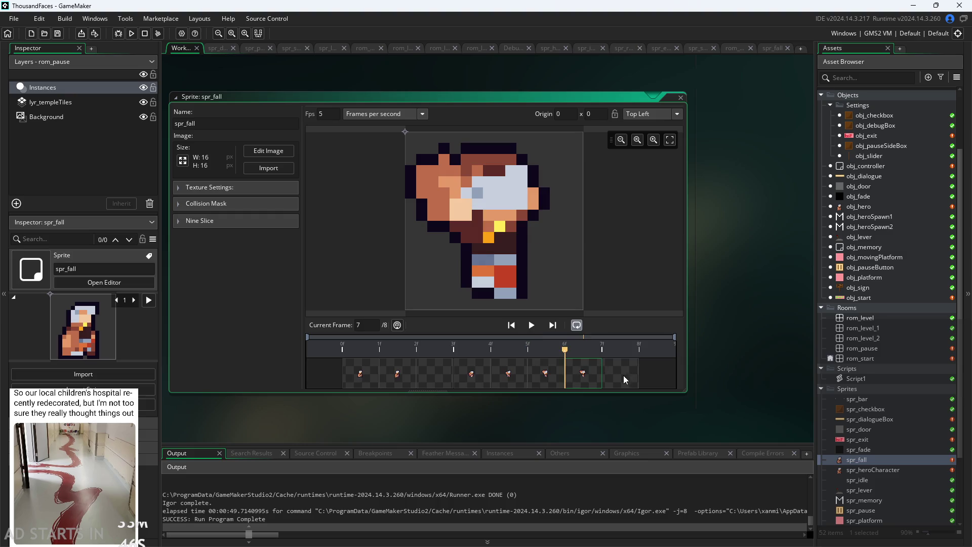
left_click(624, 375)
left_click(602, 374)
Change fallEnd from 18 to 19 in obj_hero's Create event and return to spr_heroCharacter.
double_click(876, 207)
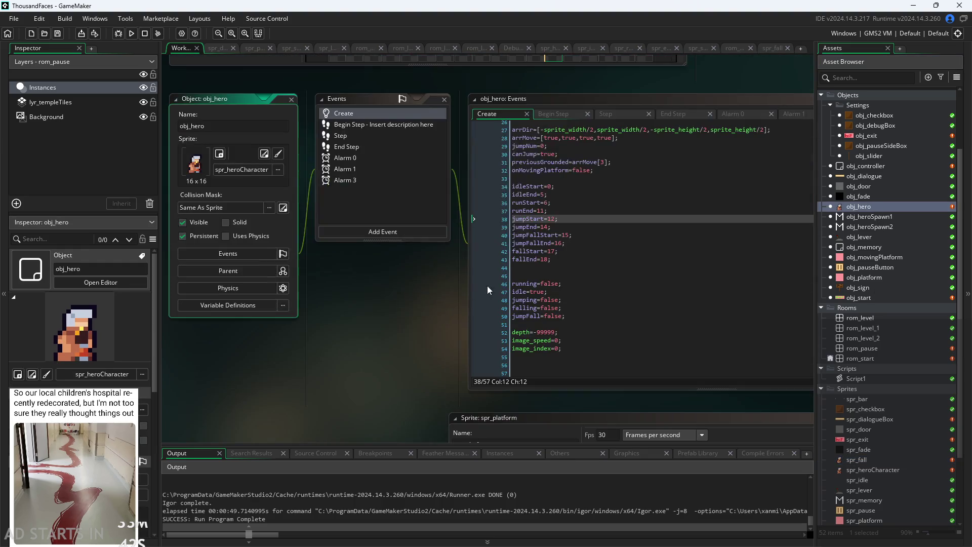
scroll(350, 321, "down", 2)
scroll(452, 266, "up", 2)
left_click(452, 265)
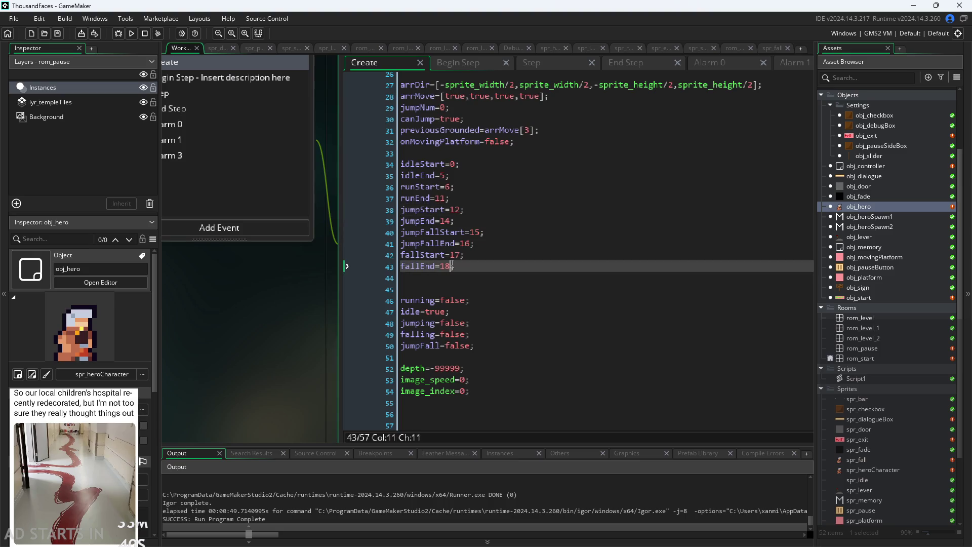
key("BackSpace")
type("9")
left_click(452, 255)
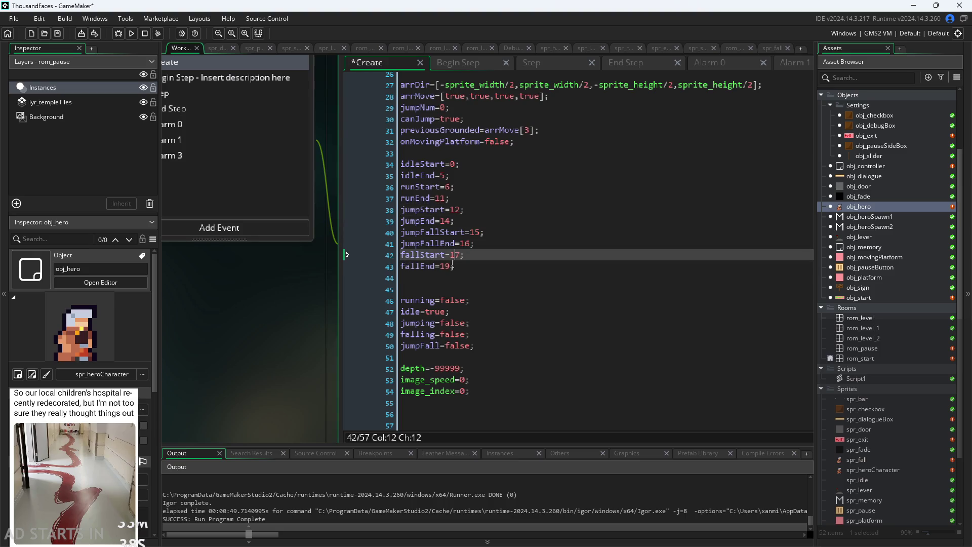
left_click(484, 233)
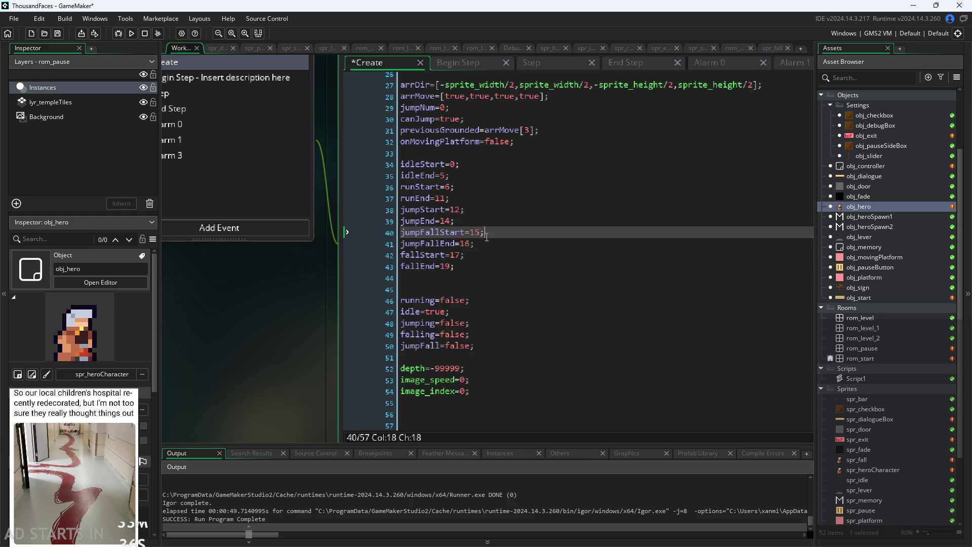
double_click(871, 469)
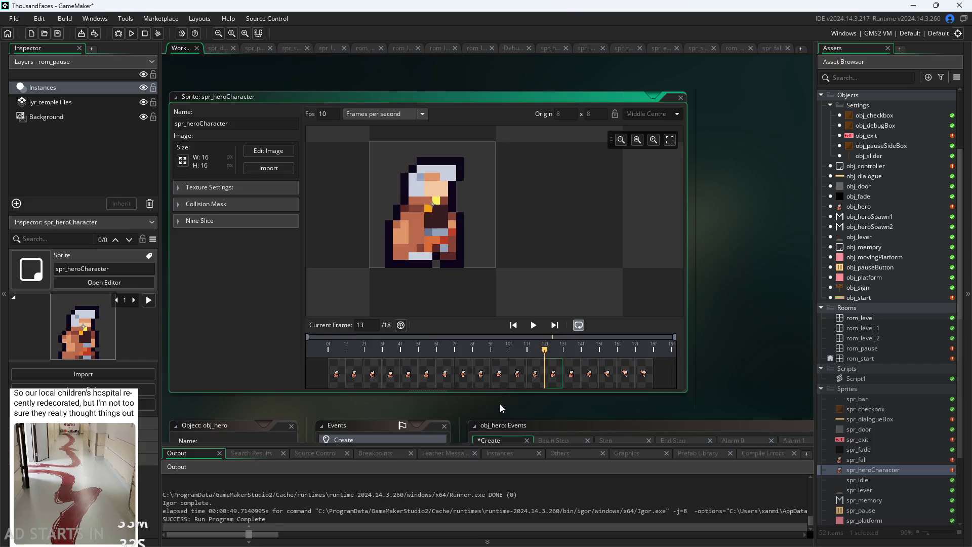
Open spr_heroCharacter in the image editor and inspect frames 13 to 15.
double_click(856, 459)
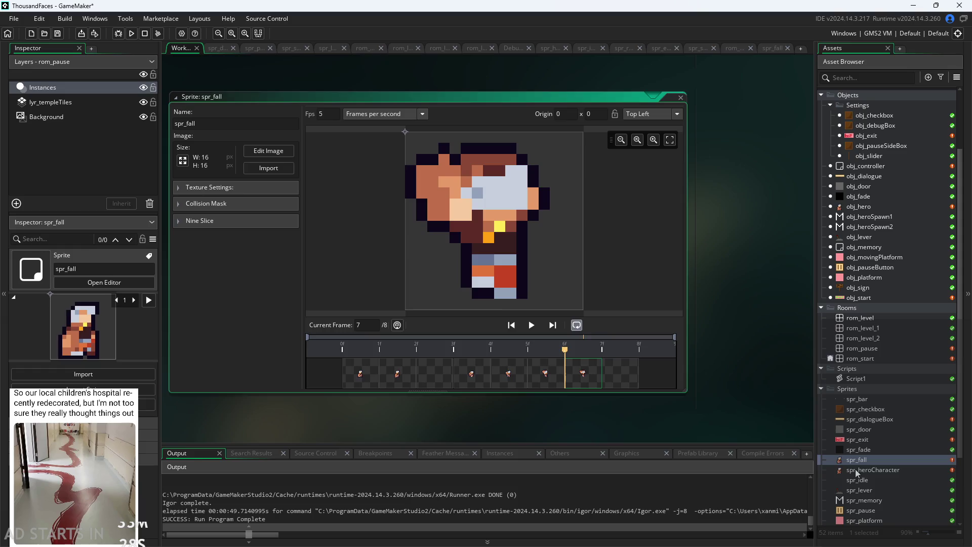
double_click(856, 470)
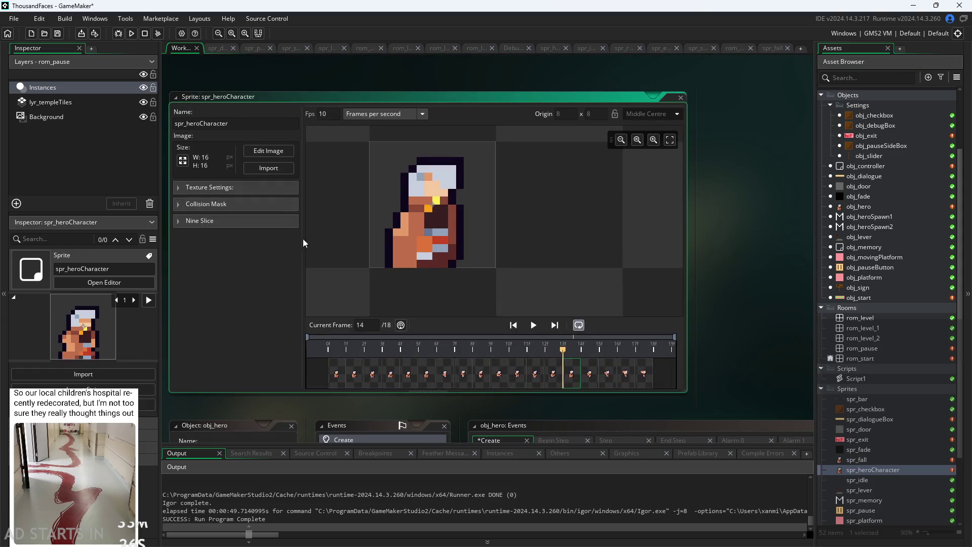
left_click(271, 151)
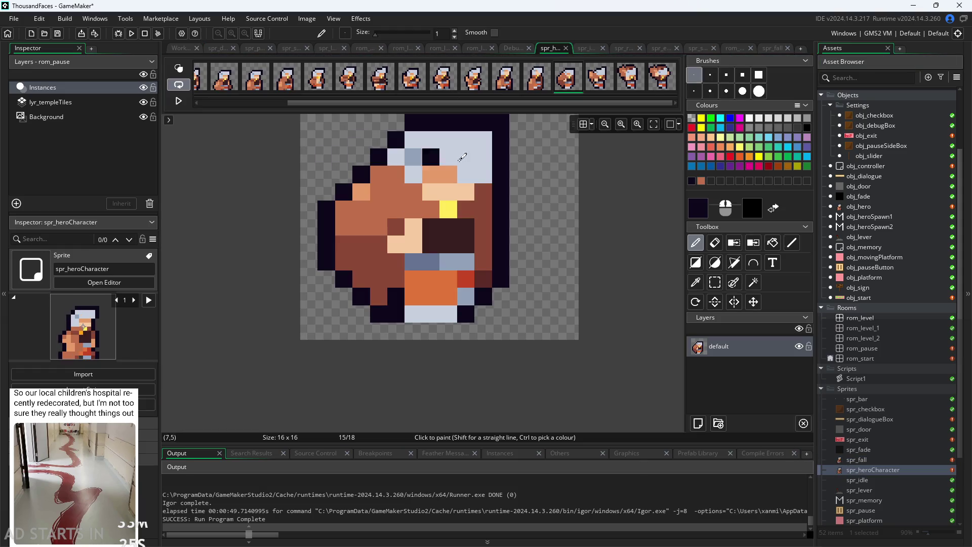
left_click(522, 82)
left_click(537, 84)
left_click(567, 87)
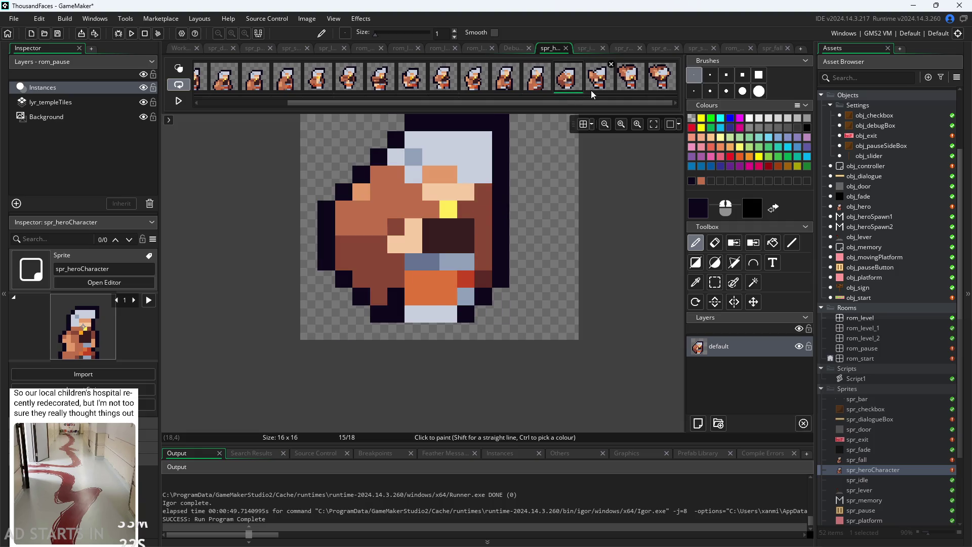
left_click(540, 84)
left_click(503, 82)
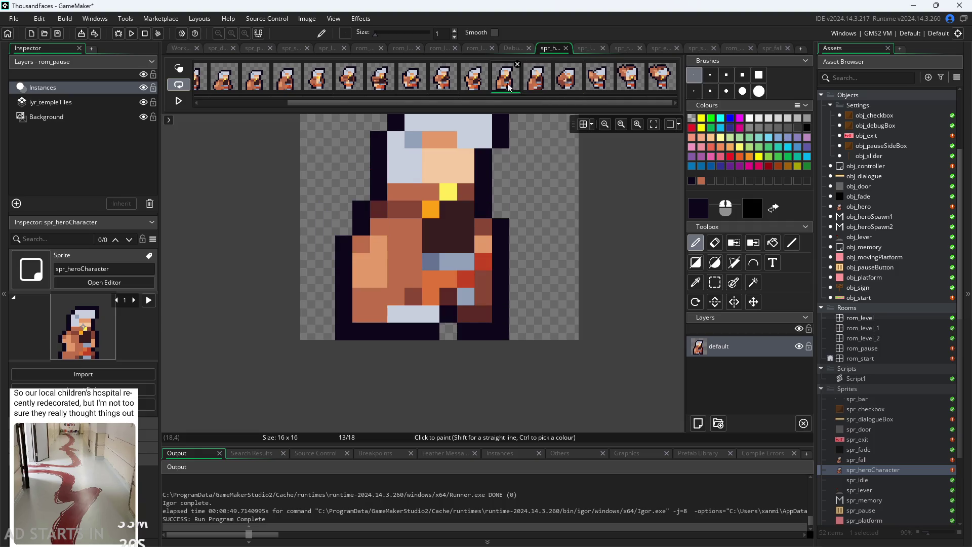
left_click(539, 86)
scroll(217, 77, "up", 3)
Add two frames to spr_heroCharacter and move a blank frame into position 15.
left_click(209, 76)
left_click(210, 77)
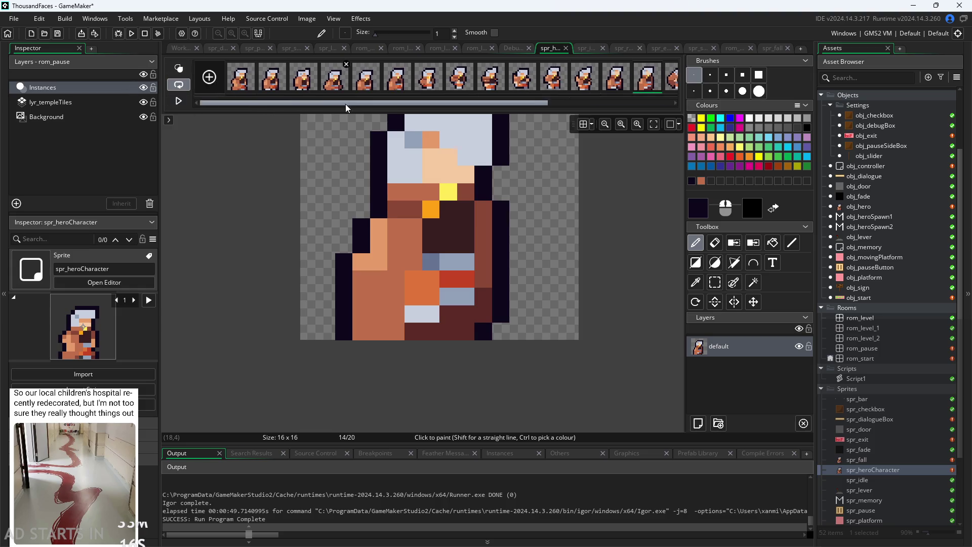
left_click_drag(343, 105, 468, 104)
left_click_drag(643, 83, 489, 90)
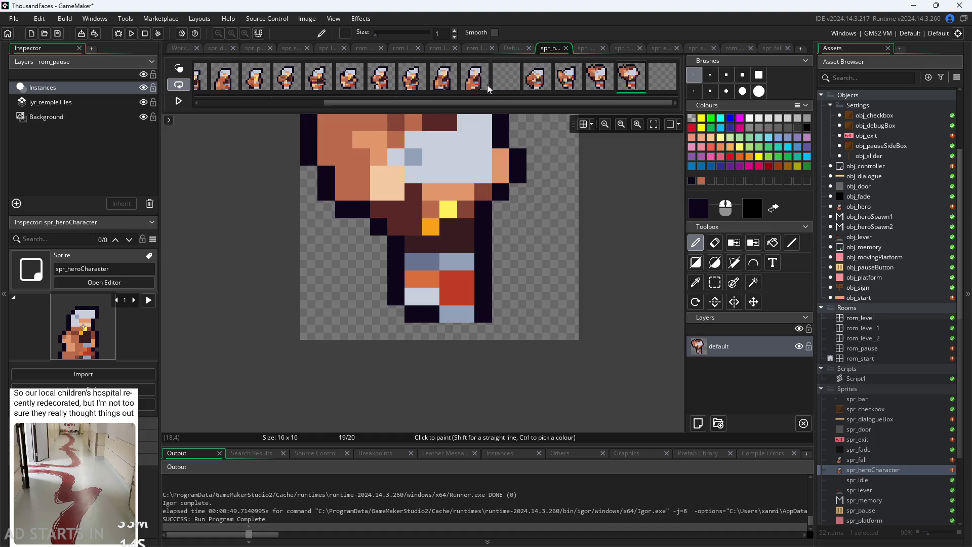
Compare the blank frame 15 with frame 14, then check frames 16, 19 and the empty frame 20.
left_click(502, 82)
left_click(479, 81)
left_click(508, 81)
left_click(475, 75)
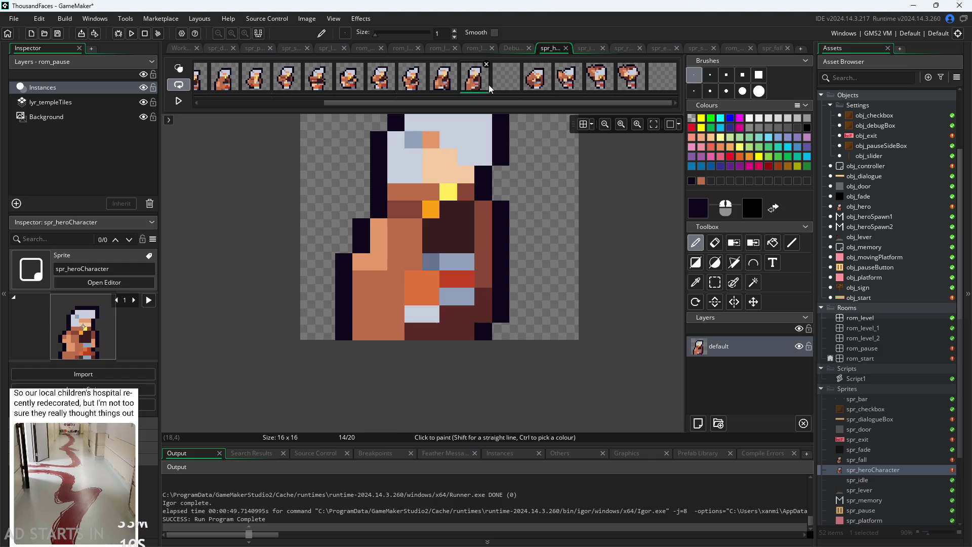
left_click(509, 84)
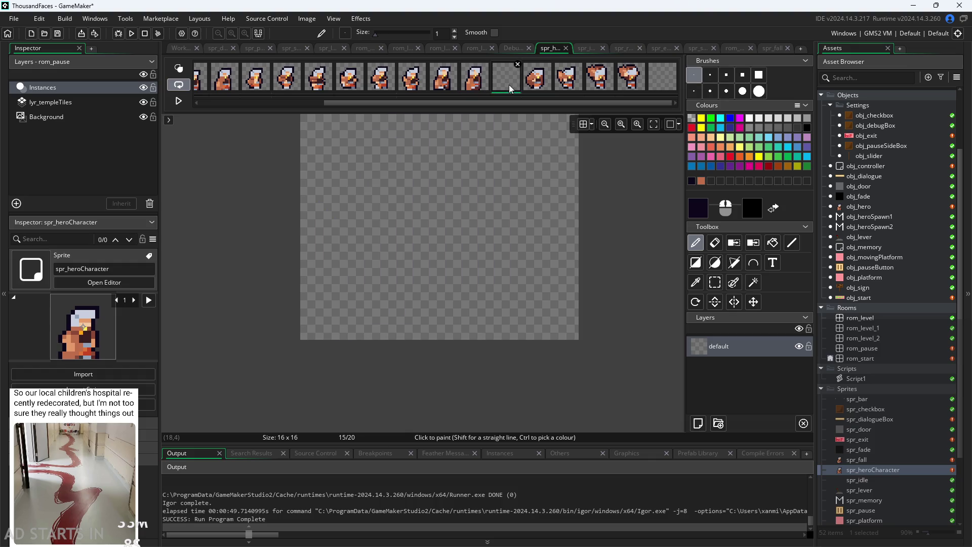
left_click(548, 83)
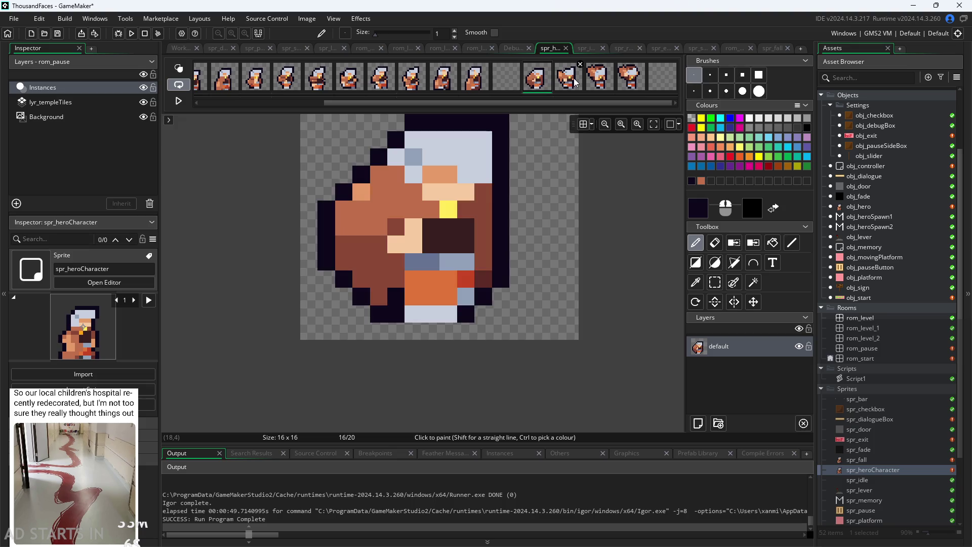
left_click(628, 85)
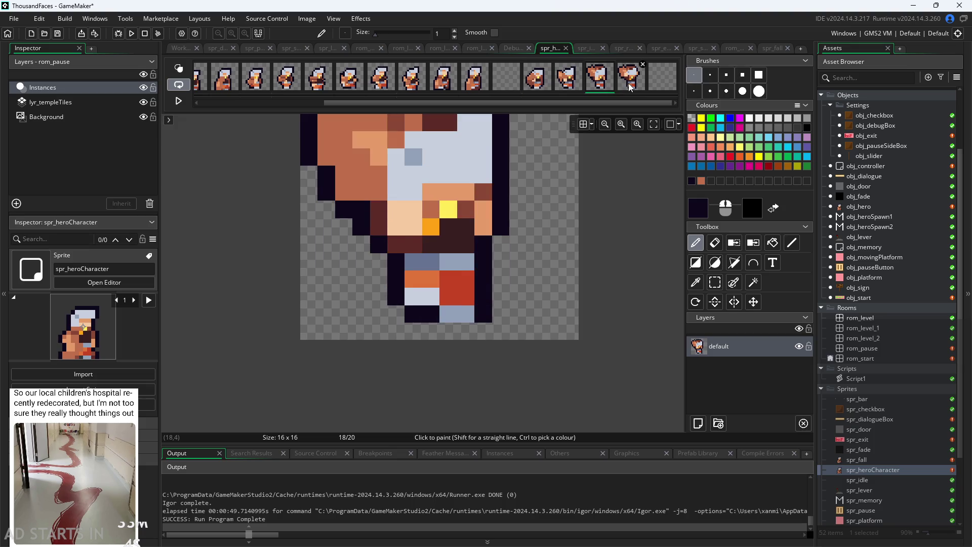
left_click(660, 89)
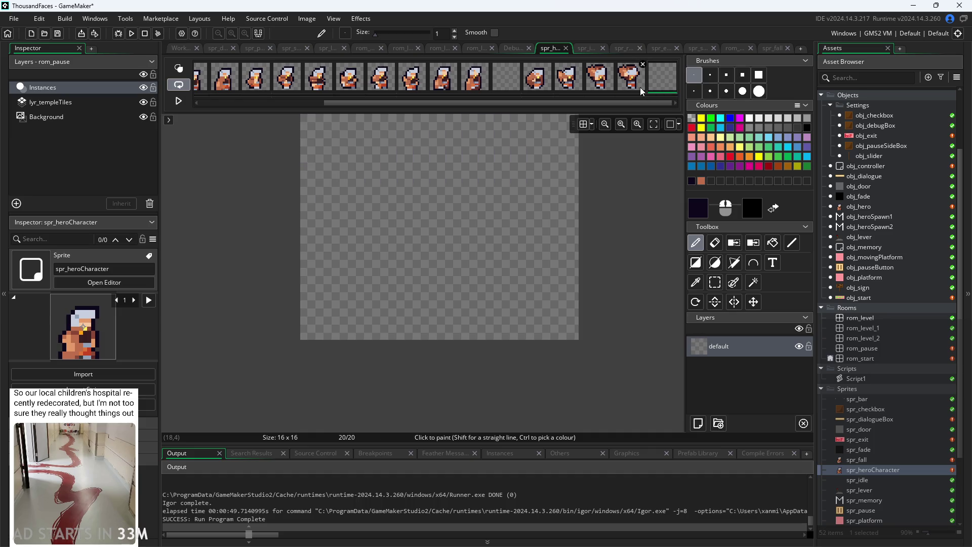
left_click(640, 87)
left_click(654, 87)
left_click(633, 85)
left_click(656, 83)
left_click(539, 81)
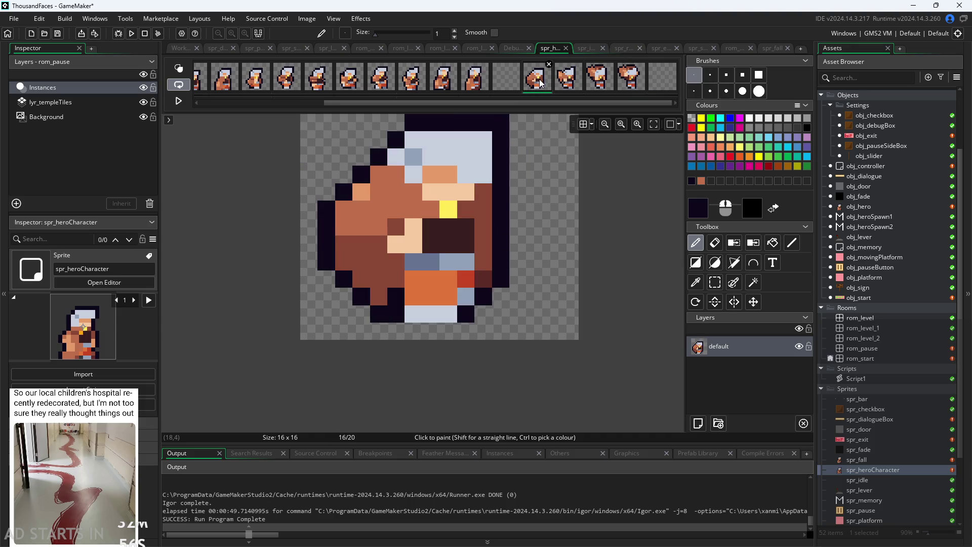
Step through frames 16 to 20 again, comparing the blank frame 15 with frame 16.
left_click(567, 83)
left_click(602, 81)
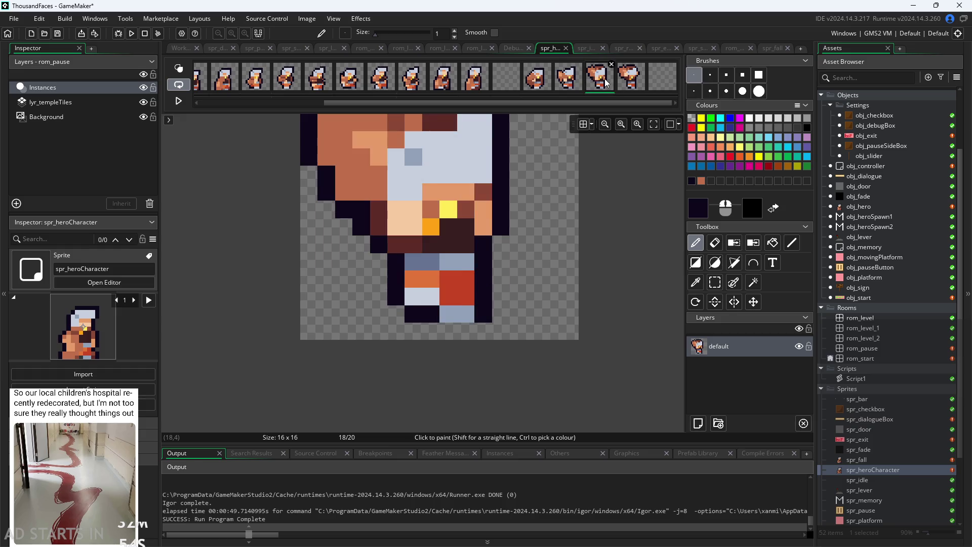
left_click(642, 80)
left_click(665, 83)
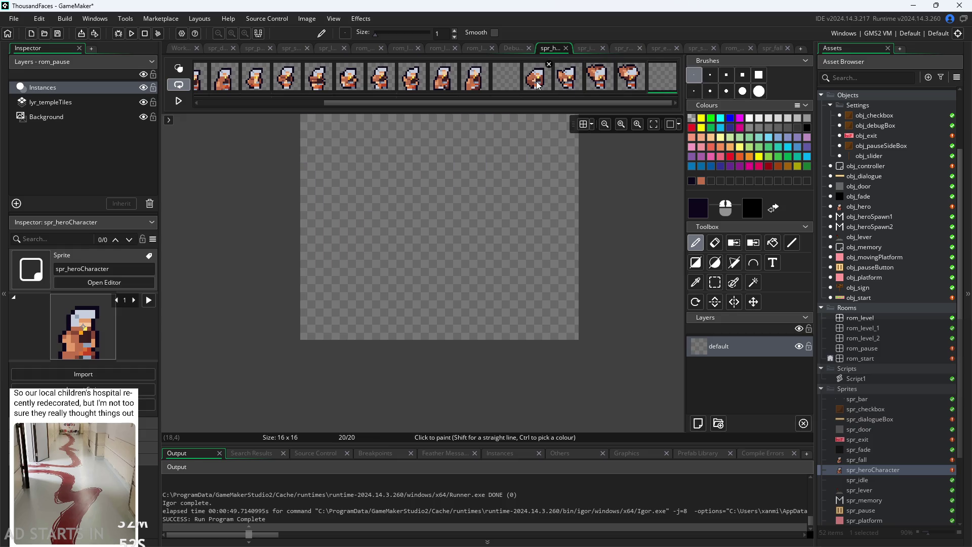
left_click(541, 81)
left_click(568, 81)
left_click(599, 81)
left_click(630, 81)
left_click(663, 81)
left_click(536, 87)
left_click(519, 80)
left_click(541, 86)
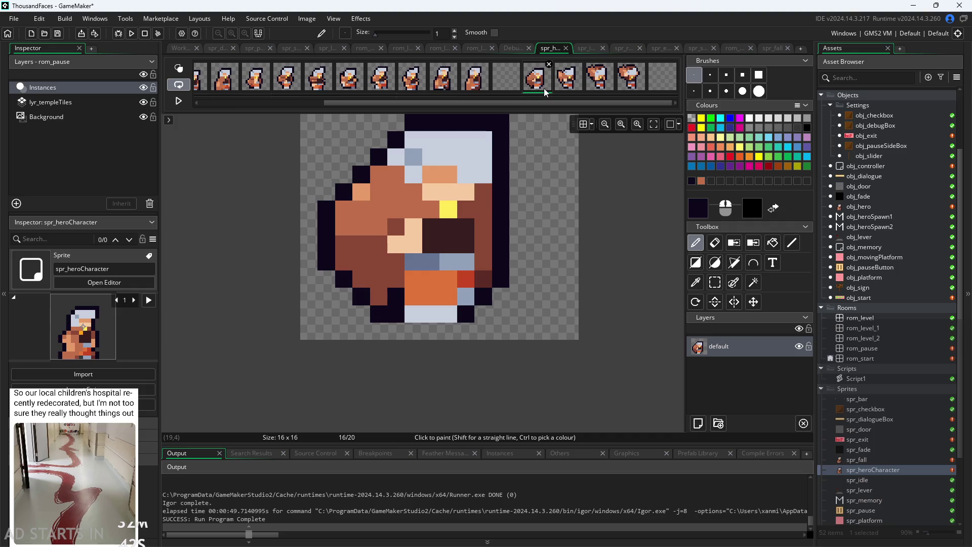
left_click(568, 86)
left_click(599, 87)
left_click(630, 87)
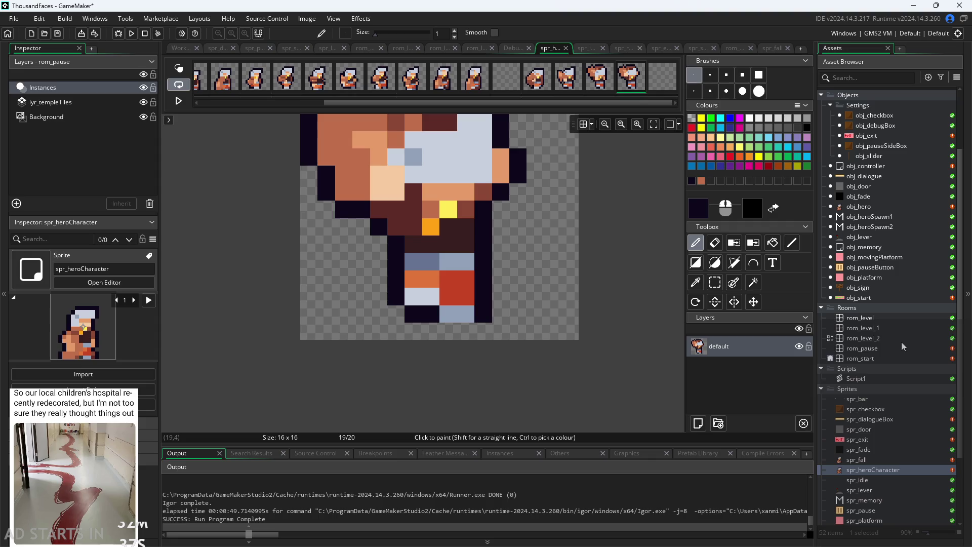
double_click(859, 206)
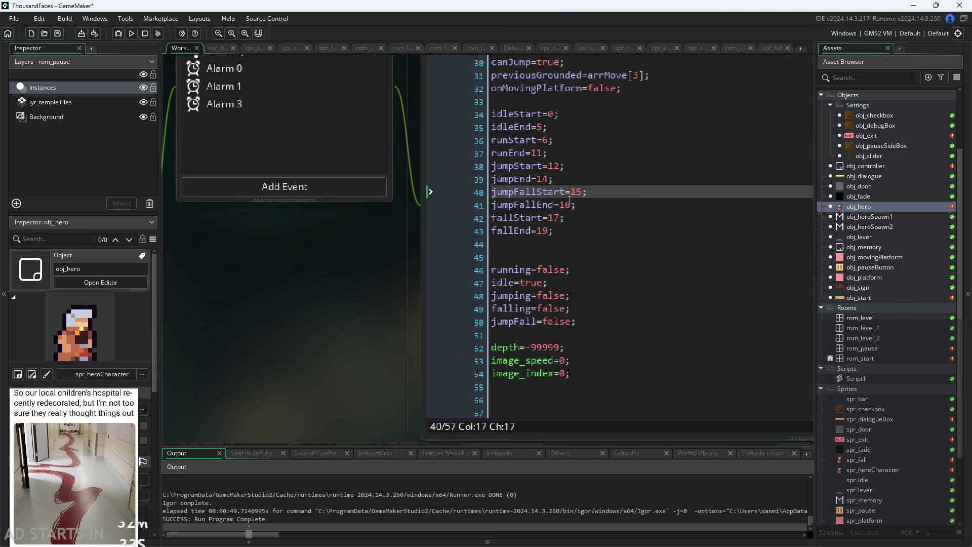
Comment out the jumpFallStart and jumpFallEnd lines in obj_hero's Create code with Ctrl+K.
left_click(573, 206)
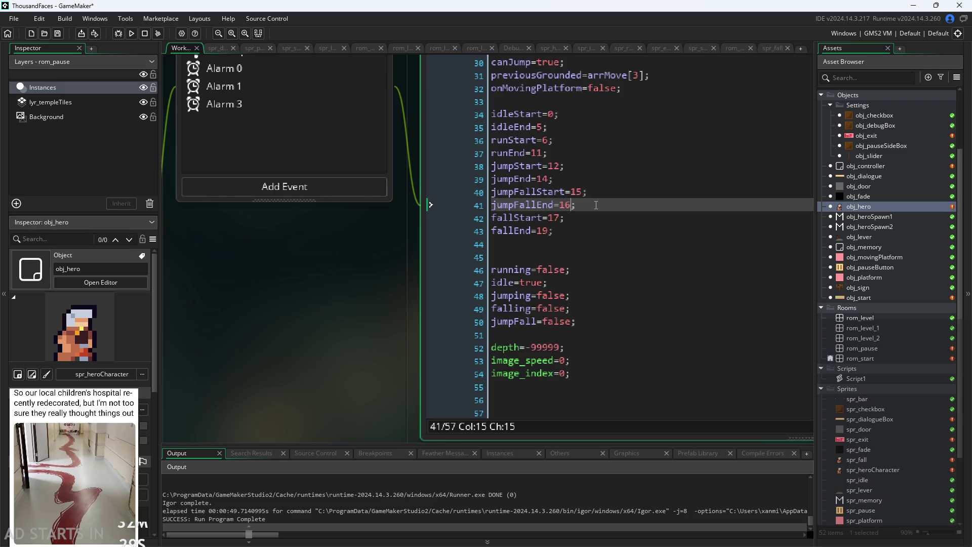
left_click(566, 192)
scroll(870, 458, "down", 1)
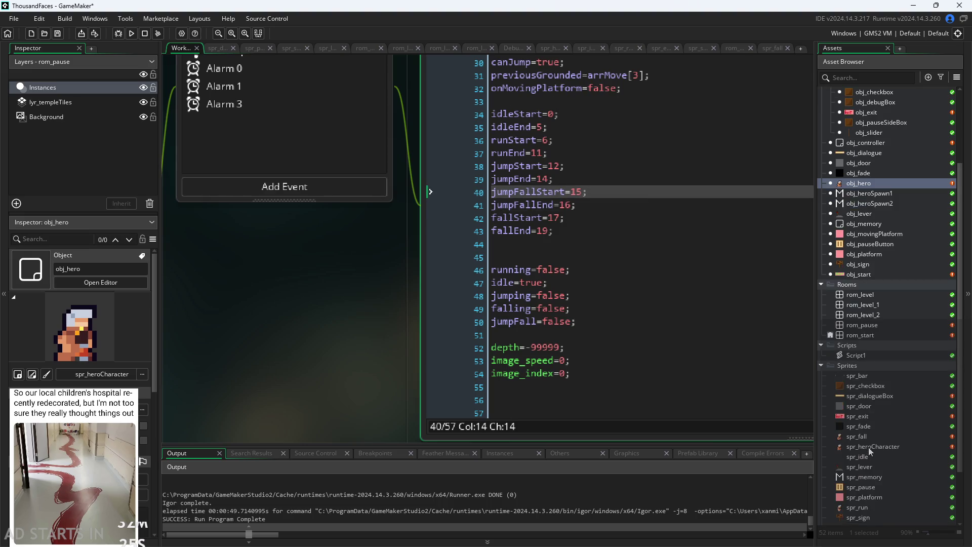
left_click(598, 205)
left_click(598, 197)
left_click(597, 205)
key("shift+Home")
key("shift+Up")
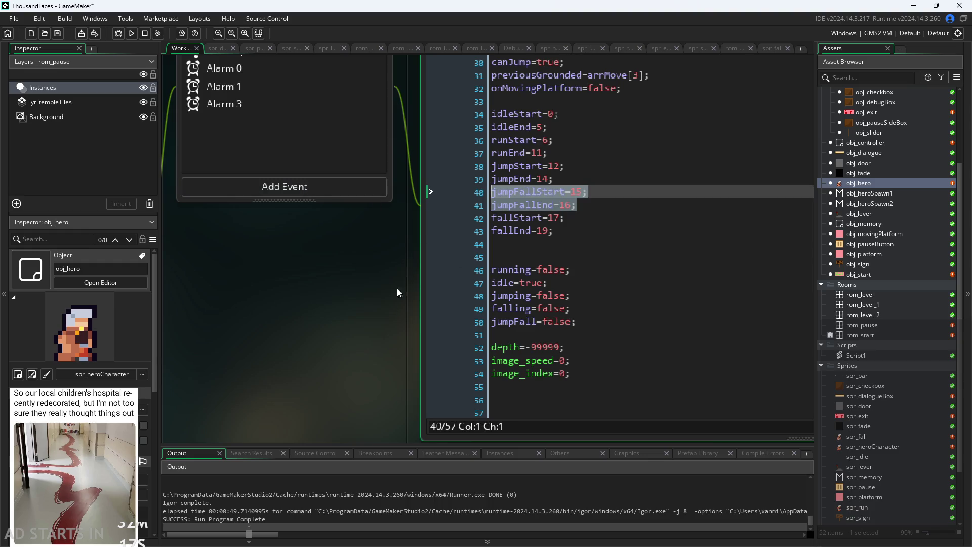
left_click_drag(397, 279, 189, 365)
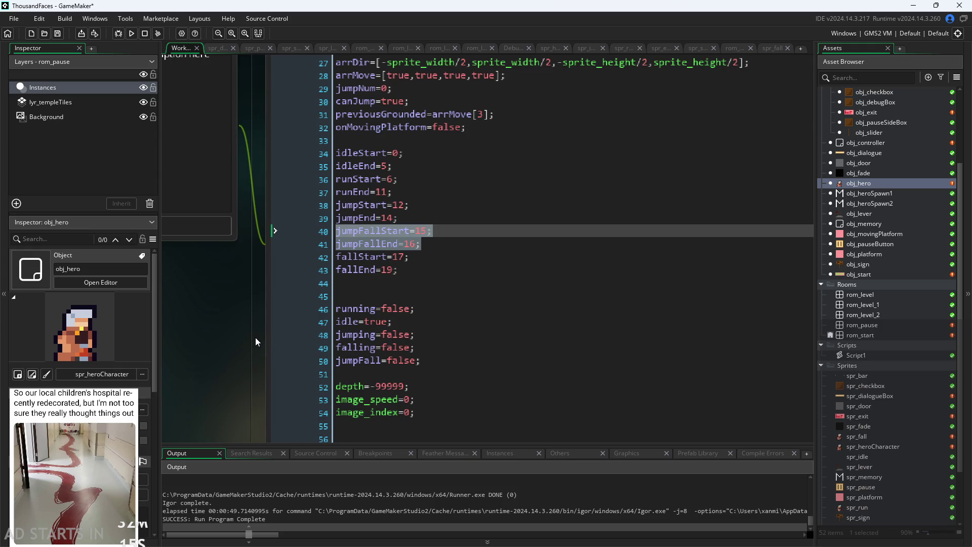
scroll(255, 337, "down", 1)
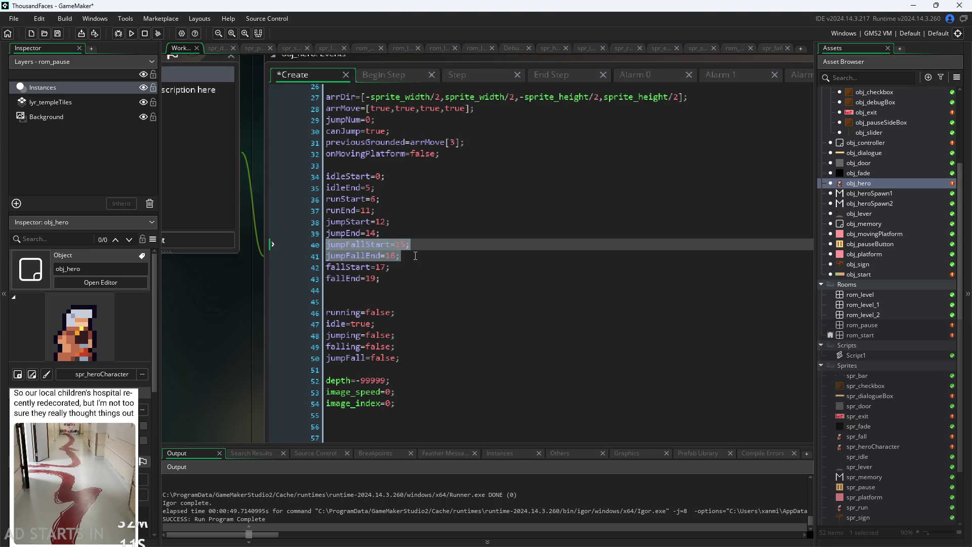
key("ctrl+k")
Change the fallStart assignment from 17 to 15.
left_click_drag(326, 267, 387, 267)
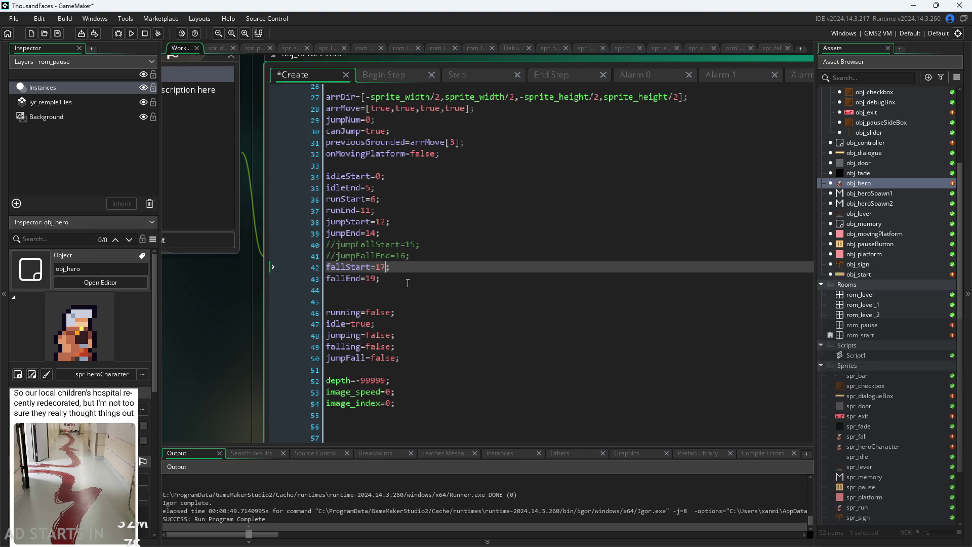
type("5")
left_click_drag(327, 278, 379, 279)
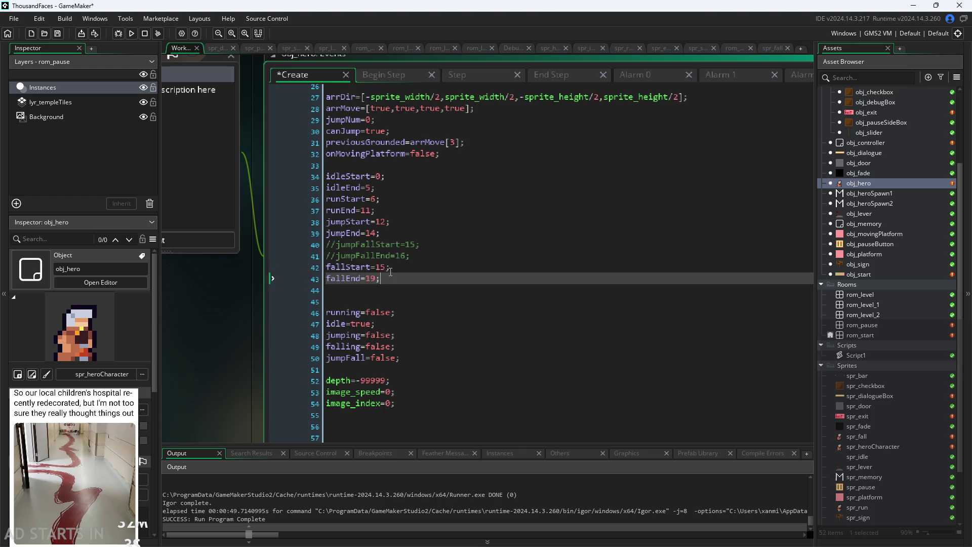
left_click(403, 79)
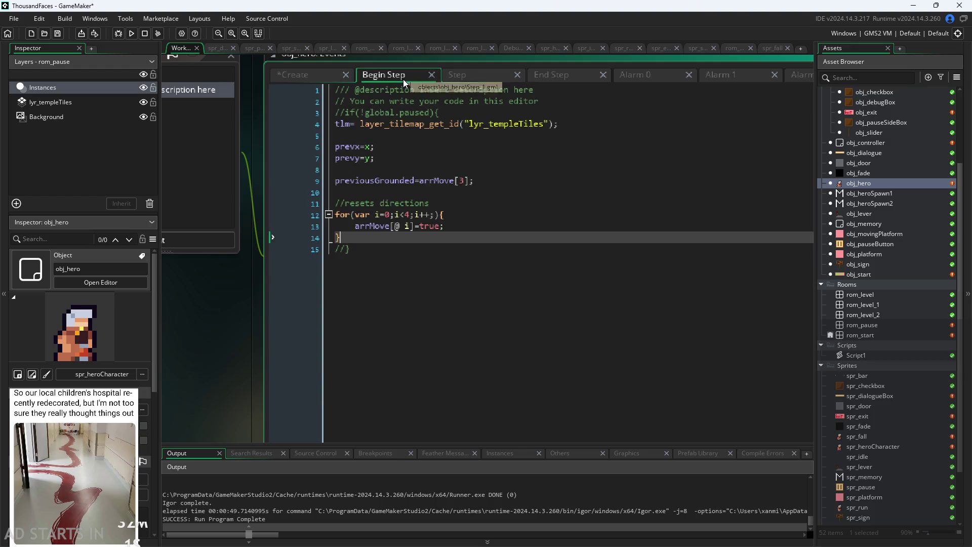
In the Step event's falling block, reset image_index to fallStart+3 instead of fallStart.
left_click(456, 73)
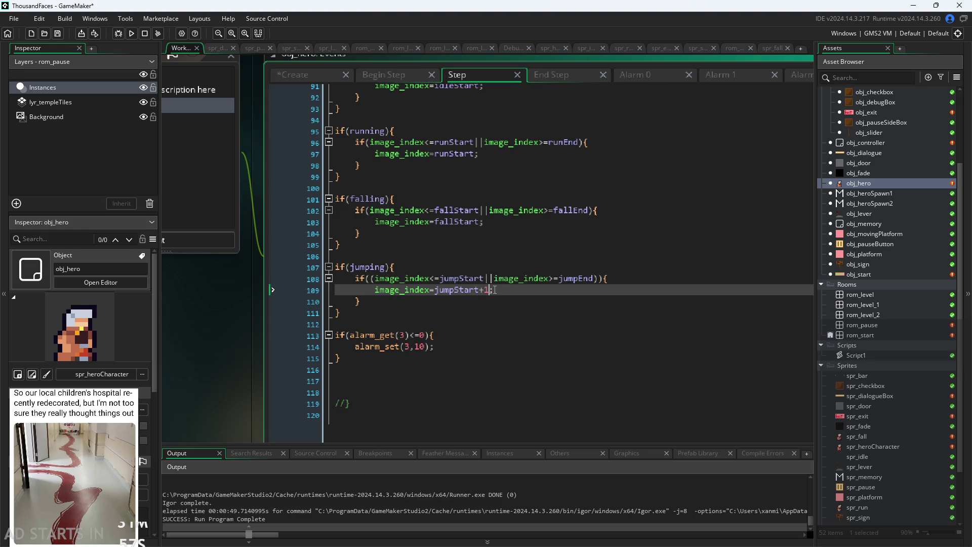
left_click(481, 223)
type("+3")
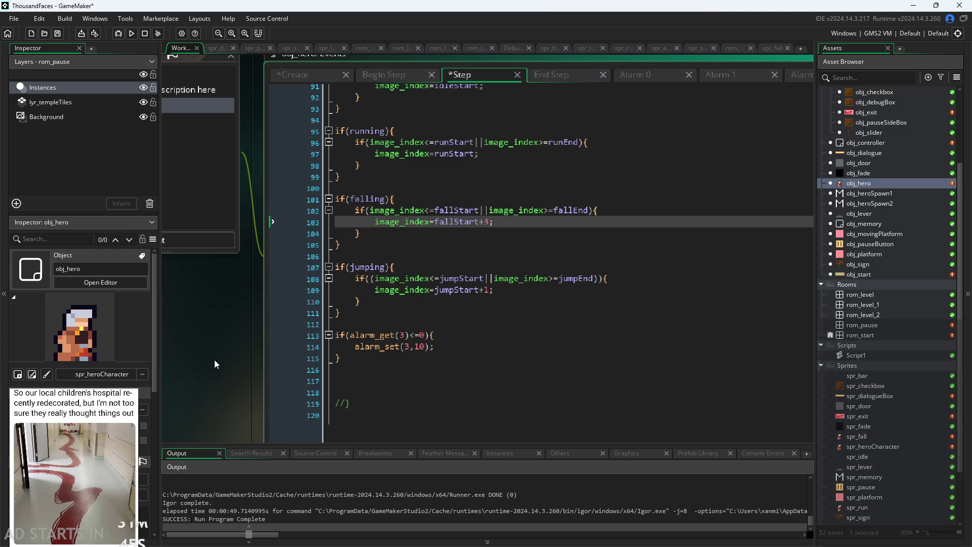
Comment out the jumpFall if/else lines in obj_hero's End Step event.
scroll(503, 339, "up", 2)
scroll(503, 340, "down", 2)
scroll(262, 223, "down", 3)
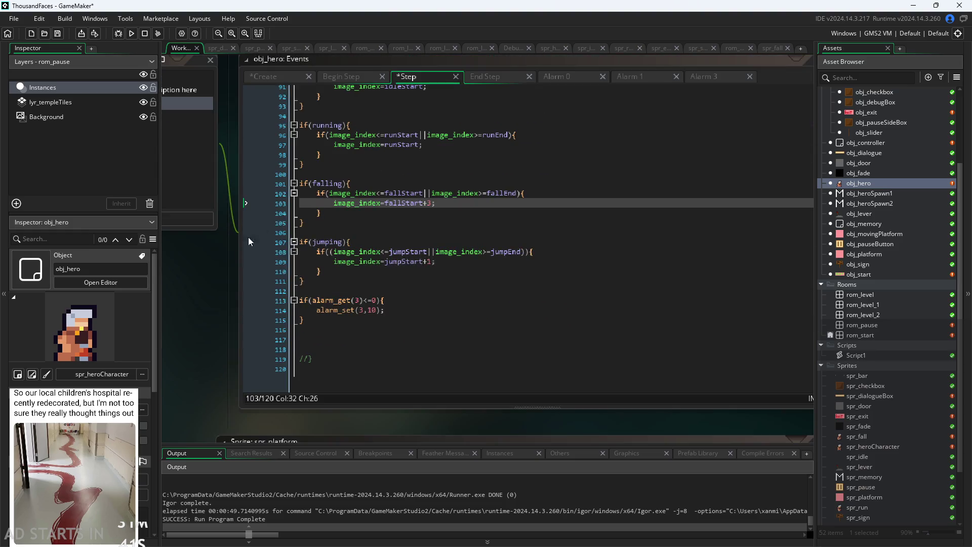
left_click(485, 124)
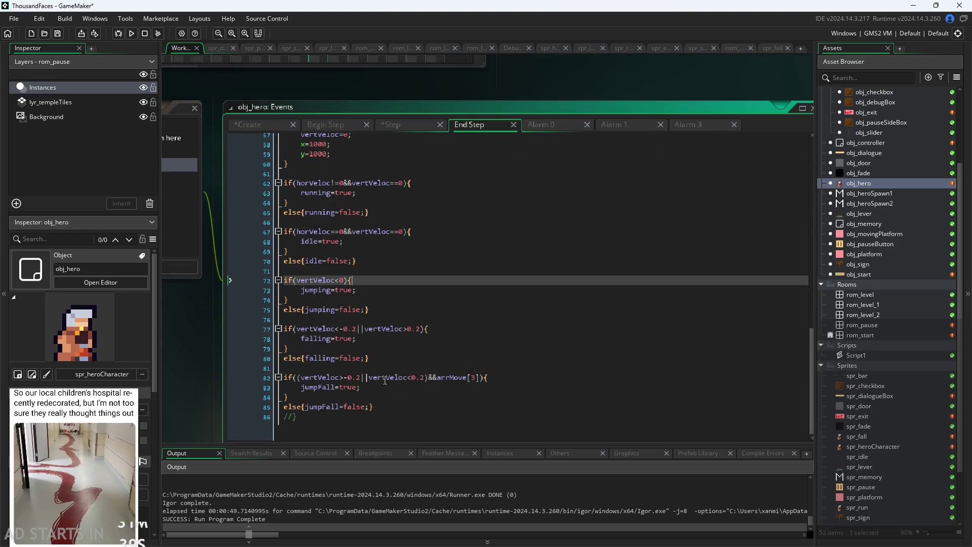
mouse_move(392, 409)
left_mouse_down()
mouse_move(304, 387)
mouse_move(106, 369)
mouse_move(104, 386)
mouse_move(102, 379)
left_mouse_up()
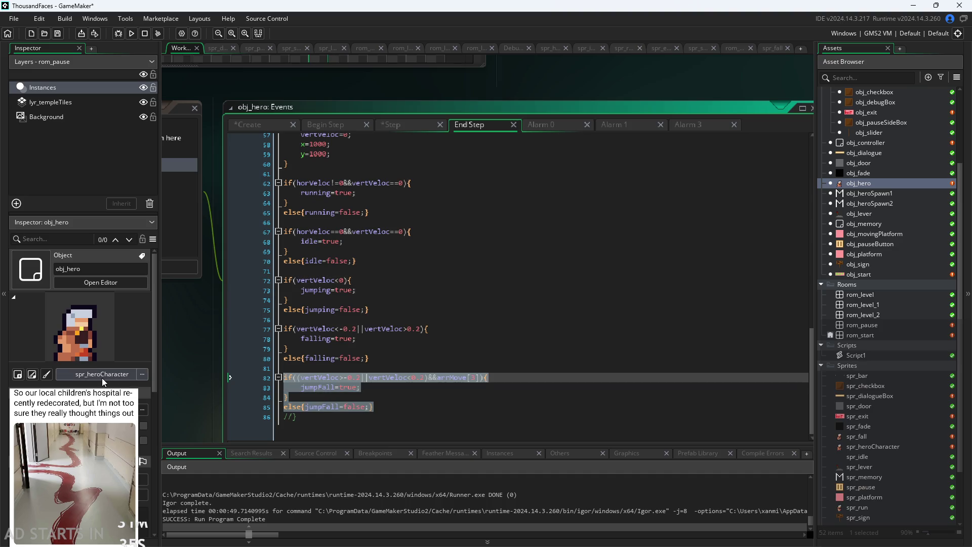
key("ctrl+k")
Save the project and run the game to test the change.
key("ctrl+s")
left_click(394, 361)
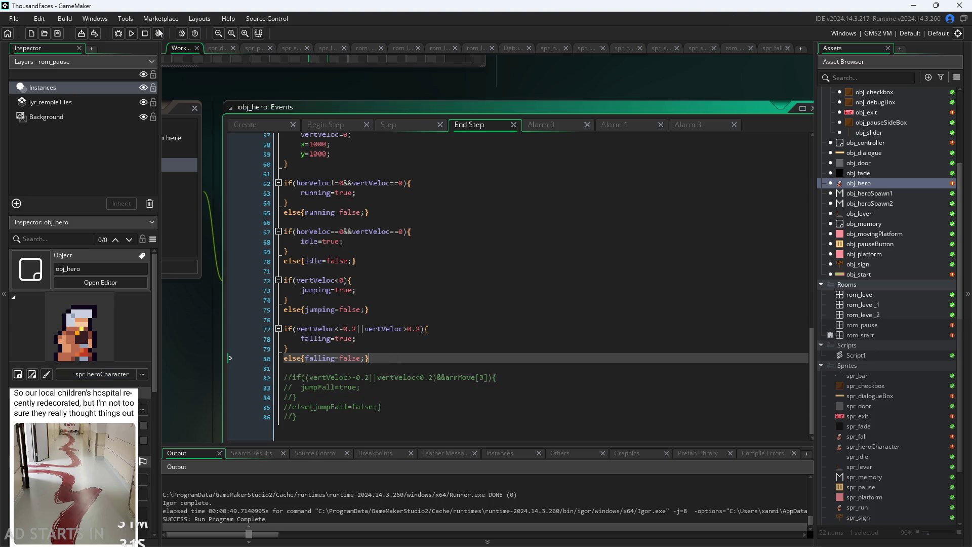
left_click(130, 33)
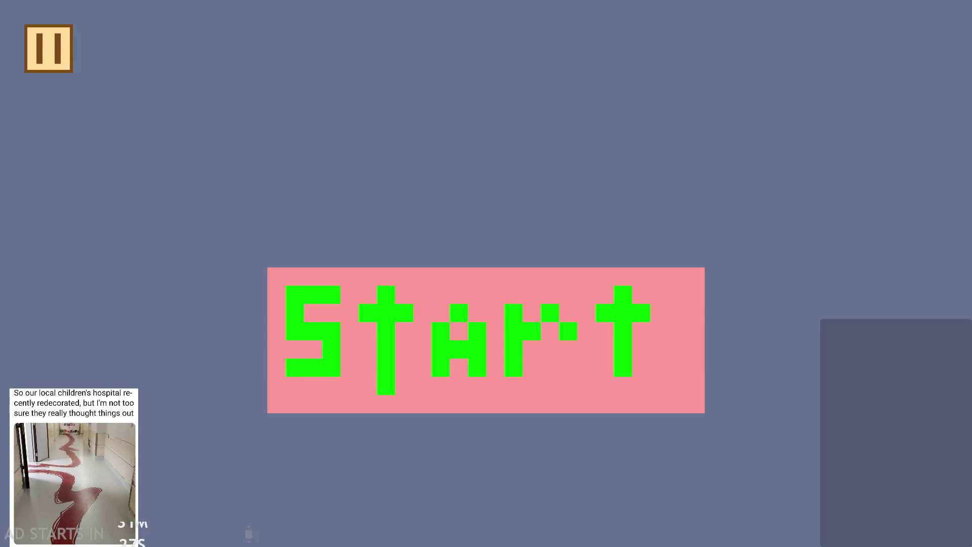
left_click(48, 49)
left_click(195, 243)
left_click(194, 146)
key("Escape")
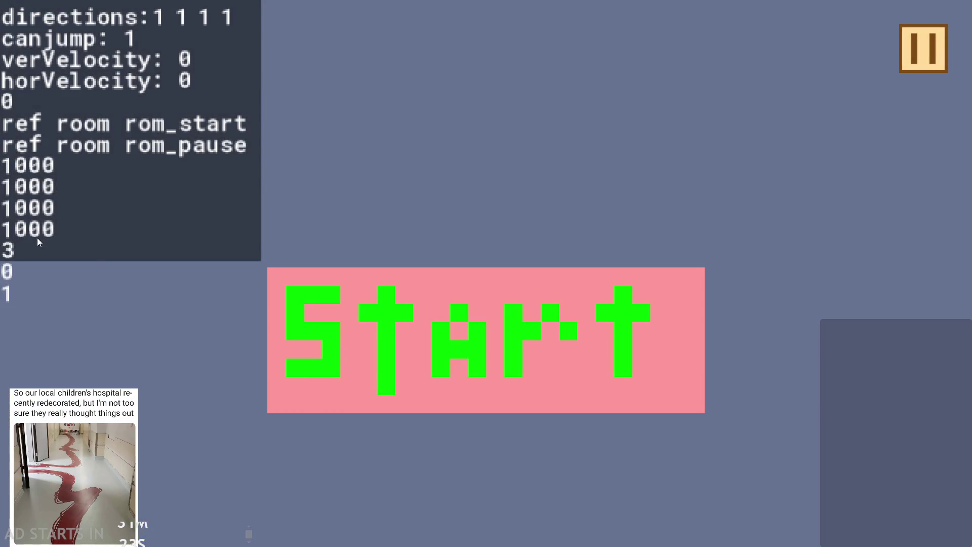
left_click(421, 317)
key("Right")
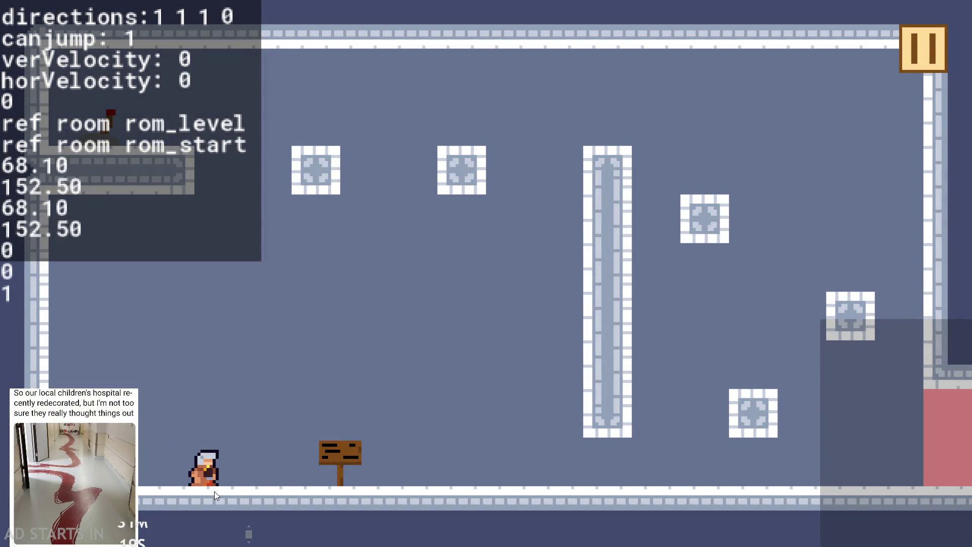
key("Right")
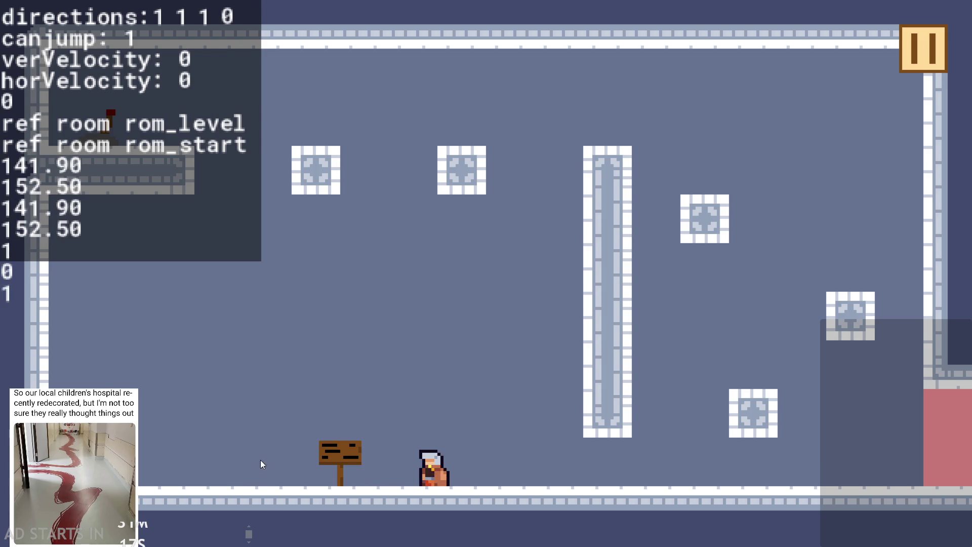
key("Up")
key("Left")
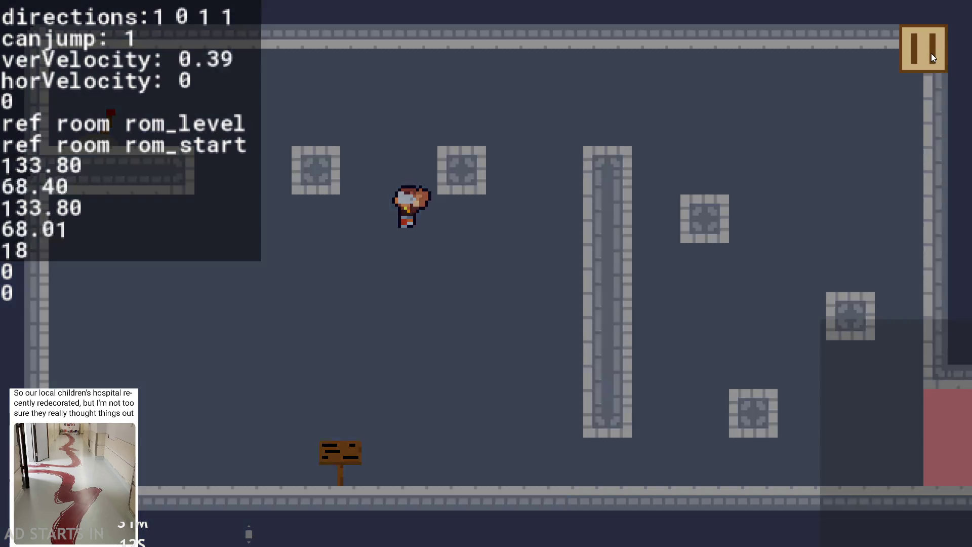
left_click(931, 53)
left_click(834, 472)
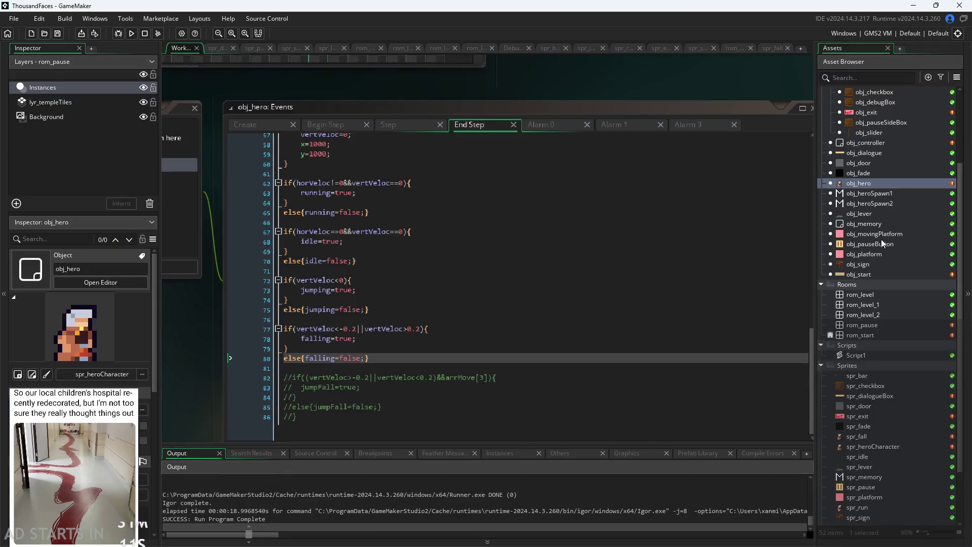
In obj_hero's Step event, set the falling frame to fallStart+3.
double_click(895, 183)
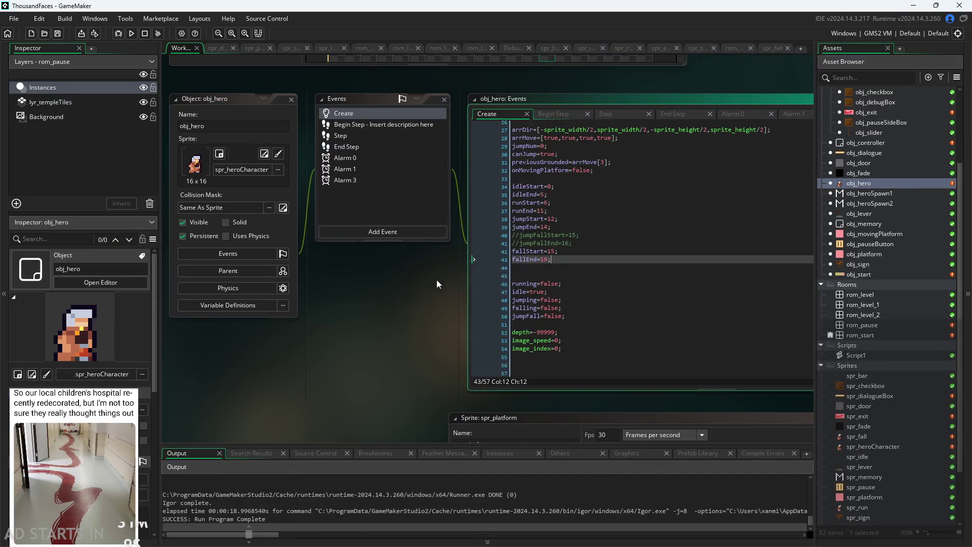
left_click(389, 223)
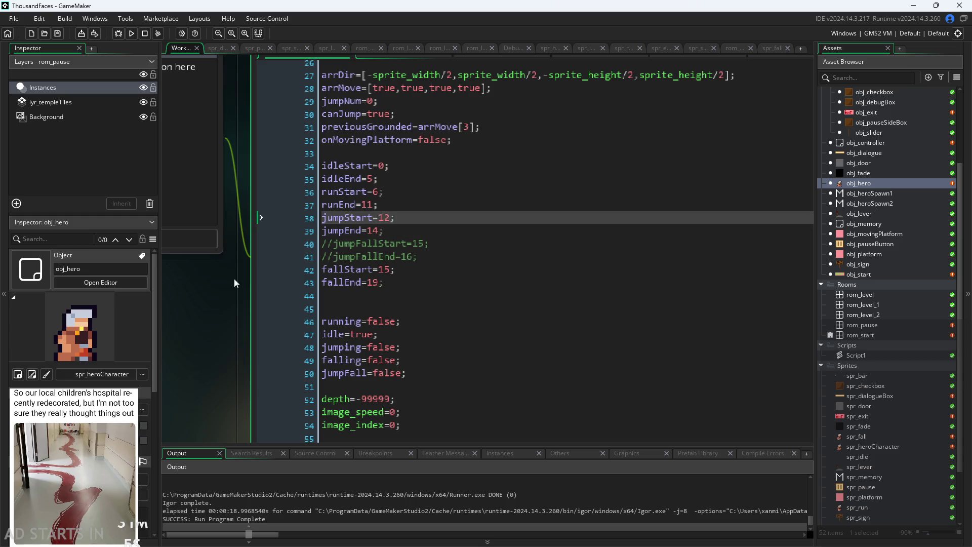
left_click(432, 95)
type("+3;")
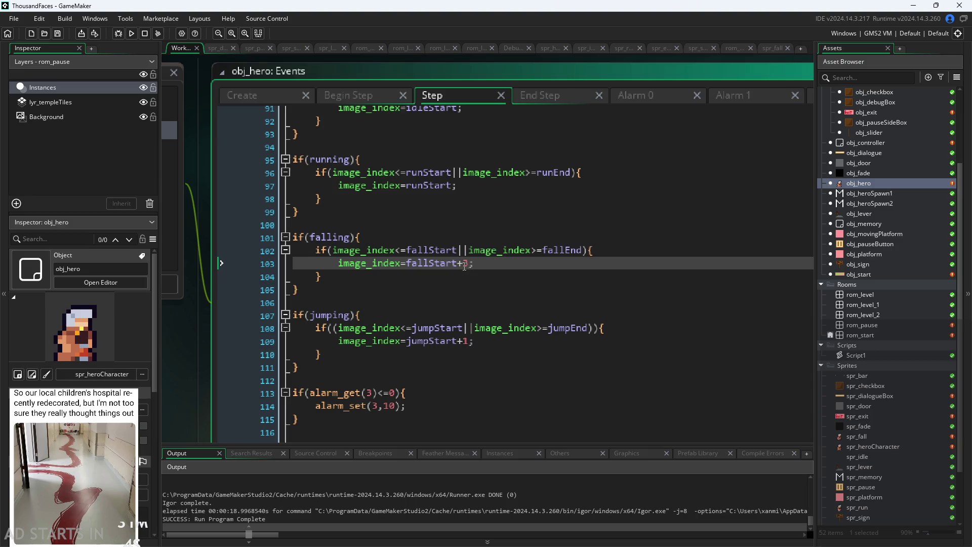
left_click(453, 252)
Change line 108 to strict < jumpStart and > jumpEnd, then run the game.
left_click(405, 315)
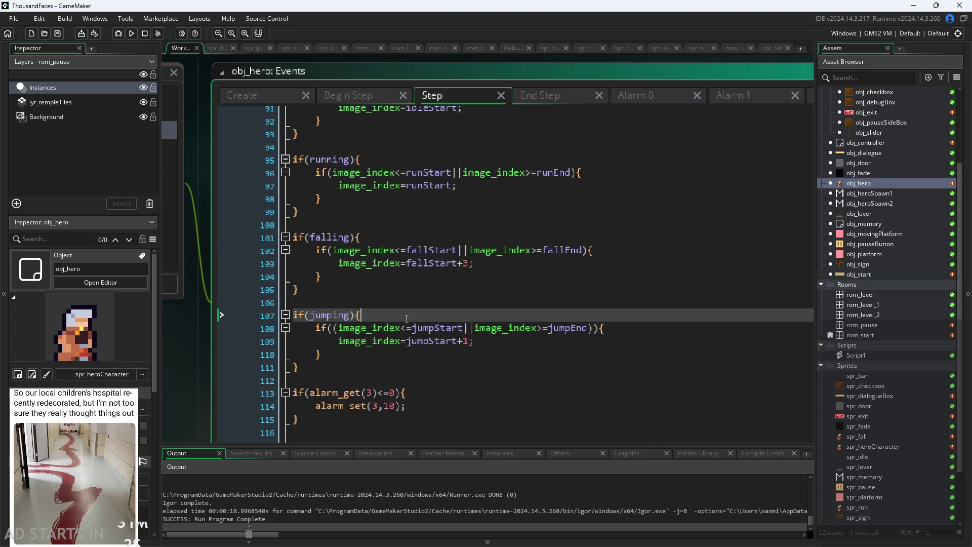
left_click(407, 328)
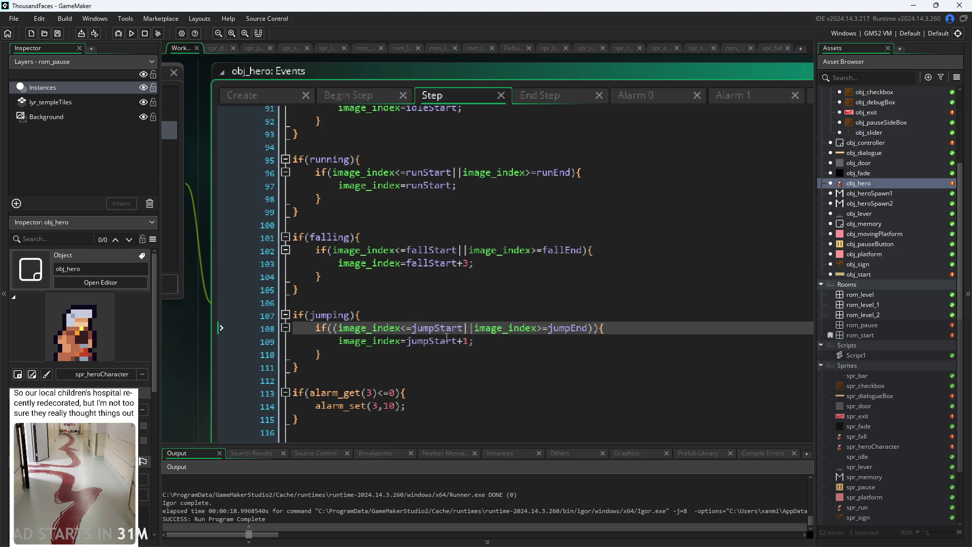
left_click(416, 329)
key("BackSpace")
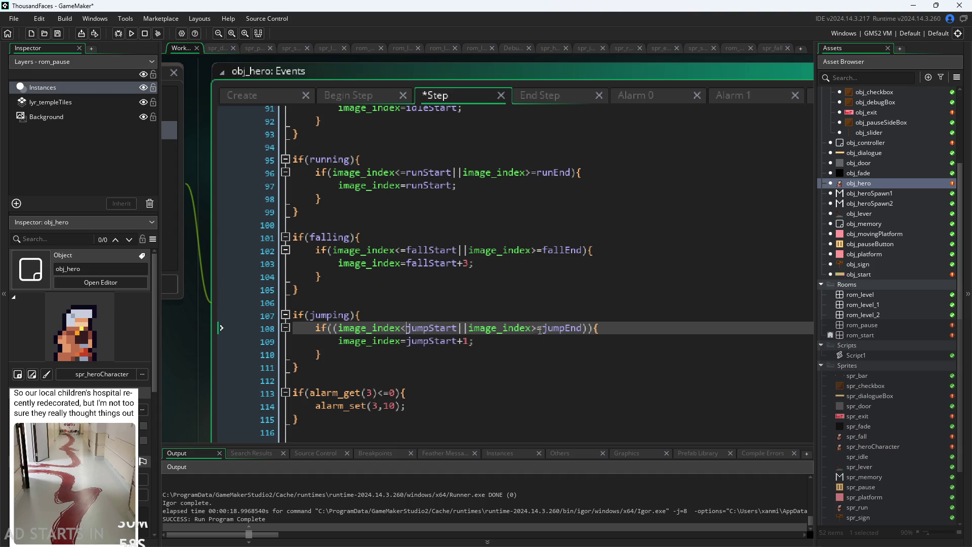
left_click(548, 328)
key("BackSpace")
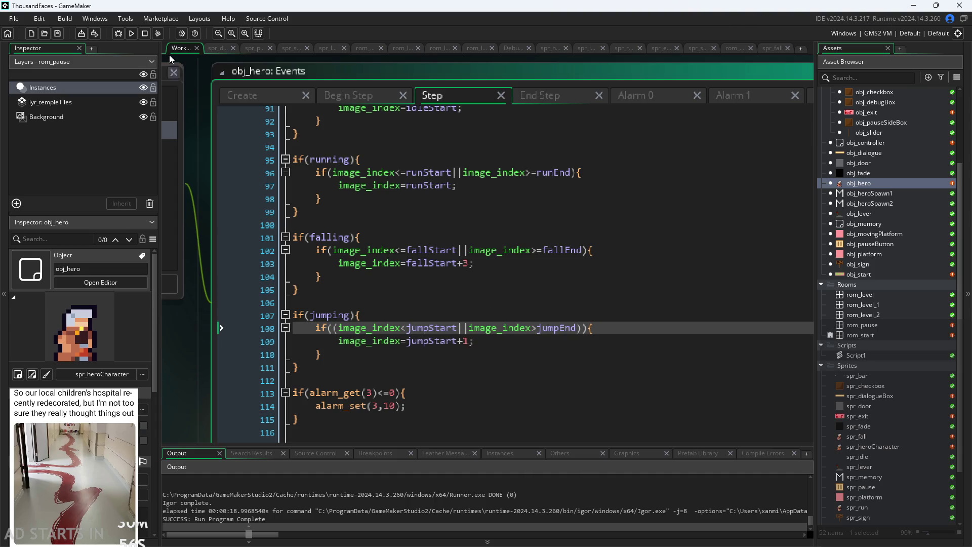
left_click(134, 36)
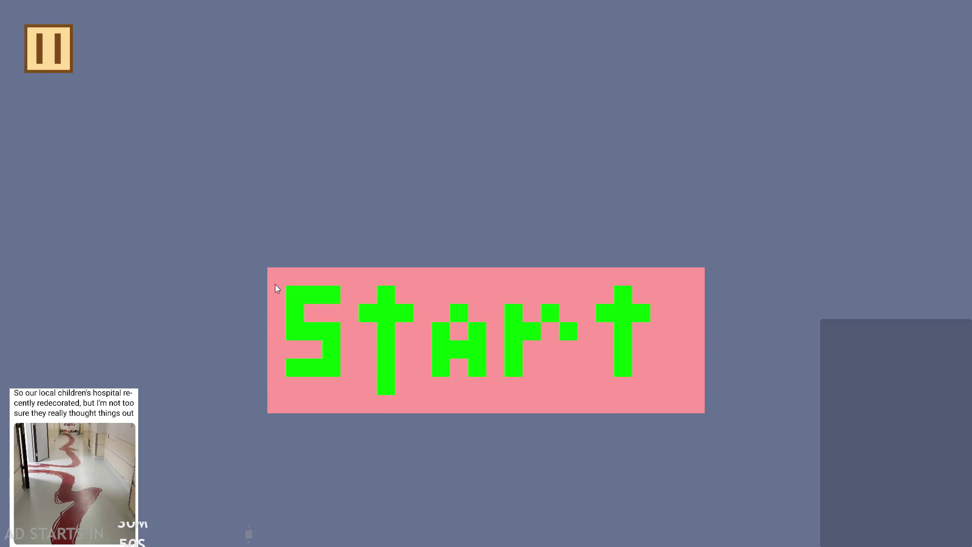
left_click(277, 288)
left_click(60, 56)
left_click(203, 243)
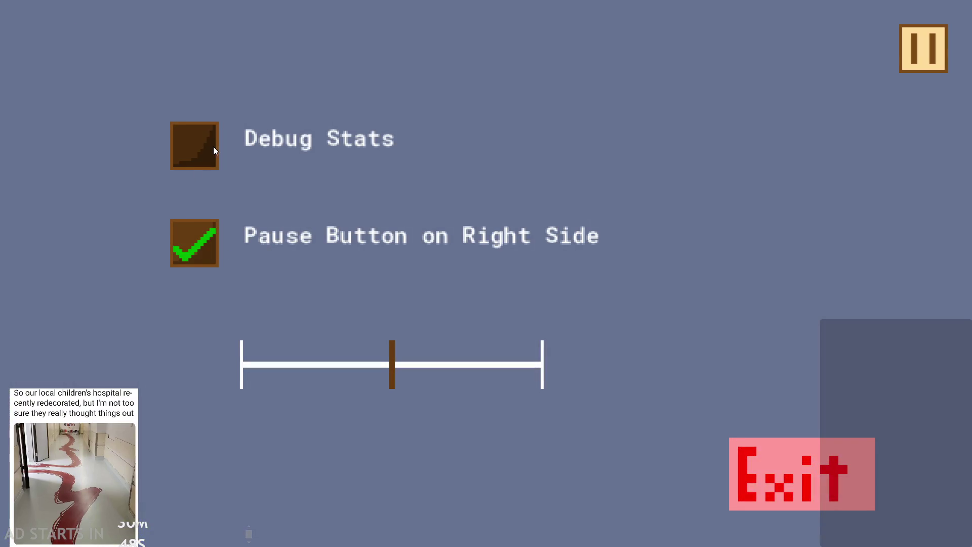
left_click(210, 153)
left_click(912, 56)
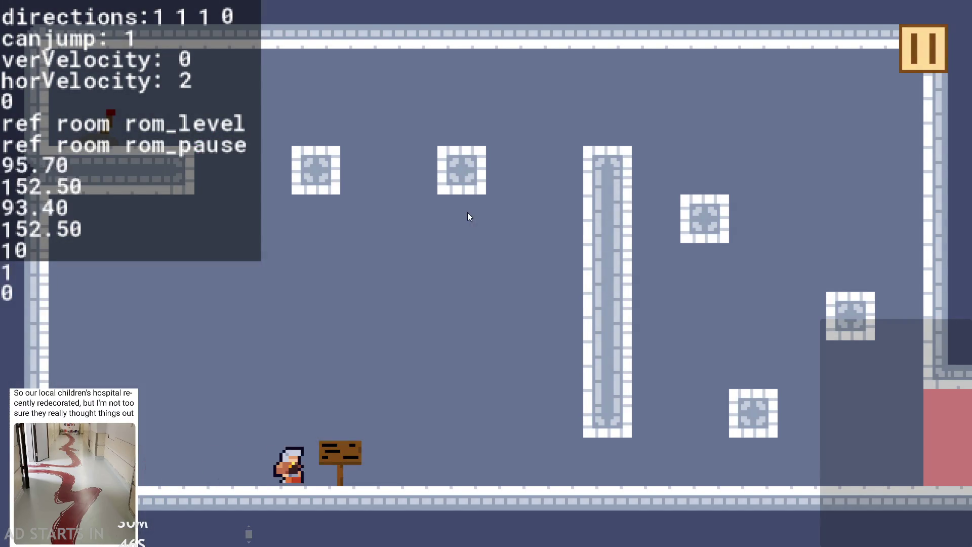
key("space")
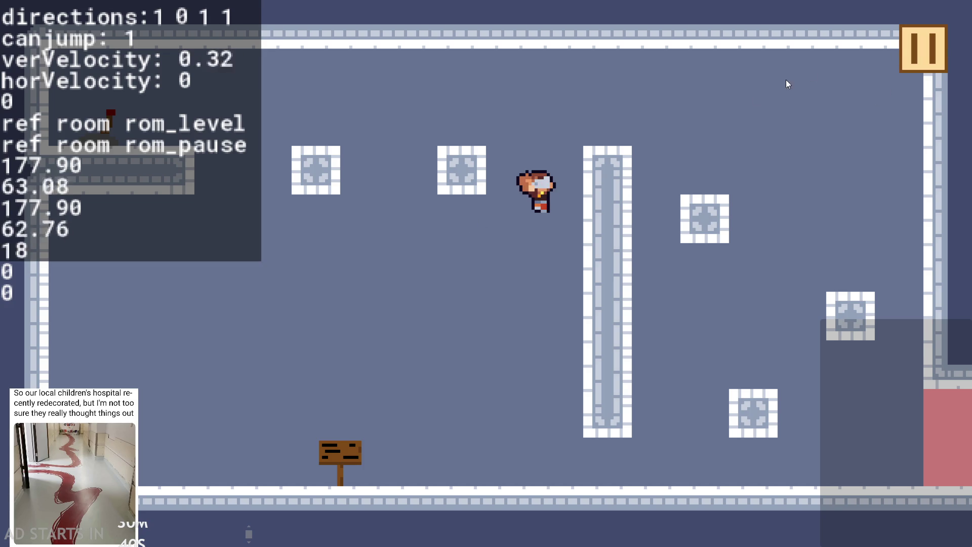
left_click(922, 48)
left_click(839, 473)
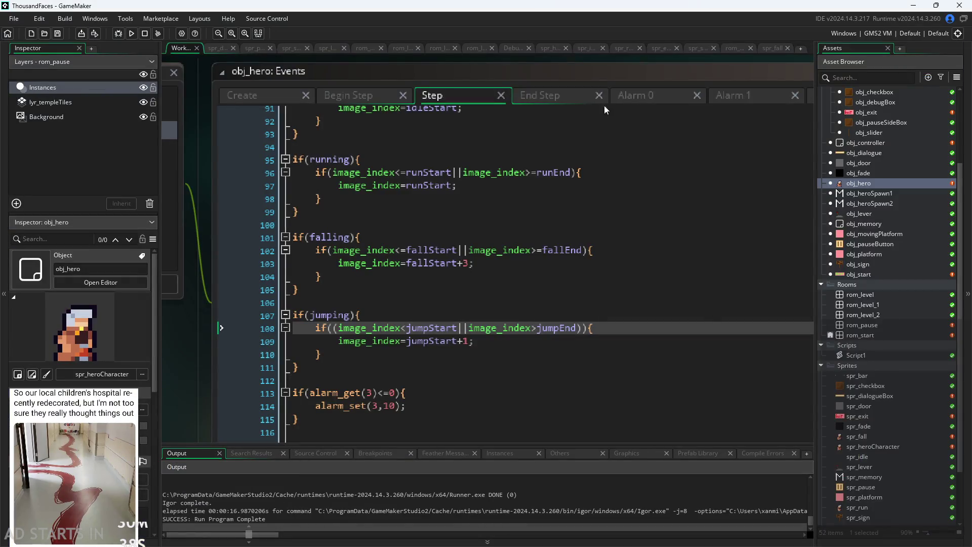
Review obj_hero's Alarm 0, End Step, Alarm 1 and Step event code around line 108.
left_click(676, 94)
left_click(567, 96)
left_click(730, 99)
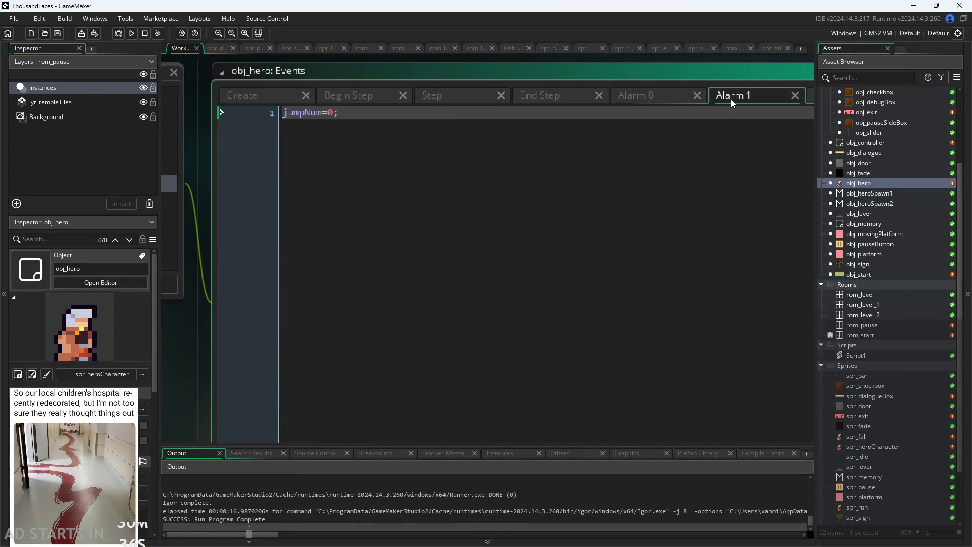
left_click(436, 102)
left_click(458, 328)
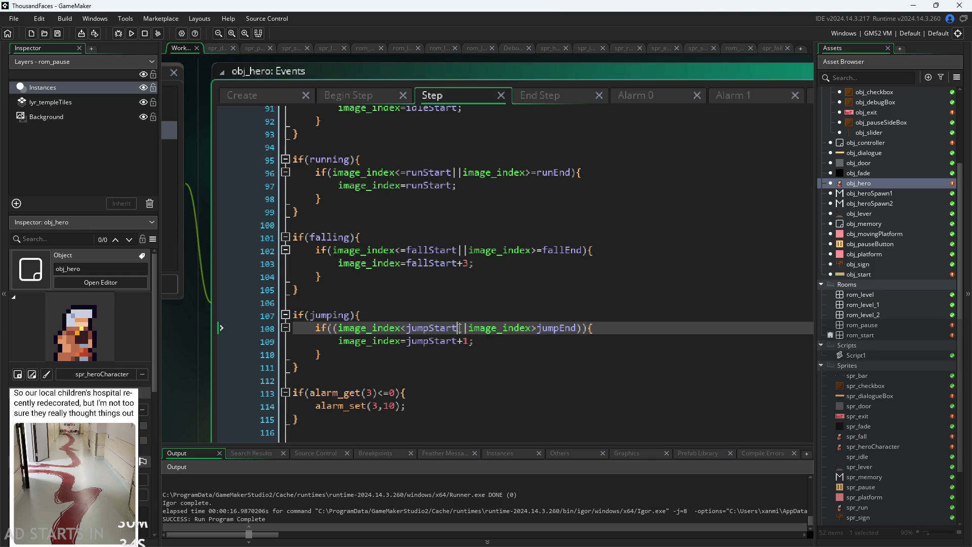
left_click(464, 340)
Change End Step line 77 to if(vertVeloc>0){, save, and run the game.
left_click(558, 97)
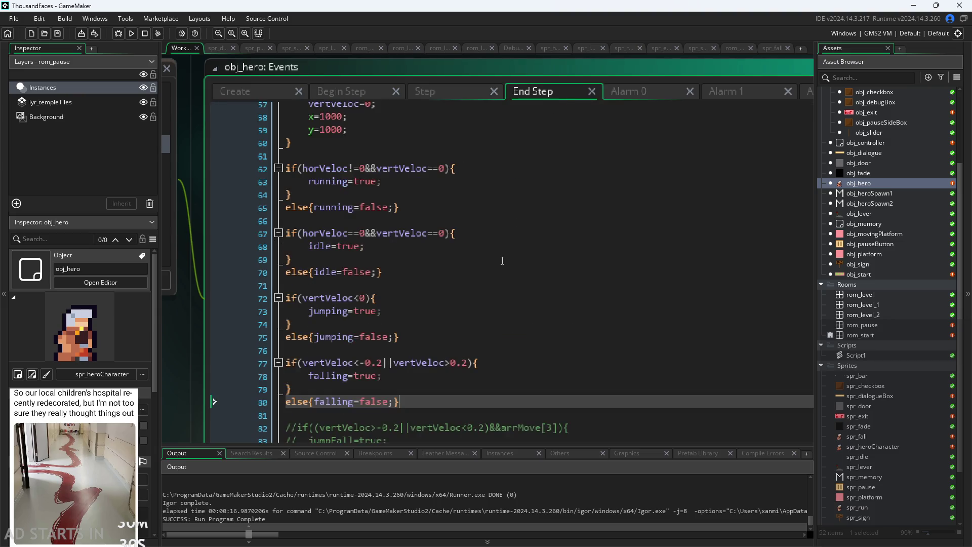
left_click_drag(383, 362, 362, 374)
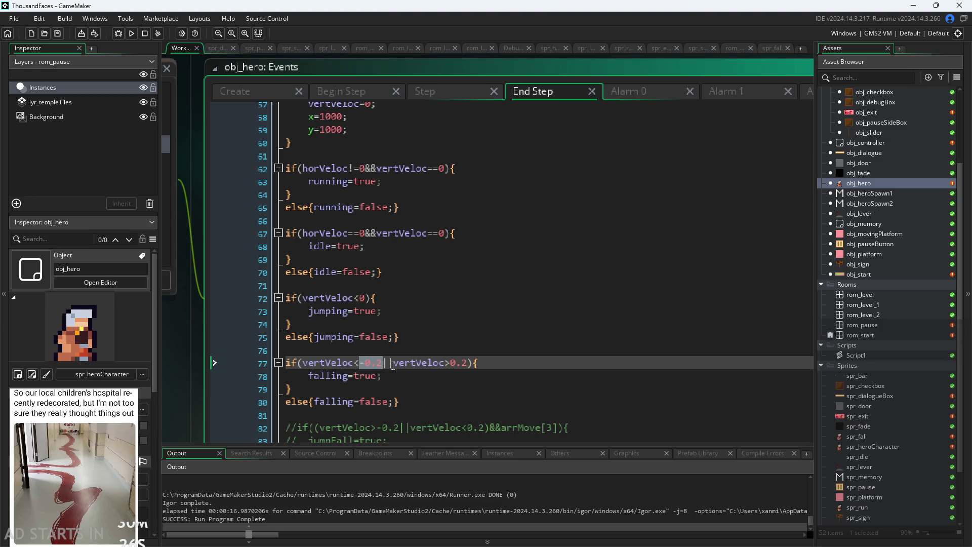
key("BackSpace")
left_click_drag(364, 365, 437, 363)
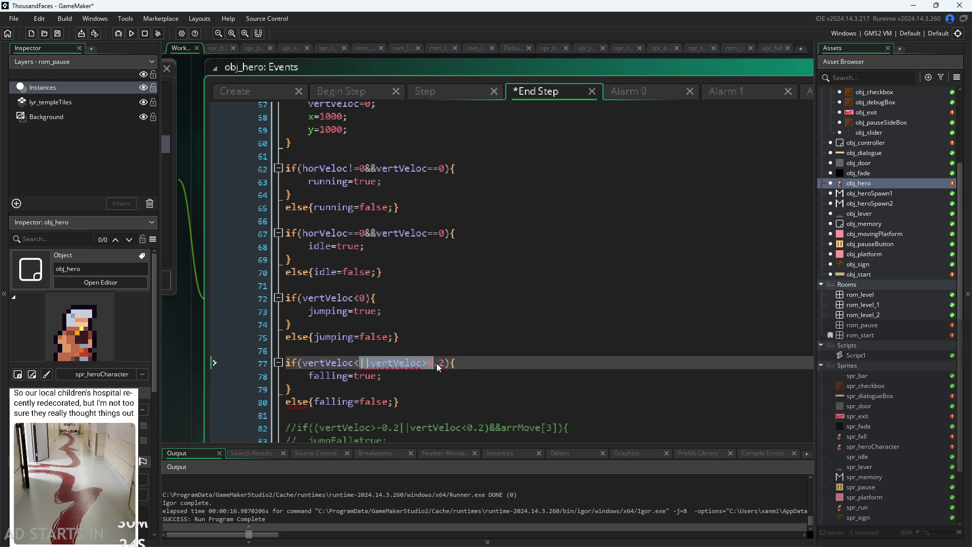
key("BackSpace")
key("BackSpace")
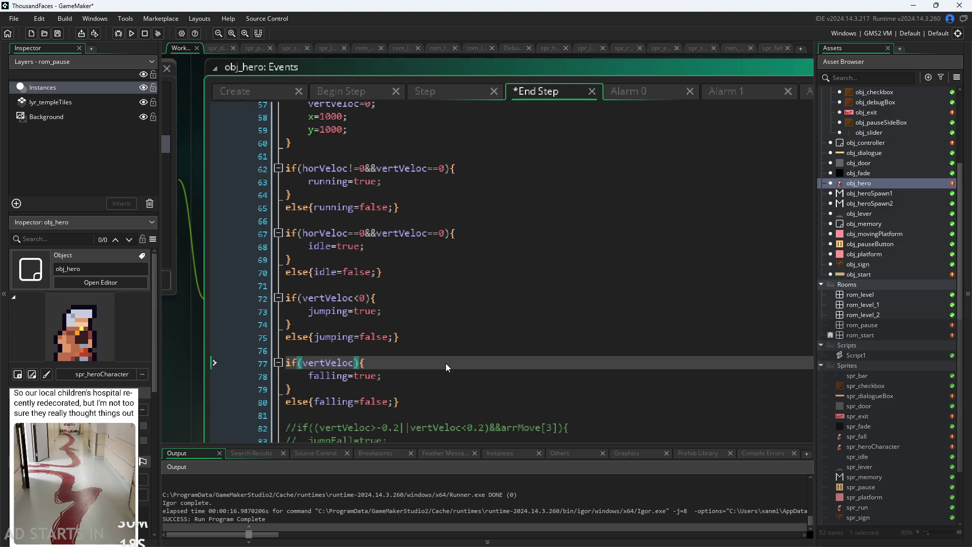
type(">0")
key("ctrl+s")
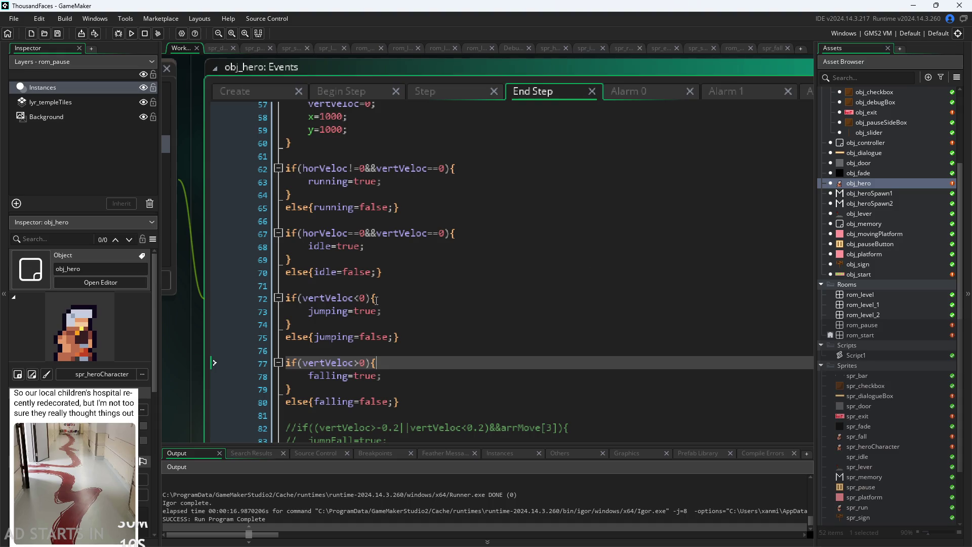
left_click(134, 33)
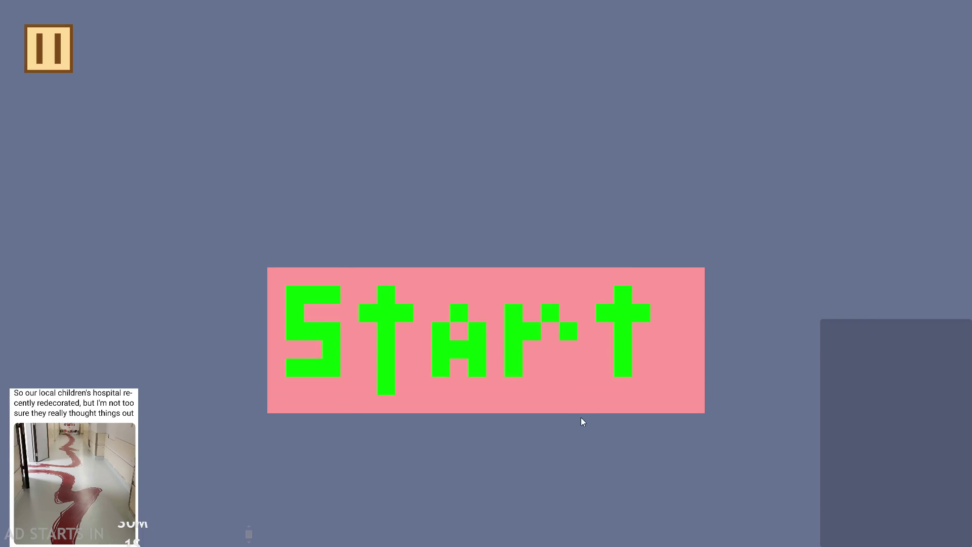
Start the game, jump the hero twice, and enable Debug Stats and the right-side pause button.
left_click(515, 359)
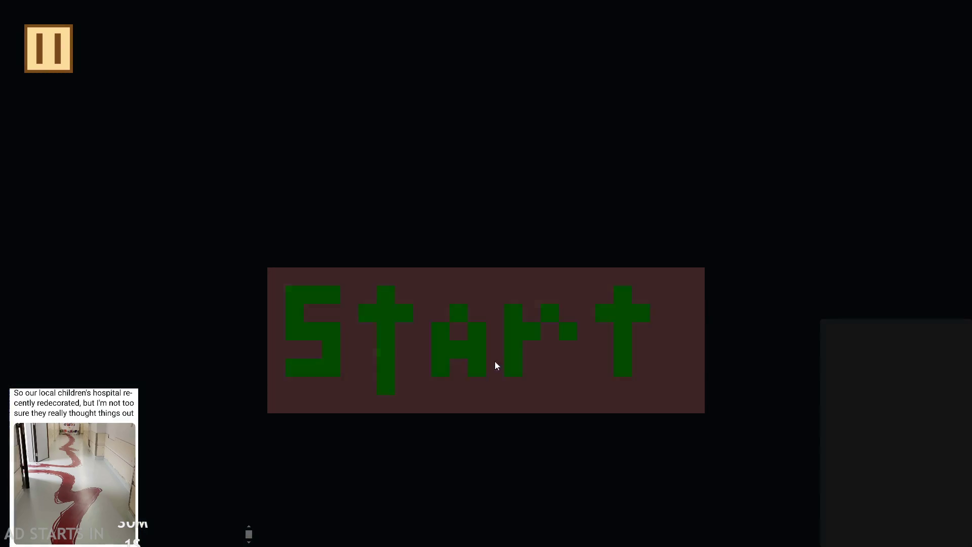
left_click(263, 341)
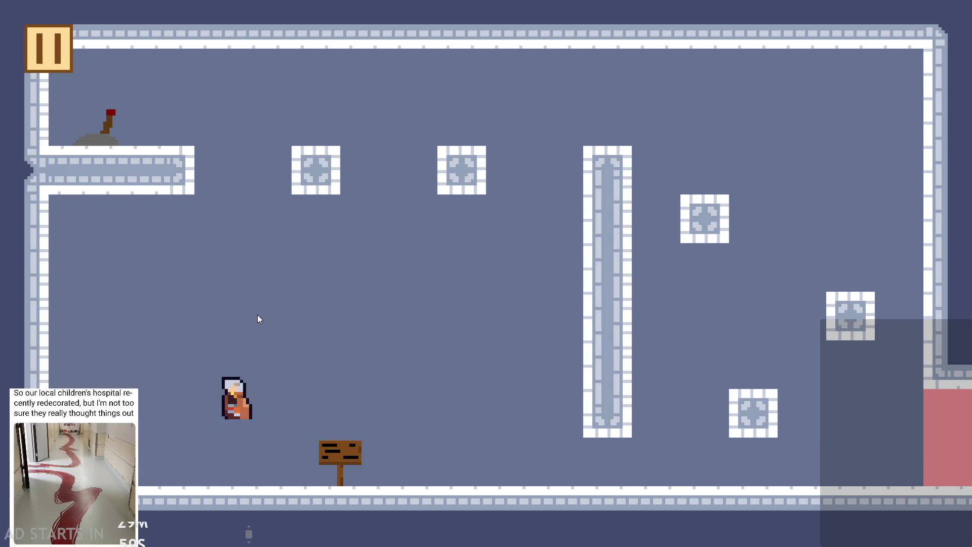
left_click(251, 169)
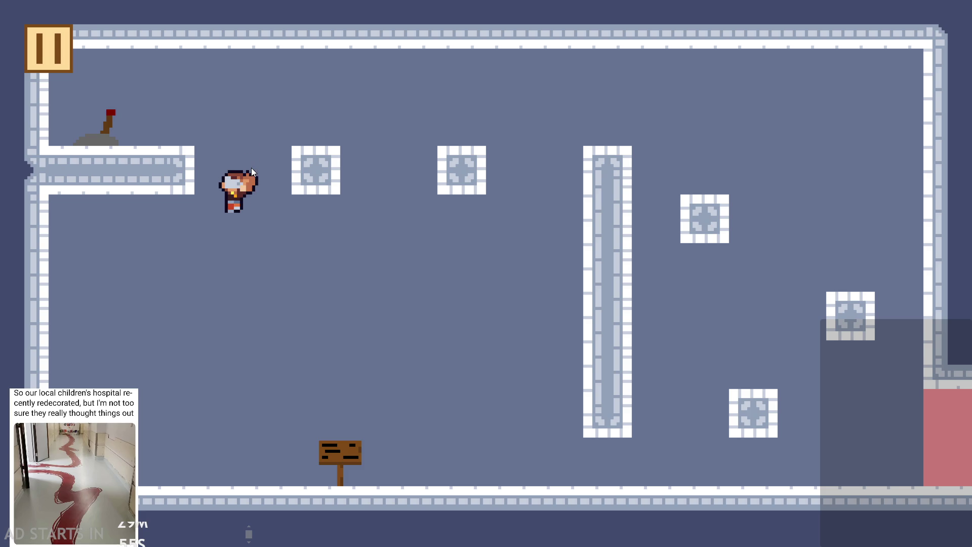
left_click(56, 54)
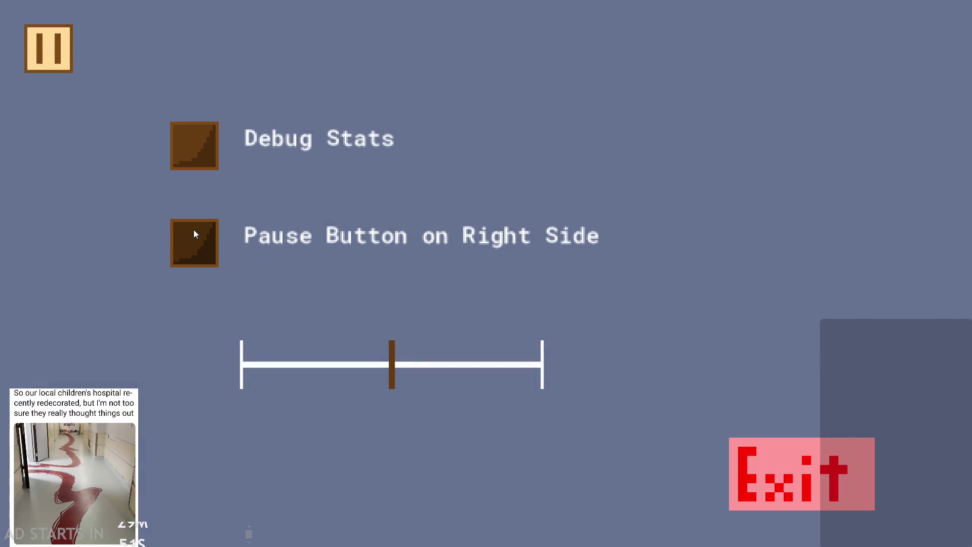
left_click(195, 230)
left_click(195, 147)
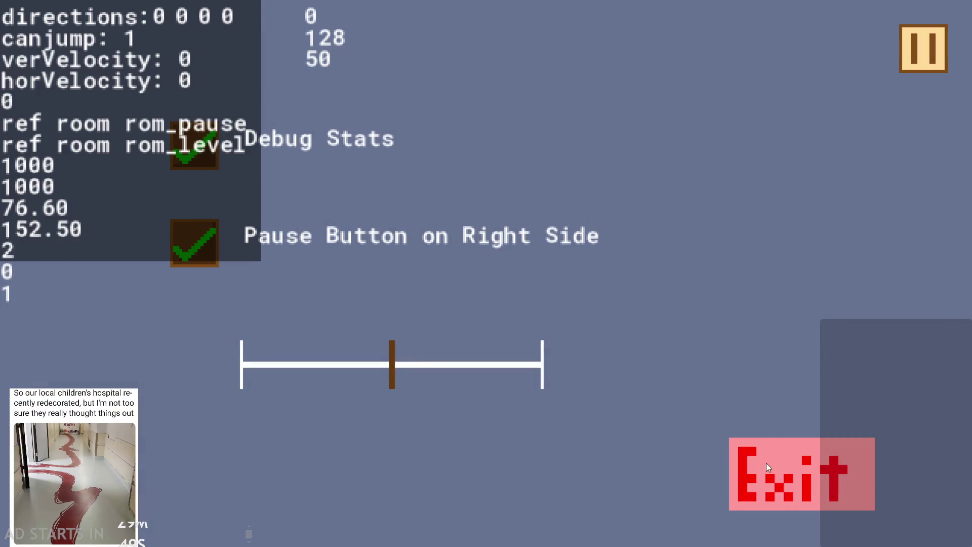
Exit the game and return to line 108 of obj_hero's Step event.
left_click(766, 463)
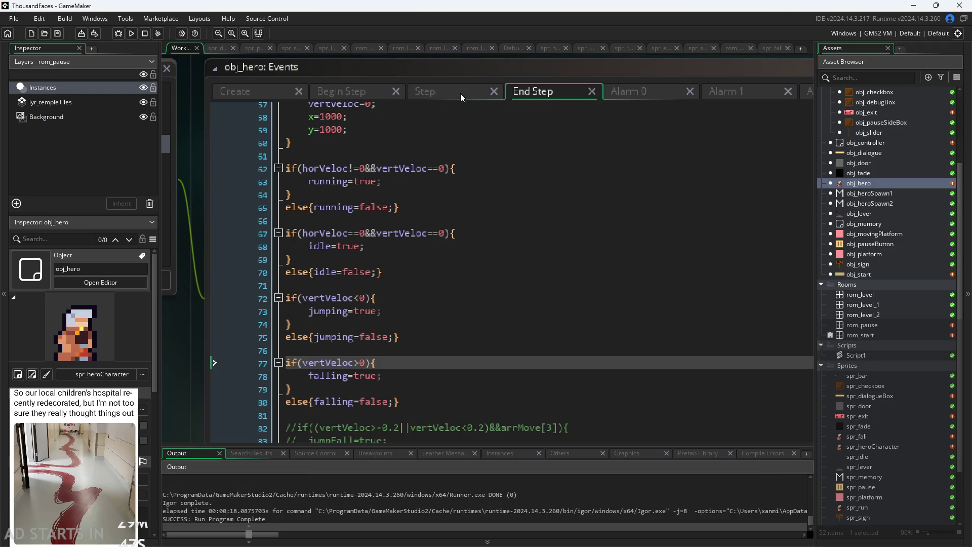
left_click(461, 93)
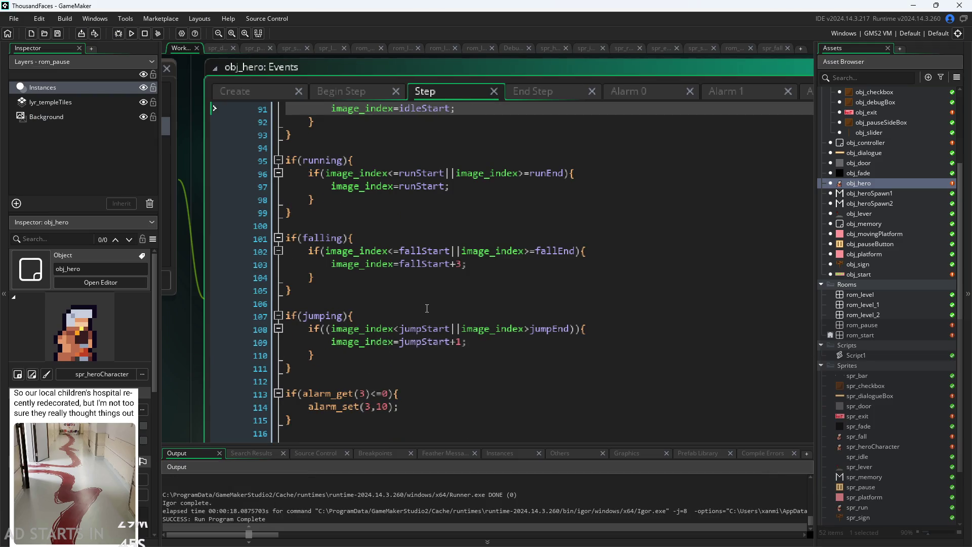
left_click(399, 329)
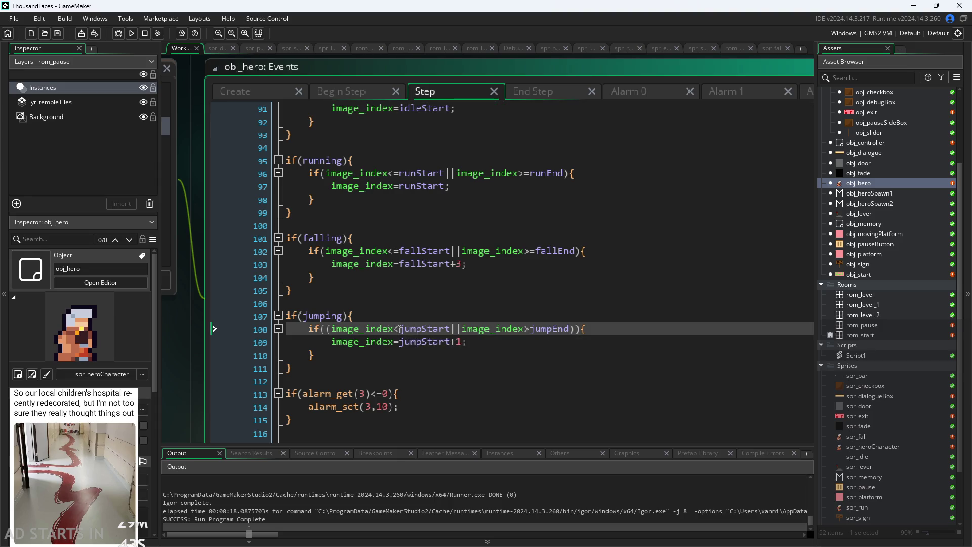
Change line 108 to <= jumpStart and >= jumpEnd and save.
type("=")
left_click(537, 329)
type("=")
key("ctrl+s")
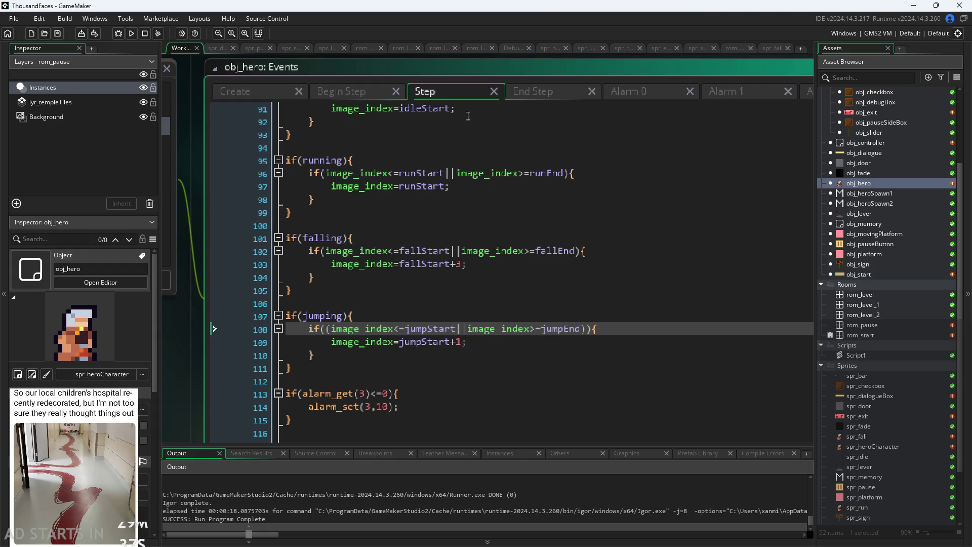
Run the game with F5, start it, jump with Space, then pause and exit.
key("F5")
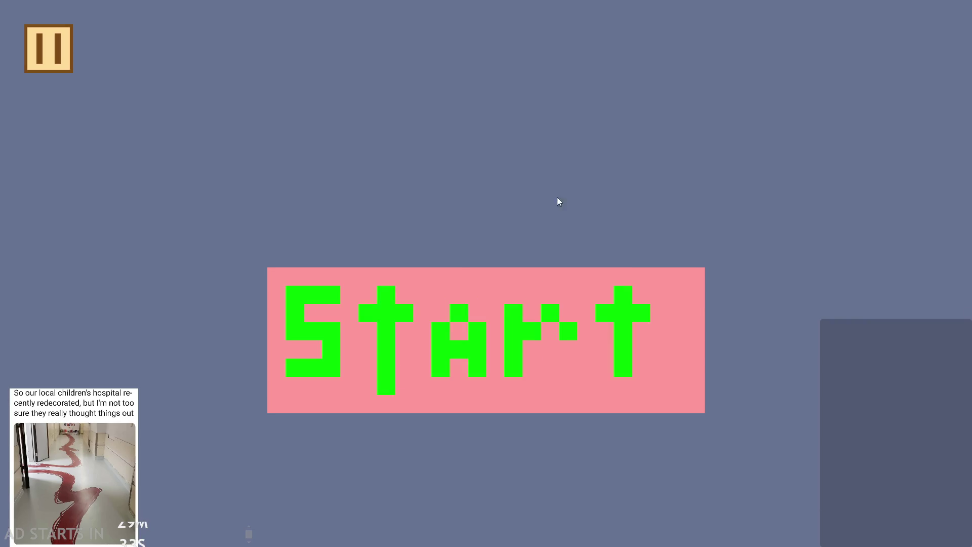
left_click(464, 336)
key("space")
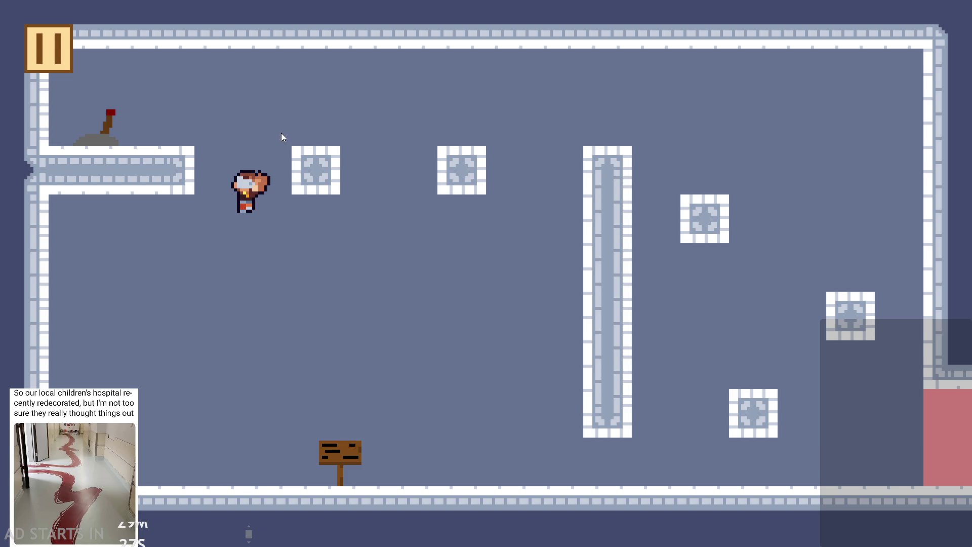
left_click(70, 53)
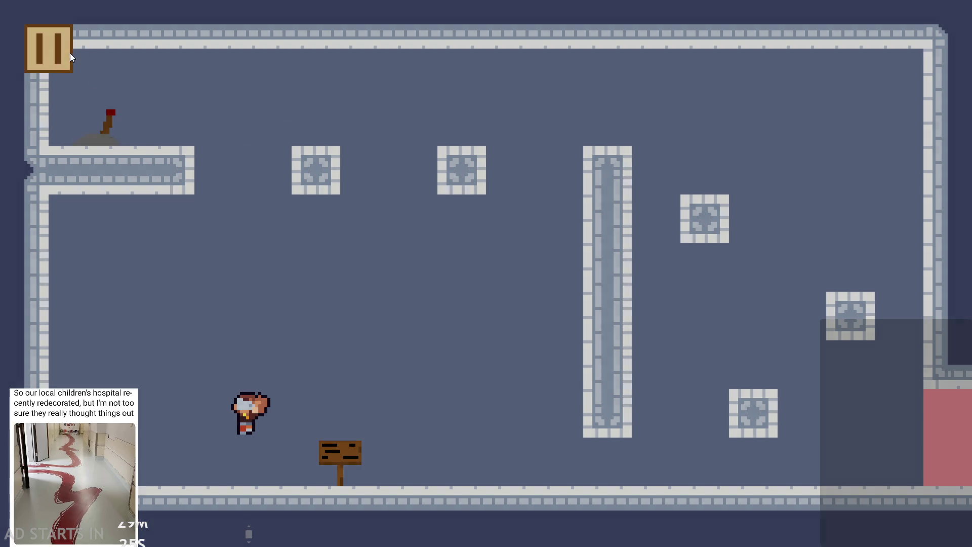
left_click(816, 475)
left_click(404, 329)
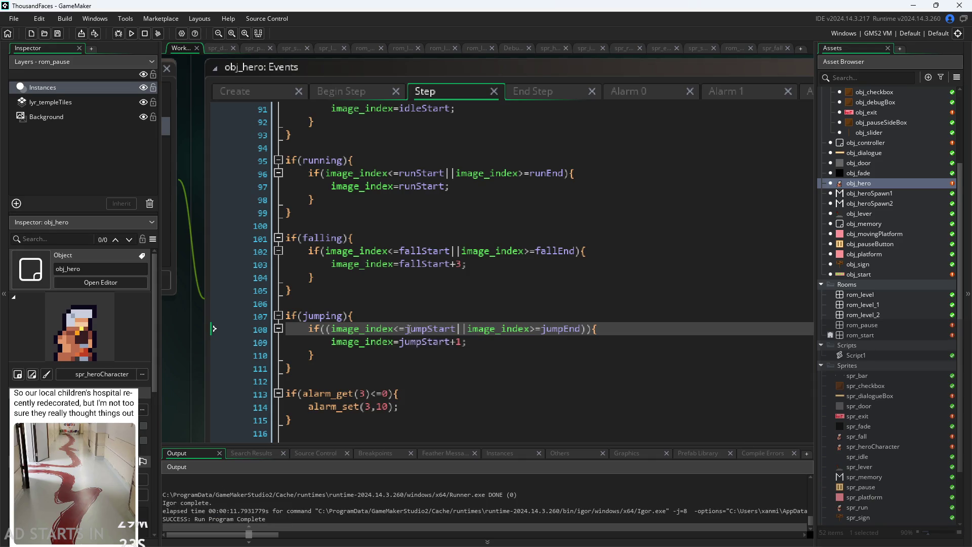
Remove the = signs before jumpStart, jumpEnd, fallEnd and fallStart for strict comparisons.
key("BackSpace")
left_click(535, 329)
key("BackSpace")
left_click(536, 251)
key("BackSpace")
left_click(399, 250)
key("BackSpace")
left_click(446, 291)
Save and run with F5, start the game, and make the hero jump.
key("F5")
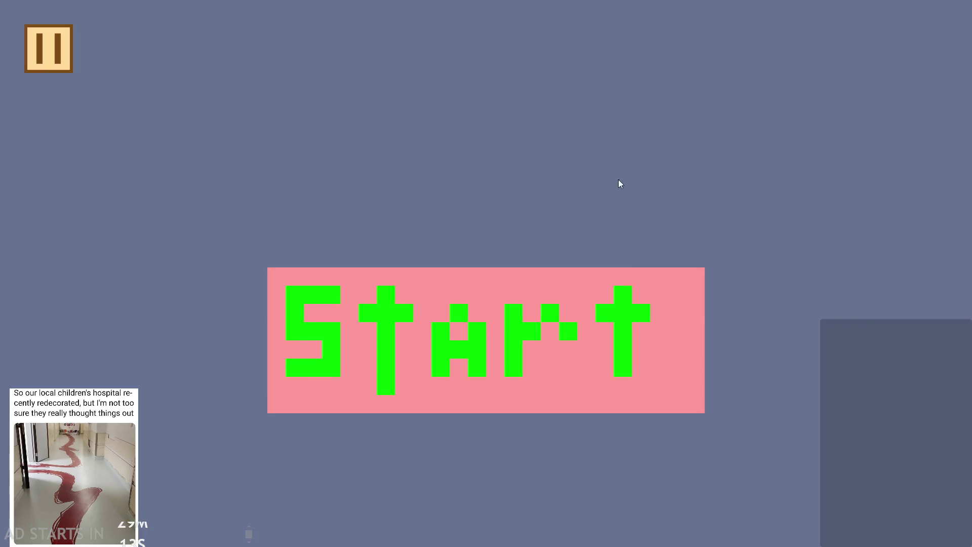
left_click(513, 363)
key("space")
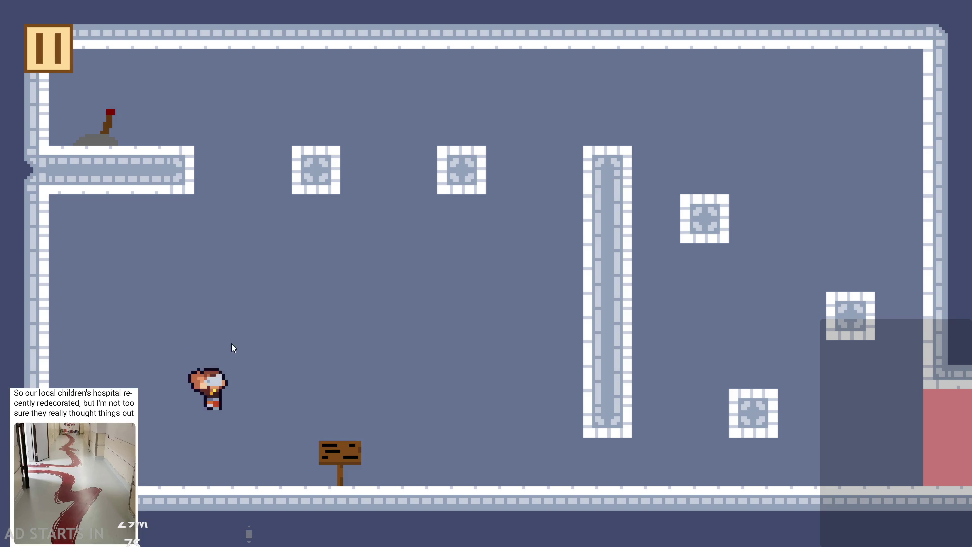
Pause the game, enable Debug Stats and the right-side pause button, and resume.
left_click(45, 54)
left_click(200, 243)
left_click(195, 144)
key("Escape")
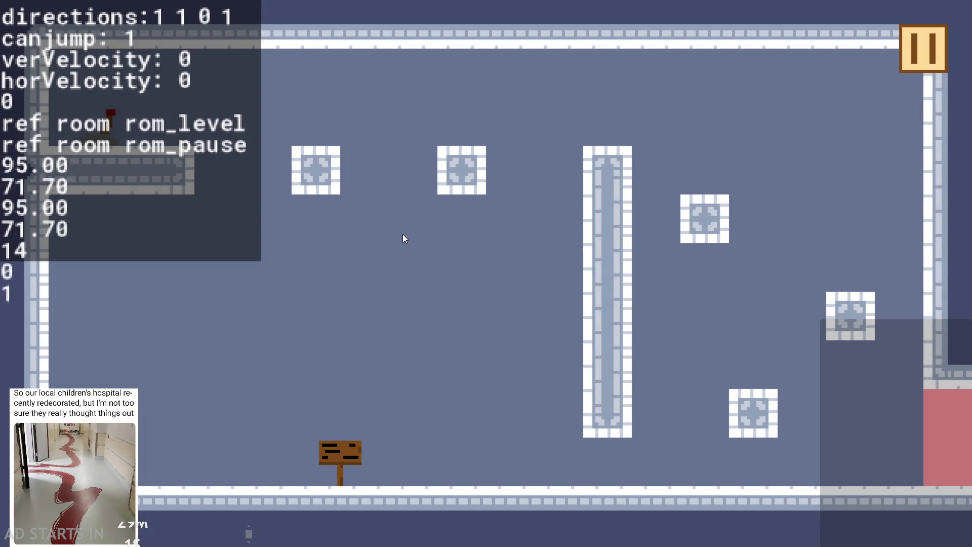
Move the hero right and left, jump with Up, then pause and exit to the editor.
key("Right")
key("Left")
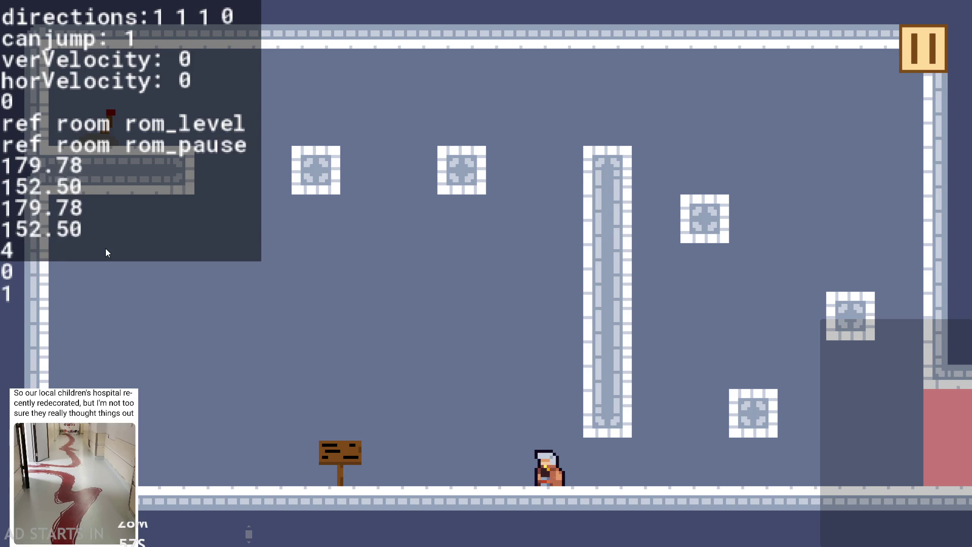
key("Up")
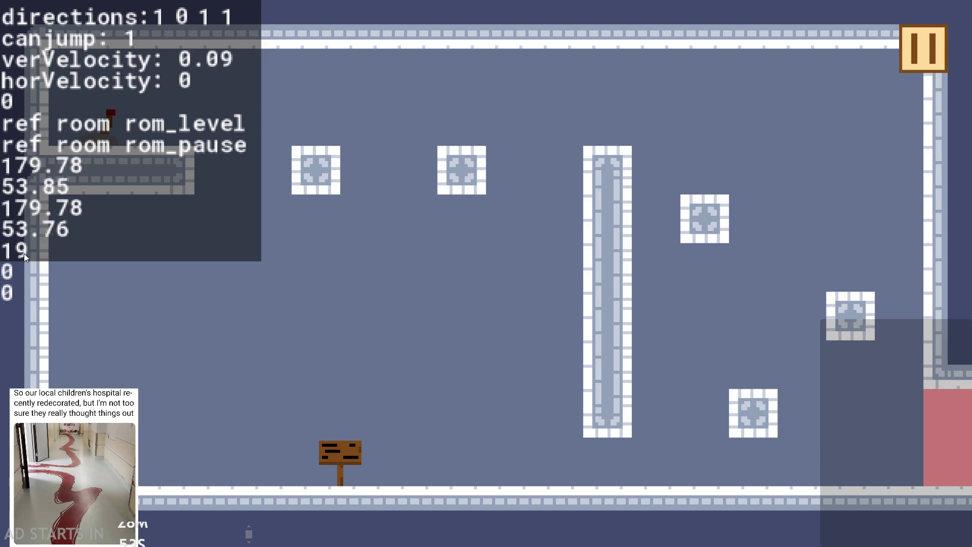
left_click(907, 61)
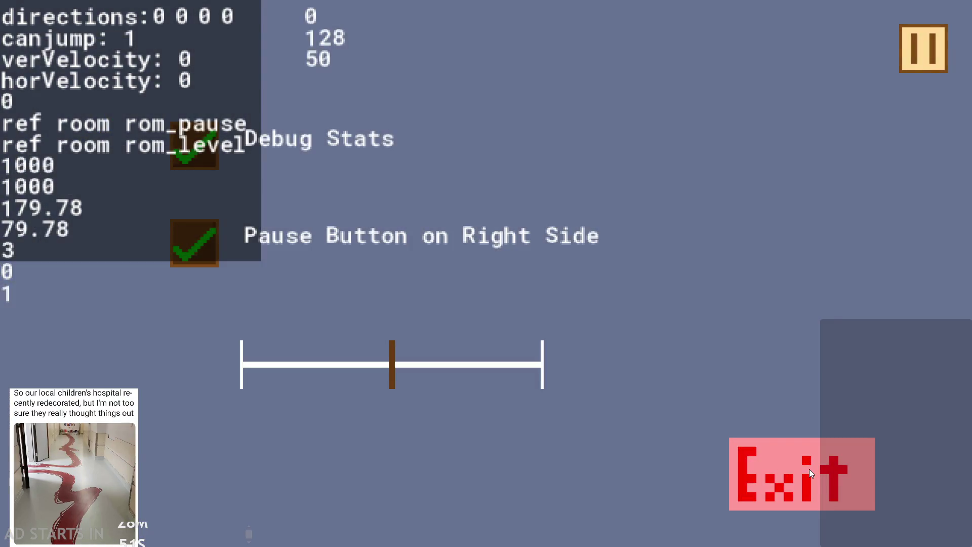
left_click(809, 469)
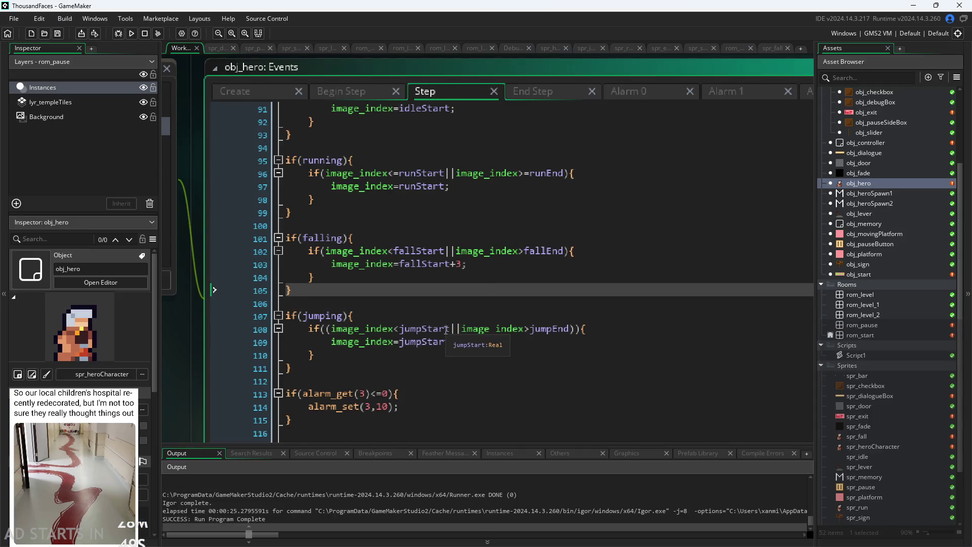
Inspect the fallStart+3 line and the jumping check in the Step event.
scroll(488, 308, "down", 2)
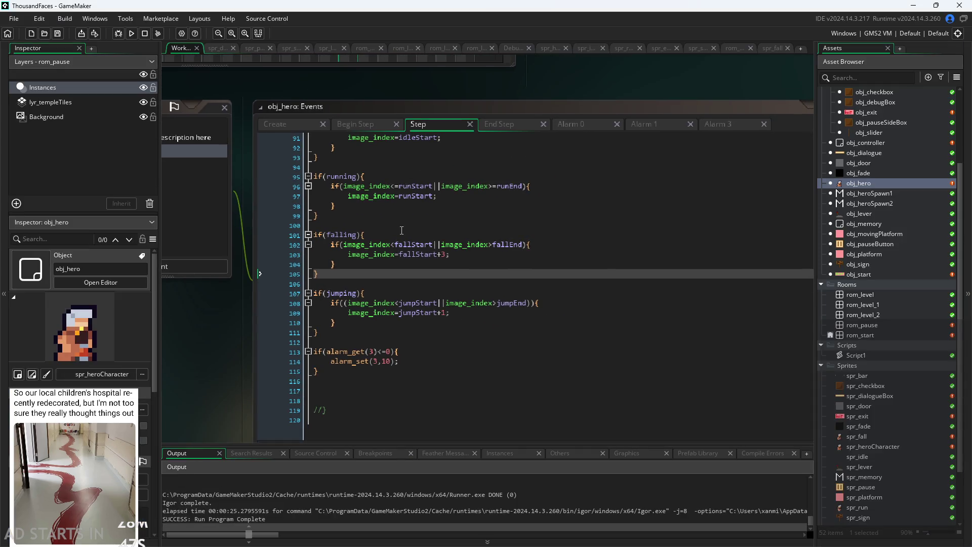
left_click(454, 255)
scroll(459, 253, "up", 1)
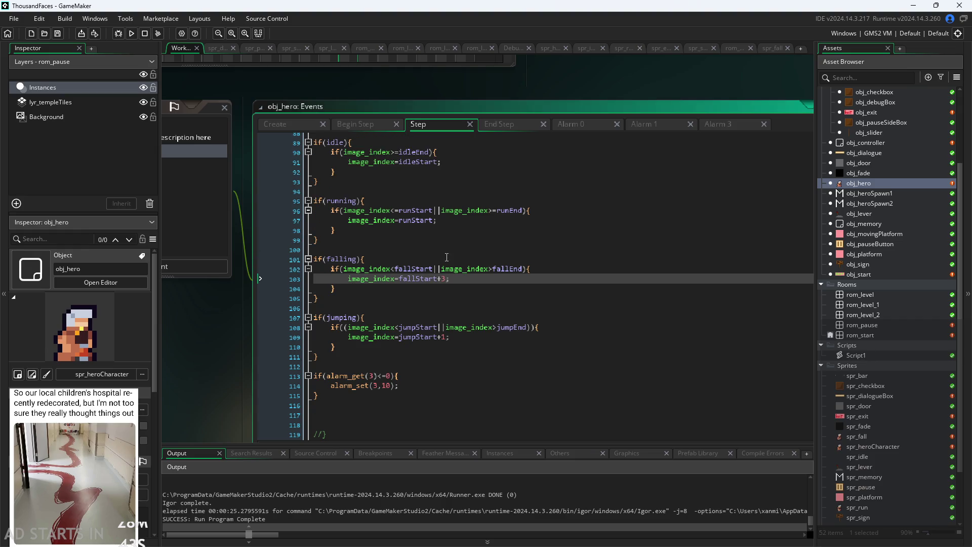
left_click(449, 333)
left_click(449, 279)
In the Create event, review jumpEnd=14, fallStart=15 and fallEnd=19.
left_click(300, 127)
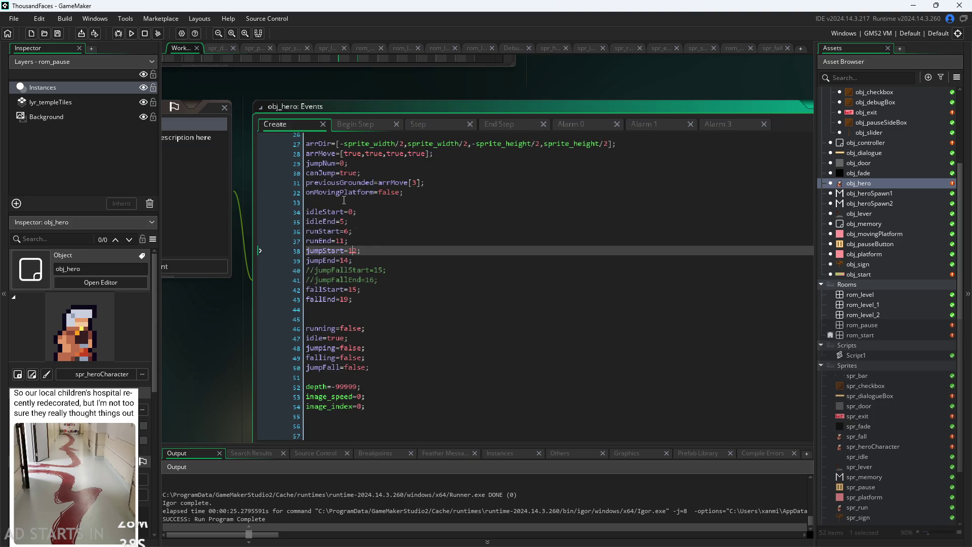
left_click(356, 262)
left_click(368, 291)
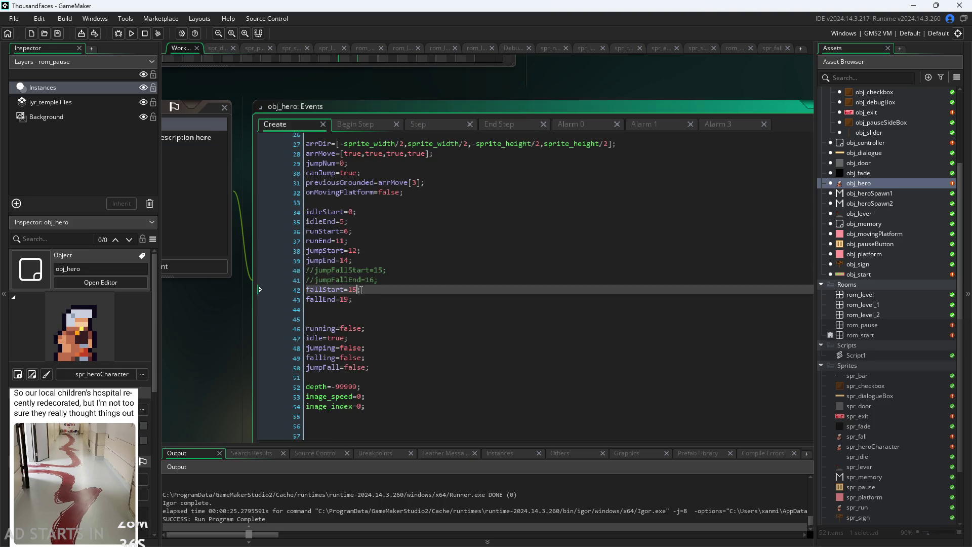
key("Down")
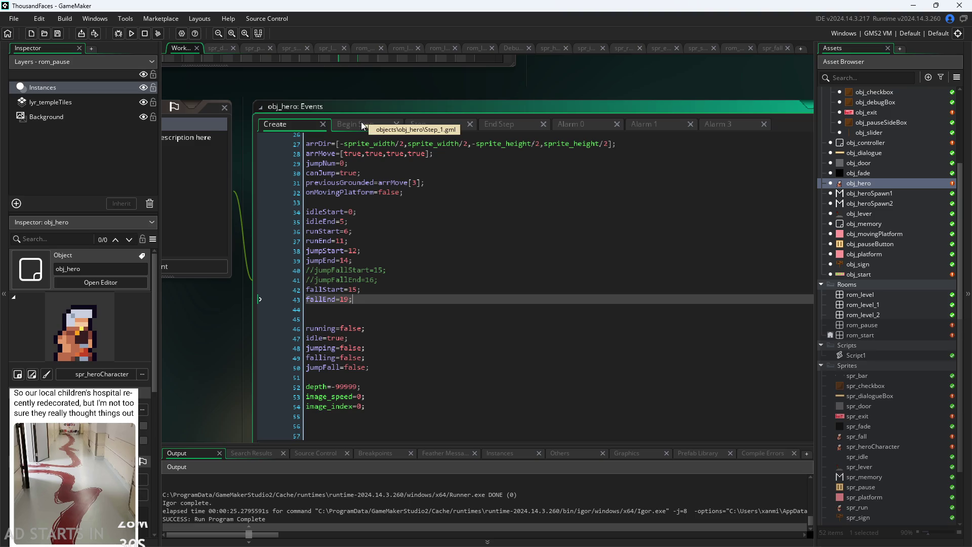
left_click(378, 258)
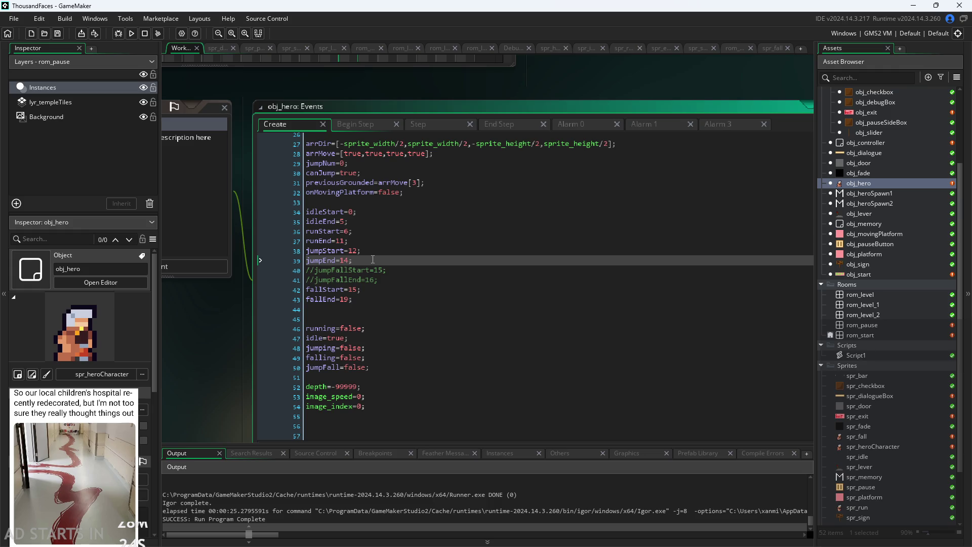
left_click(383, 288)
left_click(386, 301)
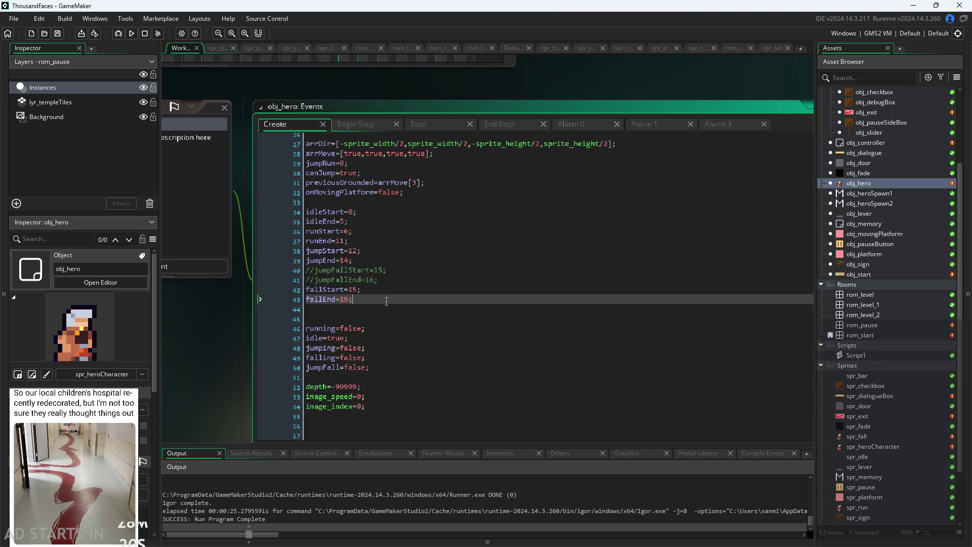
left_click(361, 130)
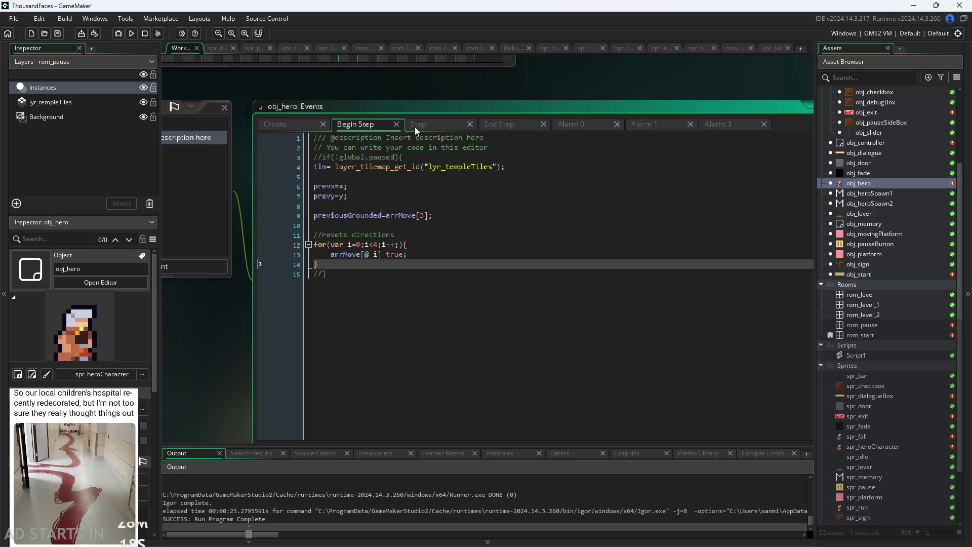
left_click(416, 127)
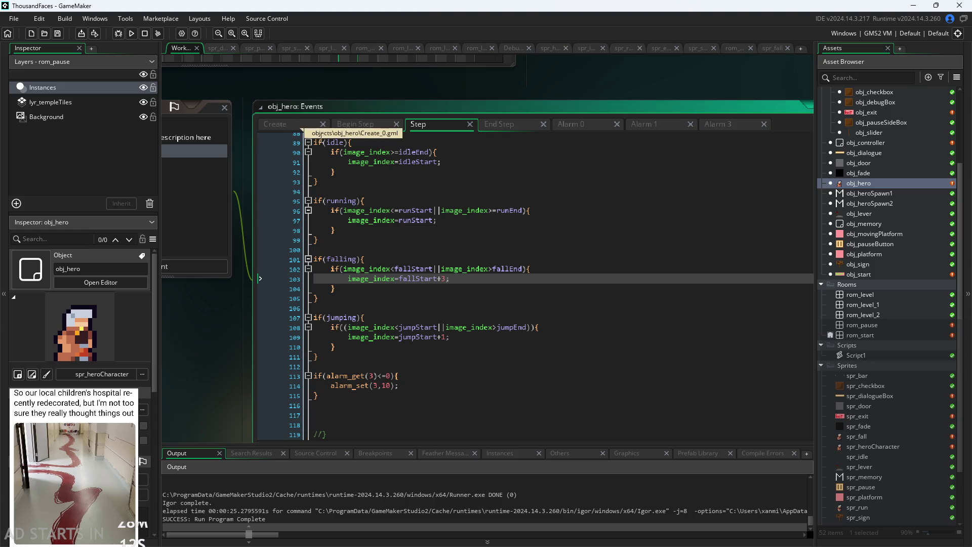
left_click(491, 130)
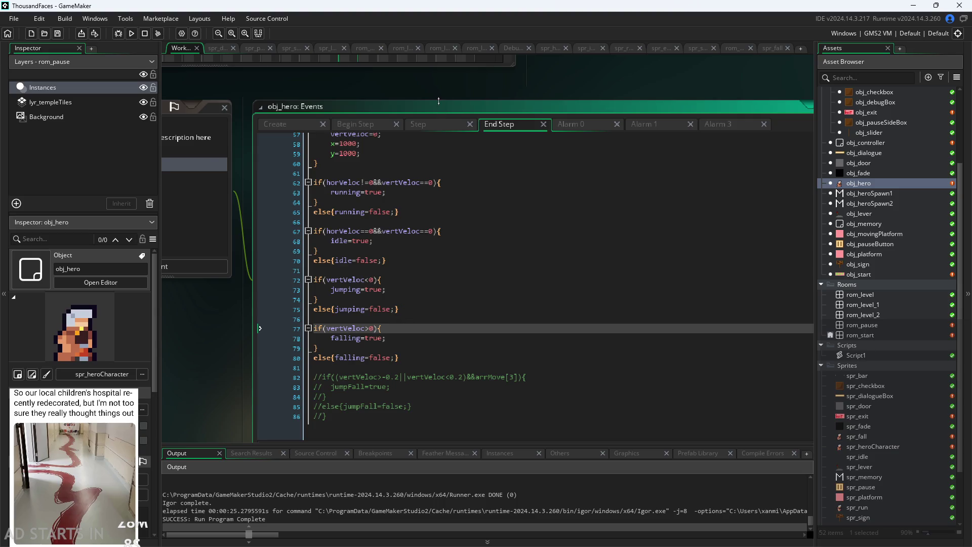
left_click(428, 126)
left_click(457, 277)
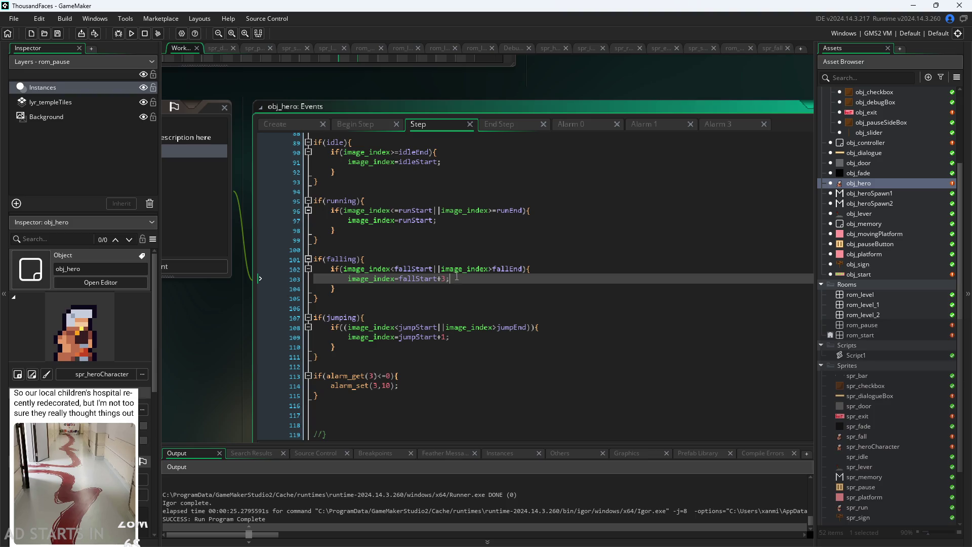
scroll(452, 275, "up", 1)
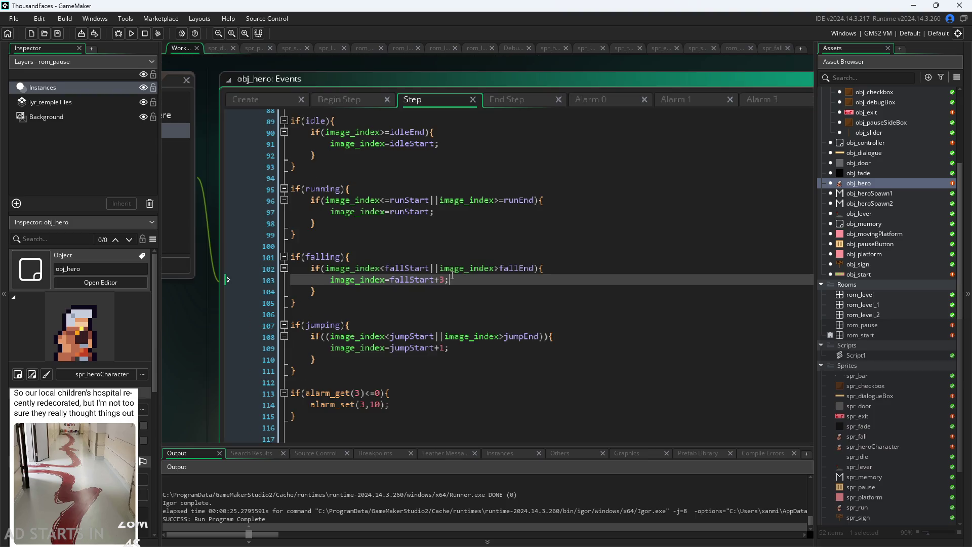
scroll(452, 278, "down", 1)
left_click(449, 319)
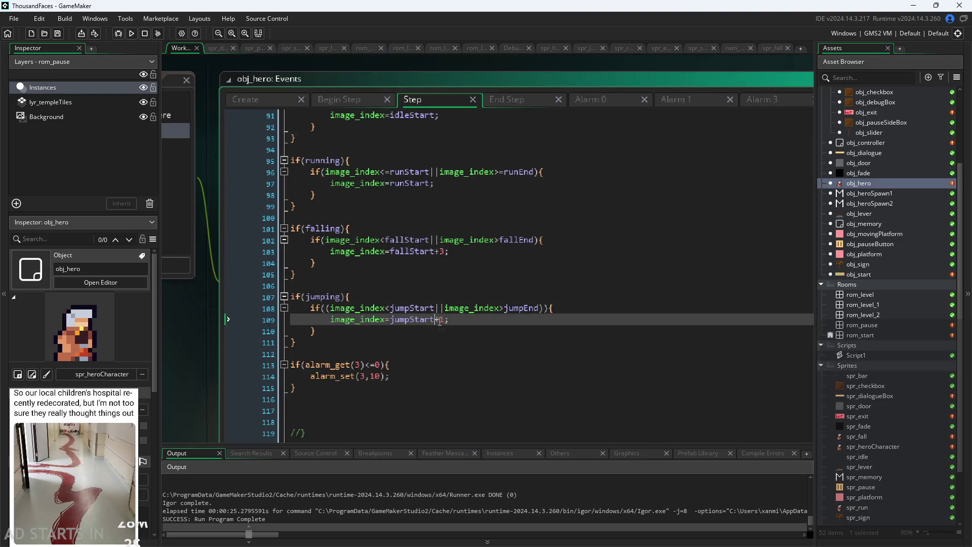
Run and start the game, enable Debug Stats and Pause Button on Right Side, then resume.
left_click(131, 33)
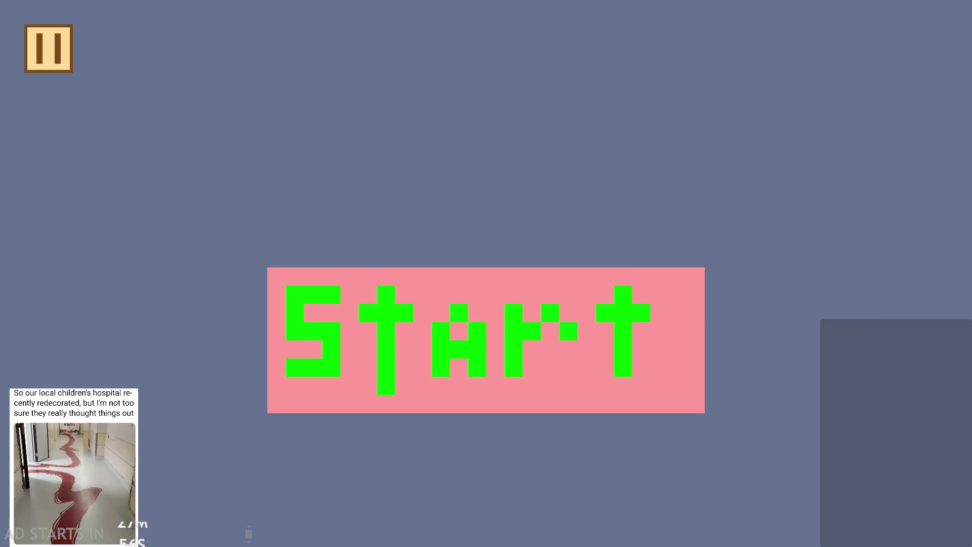
left_click(701, 319)
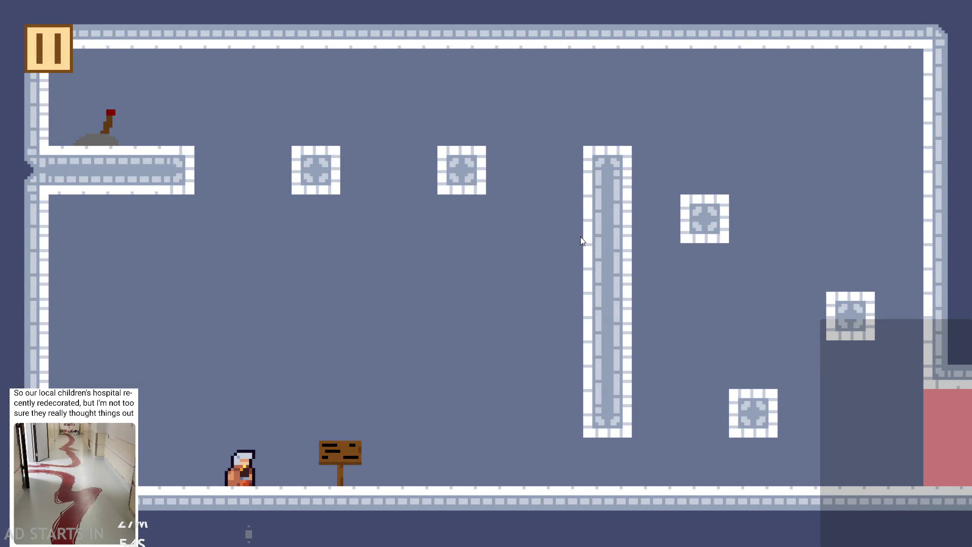
left_click(32, 26)
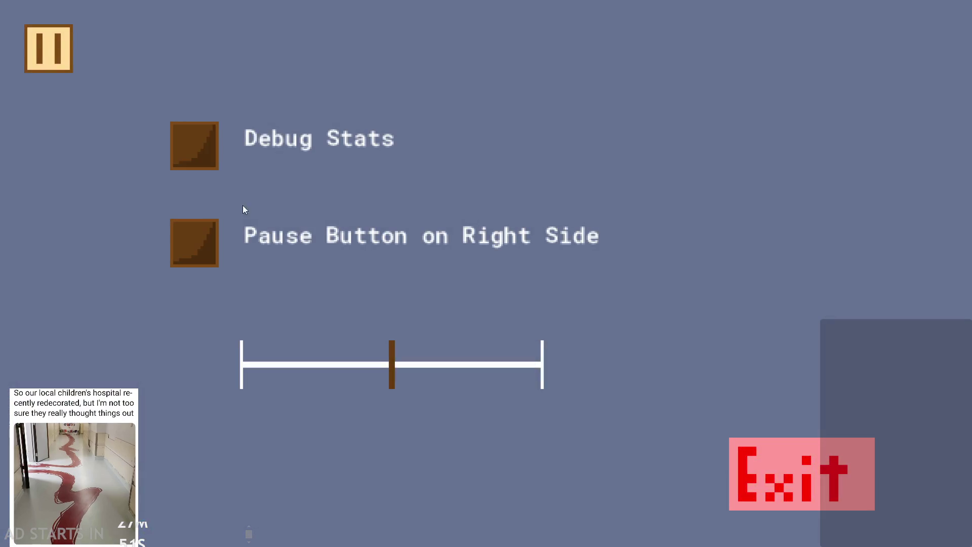
left_click(198, 152)
left_click(213, 250)
left_click(918, 59)
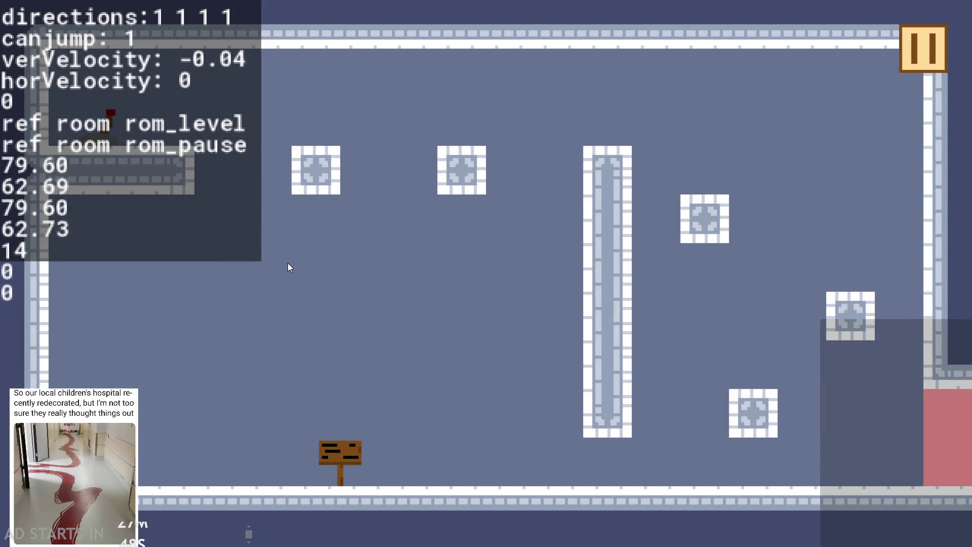
Move the hero right and left, jump with Up, then pause and exit the game.
key("Right")
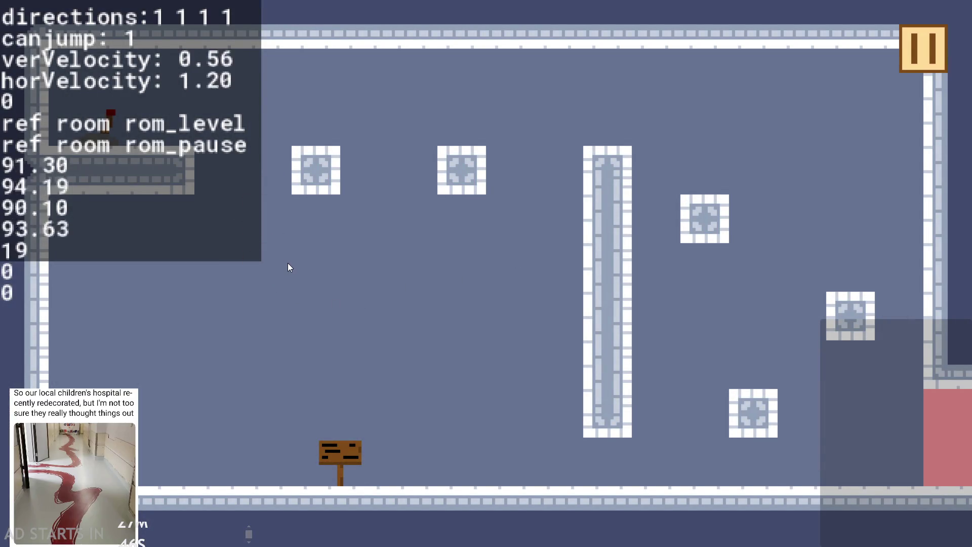
key("Left")
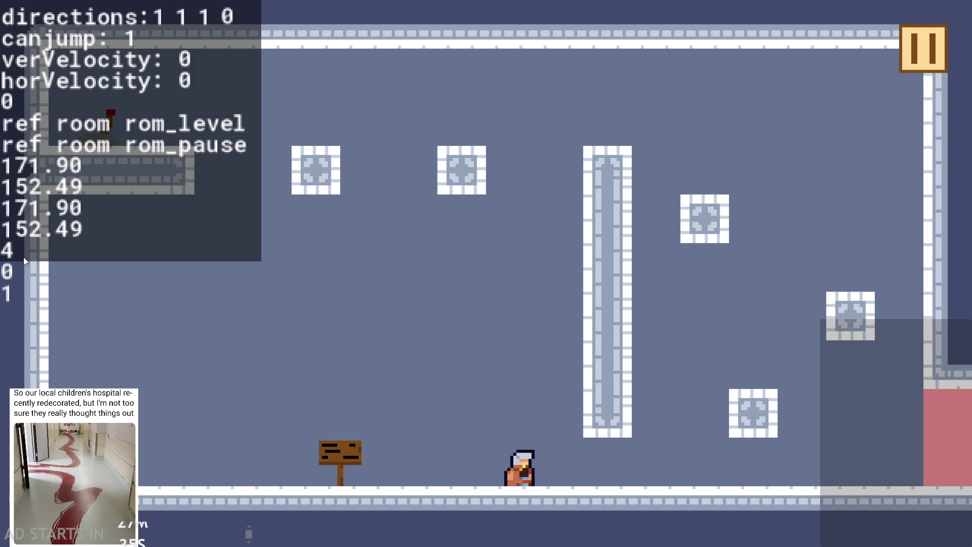
key("Up")
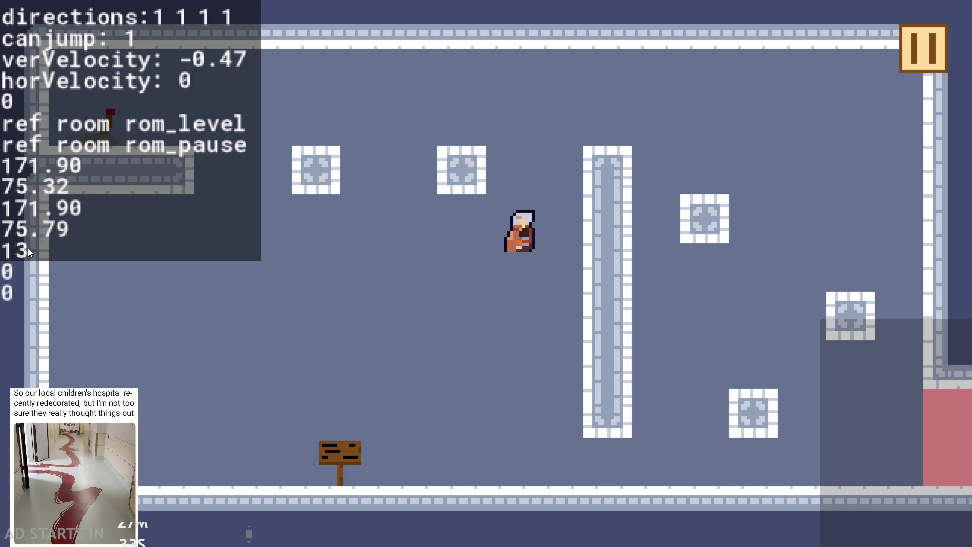
left_click(905, 36)
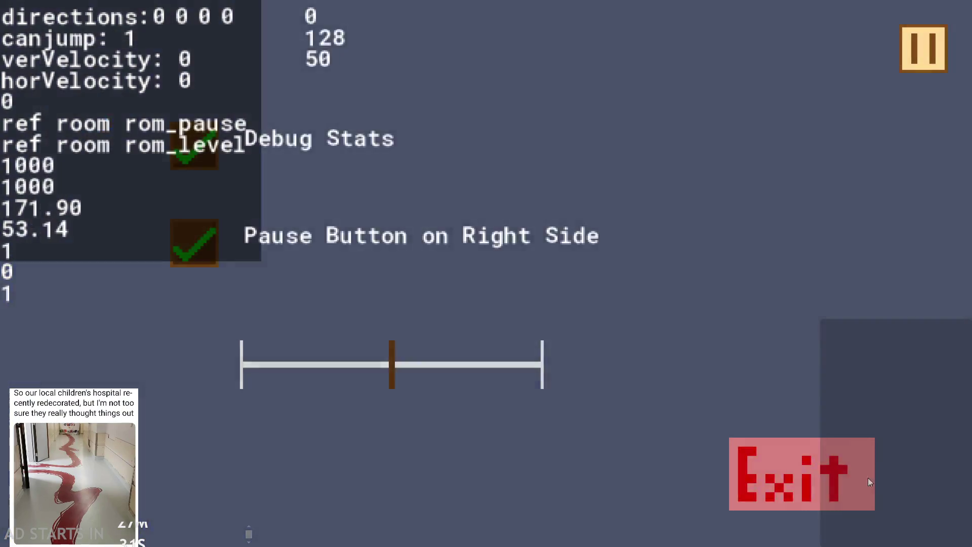
left_click(868, 476)
Check the Begin Step and Create code, then go to the fallStart+3 line in Step.
left_click(345, 103)
left_click(264, 100)
left_click(413, 100)
left_click(446, 252)
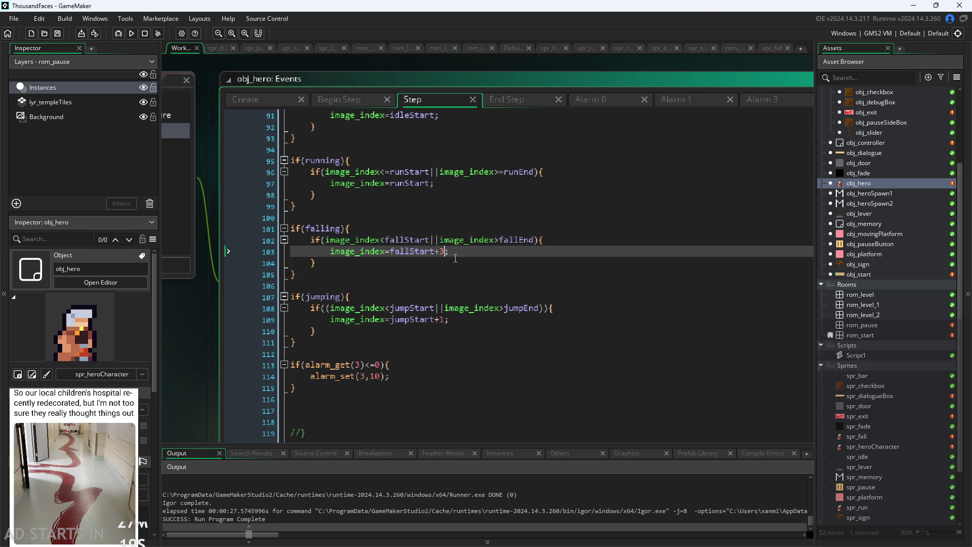
Drop the +3 so falling uses plain fallStart, and start a new if( after the inner check.
key("BackSpace")
key("BackSpace")
left_click(449, 258)
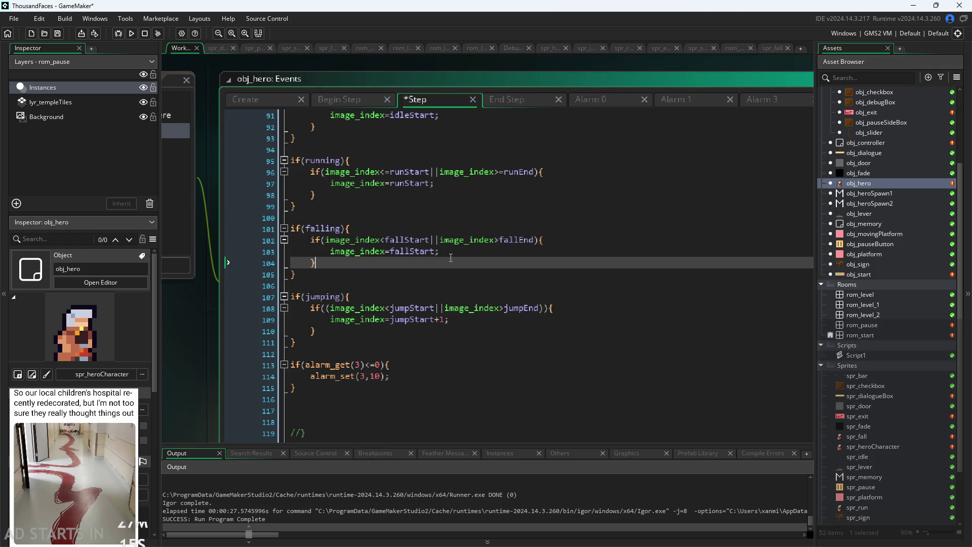
key("Return")
type("if(")
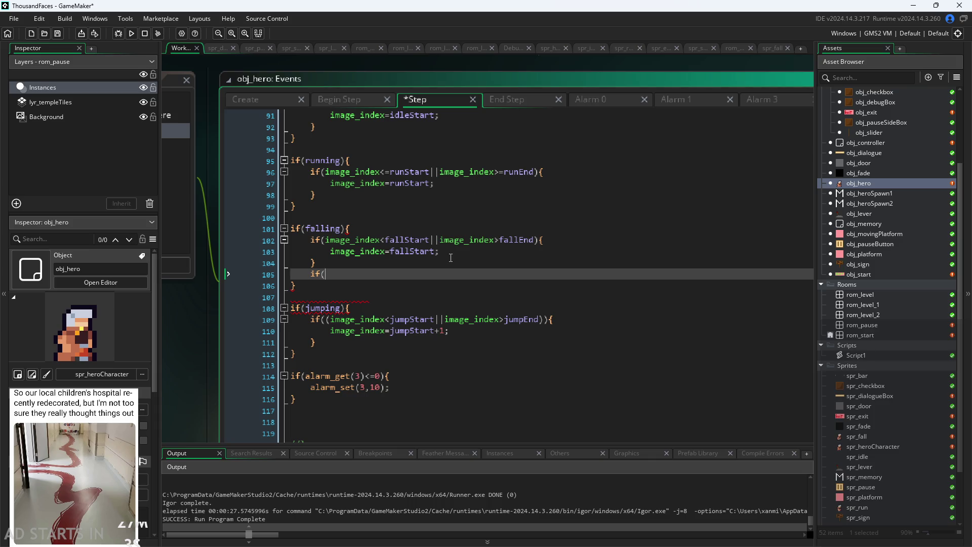
left_click(338, 98)
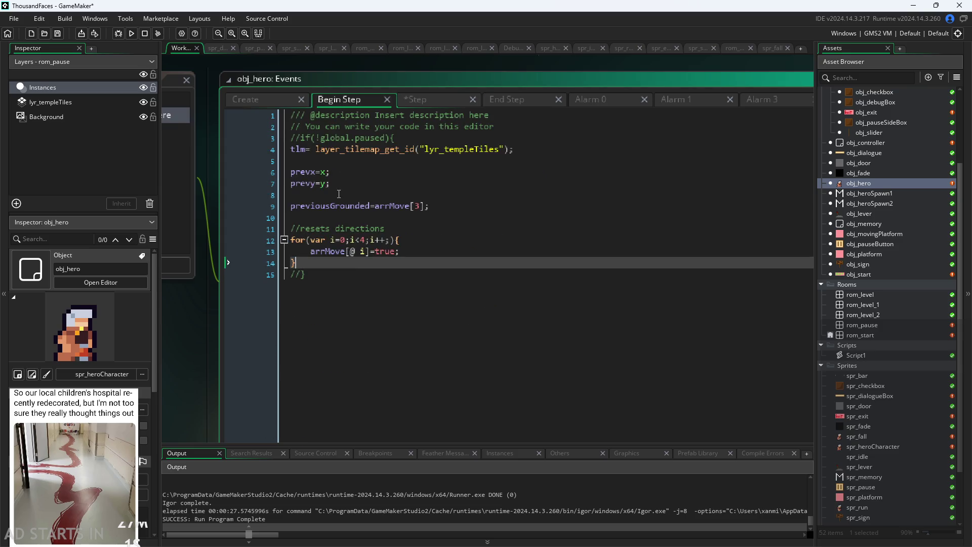
key("ctrl+Tab")
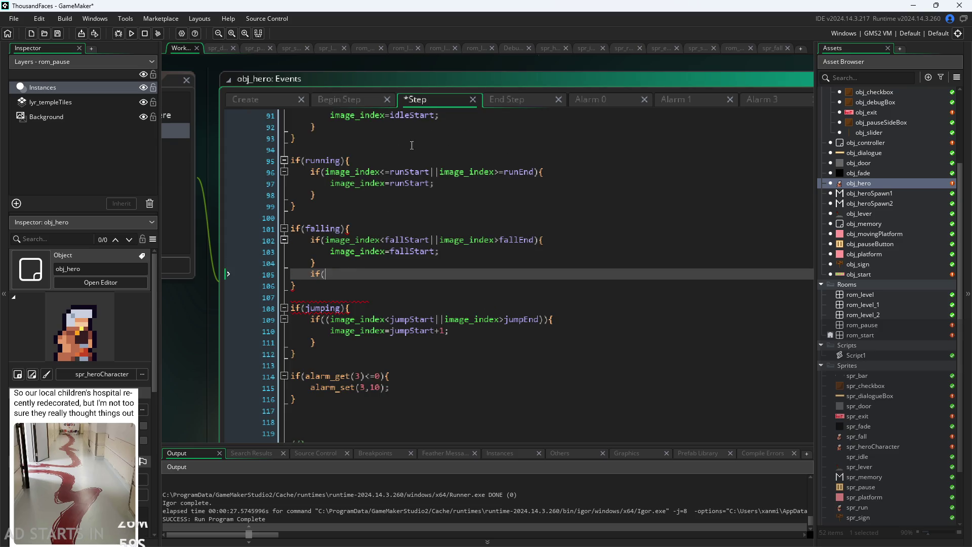
Complete an empty if(previousGrounded){ } block inside the falling block.
type("prev")
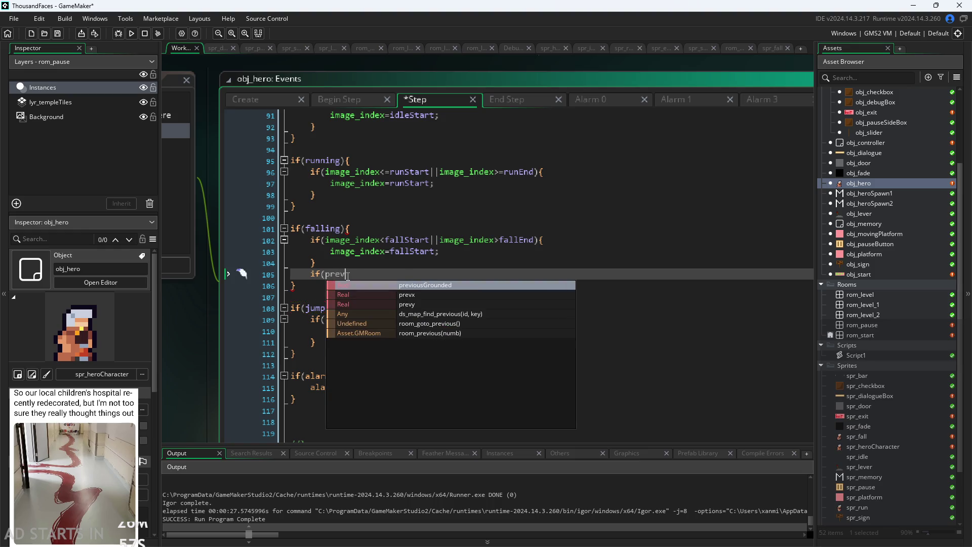
type("iousGrounded){")
key("Return")
key("Return")
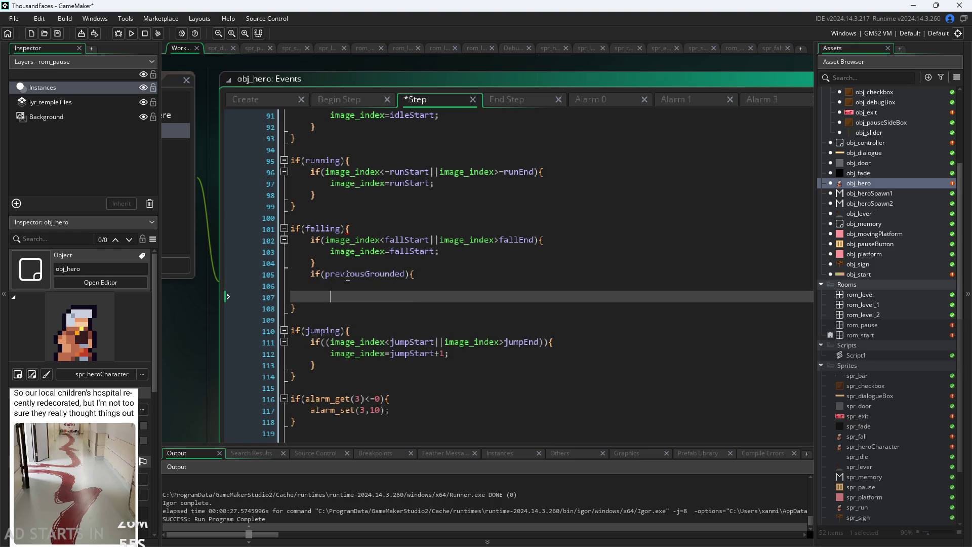
type("}")
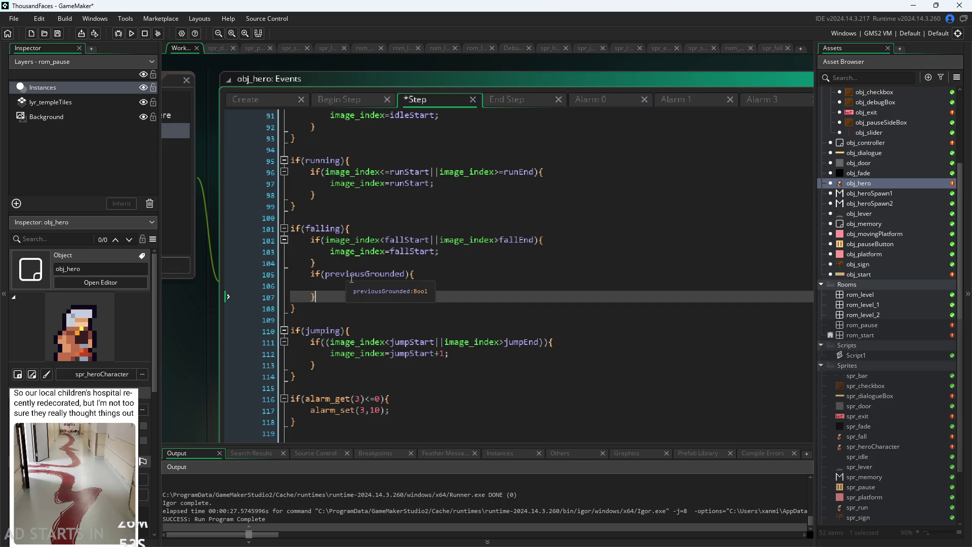
key("Up")
left_click(357, 98)
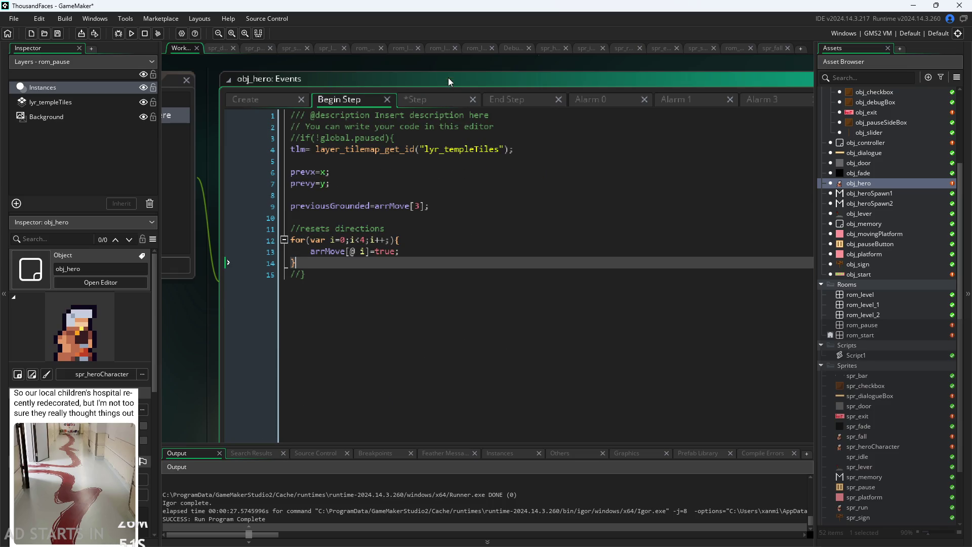
left_click(445, 99)
scroll(450, 239, "down", 1)
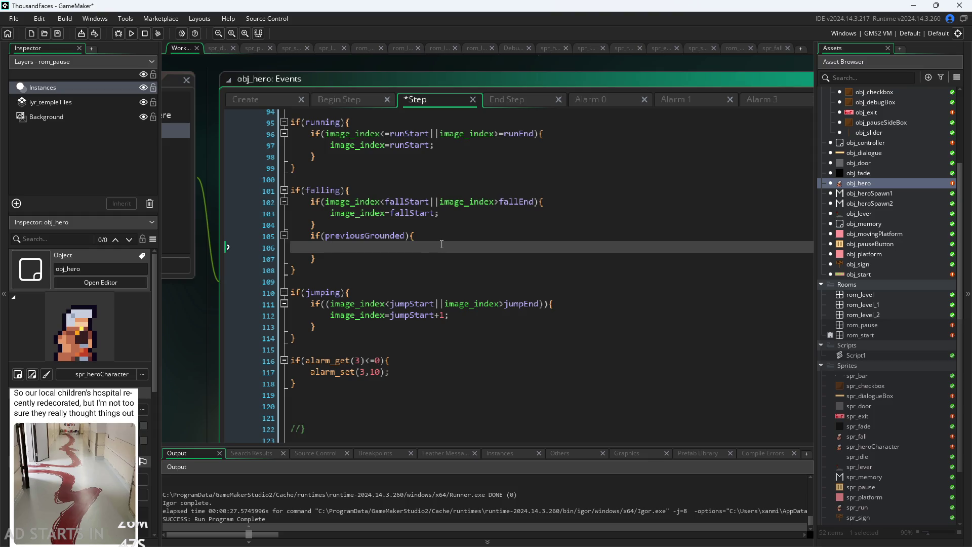
left_click(349, 100)
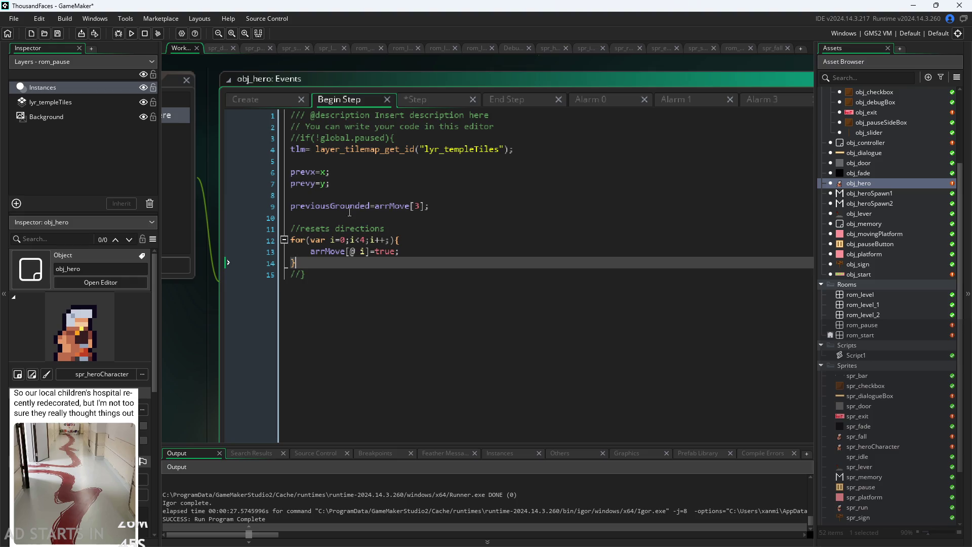
left_click(357, 206)
left_click_drag(428, 207, 306, 206)
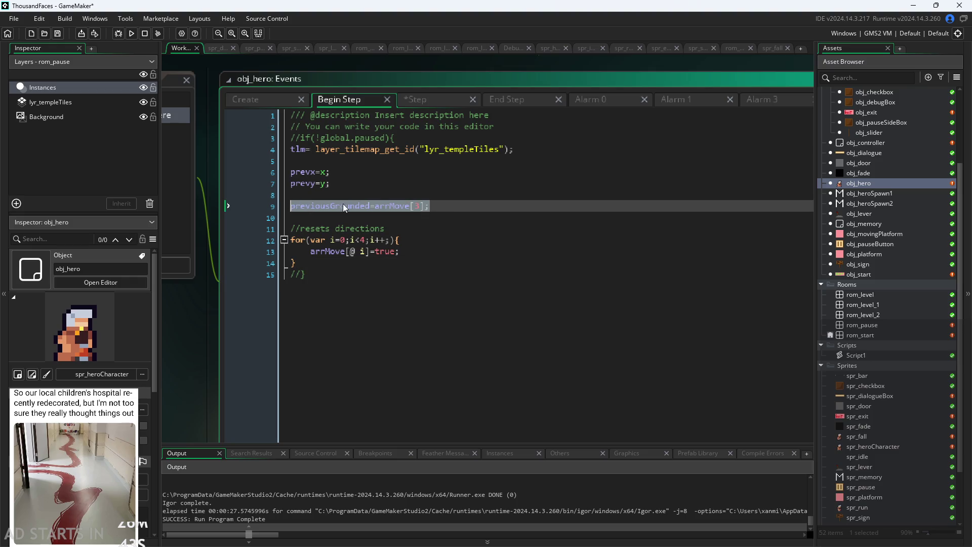
left_click(375, 206)
left_click(424, 100)
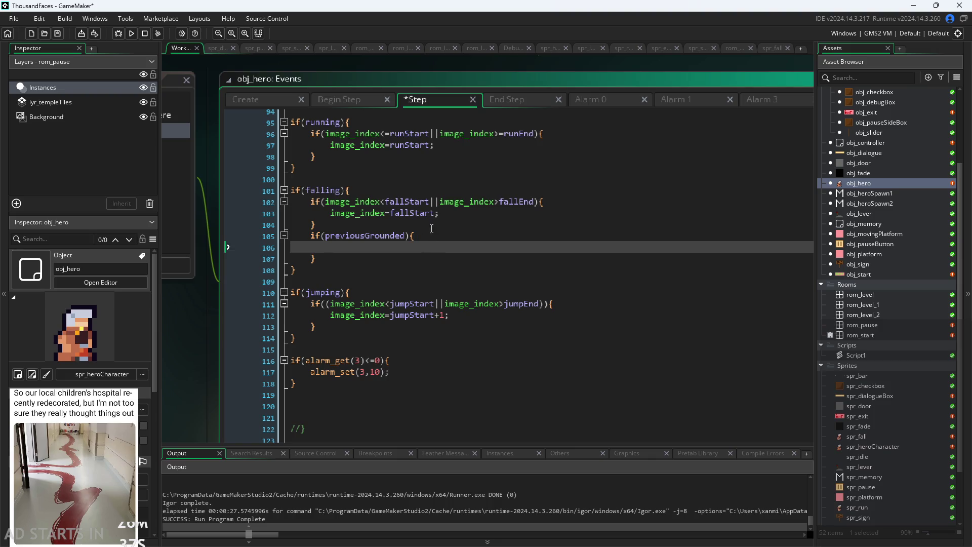
left_click(392, 262)
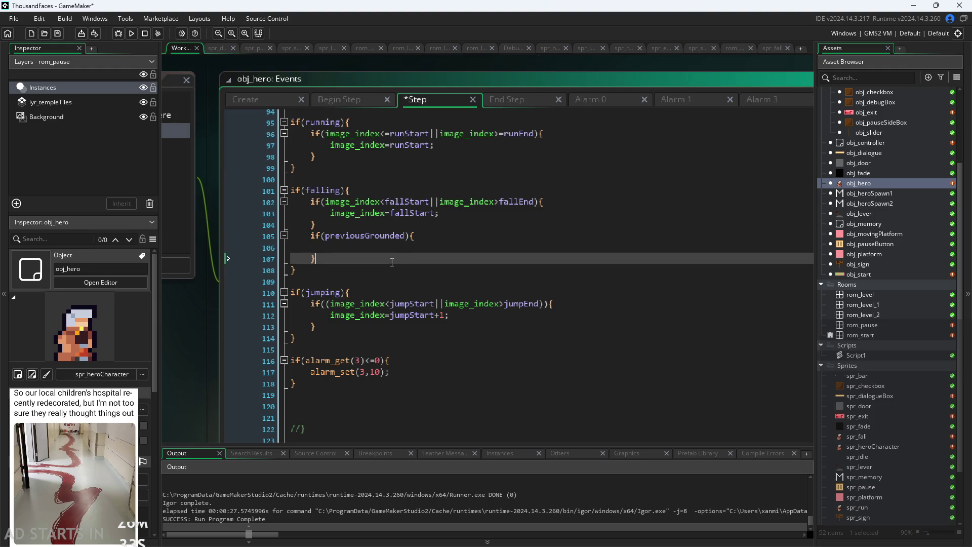
mouse_move(319, 259)
left_mouse_down()
mouse_move(296, 242)
mouse_move(245, 235)
left_mouse_up()
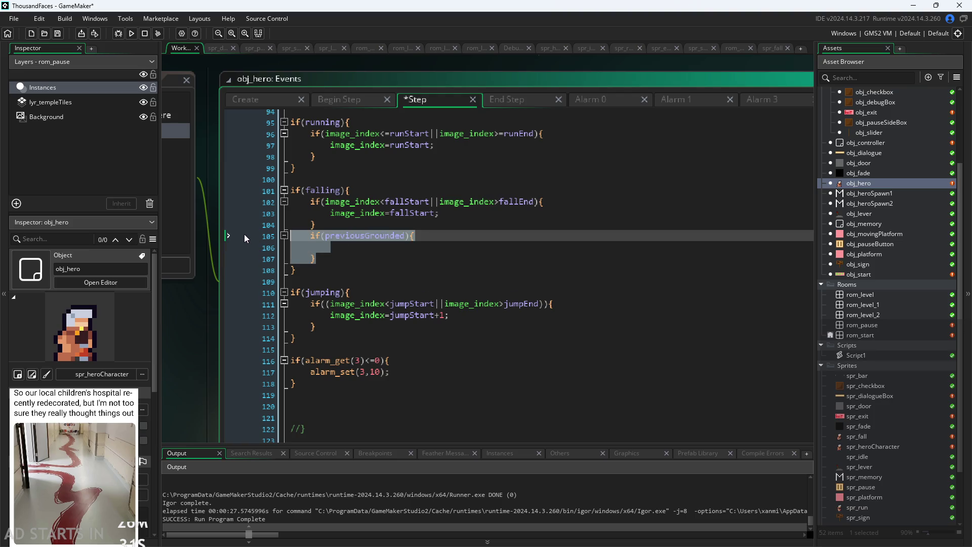
Move the if(previousGrounded) block to the top of the falling block and fix its indentation.
key("ctrl+x")
left_click(349, 213)
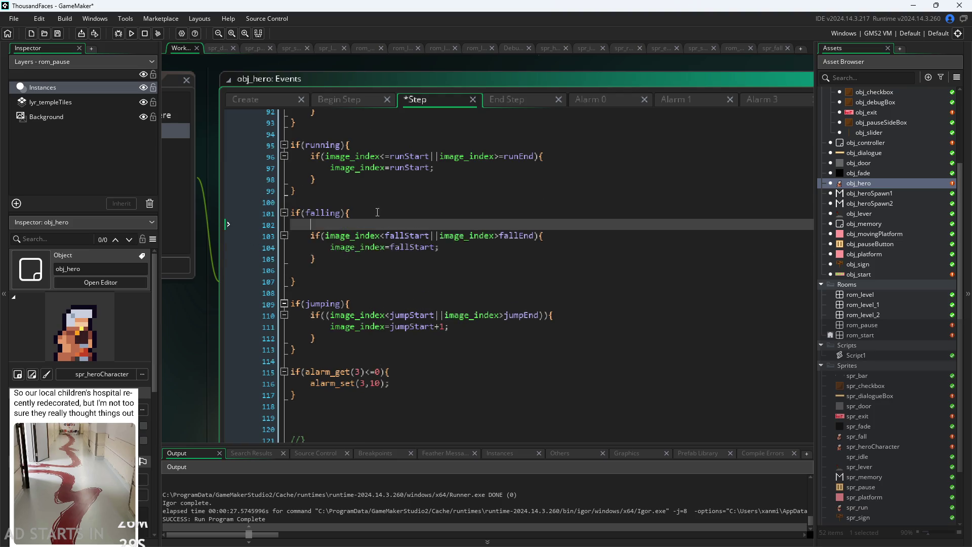
key("Return")
key("ctrl+v")
left_click(332, 223)
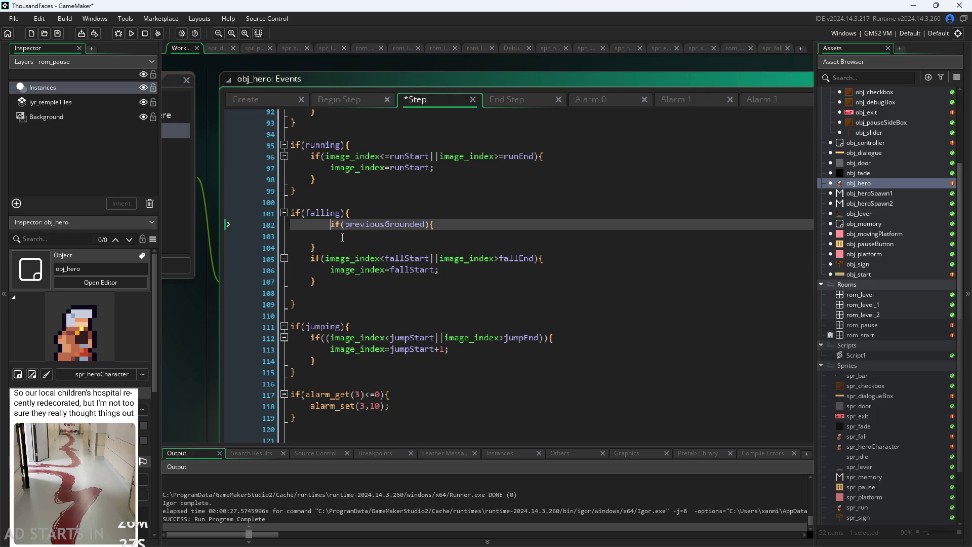
key("BackSpace")
key("Down")
Move the image_index=fallStart; statement inside the previousGrounded check, leaving the range check empty.
left_click(332, 269)
left_click_drag(333, 269, 437, 270)
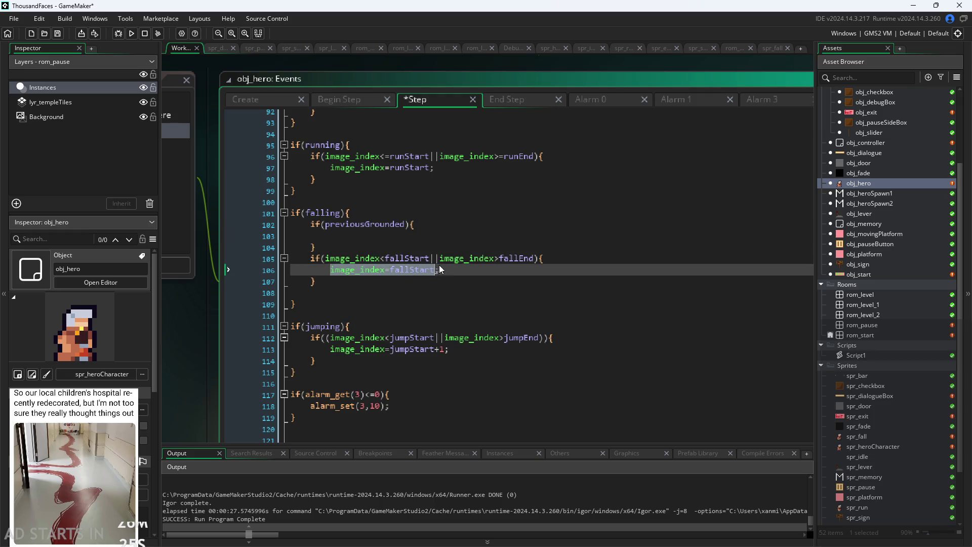
key("ctrl+x")
left_click(425, 233)
key("ctrl+v")
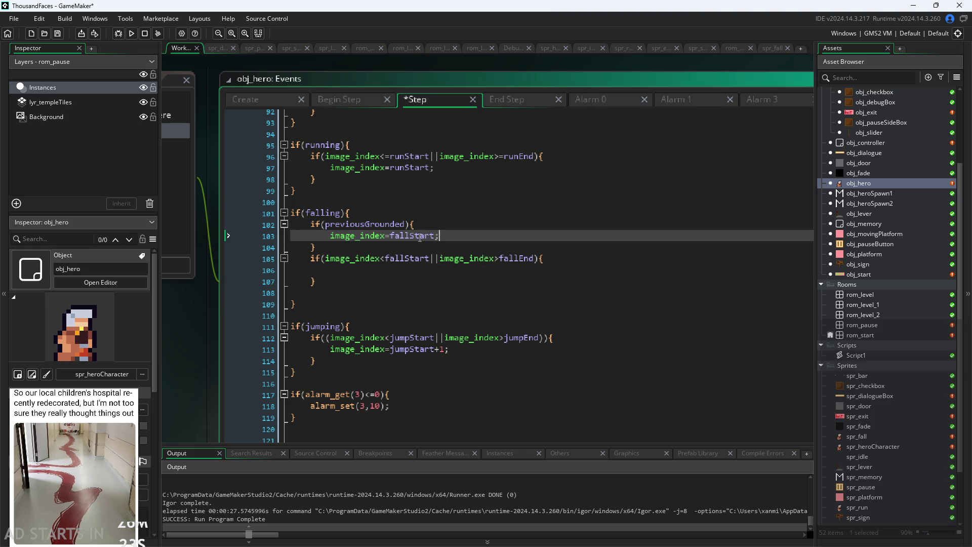
left_click(348, 258)
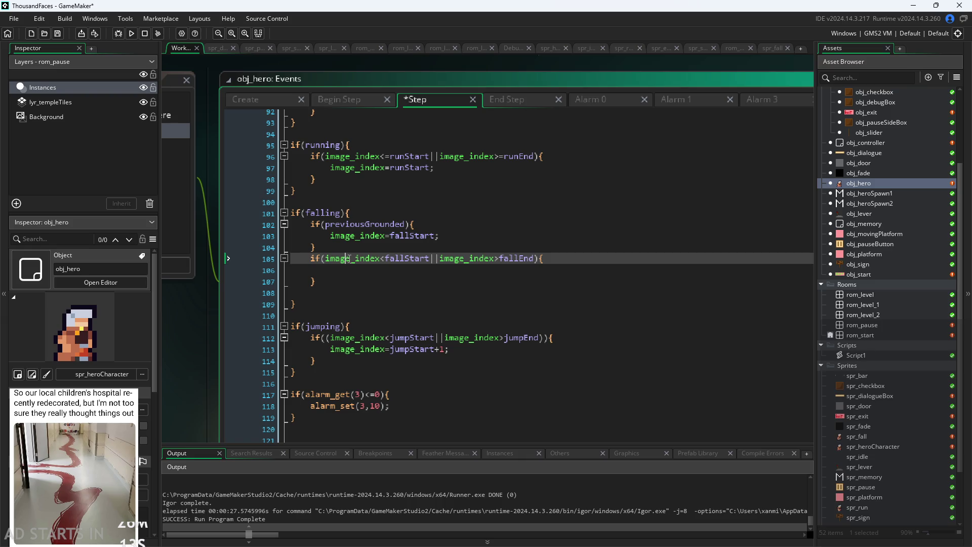
scroll(456, 175, "down", 1)
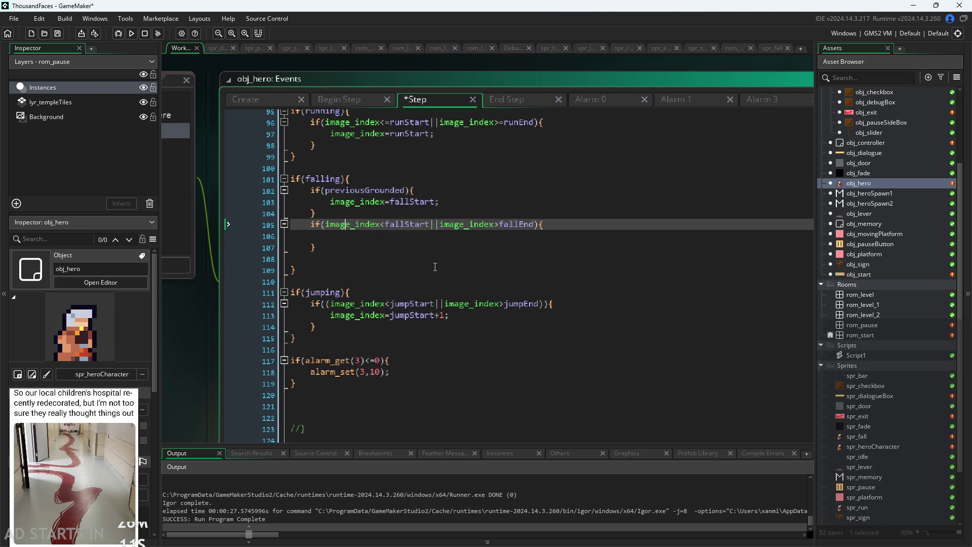
scroll(456, 174, "up", 3)
left_click(520, 104)
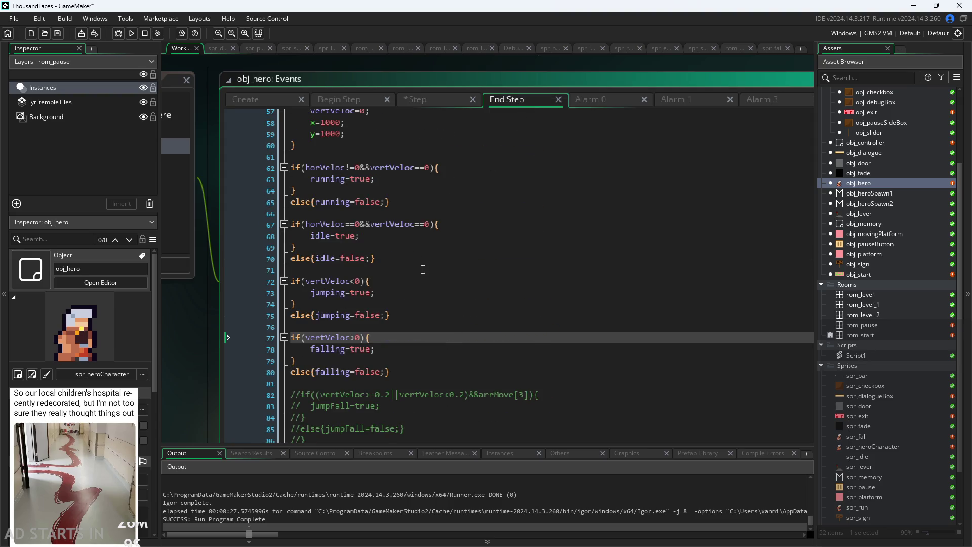
scroll(435, 238, "up", 12)
scroll(426, 272, "up", 6)
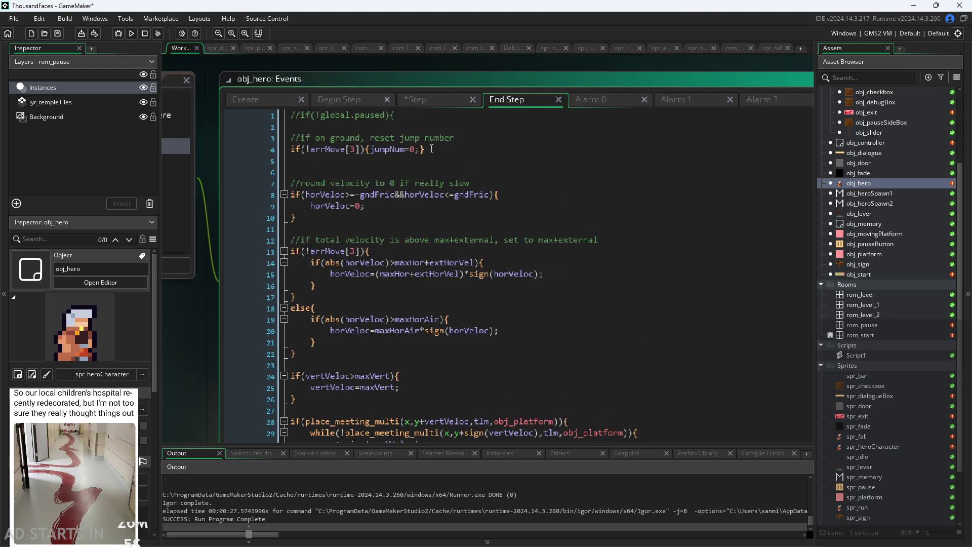
scroll(444, 214, "down", 3)
left_click(430, 99)
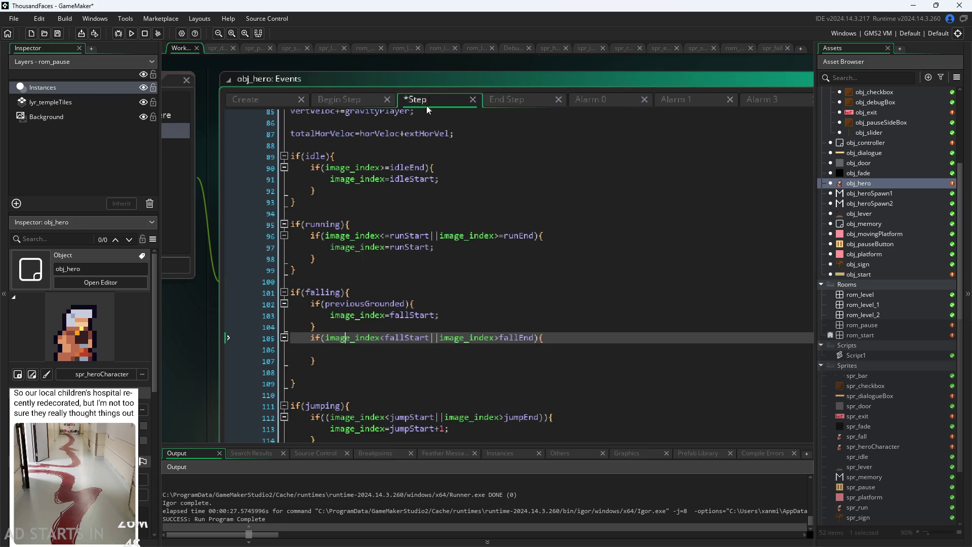
left_click(420, 248)
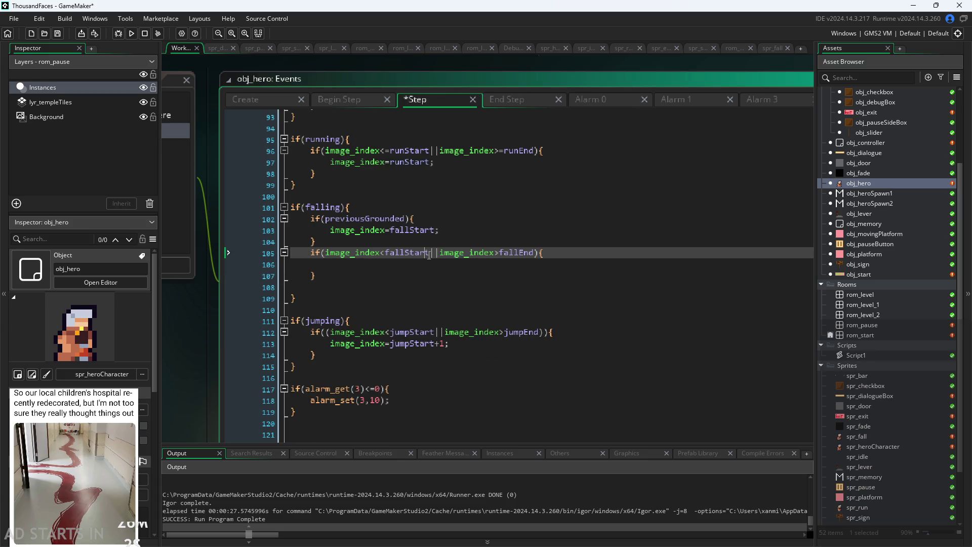
left_click(443, 276)
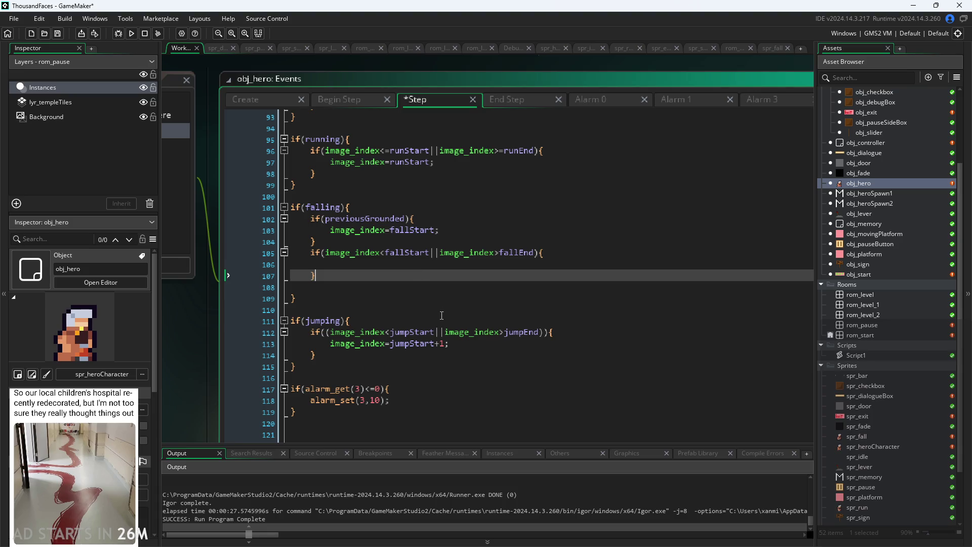
left_click(453, 332)
left_click(460, 343)
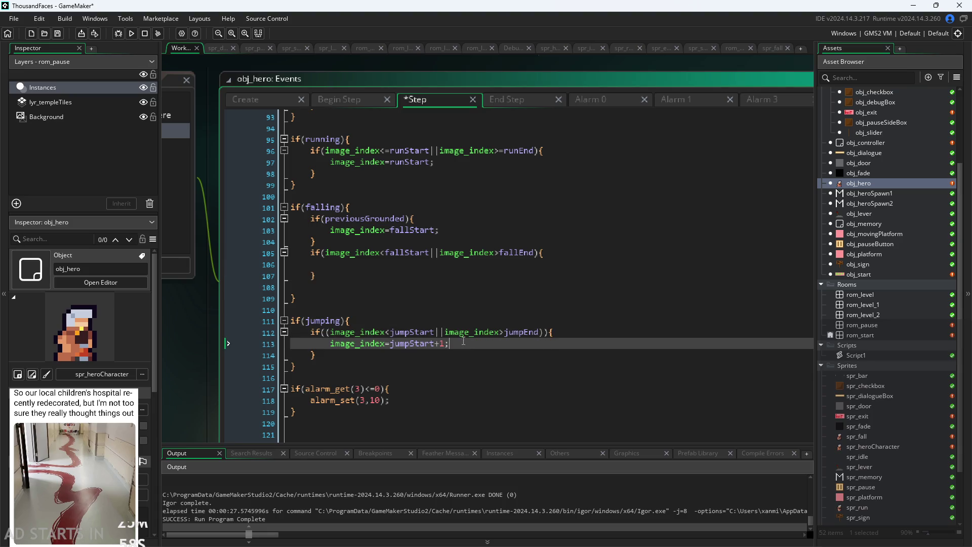
mouse_move(468, 336)
left_click(465, 350)
left_click(465, 346)
left_click(450, 252)
key("Up")
key("Up")
key("Up")
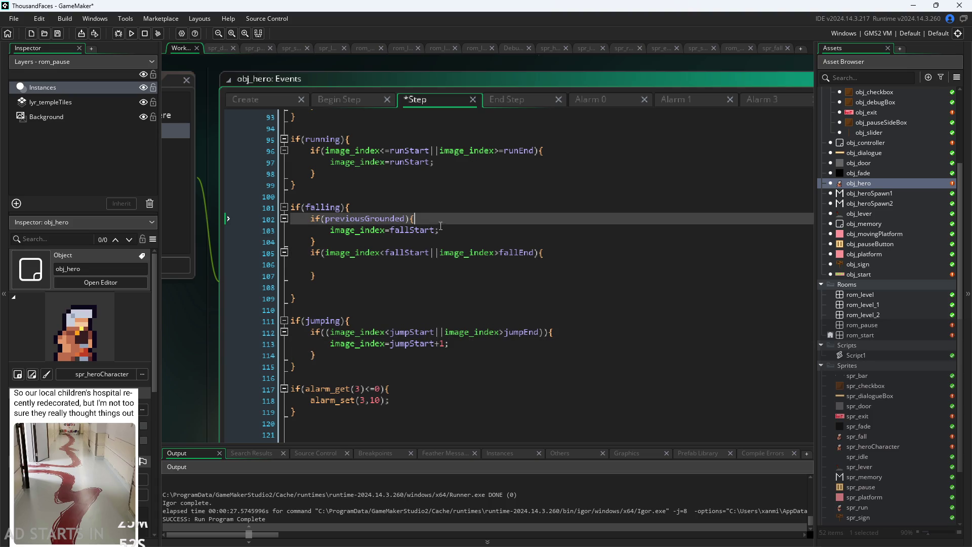
left_click(400, 206)
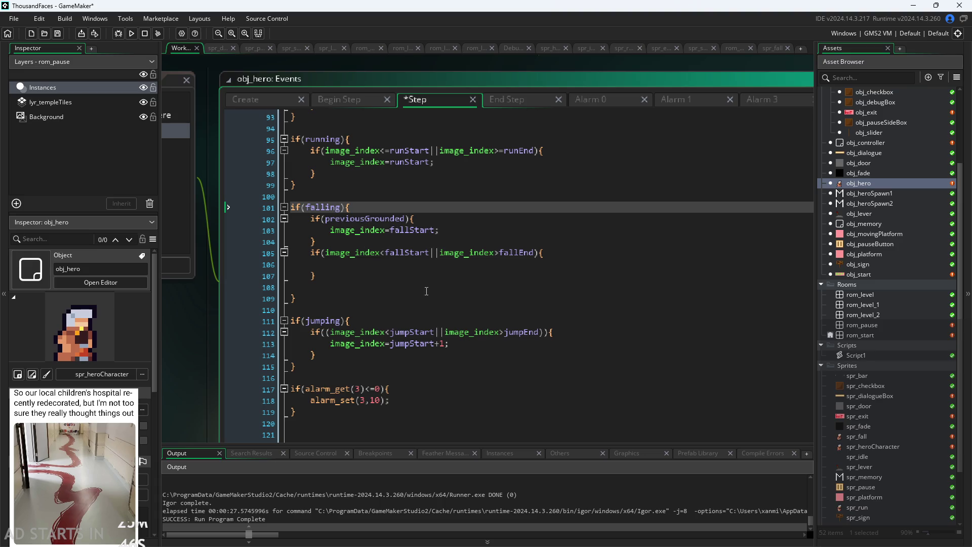
key("Down")
key("Down")
key("ctrl+x")
Remove the previousGrounded wrapper from falling, putting the fallStart reset into the range check.
key("Down")
key("Down")
key("ctrl+v")
key("Up")
key("Up")
key("ctrl+x")
key("ctrl+x")
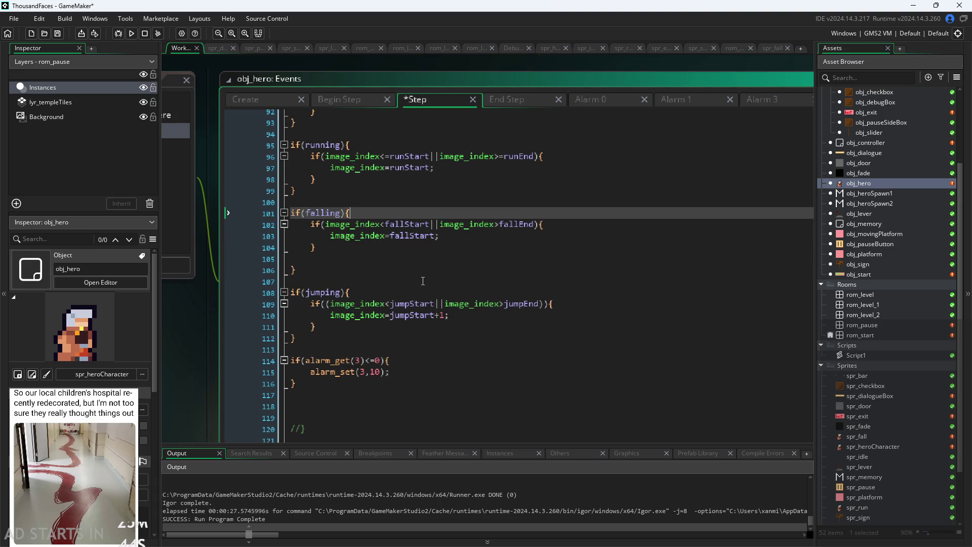
left_click(408, 251)
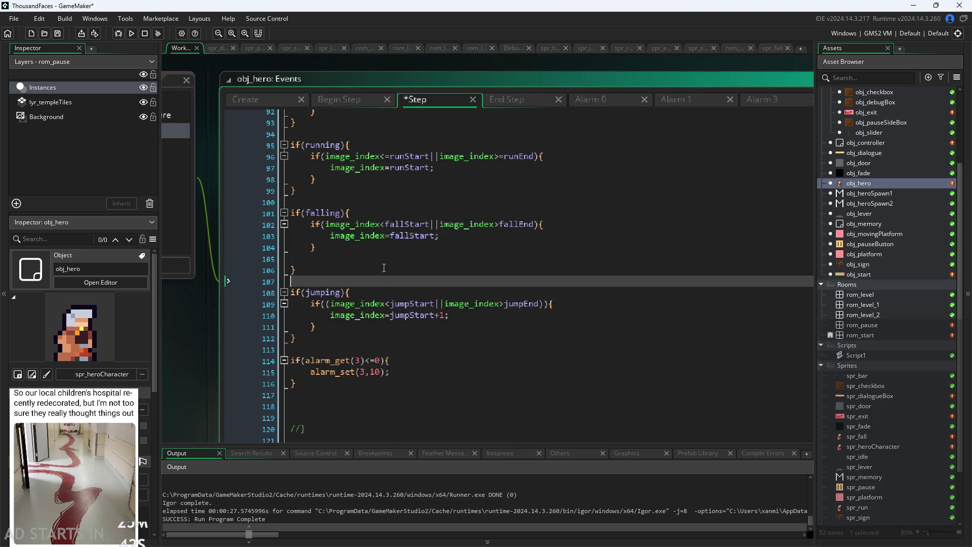
Add if(previousGrounded){ image_index=jumpStart; } at the top of the jumping block.
left_click(401, 294)
key("Return")
type("if(previousGrounded){")
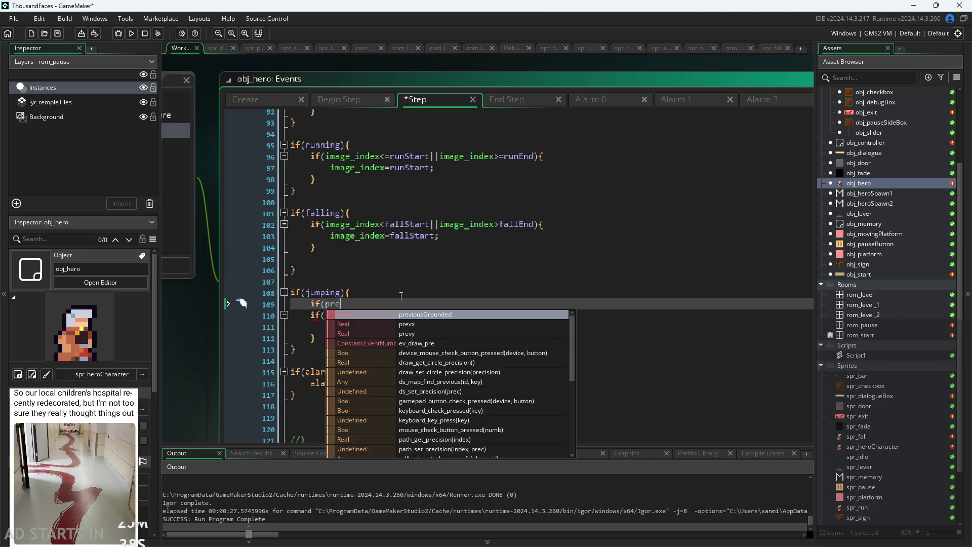
key("Return")
key("Return")
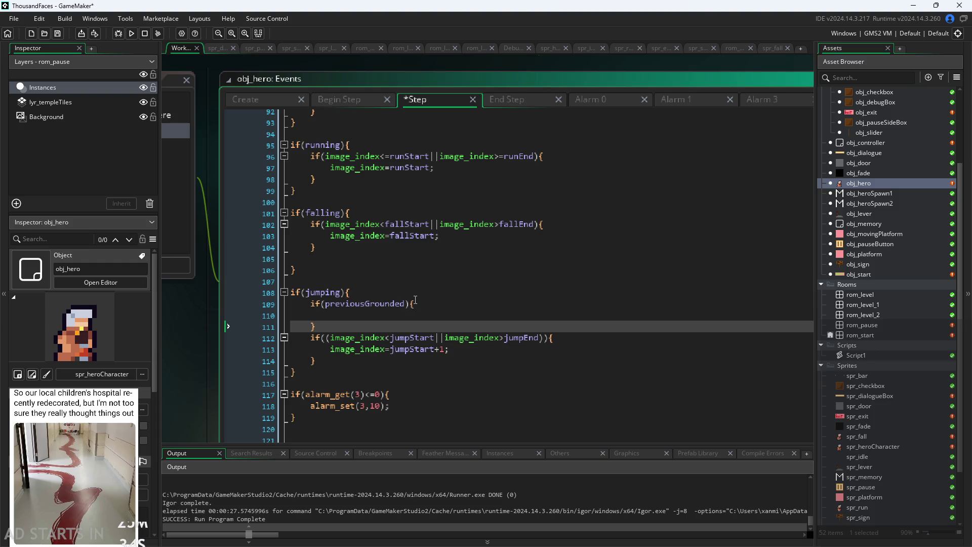
left_click(416, 305)
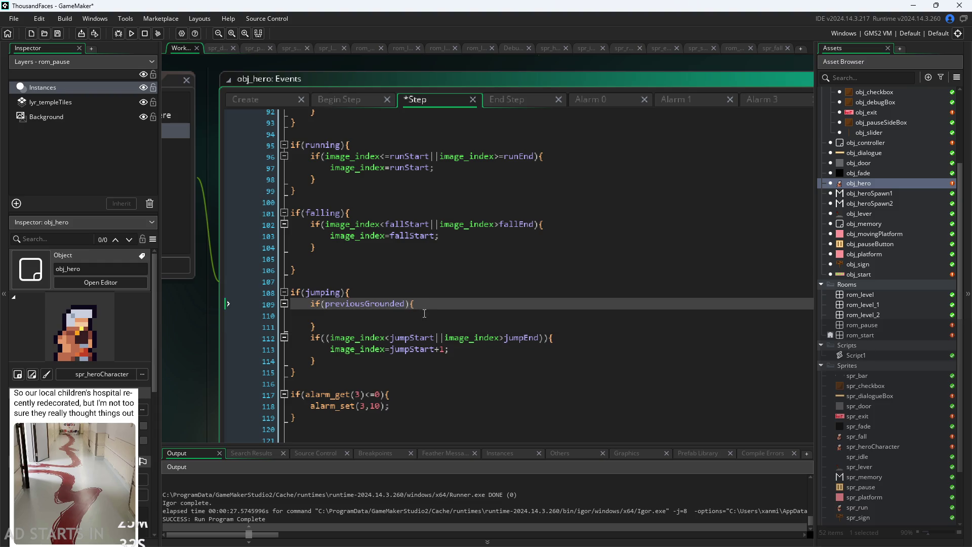
left_click(424, 316)
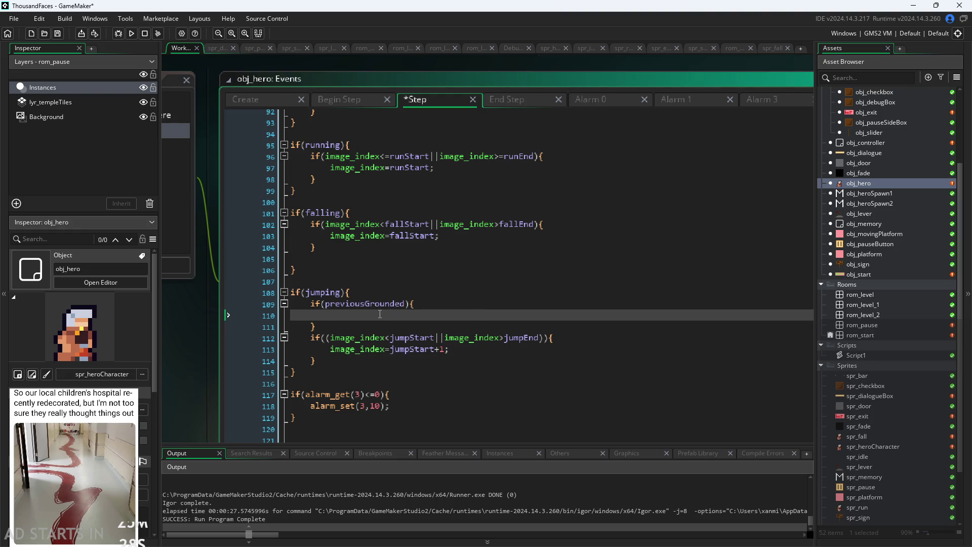
type("image_index=")
type("jump")
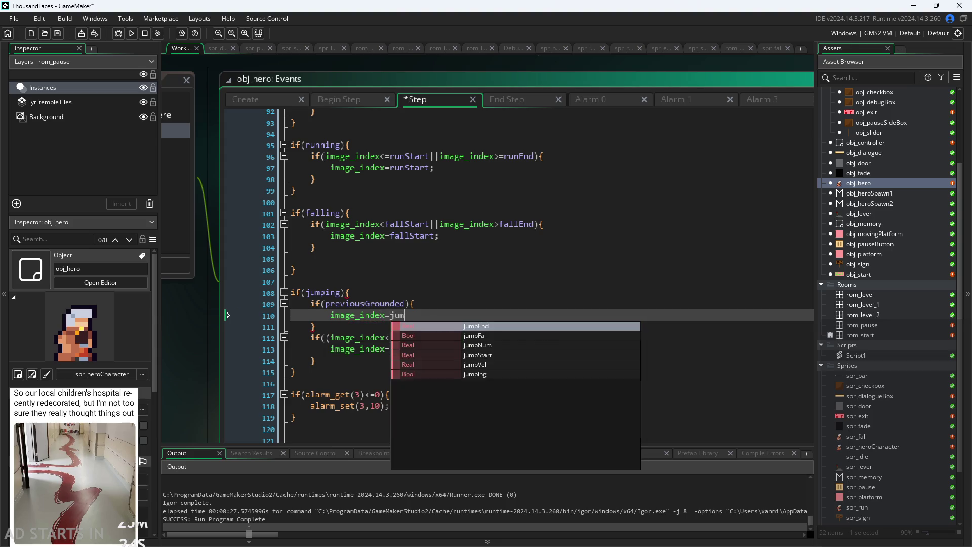
key("Down")
key("Down")
key("Up")
key("Return")
type(";")
key("Down")
key("Down")
key("Down")
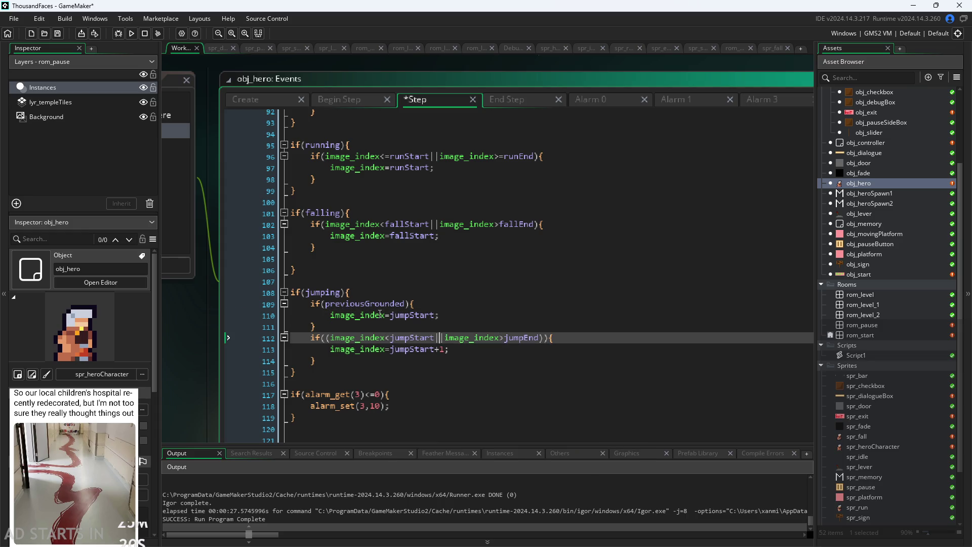
Turn the following jump-range if into else if and save the project.
left_click(322, 337)
key("BackSpace")
key("BackSpace")
type("else")
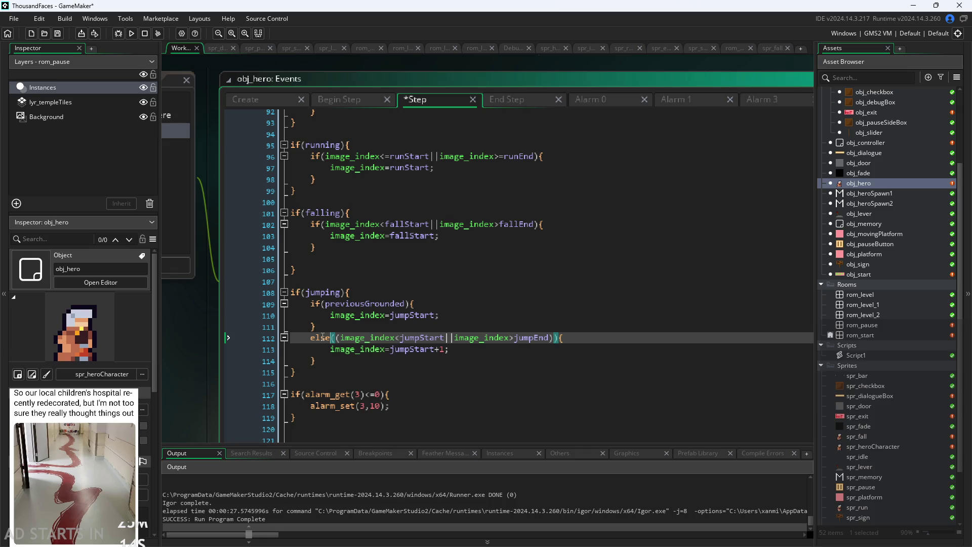
left_click(373, 364)
left_click(333, 339)
type("if")
key("Escape")
key("Up")
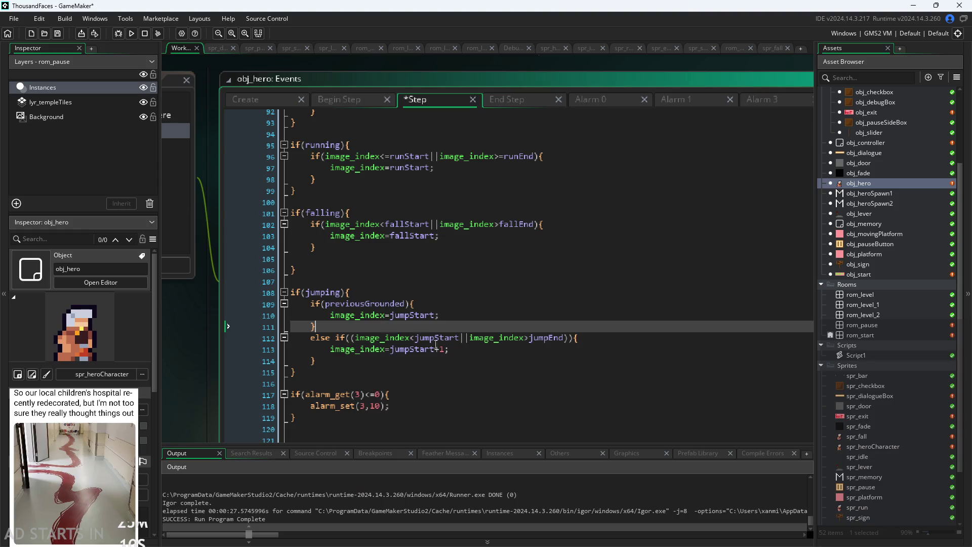
left_click(515, 355)
key("ctrl+s")
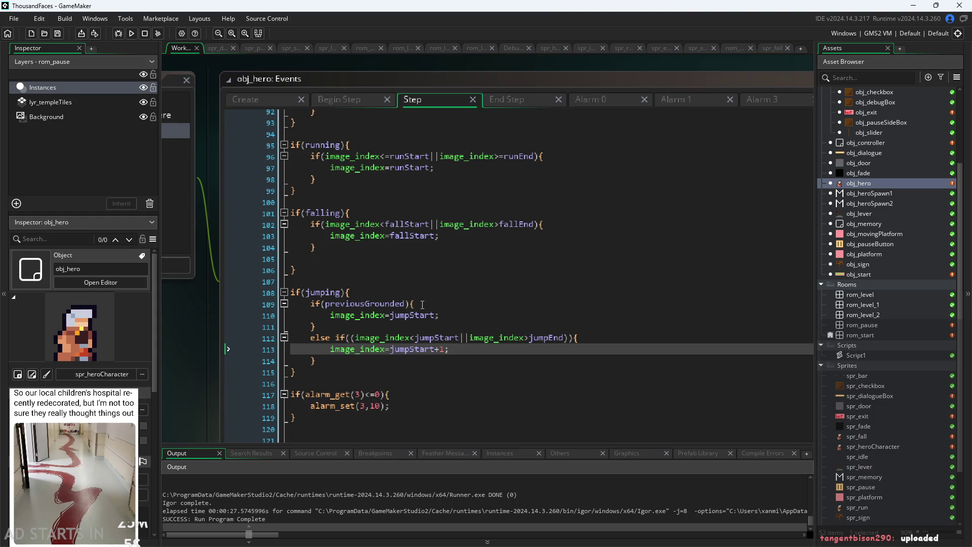
Test-run the game, make the hero jump, exit via the pause menu, and view obj_hero's Create event.
left_click(131, 35)
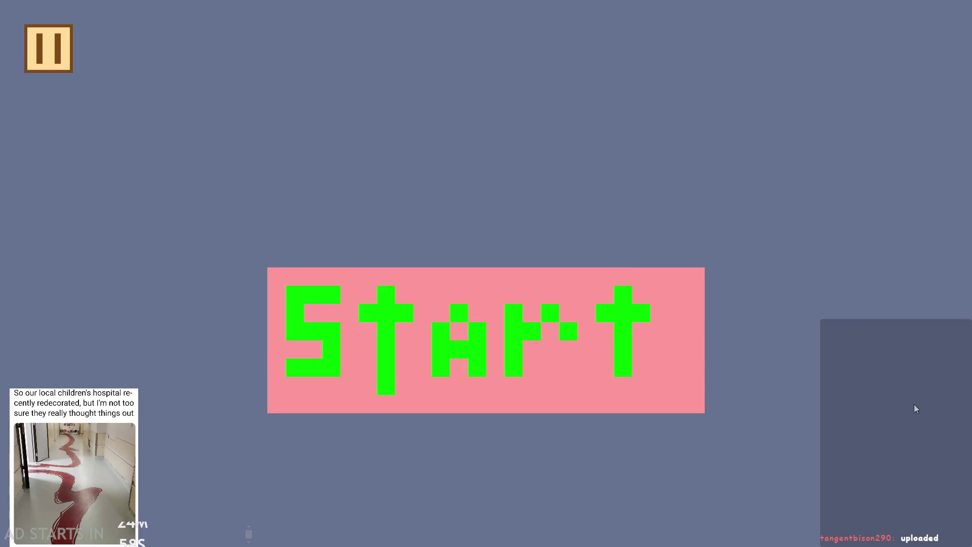
left_click(460, 384)
key("space")
left_click(25, 40)
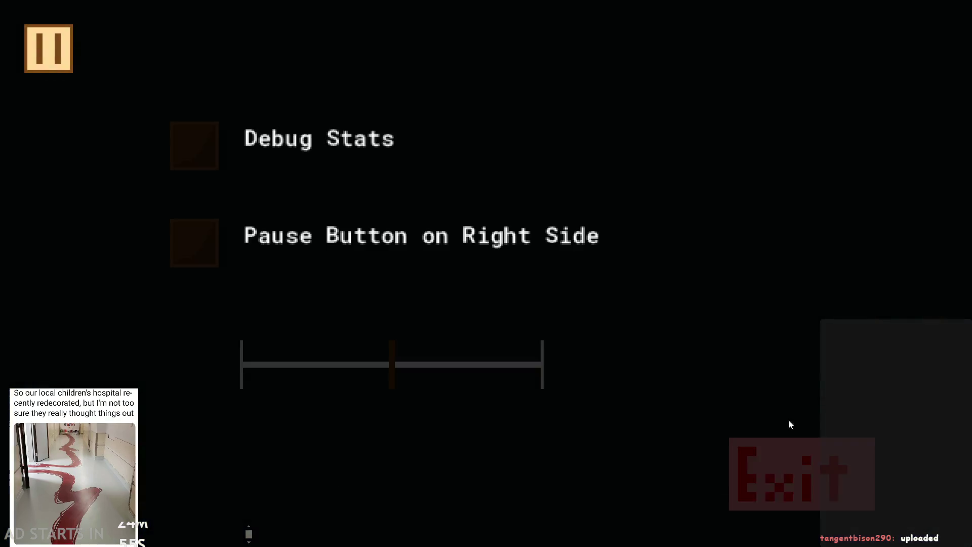
left_click(810, 468)
left_click(252, 100)
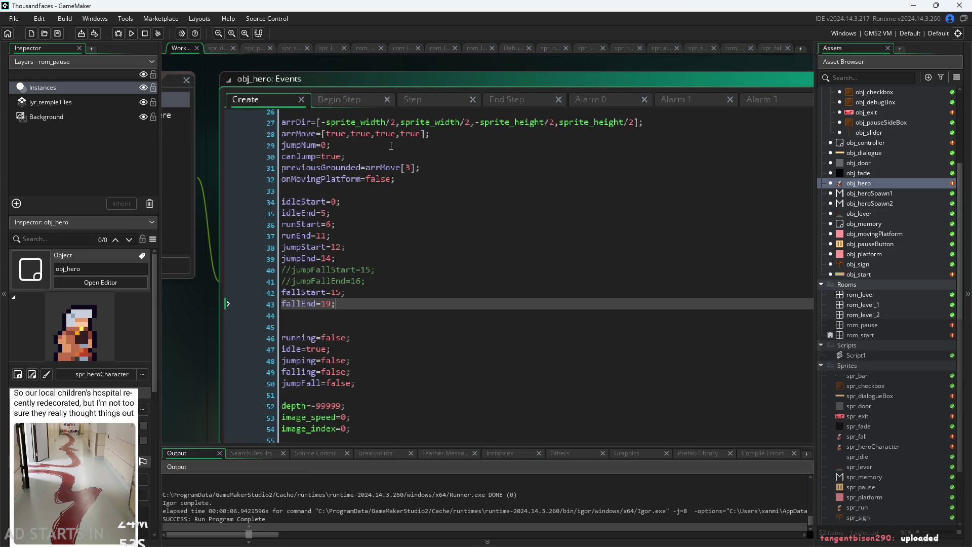
Add an aniSpeed= line after image_index=0; in obj_hero's Create event.
scroll(353, 401, "down", 1)
left_click(353, 396)
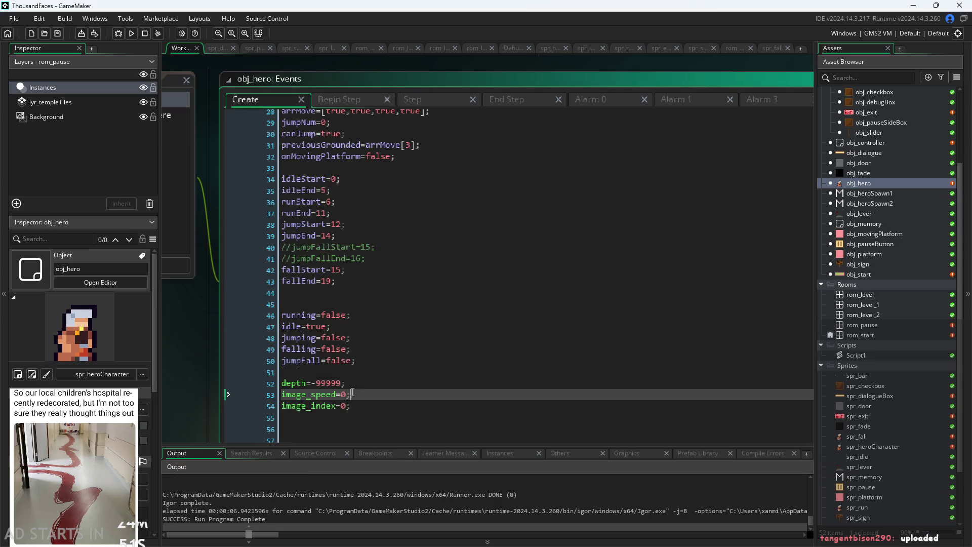
left_click(364, 405)
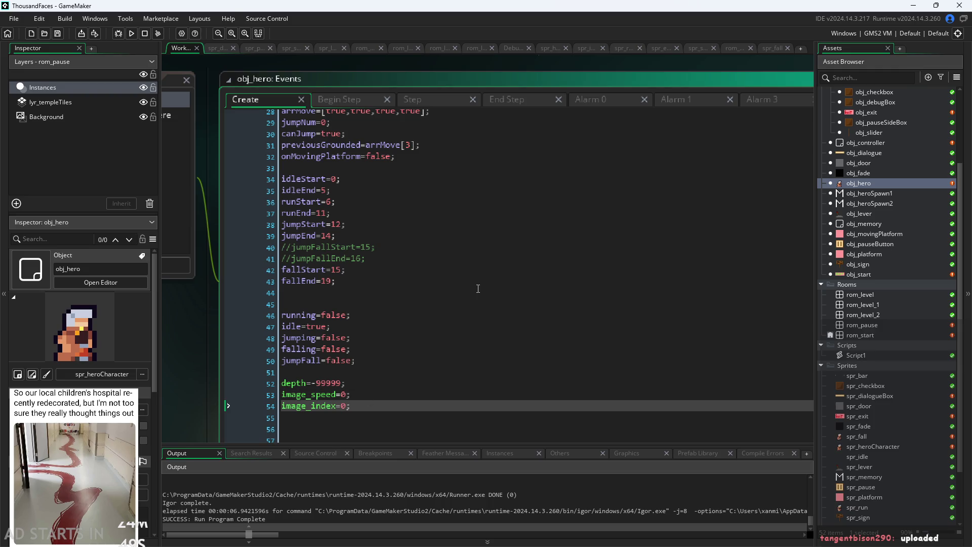
key("Return")
type("ani")
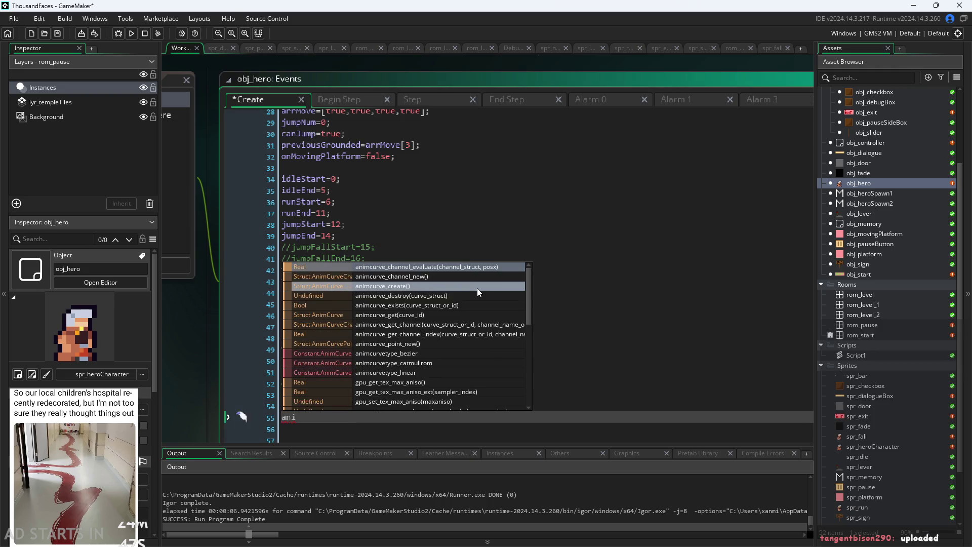
type("Speed=1;")
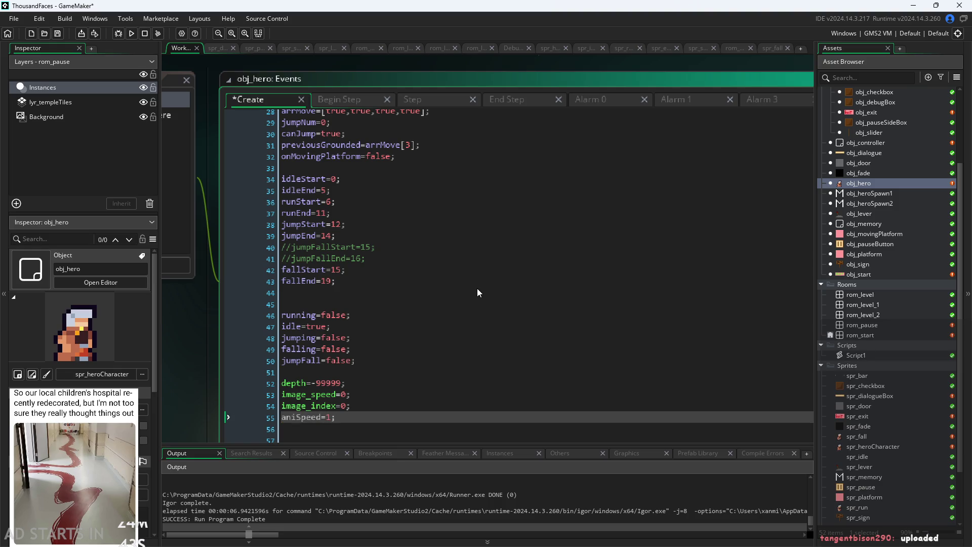
Change the Step event's alarm_set(3,10) to alarm_set(3,aniSpeed).
left_click(436, 97)
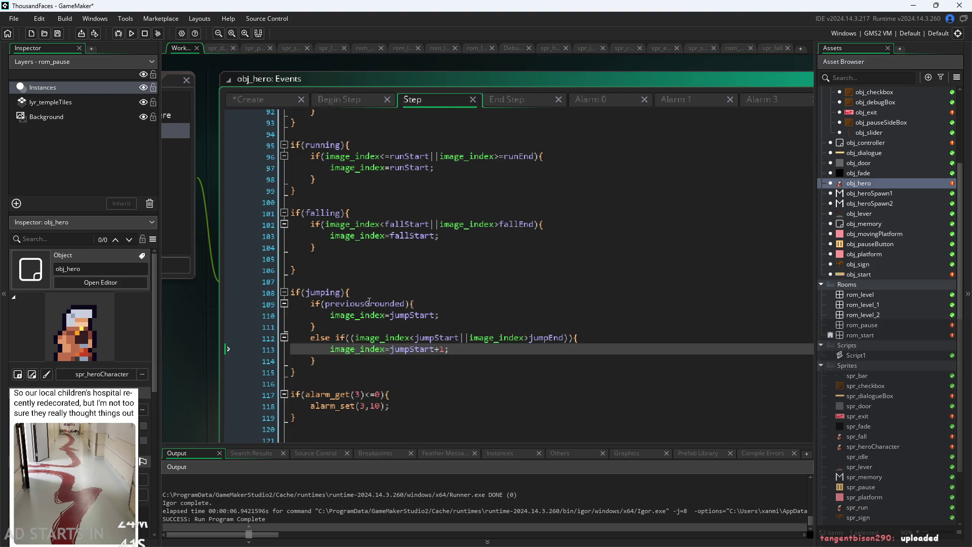
left_click(382, 407)
key("BackSpace")
key("BackSpace")
type("ani")
key("Return")
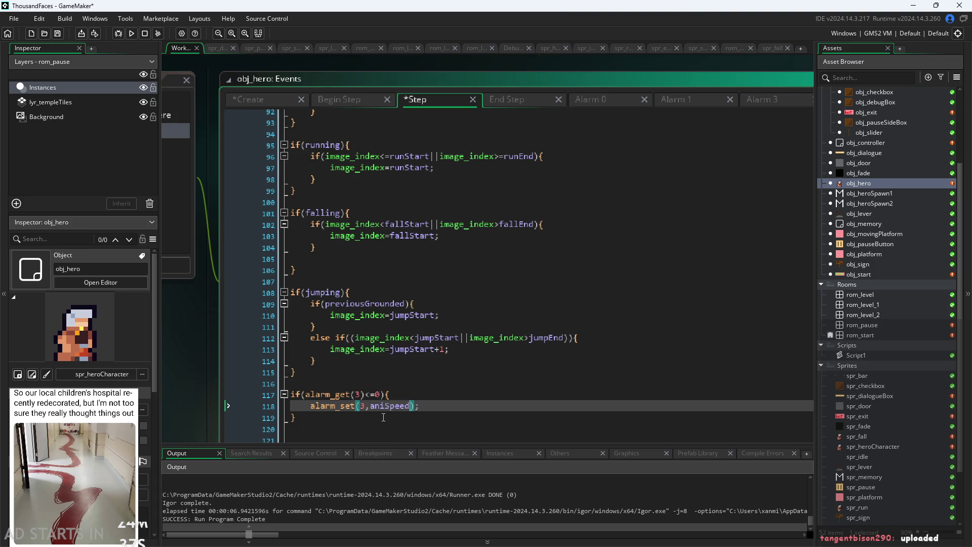
Set aniSpeed to 20 in the Create event and save.
left_click(290, 100)
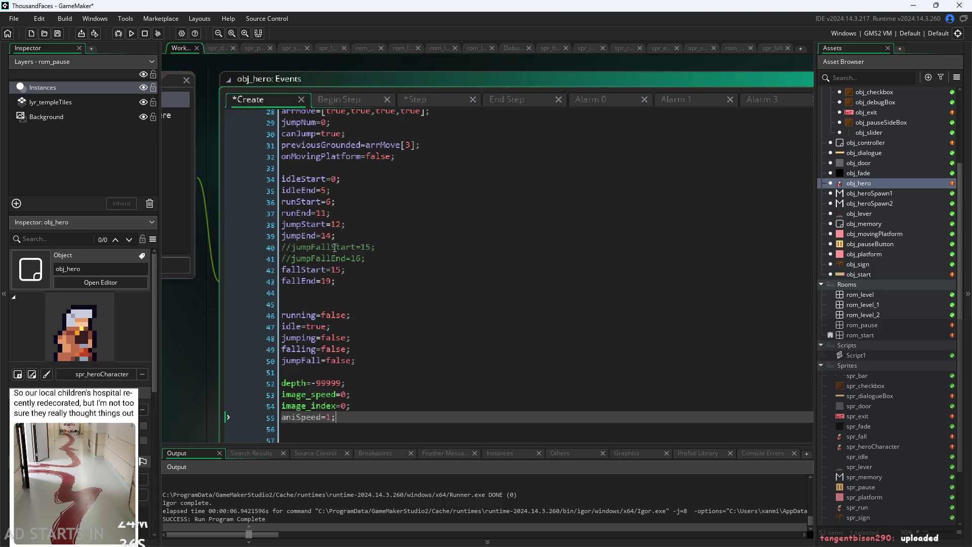
double_click(334, 416)
type("20")
key("ctrl+s")
Launch the game, start the level, jump once, then pause and exit to the editor.
left_click(131, 33)
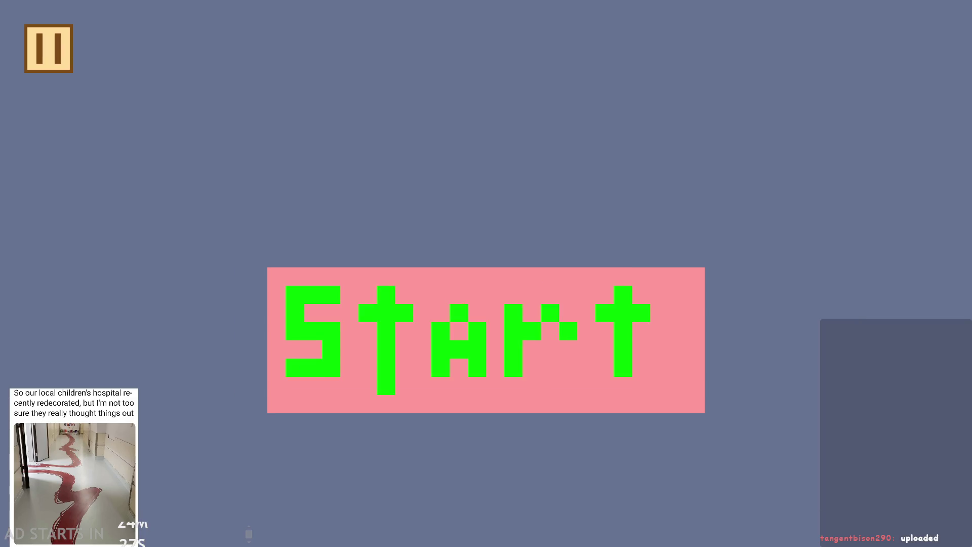
left_click(553, 396)
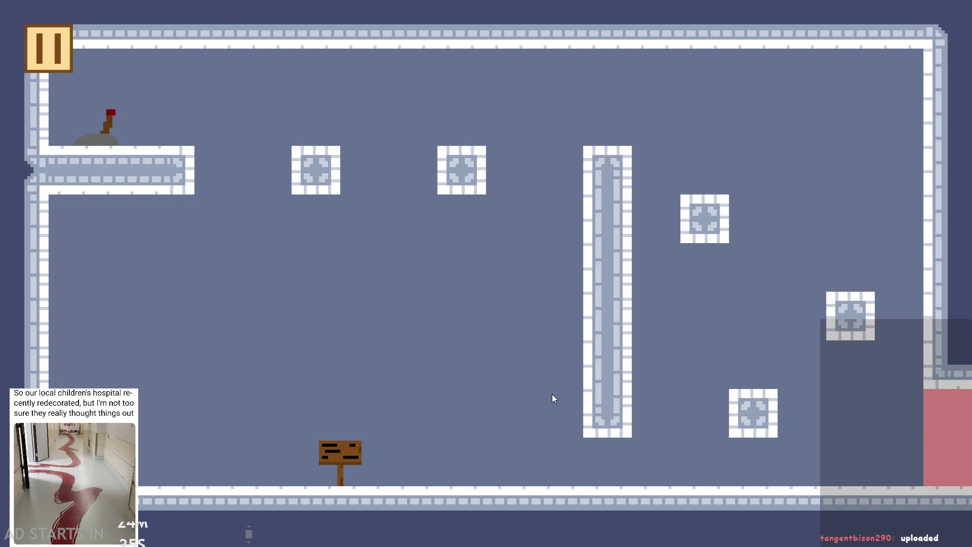
key("space")
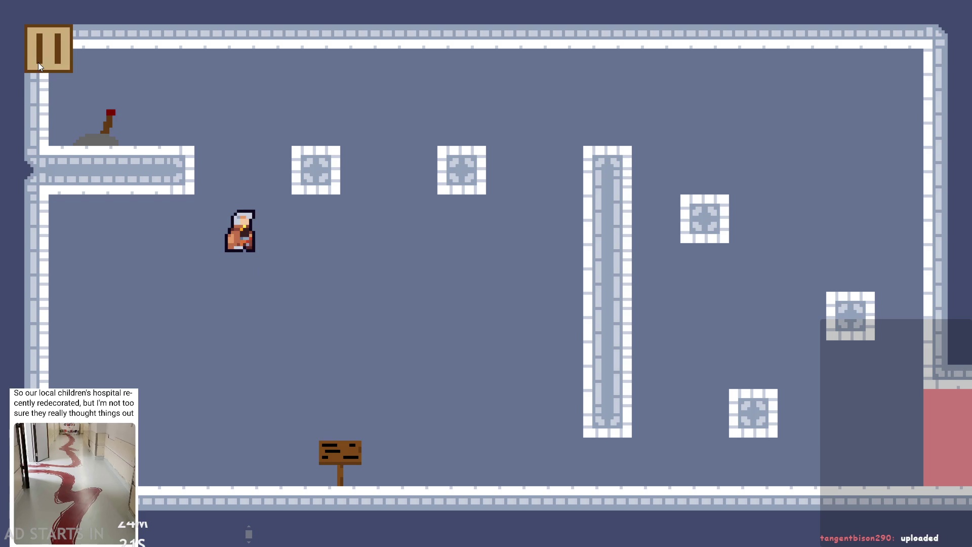
left_click(60, 47)
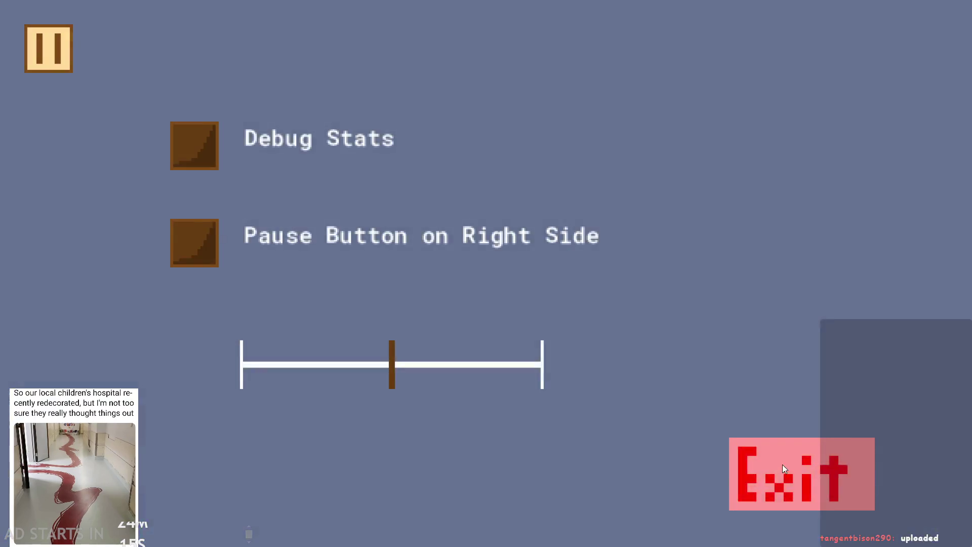
left_click(785, 453)
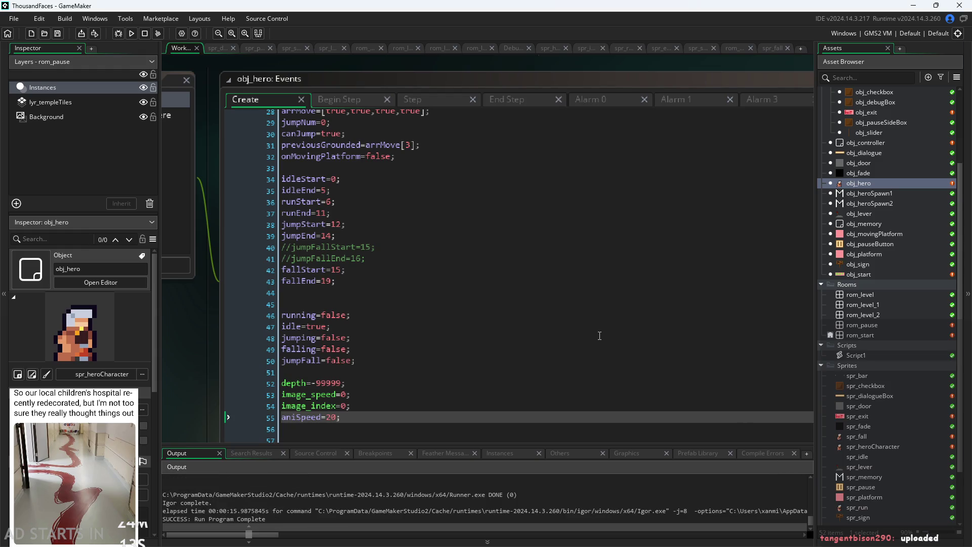
left_click(586, 327)
left_click(585, 293)
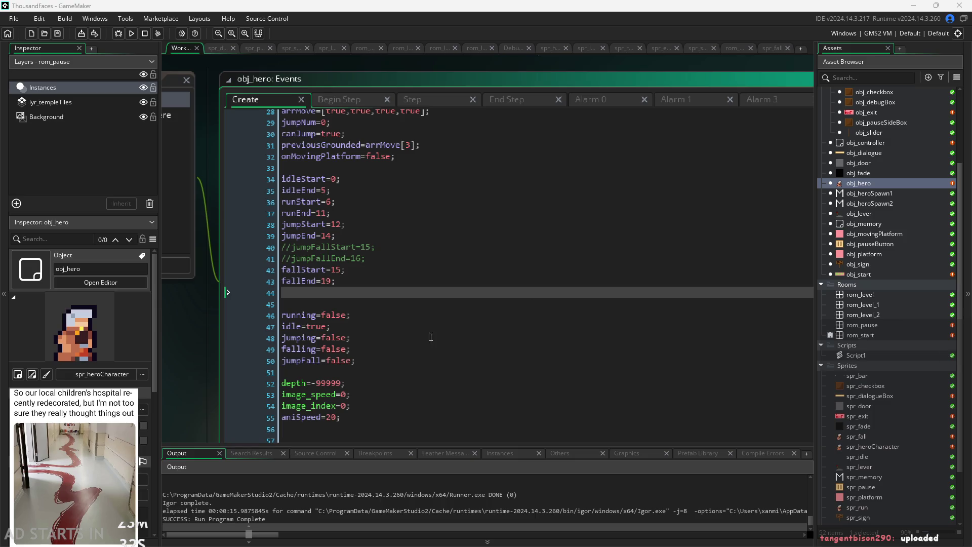
scroll(200, 365, "down", 2)
scroll(200, 366, "down", 1)
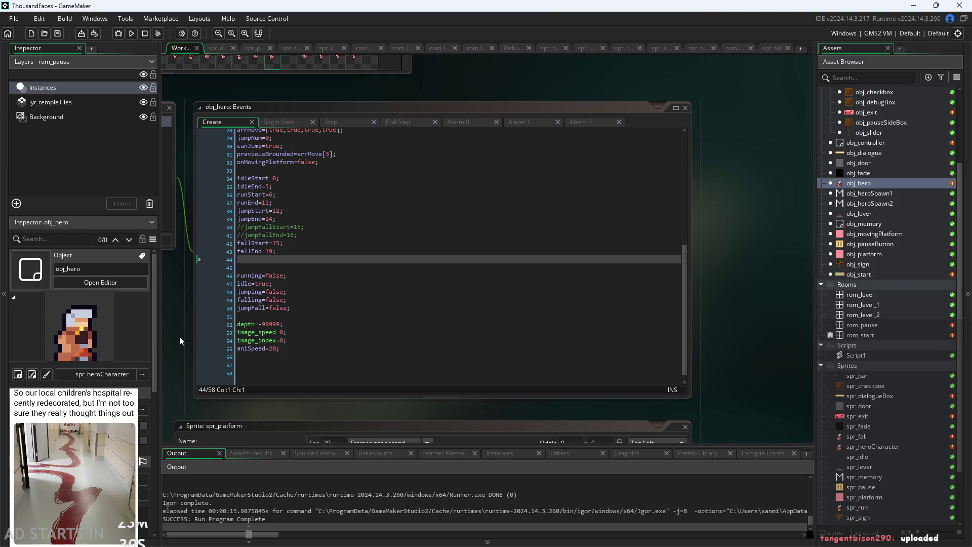
scroll(884, 405, "down", 2)
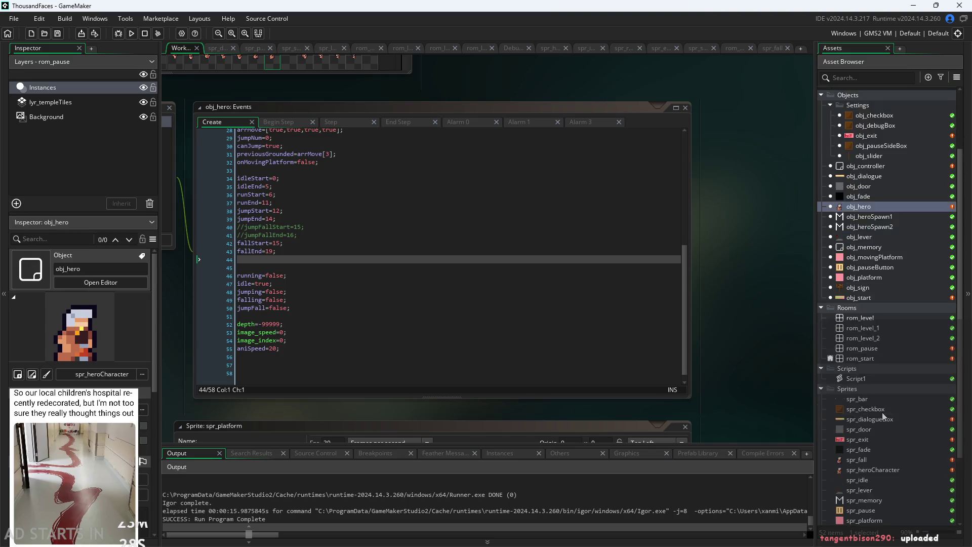
double_click(877, 396)
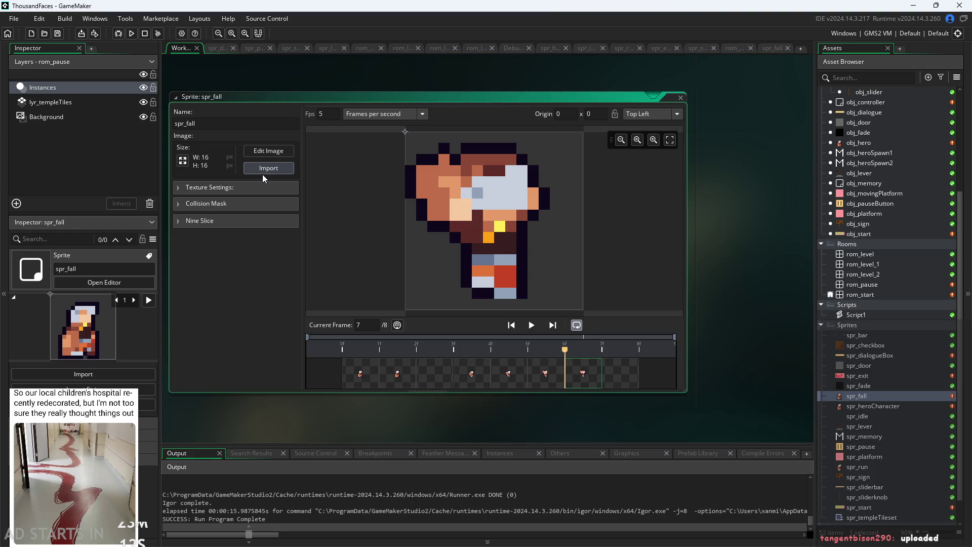
Twice start an image import into spr_fall, browse the Home folder, and cancel the Open dialog.
left_click(265, 171)
scroll(405, 193, "up", 1)
left_click(398, 154)
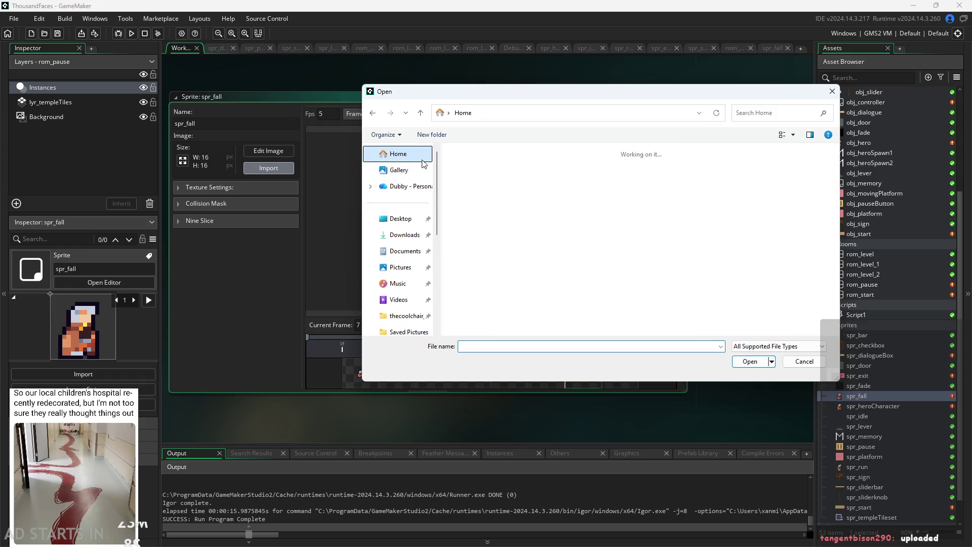
scroll(512, 231, "down", 2)
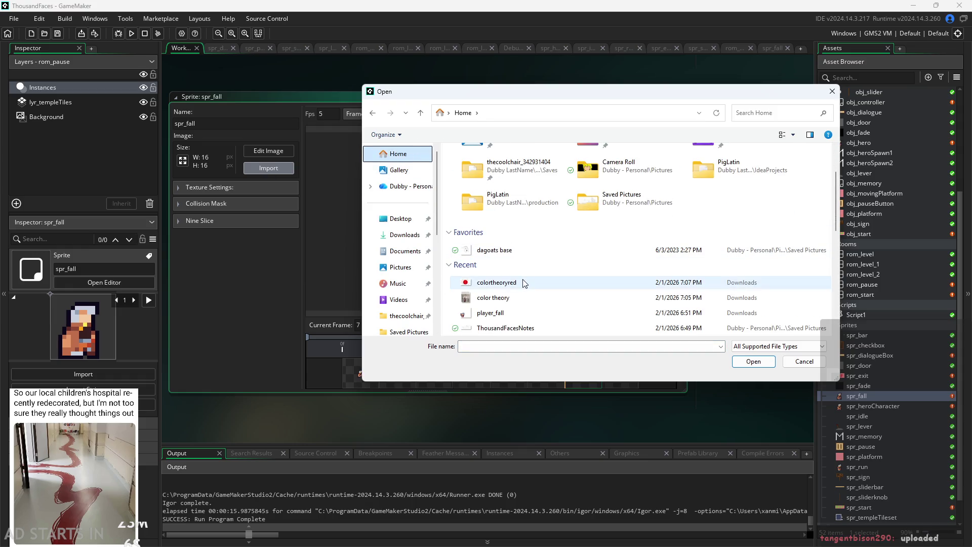
scroll(633, 228, "up", 2)
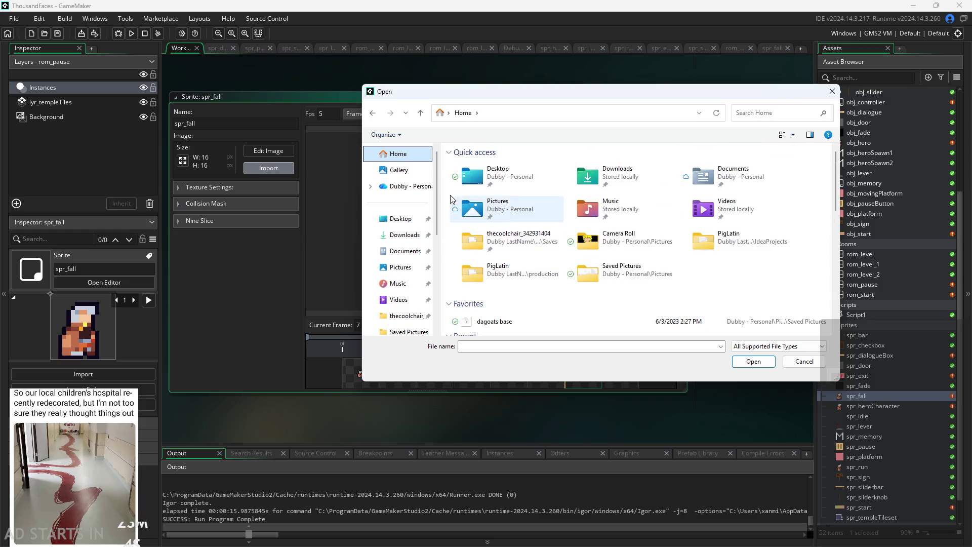
left_click(831, 92)
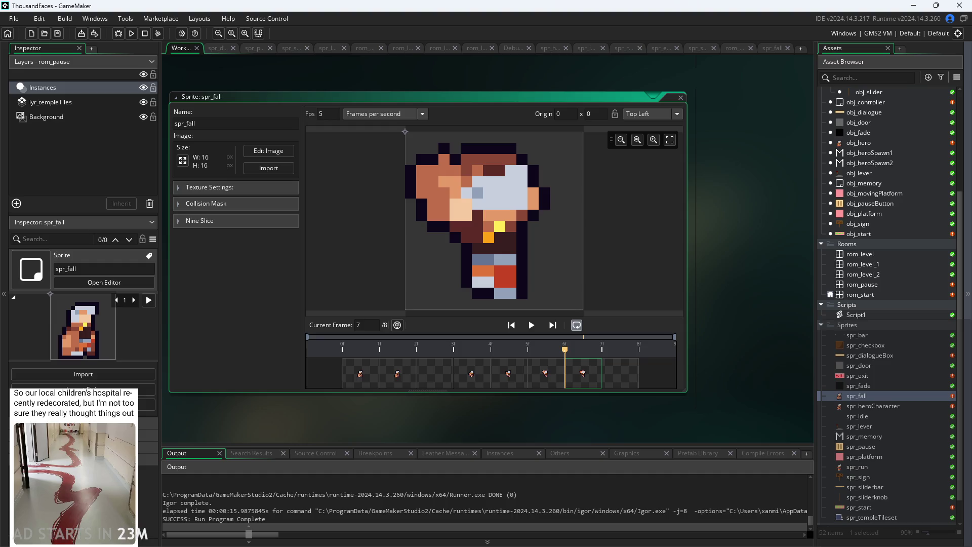
left_click(251, 167)
scroll(400, 188, "up", 2)
left_click(398, 153)
scroll(572, 209, "down", 2)
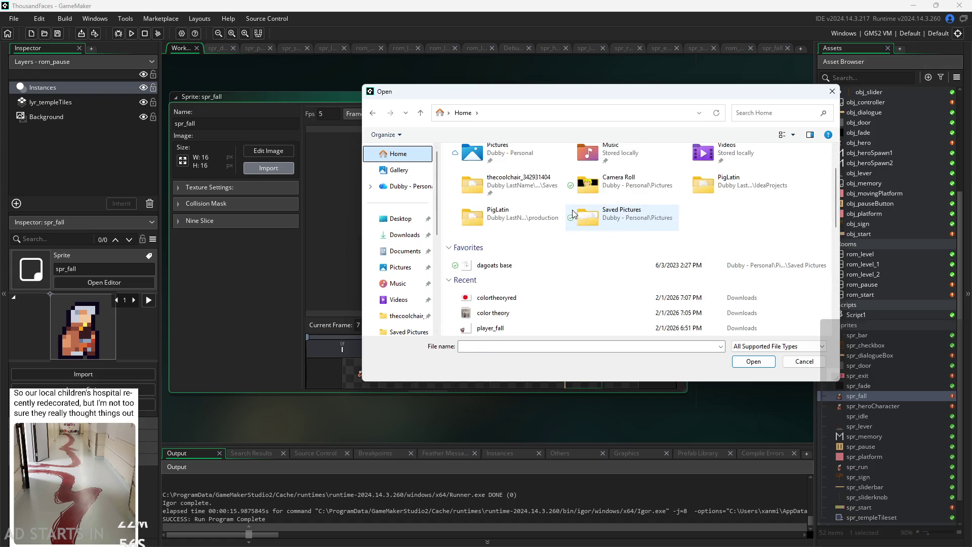
left_click(832, 91)
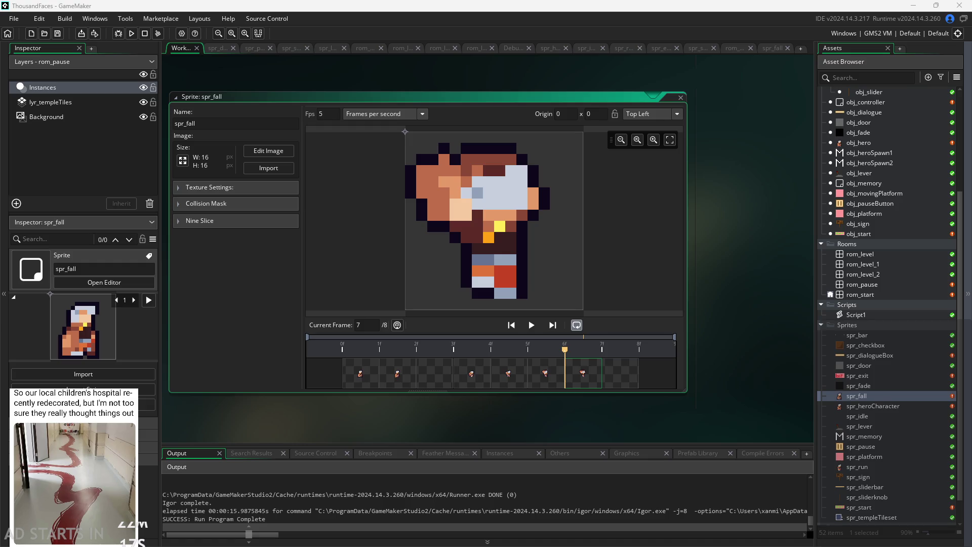
Import player_jumpfallREAL into spr_fall, replacing its existing frames.
left_click(268, 169)
double_click(502, 221)
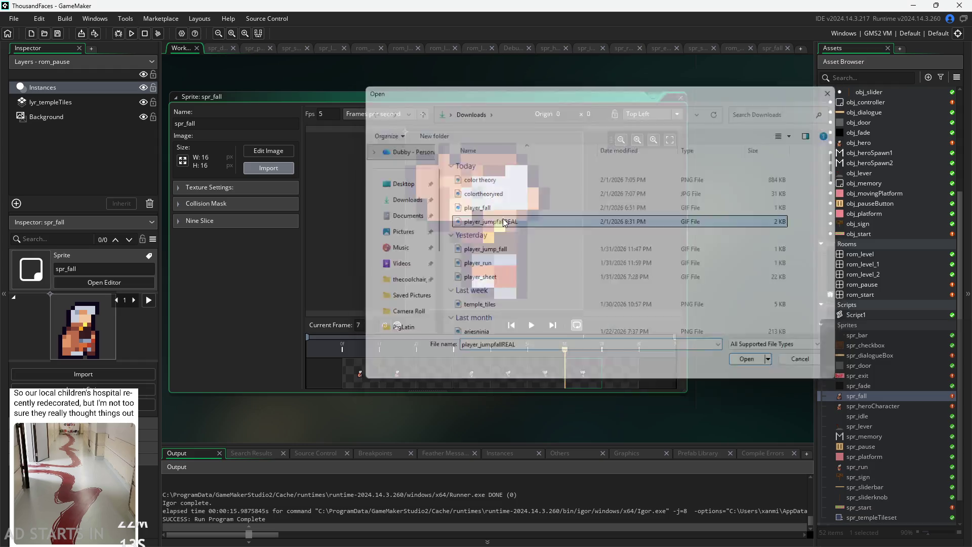
left_click(527, 297)
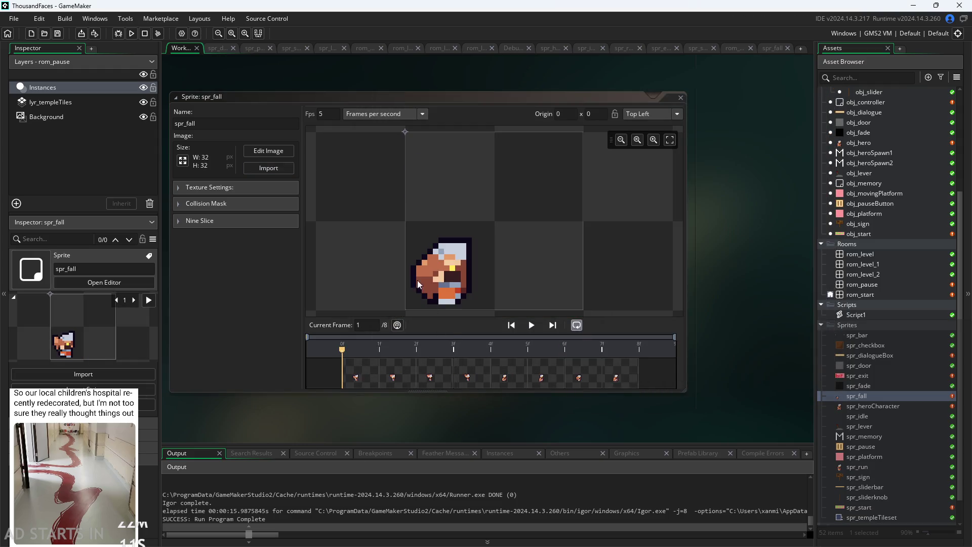
Resize the sprite canvas to 16x16, anchored bottom-left.
left_click(183, 160)
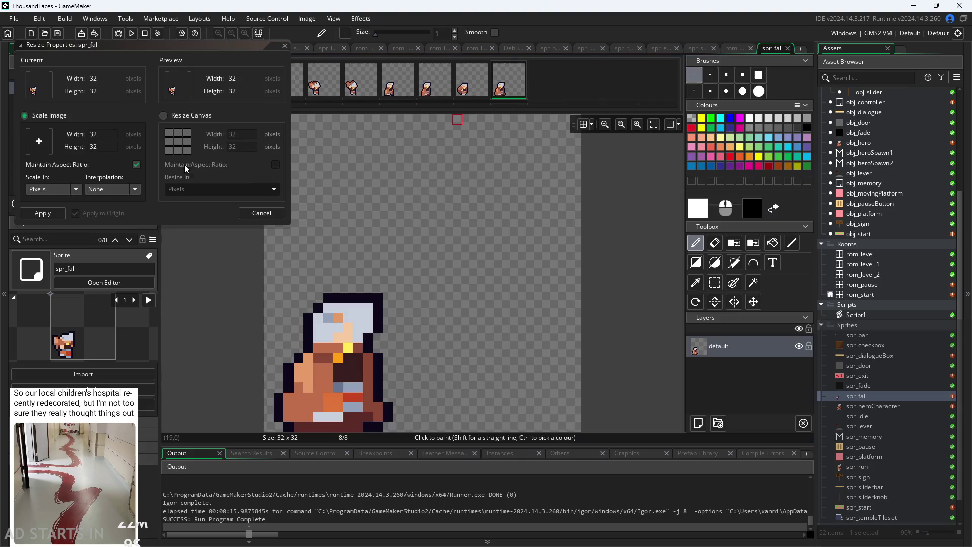
left_click(168, 151)
left_click(276, 164)
left_click(208, 134)
type("16")
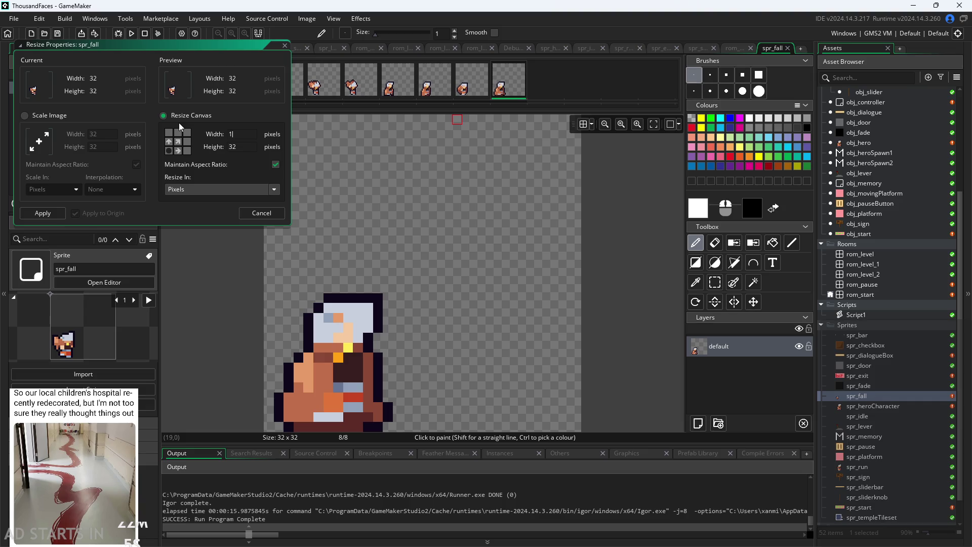
left_click(43, 212)
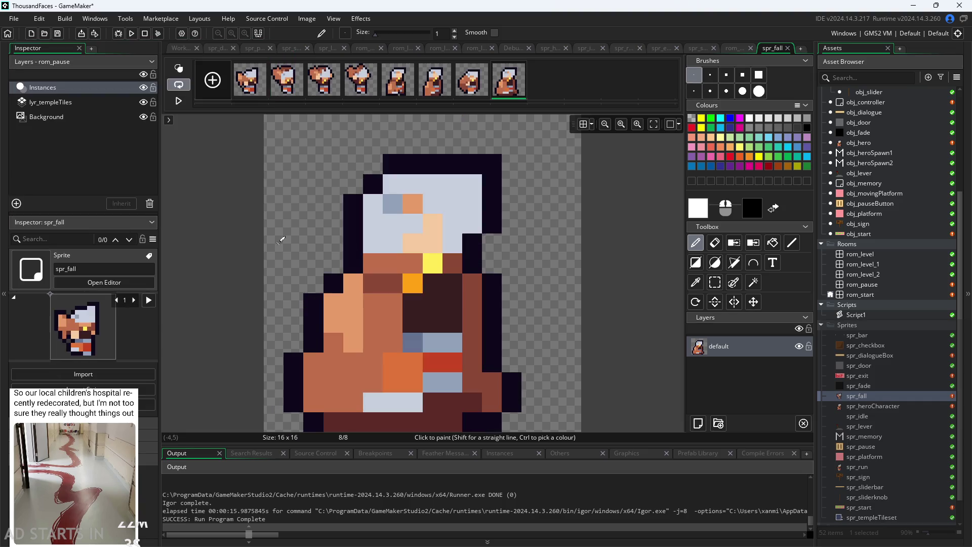
Step through the spr_fall frames, comparing frames 6, 7 and 8.
left_click(249, 79)
left_click(329, 88)
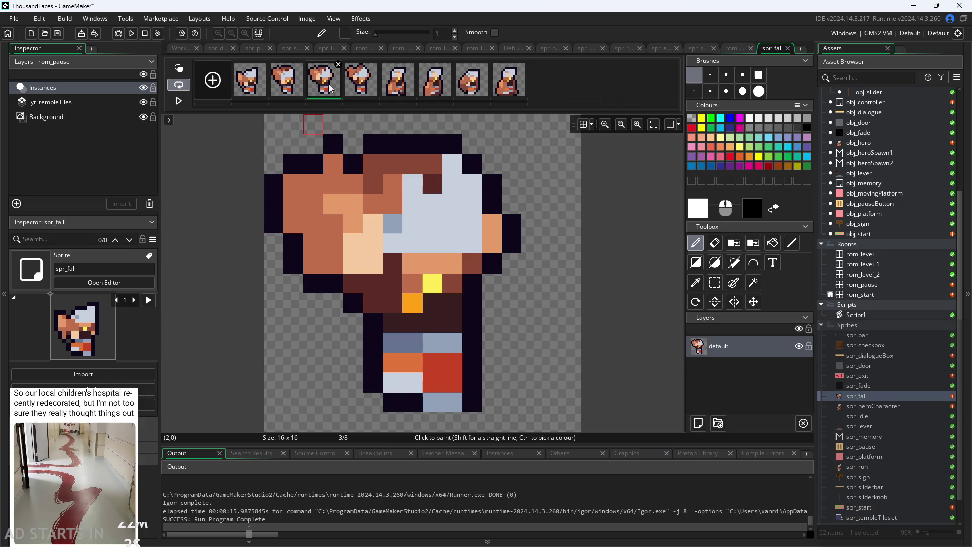
left_click(372, 94)
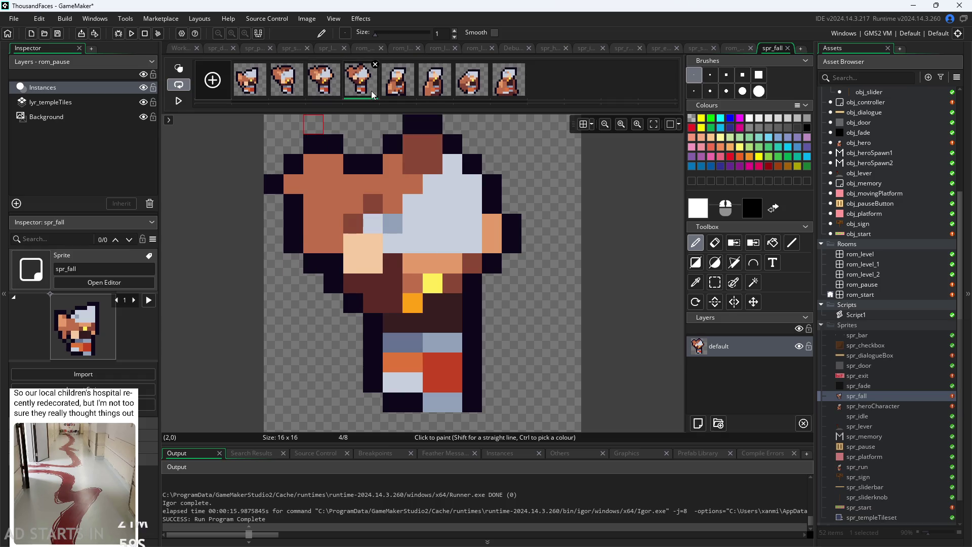
left_click(400, 90)
left_click(435, 90)
left_click(470, 90)
left_click(499, 87)
left_click(475, 93)
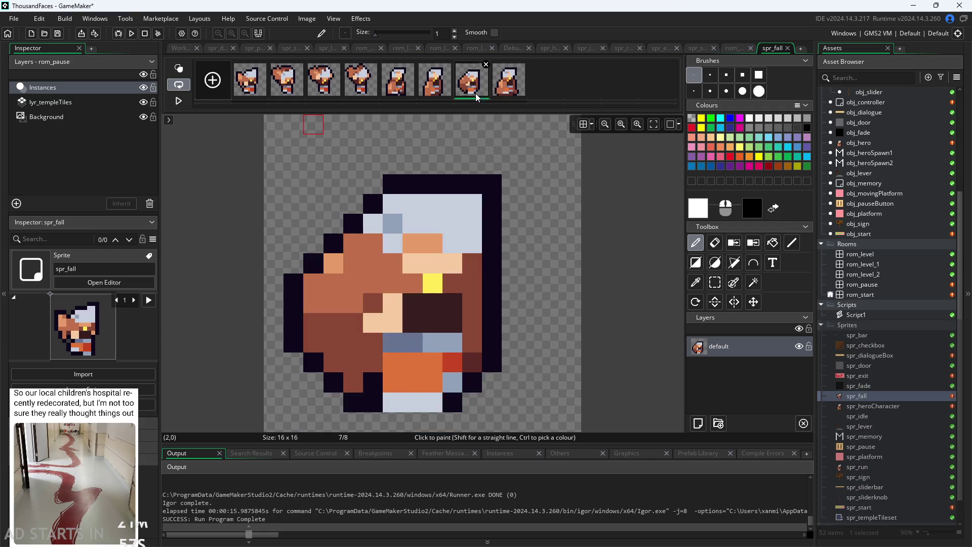
left_click(501, 91)
left_click(472, 89)
left_click(511, 90)
left_click(472, 89)
left_click(434, 89)
left_click(471, 87)
Inspect frames 5 through 8 and try dragging a frame to a new position.
left_click(400, 89)
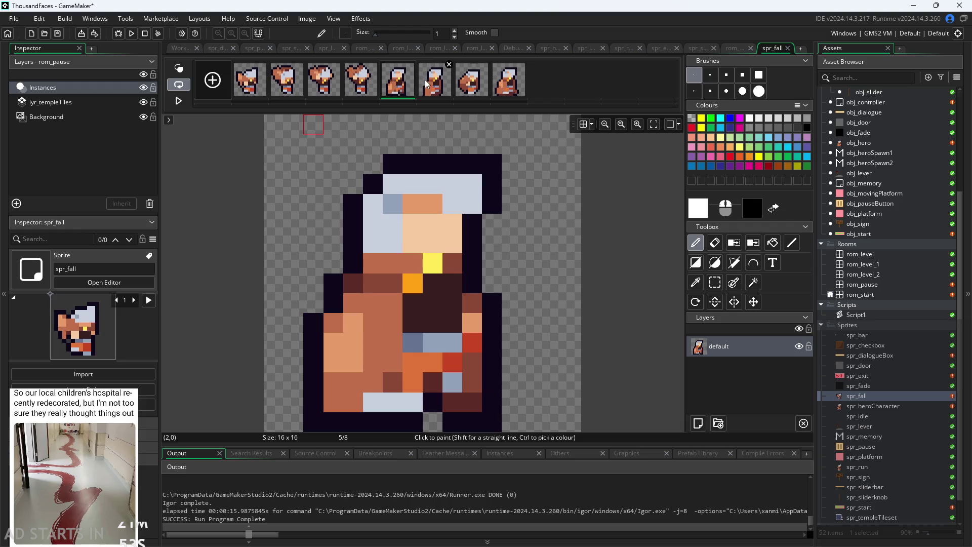
left_click(435, 89)
left_click(411, 90)
left_click(434, 89)
left_click(471, 89)
left_click(398, 89)
mouse_move(508, 89)
left_mouse_down()
mouse_move(385, 87)
mouse_move(402, 93)
left_mouse_up()
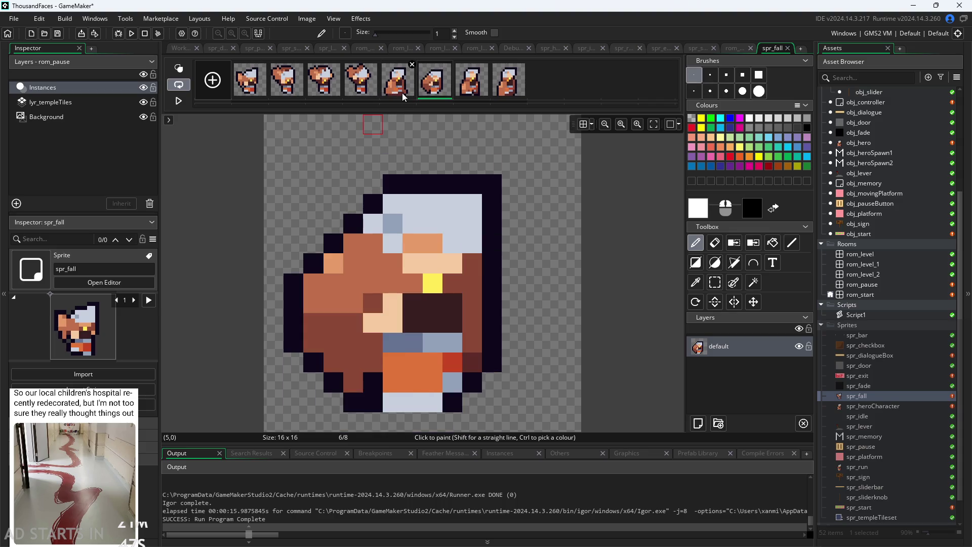
left_click(407, 92)
left_click(428, 92)
left_click(403, 91)
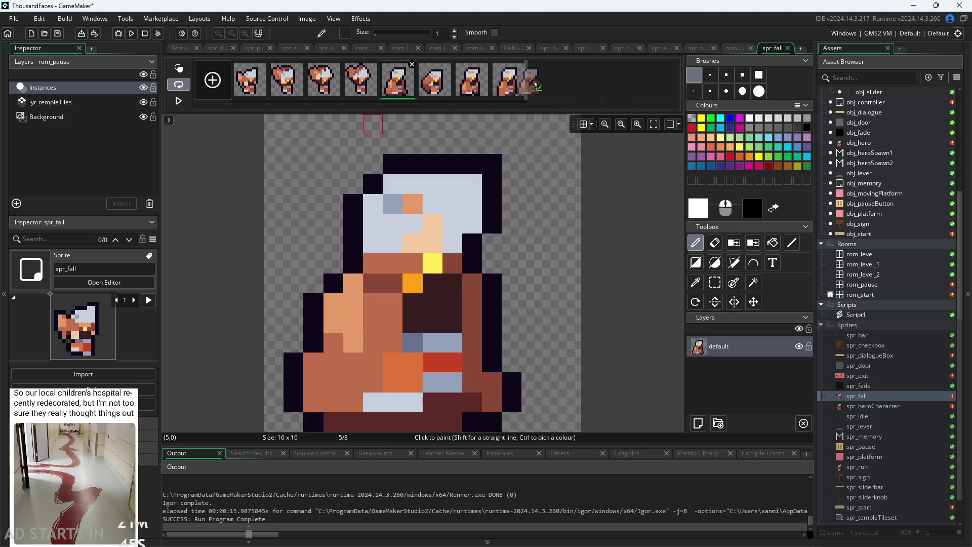
Review frames 1 to 4, then drag frame 5 toward the first slot.
left_click(255, 91)
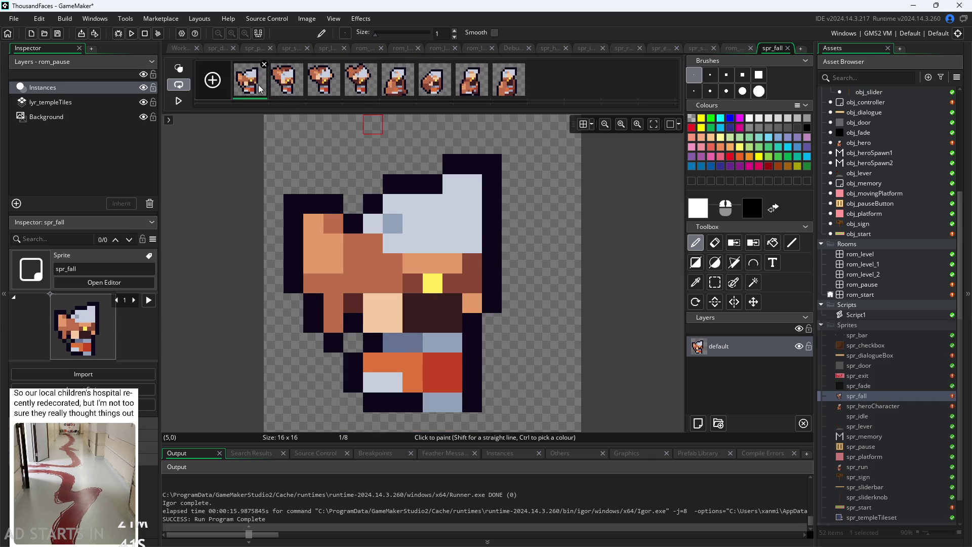
left_click(294, 89)
left_click(329, 88)
left_click(359, 89)
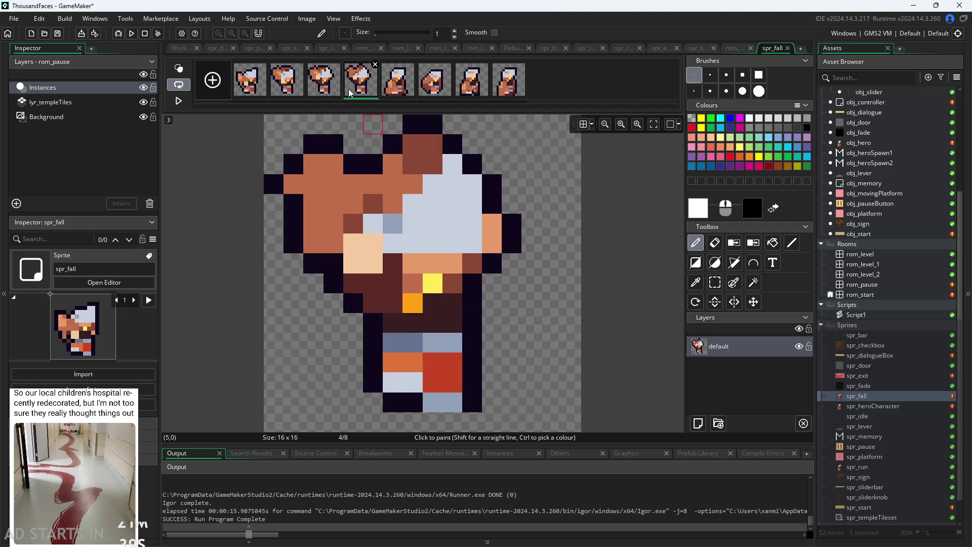
left_click(251, 81)
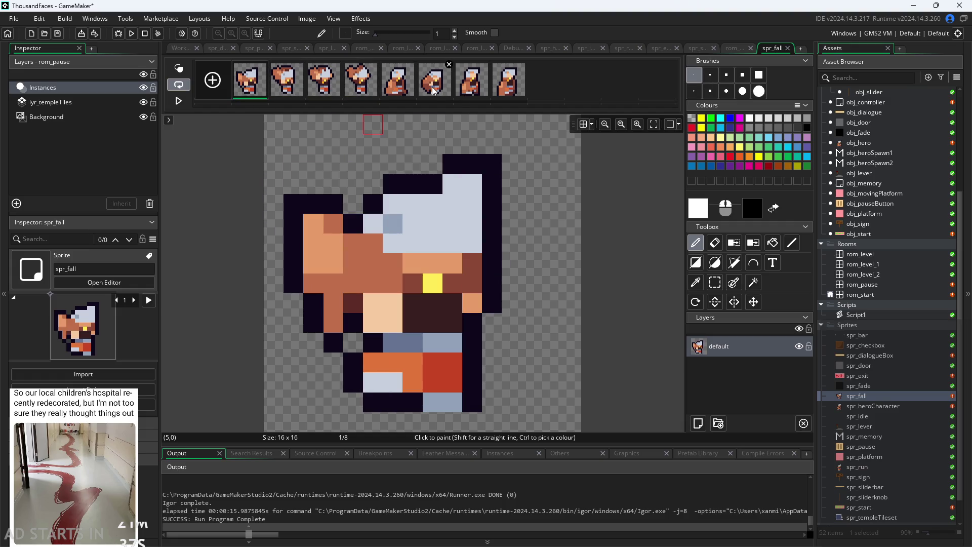
left_click(409, 88)
mouse_move(409, 89)
left_mouse_down()
mouse_move(215, 81)
mouse_move(242, 82)
left_mouse_up()
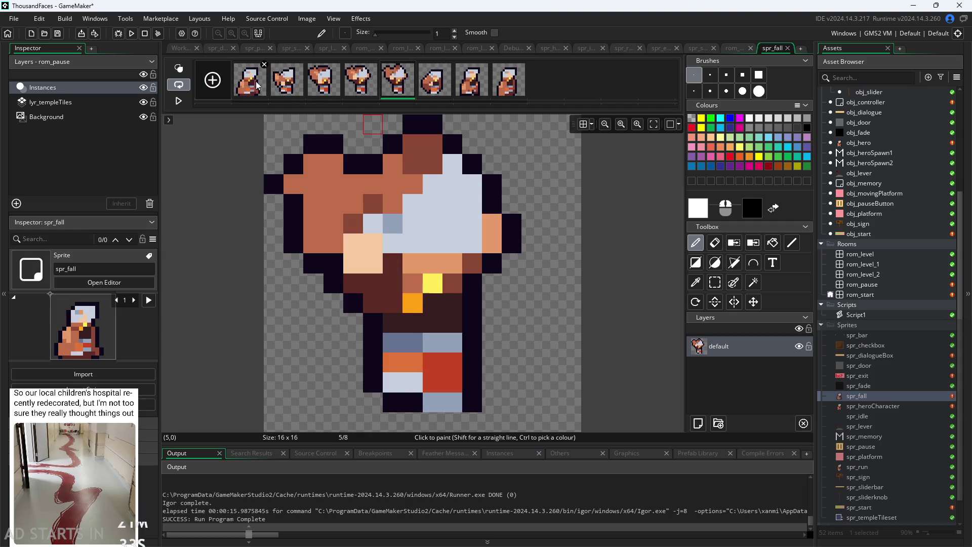